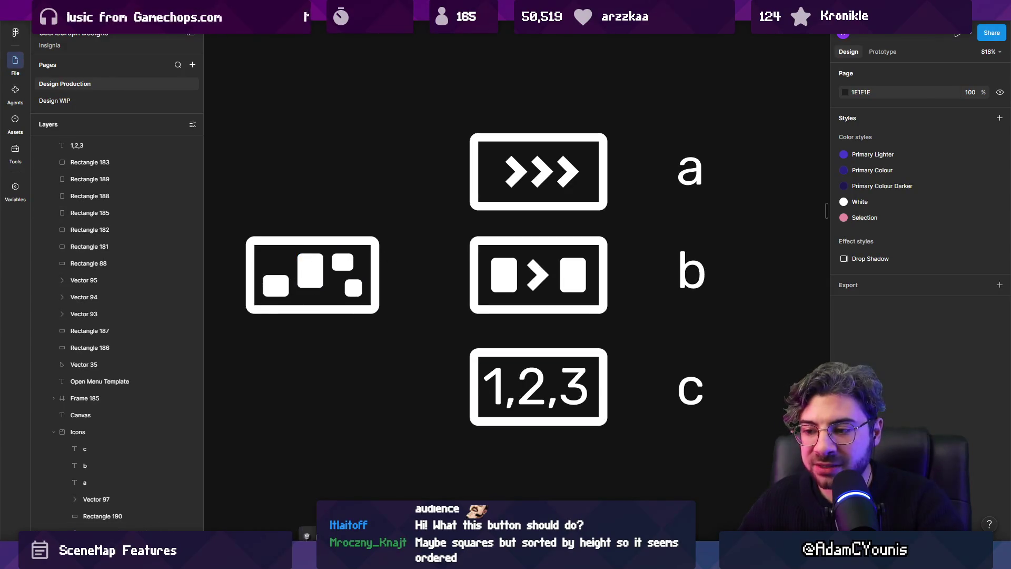
In Unity's SceneGraph, zoom out and frame the five connected scene nodes, moving one node.
key(alt+Tab)
scroll(412, 199, down, 5)
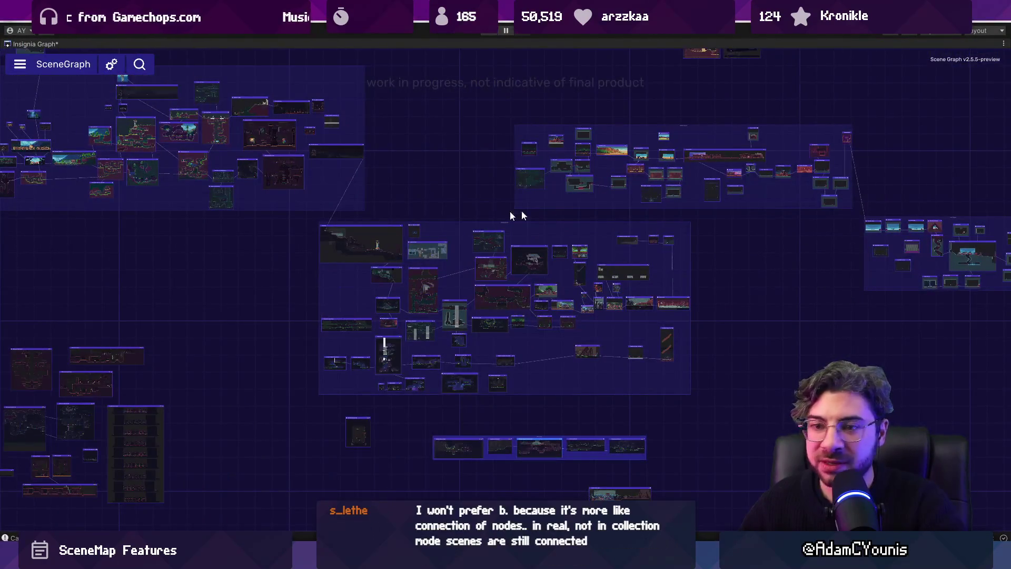
double_click(521, 450)
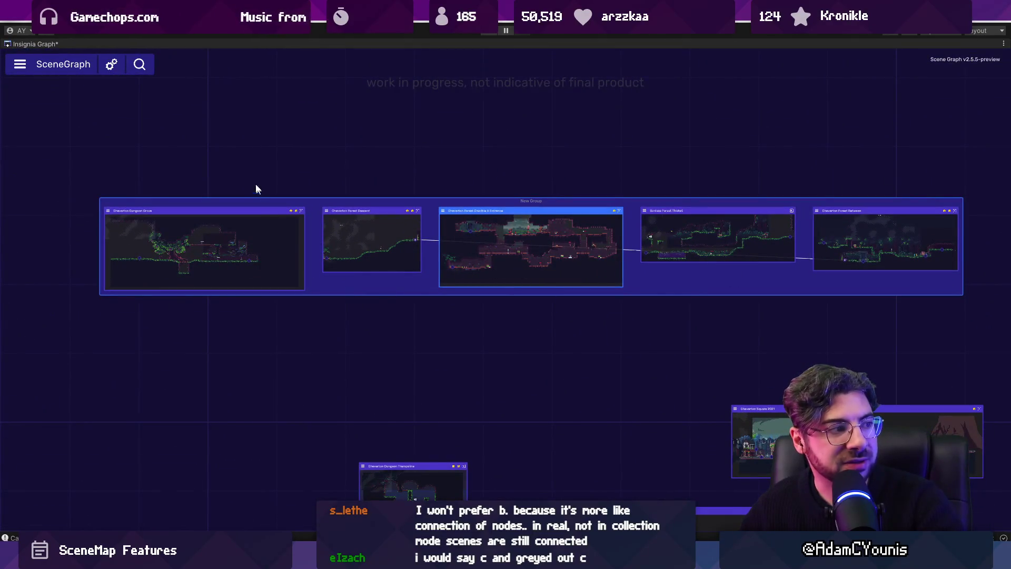
mouse_move(354, 233)
mouse_down()
mouse_move(459, 198)
mouse_move(574, 248)
mouse_move(768, 237)
mouse_move(379, 253)
mouse_move(391, 261)
mouse_up()
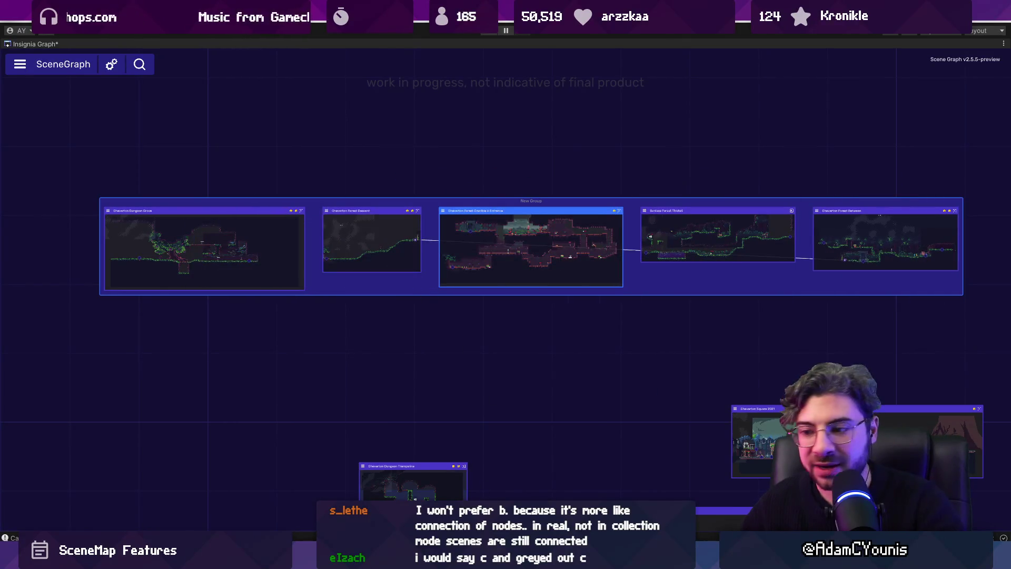
key(alt+Tab)
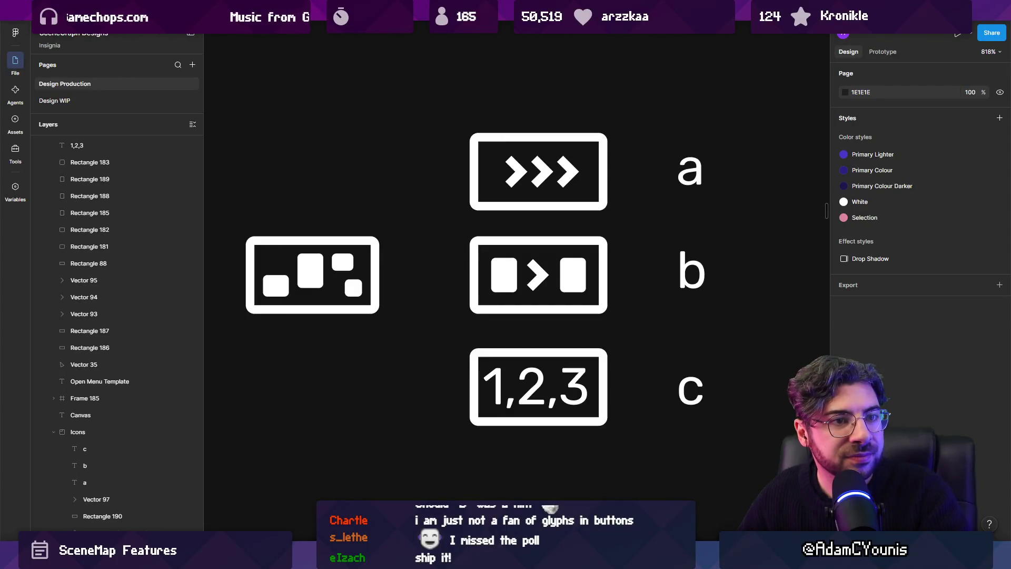
View candidate icons a (chevrons), b (blocks with arrow) and c (1,2,3) beside the boxed icon.
scroll(515, 273, down, 5)
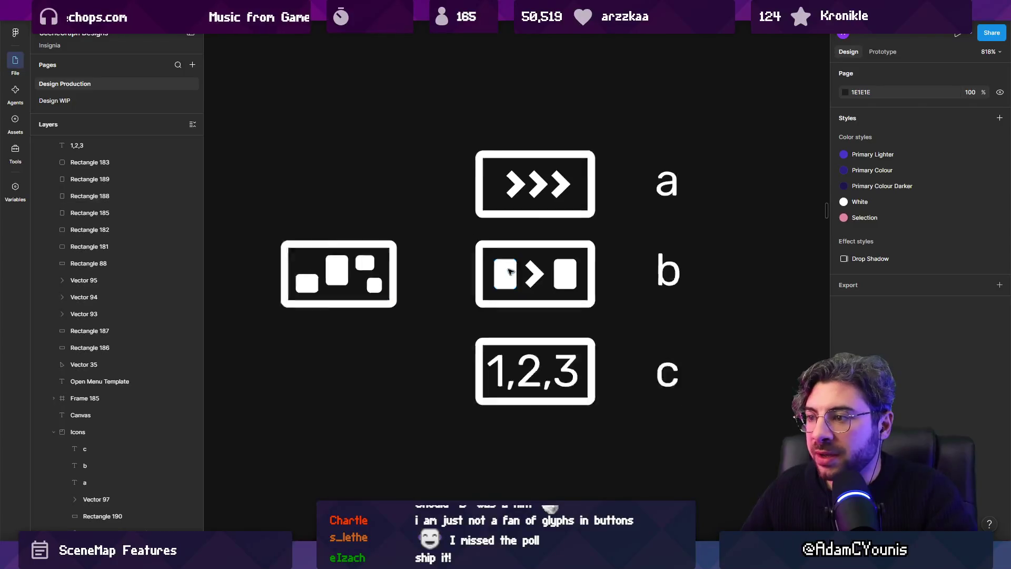
Delete candidate icons a (chevrons) and c (1,2,3) along with their labels.
scroll(515, 274, up, 5)
scroll(515, 274, up, 3)
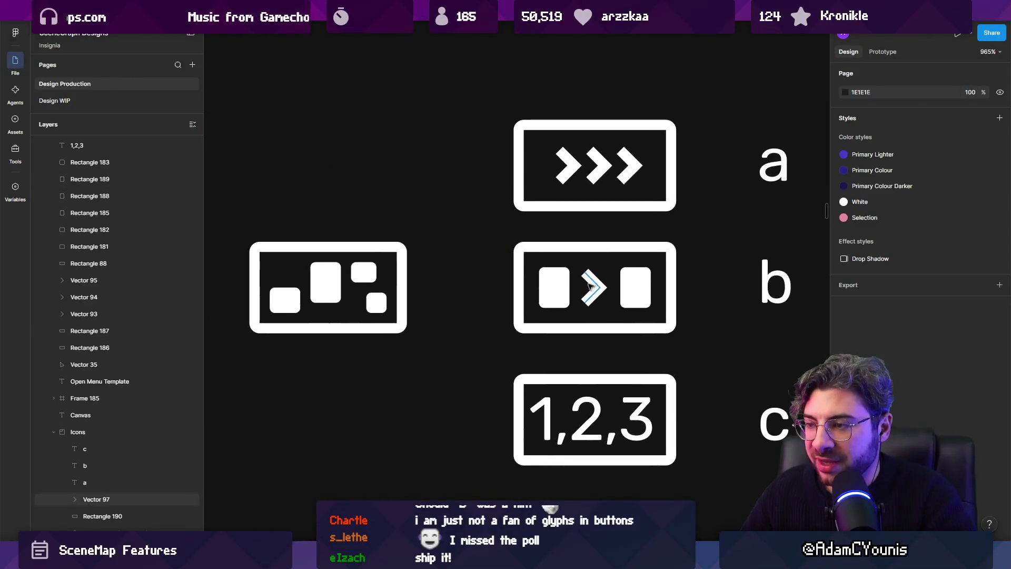
click(550, 284)
shift+click(632, 291)
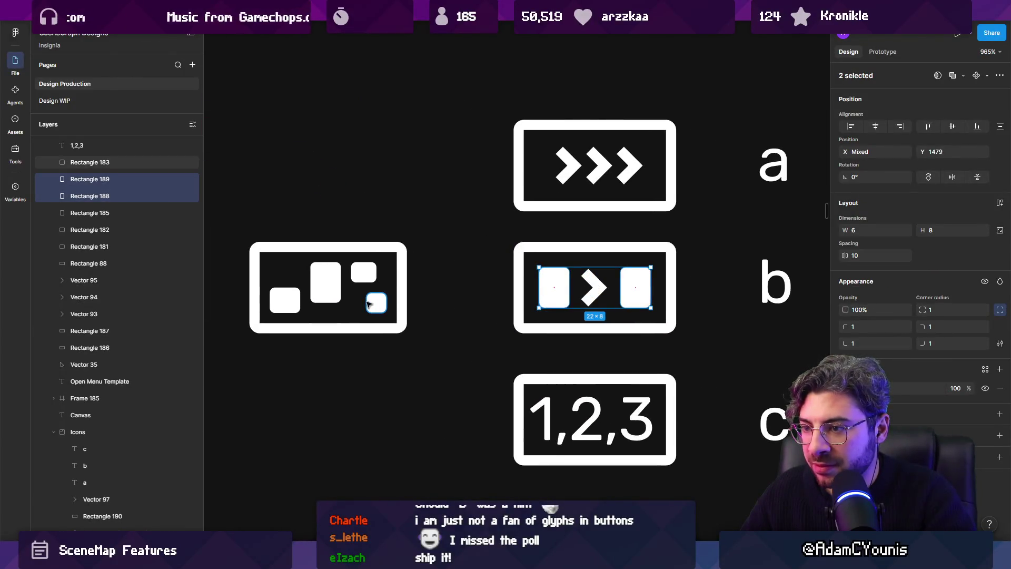
scroll(475, 256, down, 3)
drag(506, 231, 700, 170)
key(Delete)
mouse_move(479, 310)
mouse_down()
mouse_move(745, 417)
mouse_move(642, 242)
mouse_up()
key(Delete)
key(Delete)
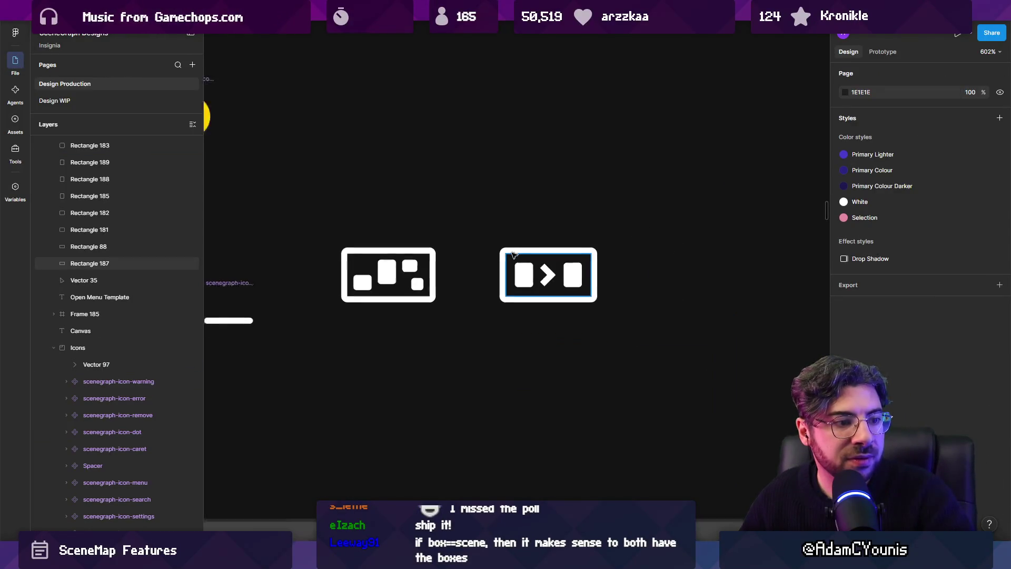
Set the right icon's chevron stroke weight to 1.
scroll(526, 229, down, 5)
scroll(510, 255, up, 10)
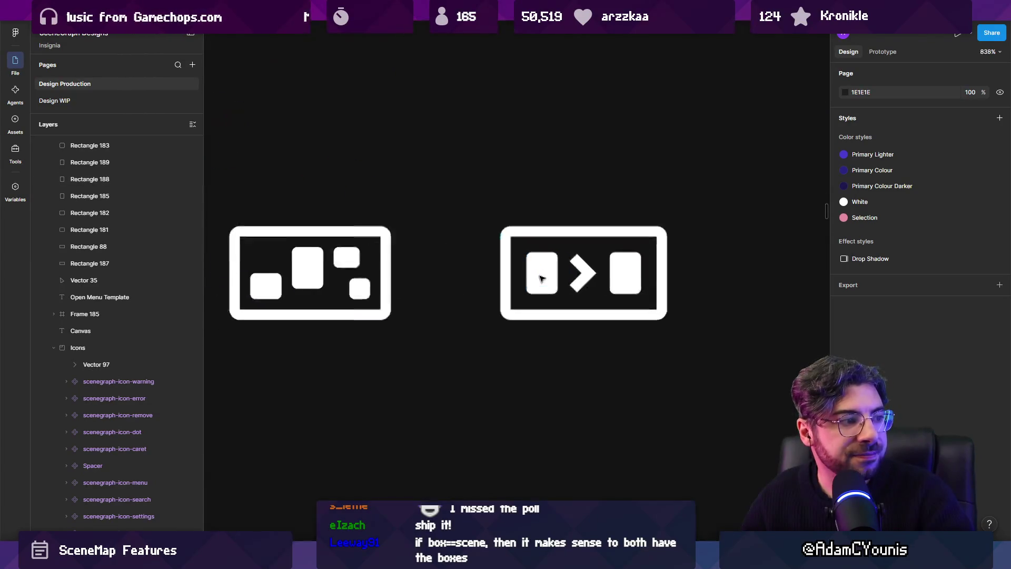
click(589, 271)
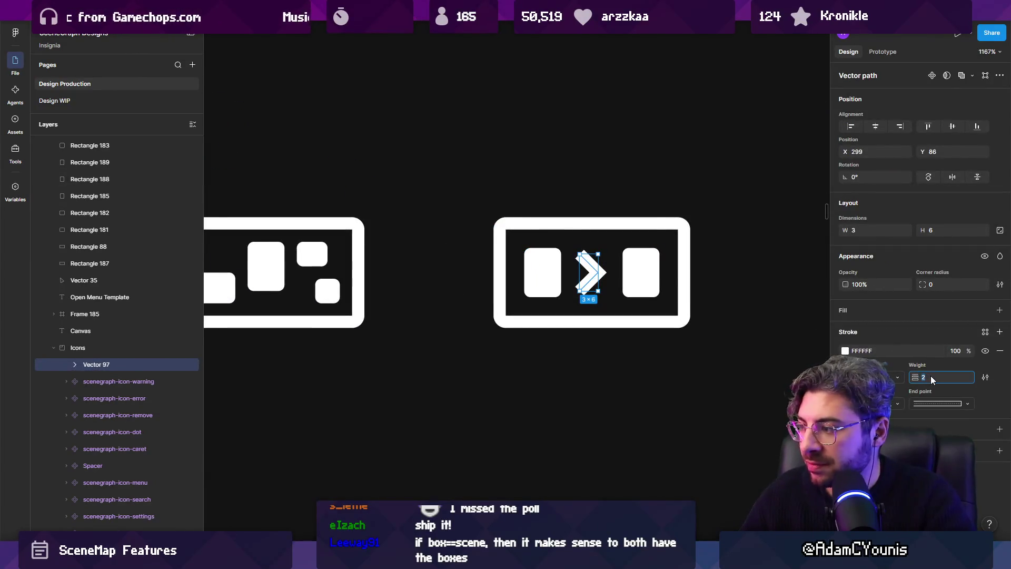
click(932, 375)
text(1)
key(Return)
key(Down)
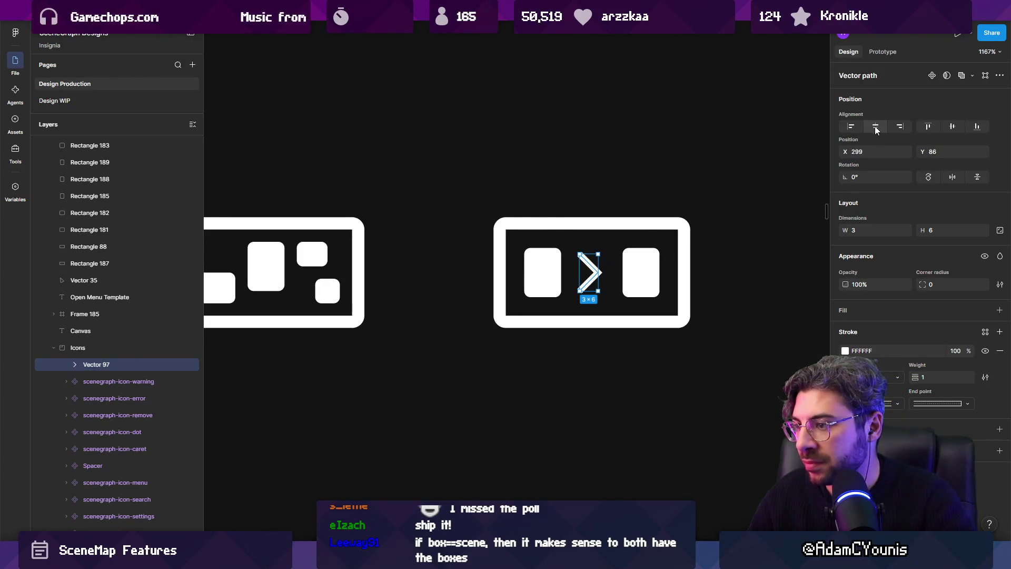
Wrap each icon's parts in a frame with Ctrl+Alt+G, then undo both framings.
drag(491, 214, 695, 350)
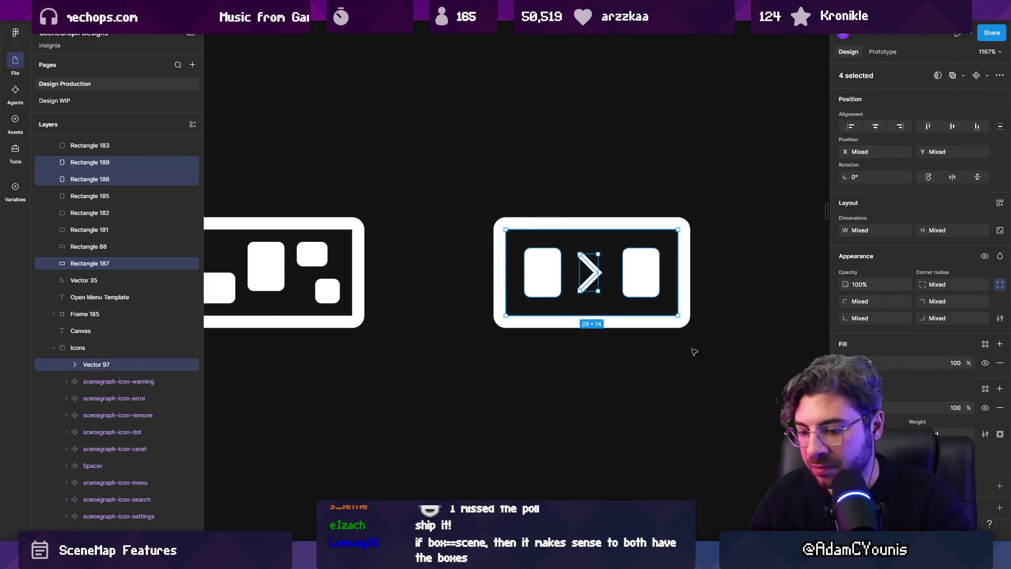
key(ctrl+alt+g)
drag(436, 282, 614, 280)
drag(530, 338, 390, 232)
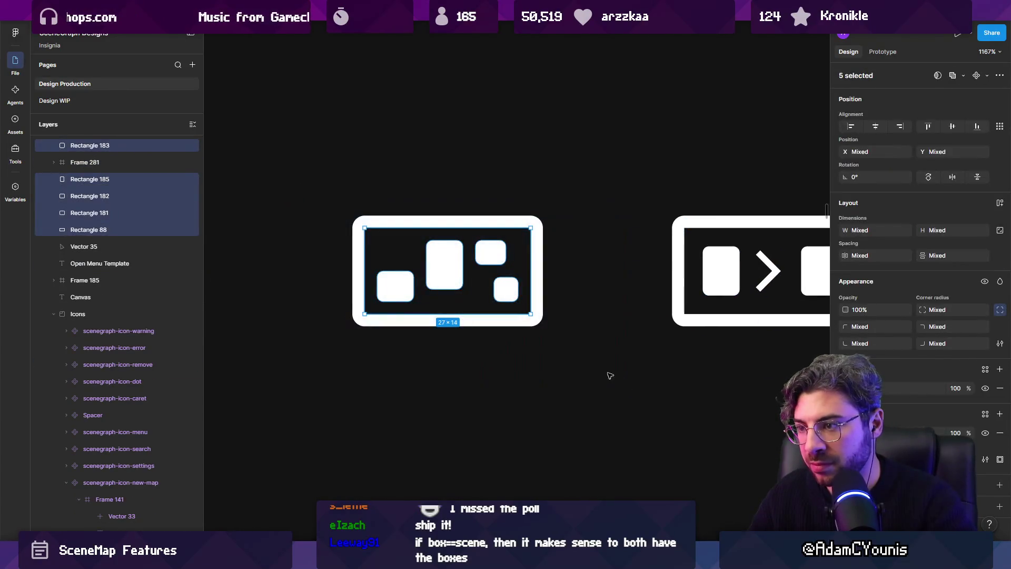
key(ctrl+alt+g)
drag(623, 340, 496, 351)
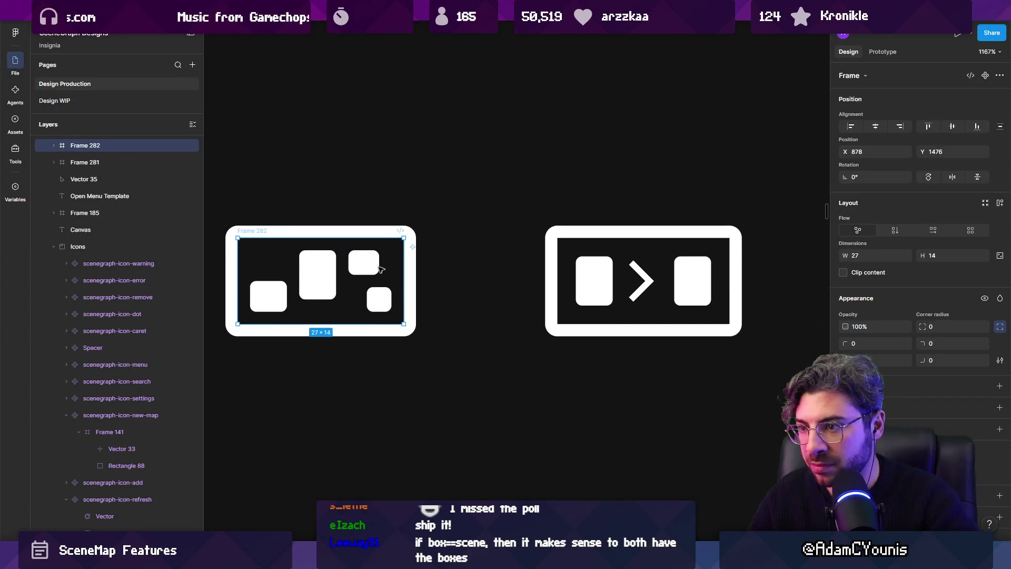
key(ctrl+z)
key(ctrl+z)
key(ctrl+z)
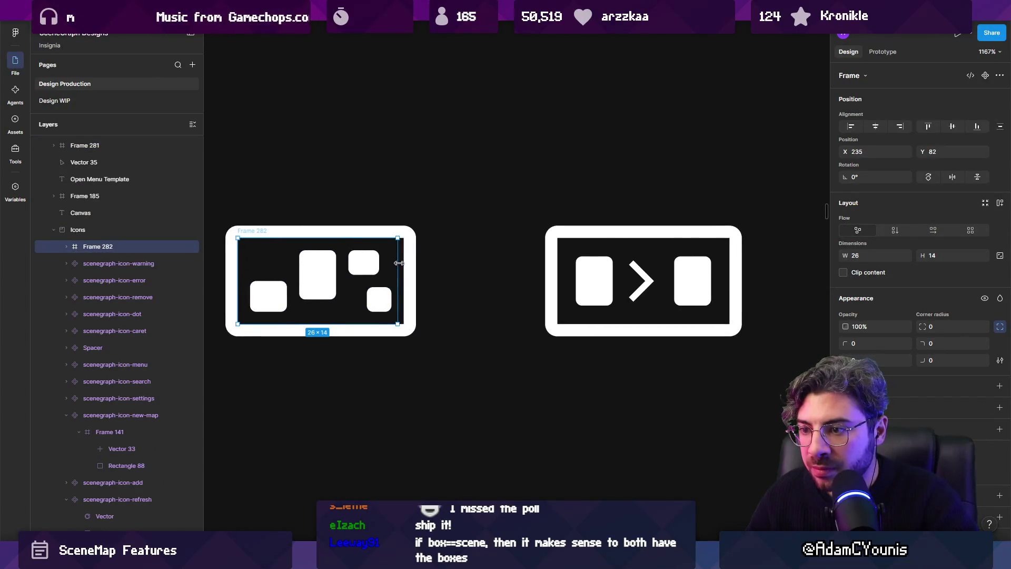
key(ctrl+z)
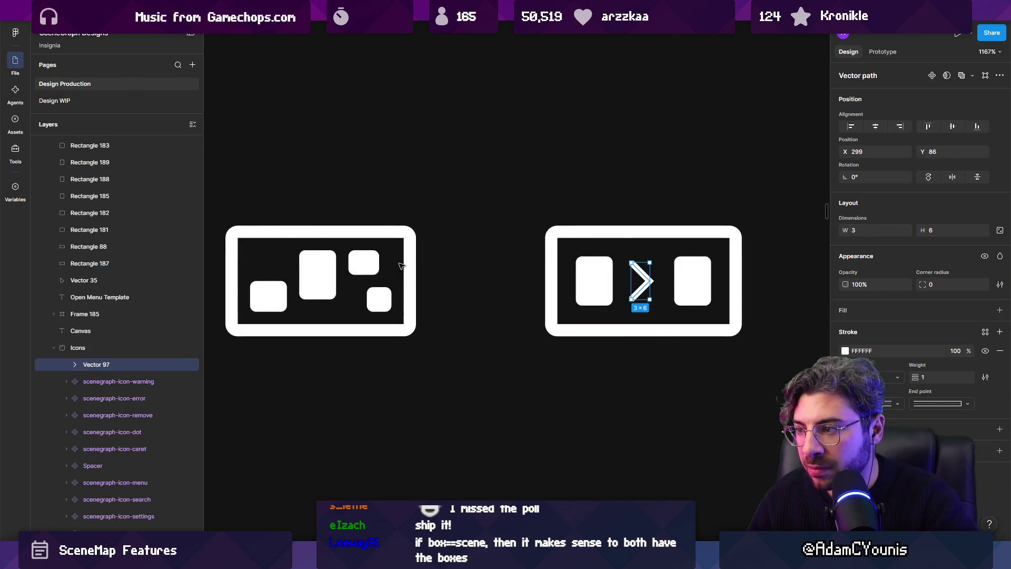
Narrow the left icon's outline box to 26×14.
key(ctrl+shift+z)
key(ctrl+shift+z)
key(ctrl+z)
key(ctrl+z)
click(454, 278)
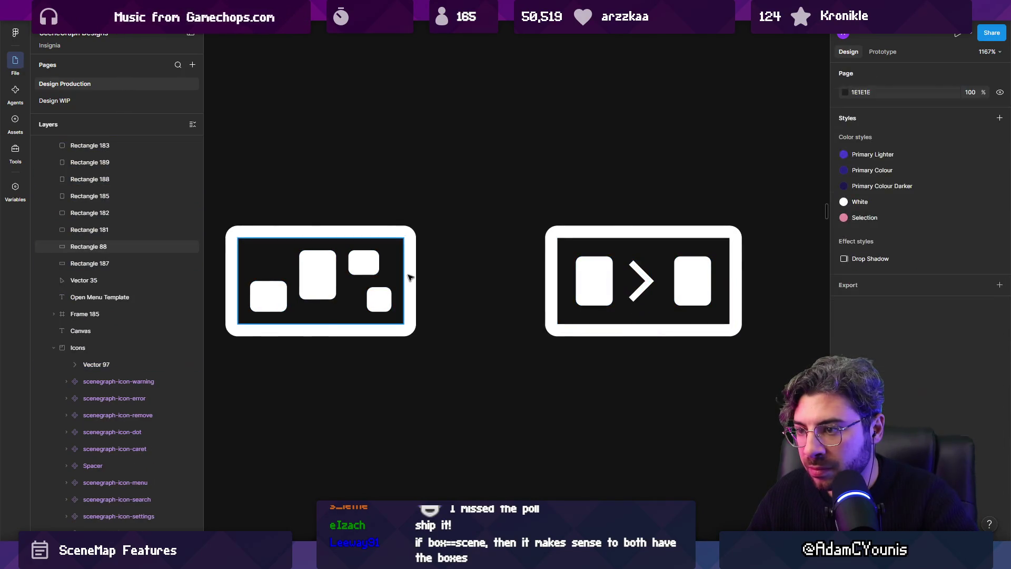
click(408, 274)
drag(404, 274, 400, 273)
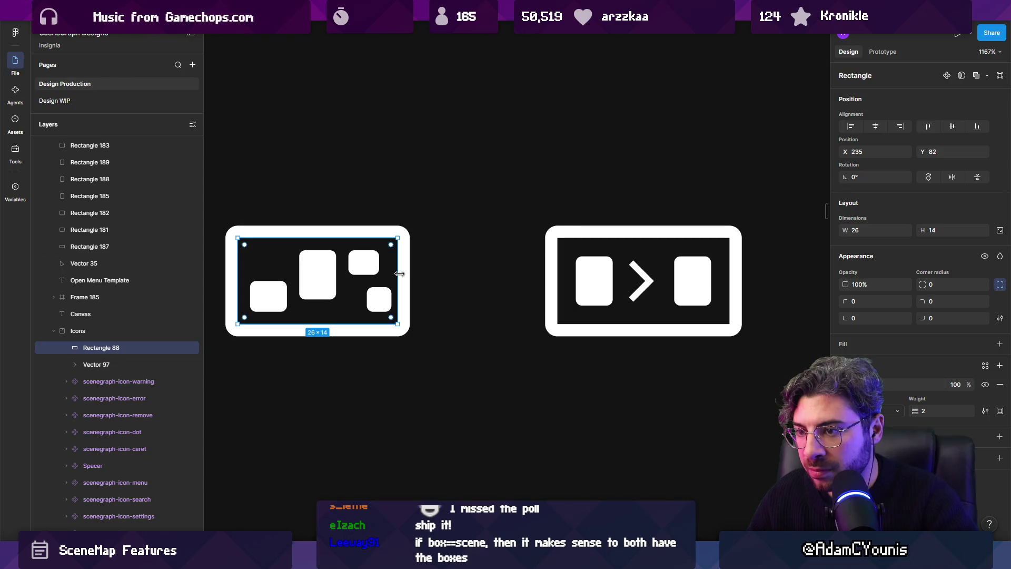
Nudge the left icon's bottom-right square one unit left and top-right square one unit right.
click(377, 303)
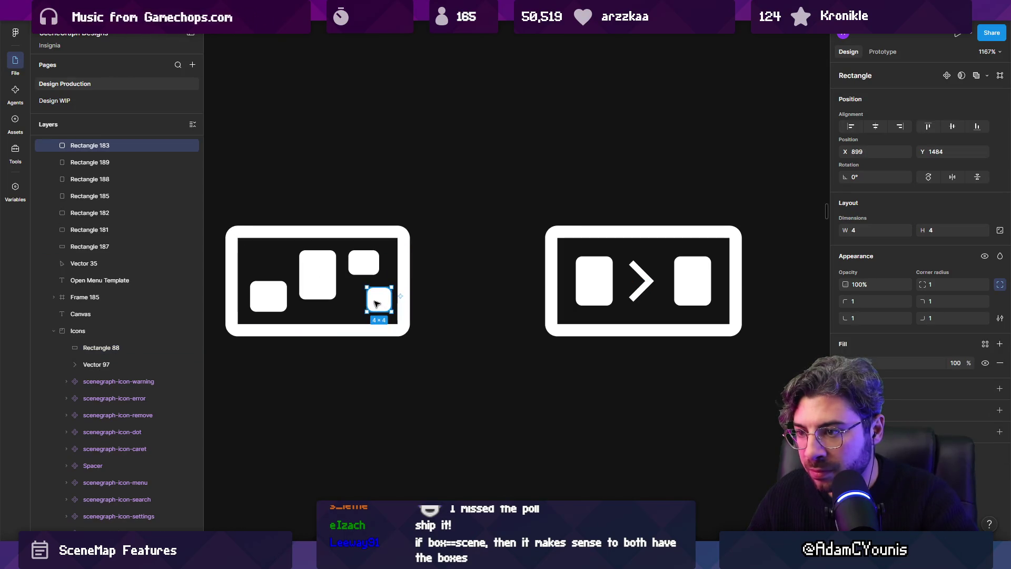
drag(380, 304, 374, 303)
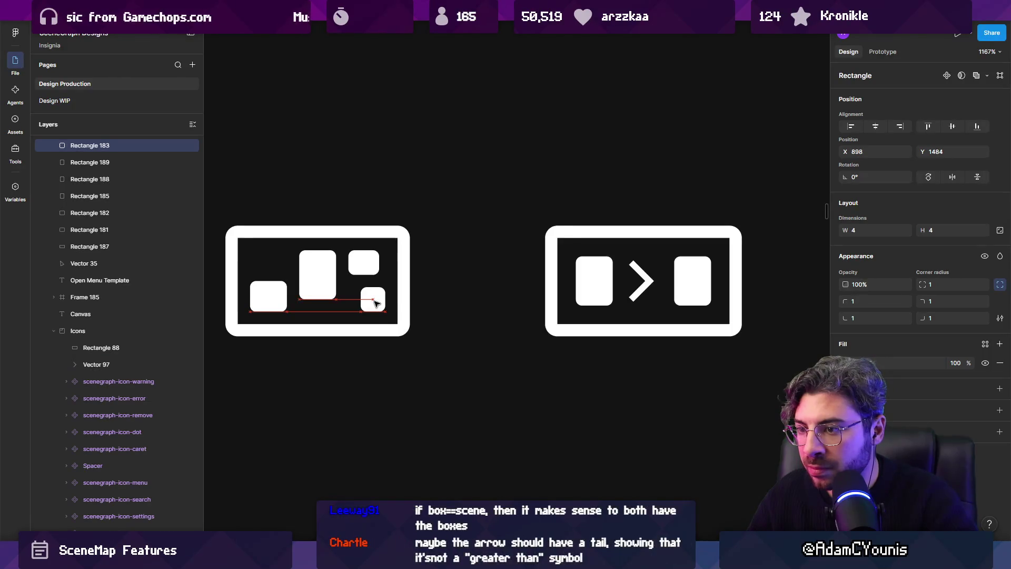
drag(366, 269, 372, 268)
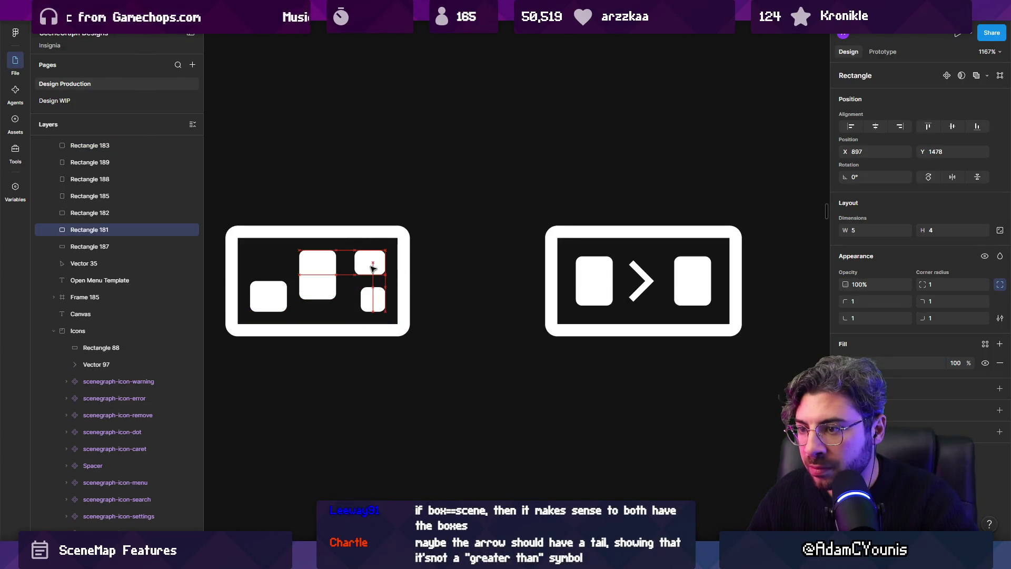
click(447, 273)
Shift the right icon's right box one unit right and check its chevron.
scroll(567, 303, right, 5)
click(481, 283)
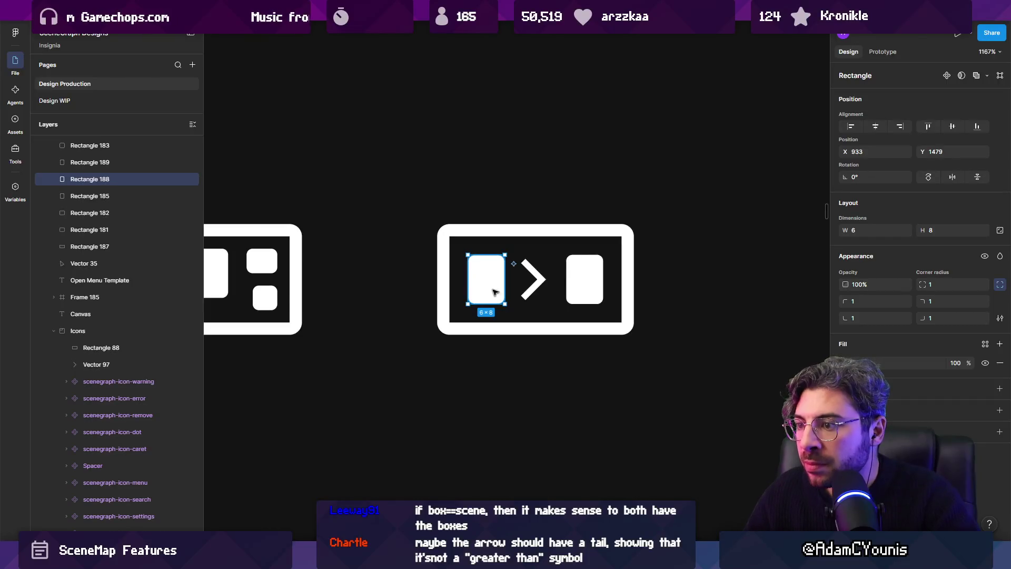
drag(582, 271, 591, 268)
drag(528, 288, 613, 287)
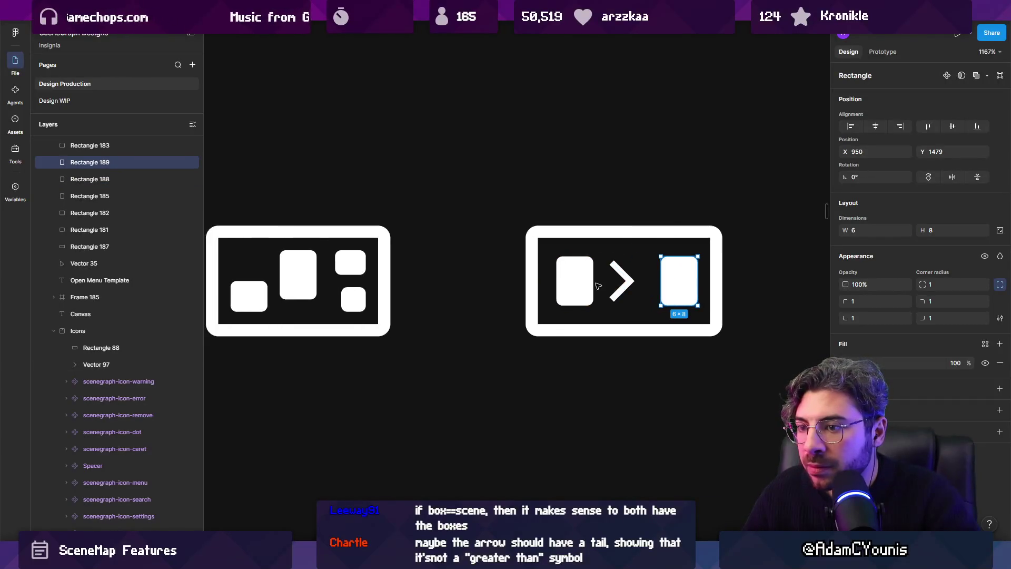
key(Escape)
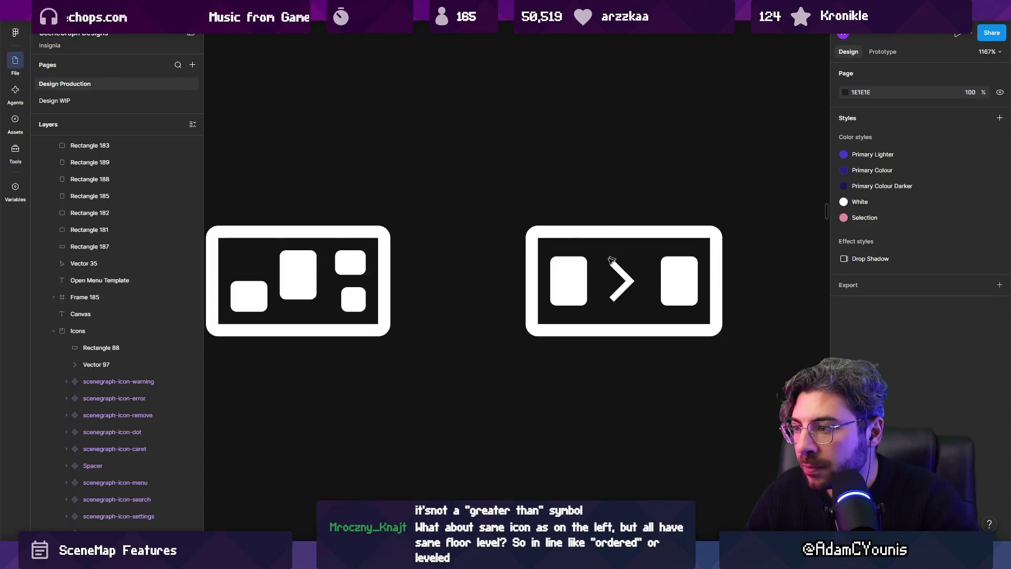
scroll(611, 260, down, 5)
scroll(600, 260, up, 5)
click(594, 260)
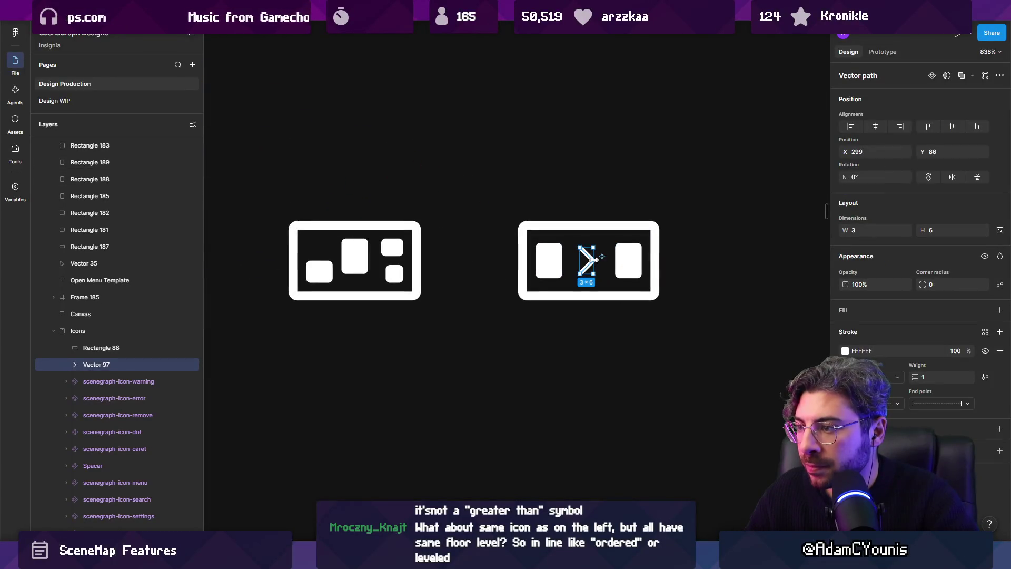
click(600, 210)
Try widening the sequence icon's left box to 8×8, then undo it.
scroll(564, 279, down, 5)
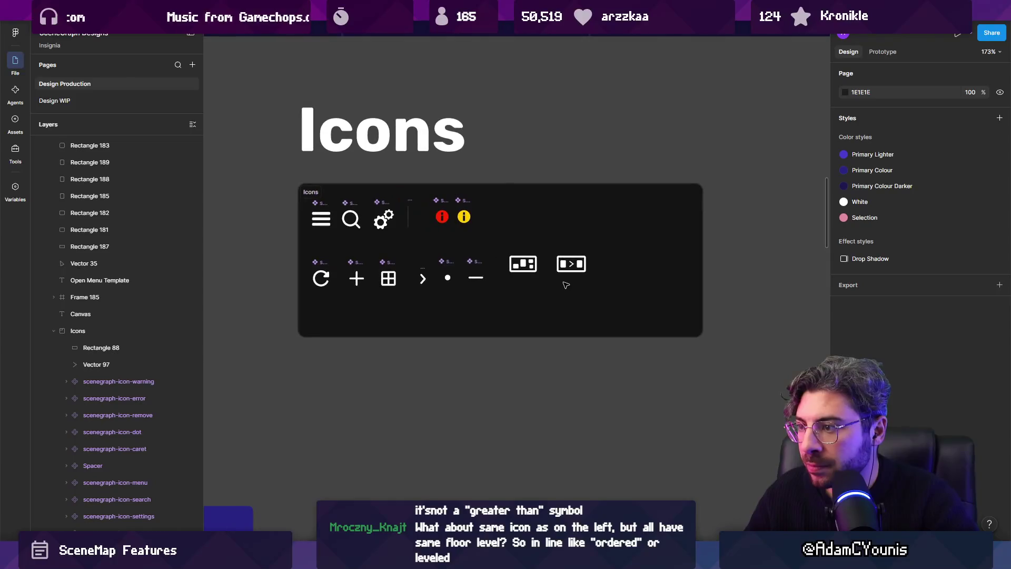
scroll(528, 260, up, 10)
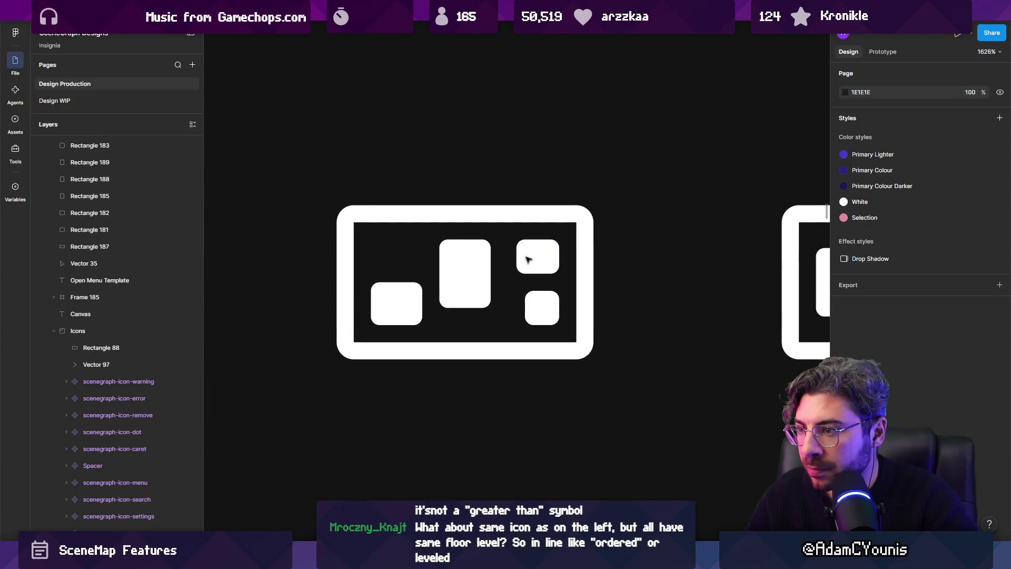
scroll(681, 266, right, 5)
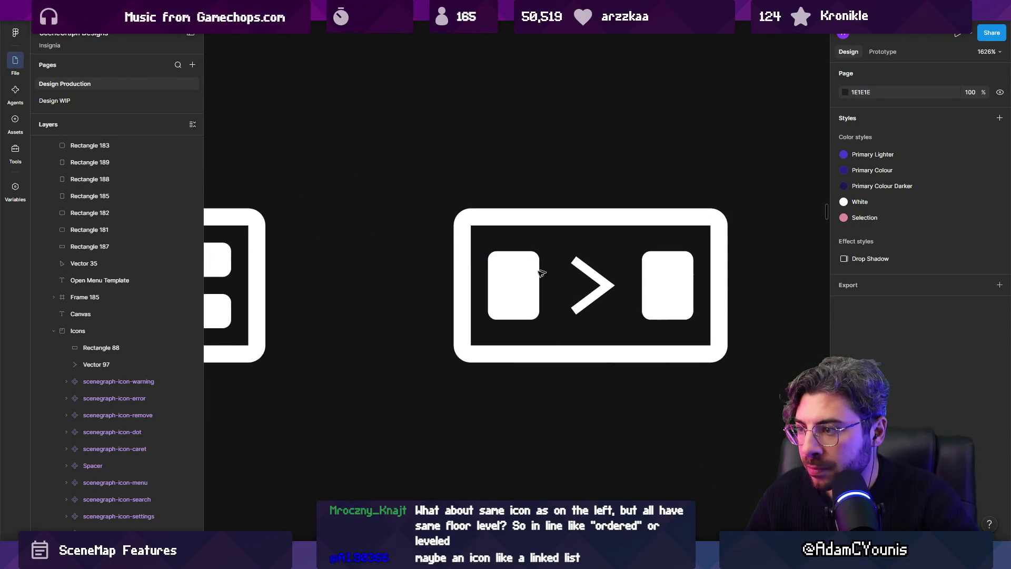
click(539, 272)
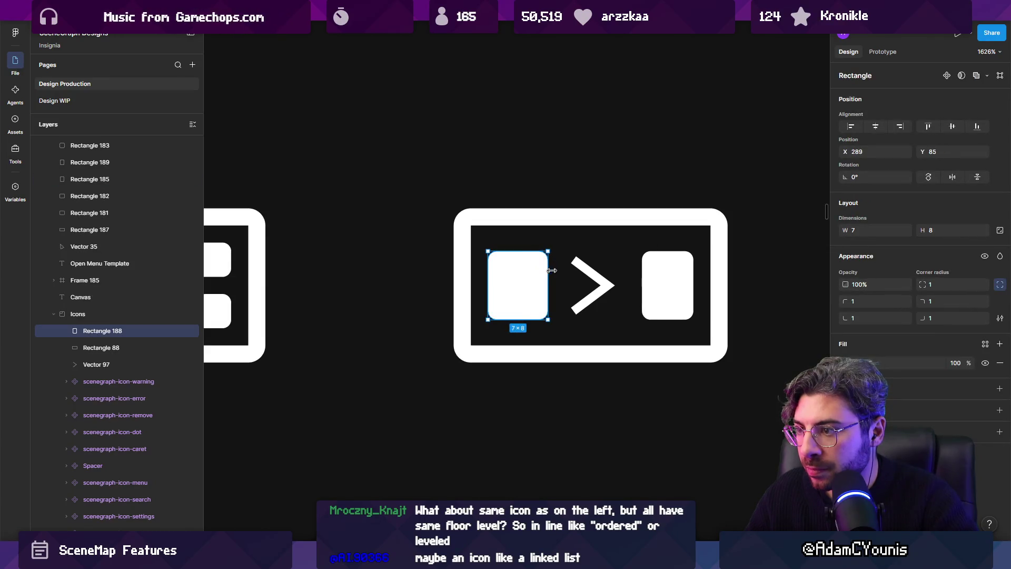
drag(540, 266, 557, 266)
key(ctrl+z)
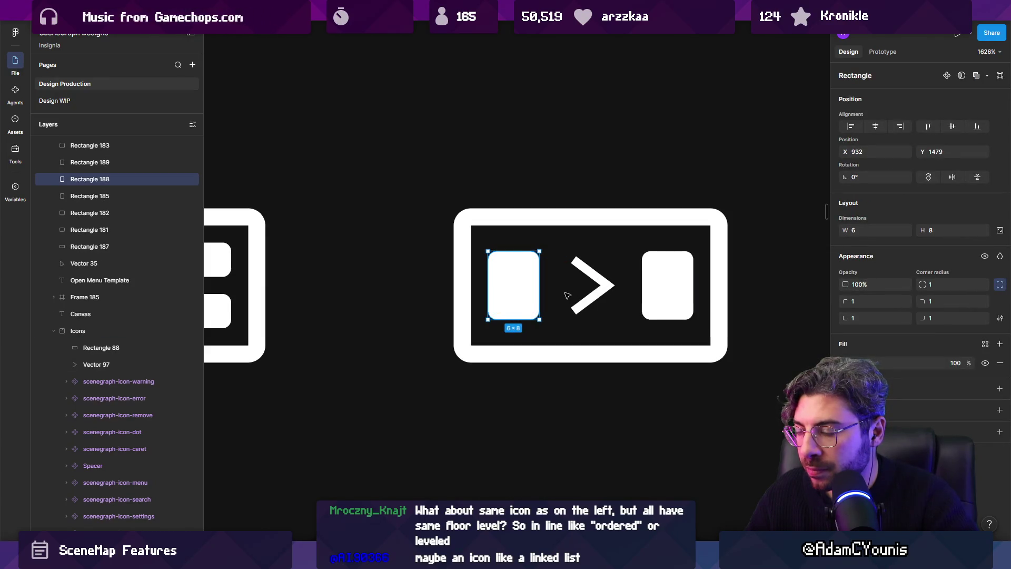
Select and reselect the stepped icon's blocks in different combinations.
scroll(572, 299, down, 5)
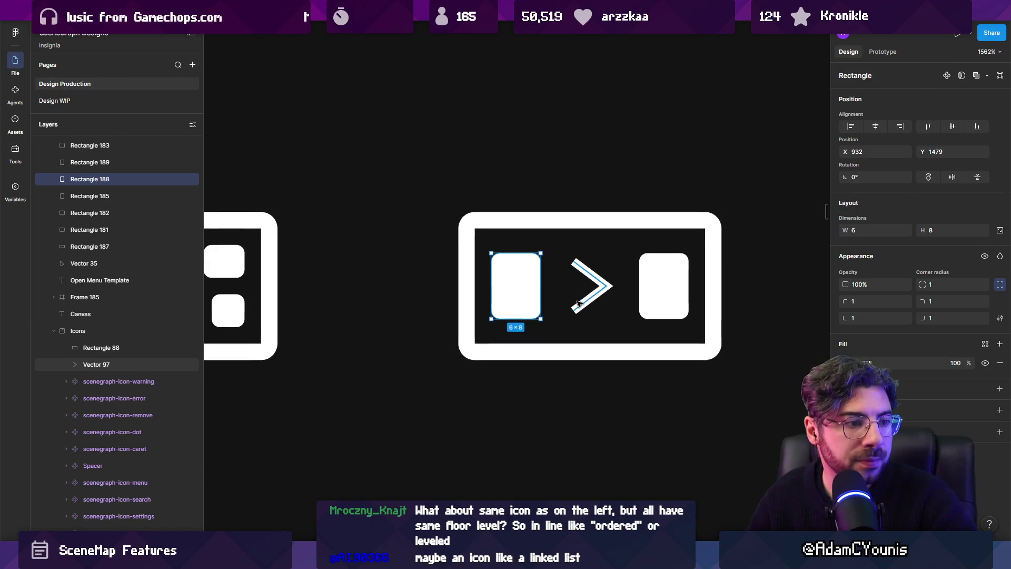
scroll(642, 304, down, 1)
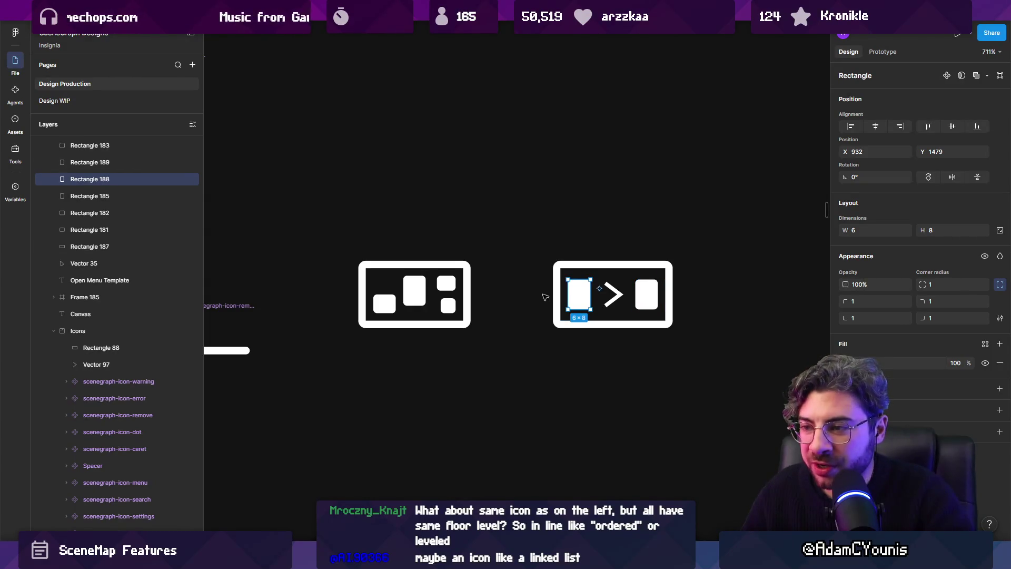
scroll(525, 304, up, 2)
click(334, 304)
shift+click(375, 286)
shift+click(418, 276)
shift+click(423, 307)
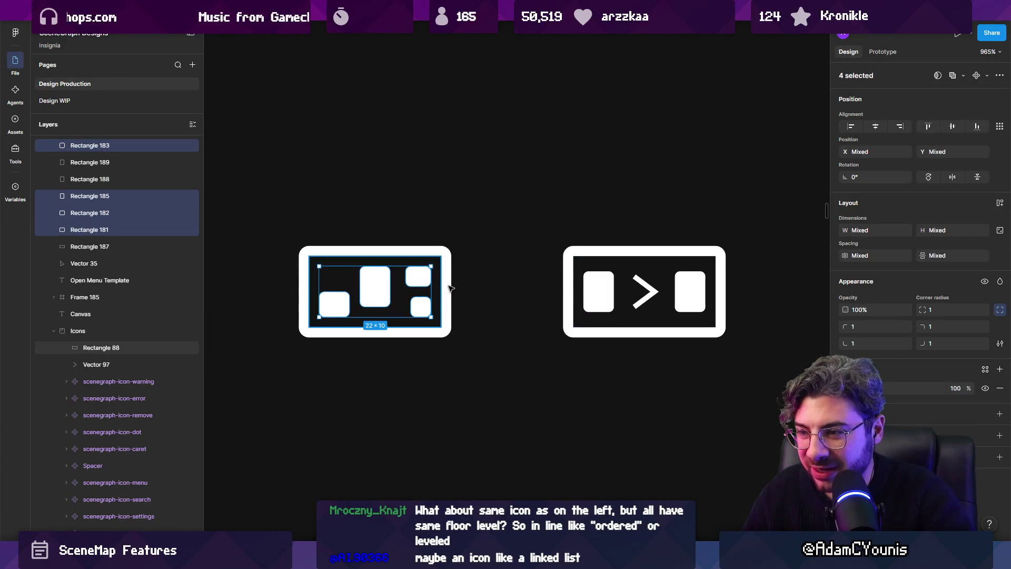
click(421, 305)
shift+click(362, 293)
shift+click(334, 304)
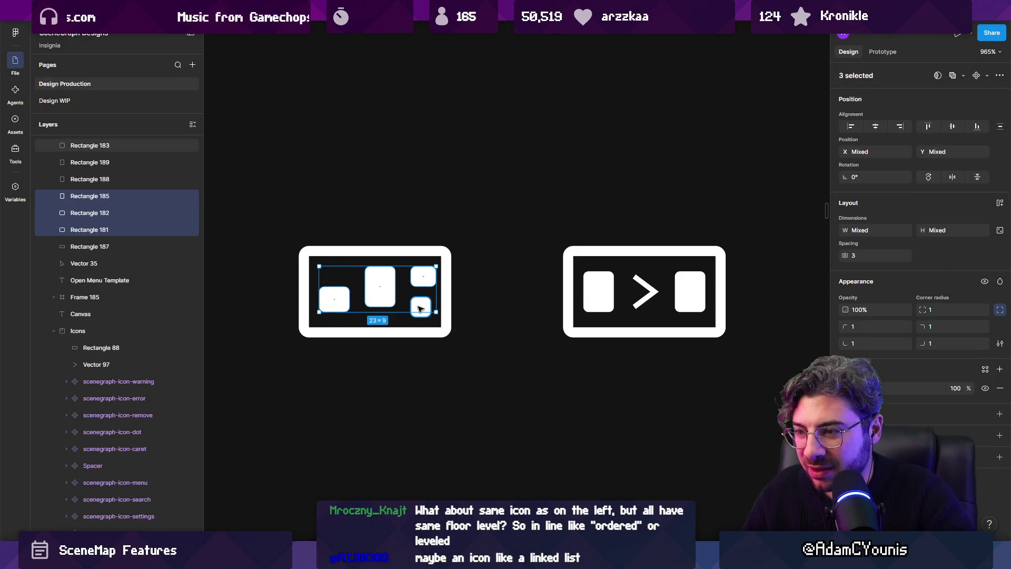
shift+click(418, 276)
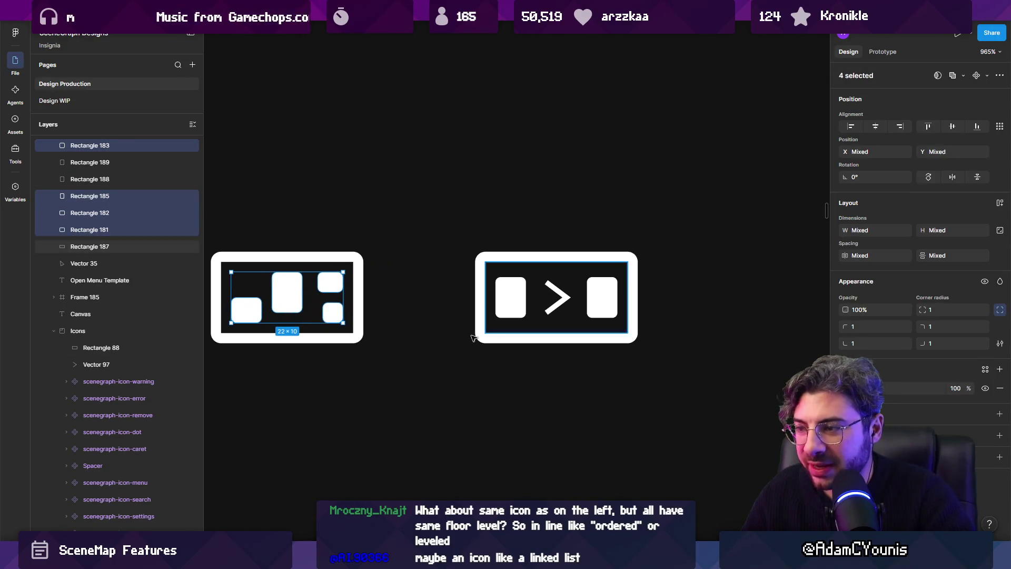
Marquee-select the sequence icon's two blocks and chevron.
click(451, 330)
scroll(451, 330, right, 3)
scroll(452, 316, down, 2)
mouse_move(440, 308)
mouse_down()
mouse_move(497, 275)
mouse_move(535, 280)
mouse_up()
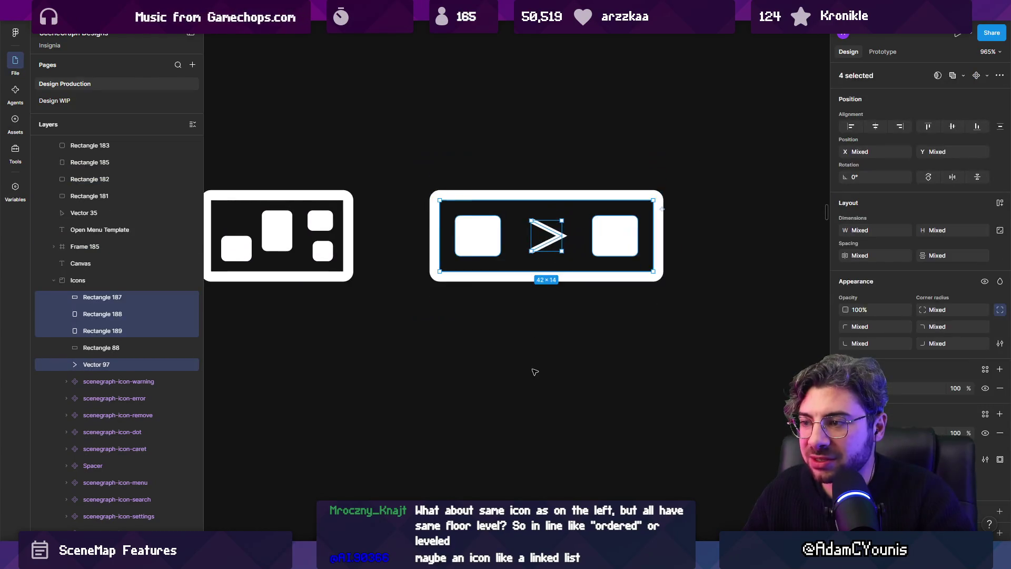
key(ctrl+d)
drag(503, 245, 503, 374)
scroll(474, 342, down, 2)
scroll(474, 342, right, 2)
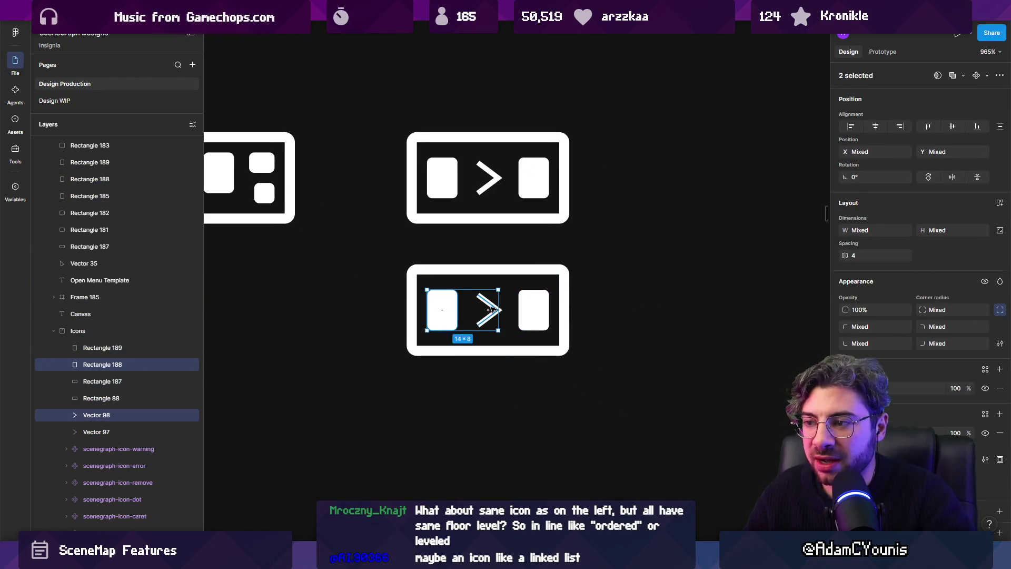
key(Delete)
key(ctrl+v)
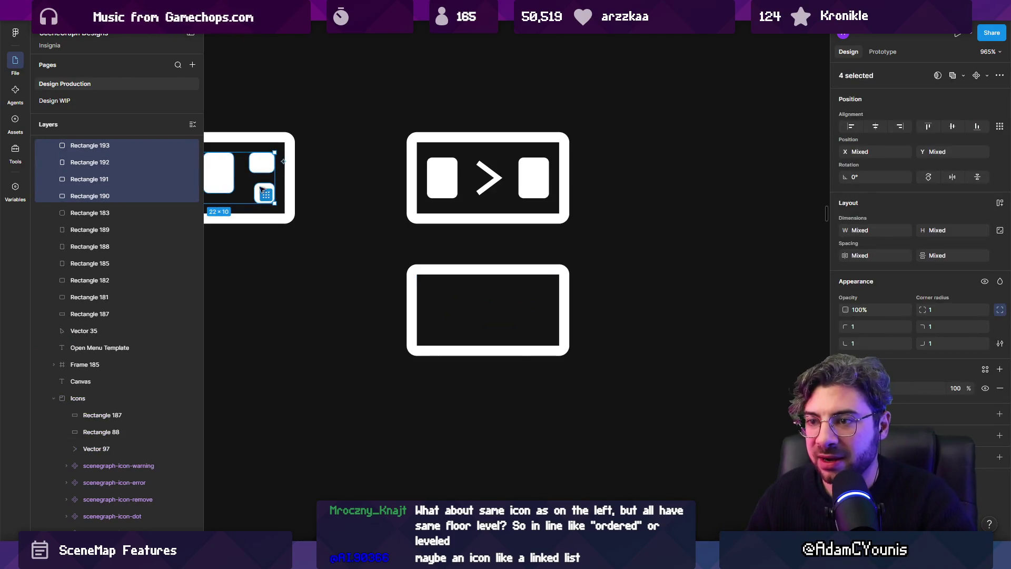
mouse_move(220, 175)
mouse_down()
mouse_move(489, 313)
mouse_move(481, 300)
mouse_move(476, 319)
mouse_up()
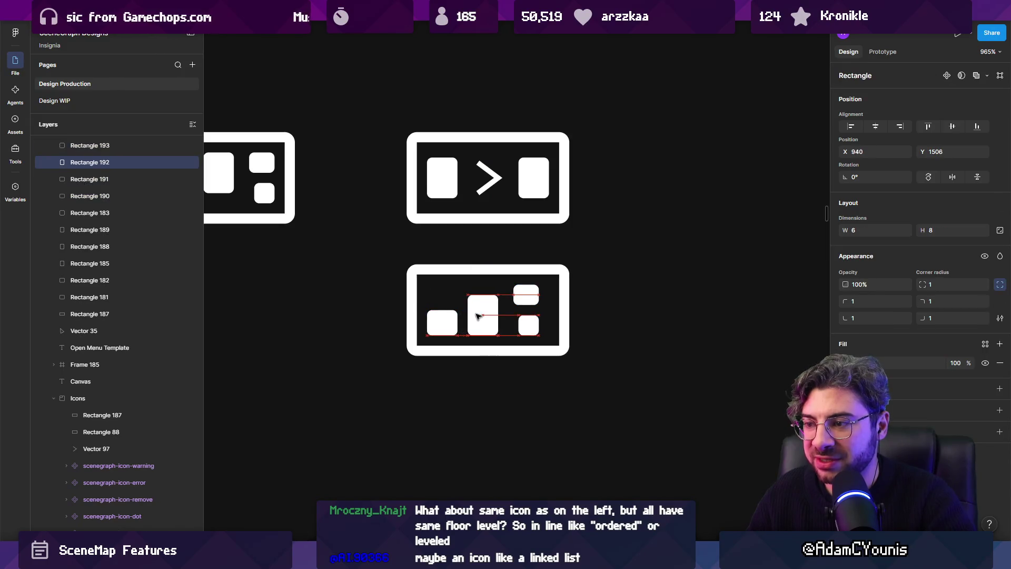
mouse_move(532, 298)
mouse_down()
mouse_move(532, 326)
mouse_move(551, 331)
mouse_up()
click(537, 323)
key(Escape)
key(Escape)
drag(483, 316, 476, 316)
click(516, 328)
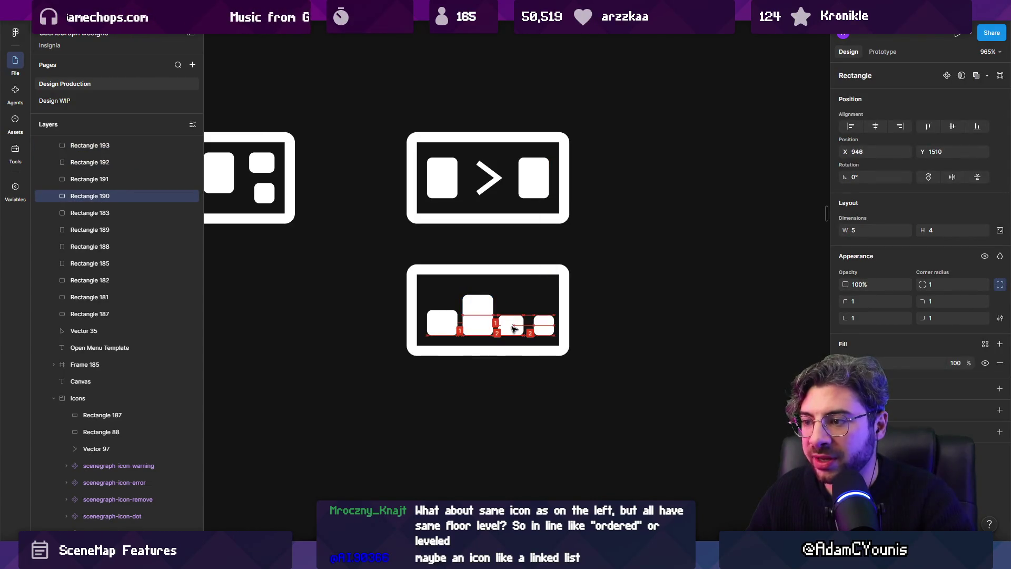
key(Left)
mouse_move(553, 341)
mouse_down()
mouse_move(437, 316)
mouse_move(485, 318)
mouse_move(492, 305)
mouse_up()
click(952, 126)
click(668, 271)
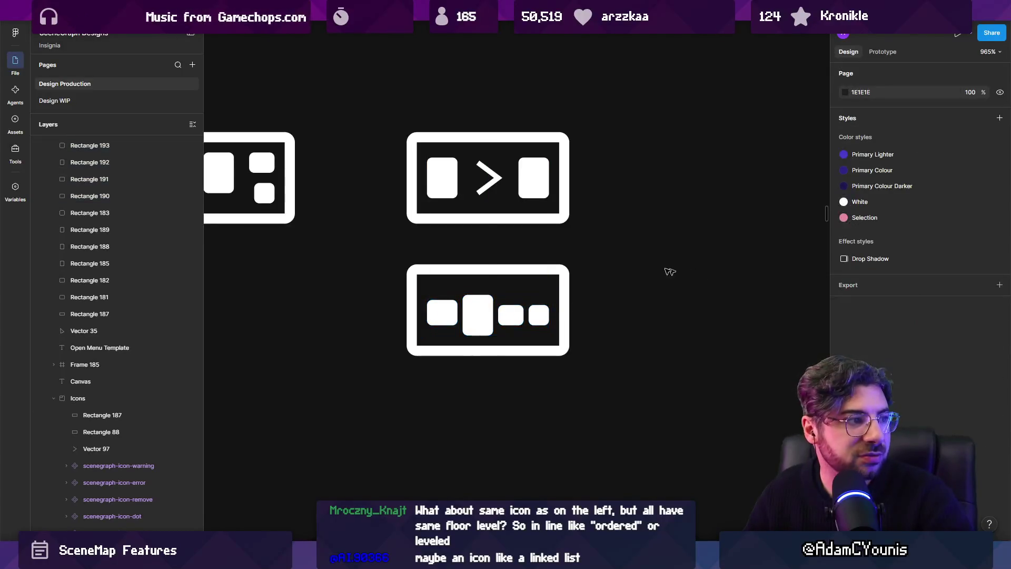
scroll(679, 271, left, 5)
mouse_move(733, 260)
mouse_down()
mouse_move(700, 289)
mouse_move(535, 363)
mouse_up()
key(Delete)
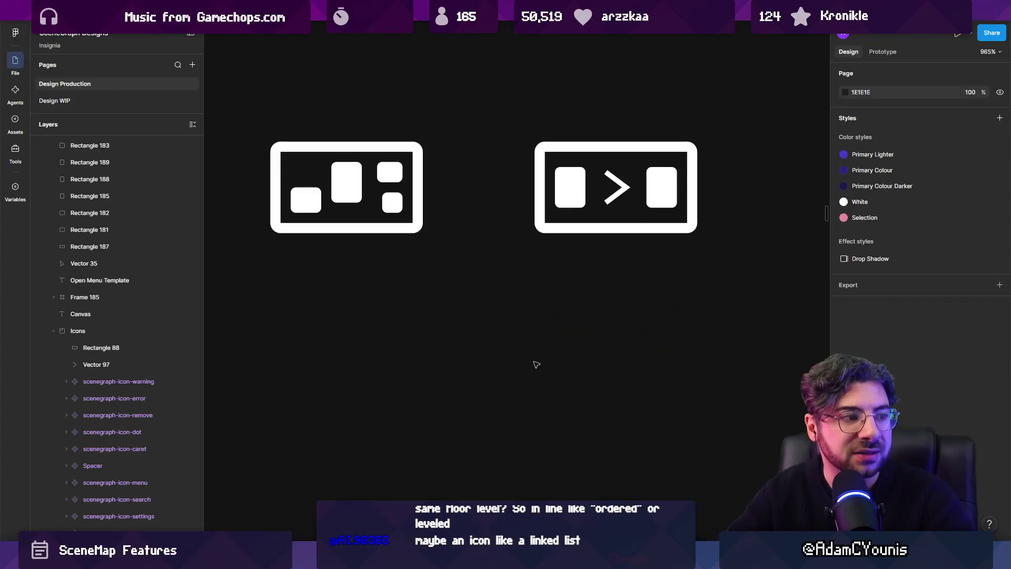
Delete the tall middle block of the left icon.
scroll(590, 198, down, 4)
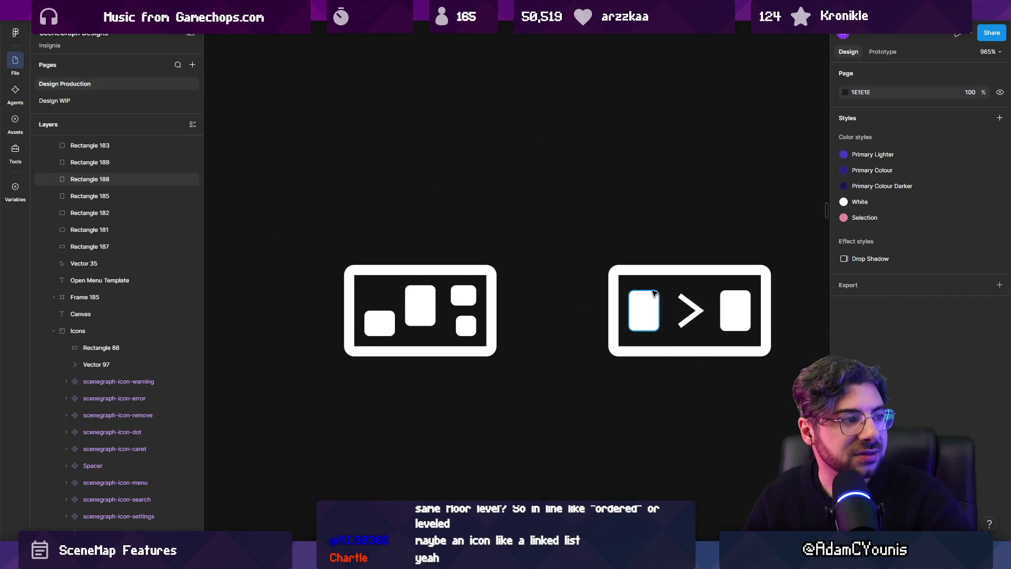
scroll(569, 264, up, 4)
scroll(568, 263, up, 1)
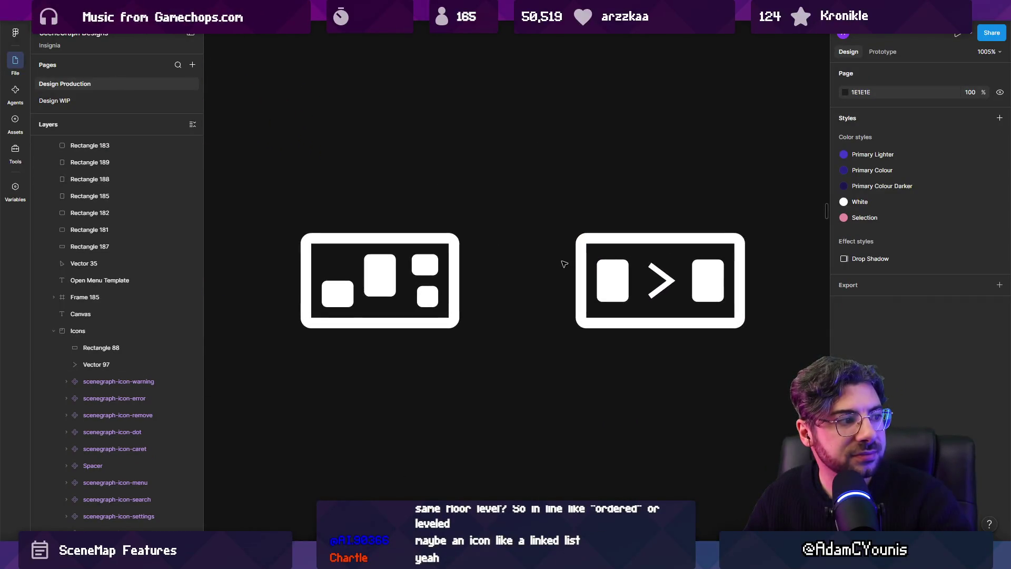
scroll(389, 271, up, 2)
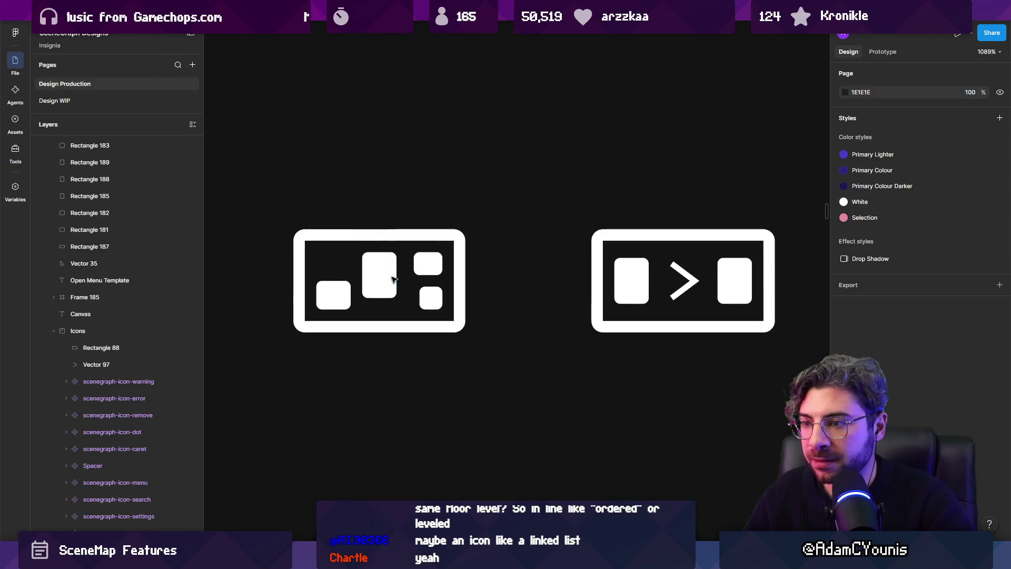
click(391, 280)
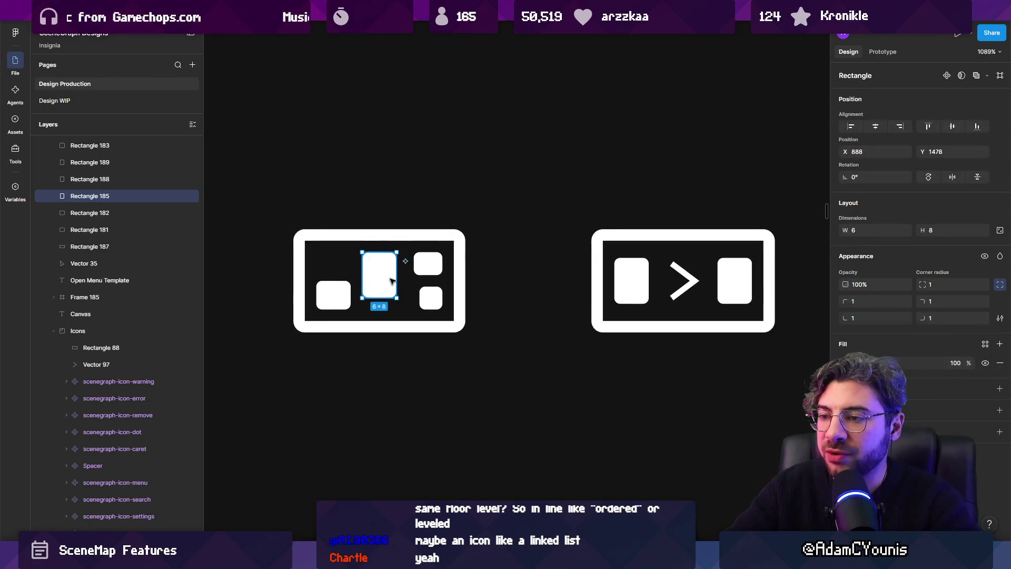
key(Delete)
Enlarge the bottom-left block to 8×8 and shift the small top-right block left.
click(333, 295)
drag(351, 281, 362, 262)
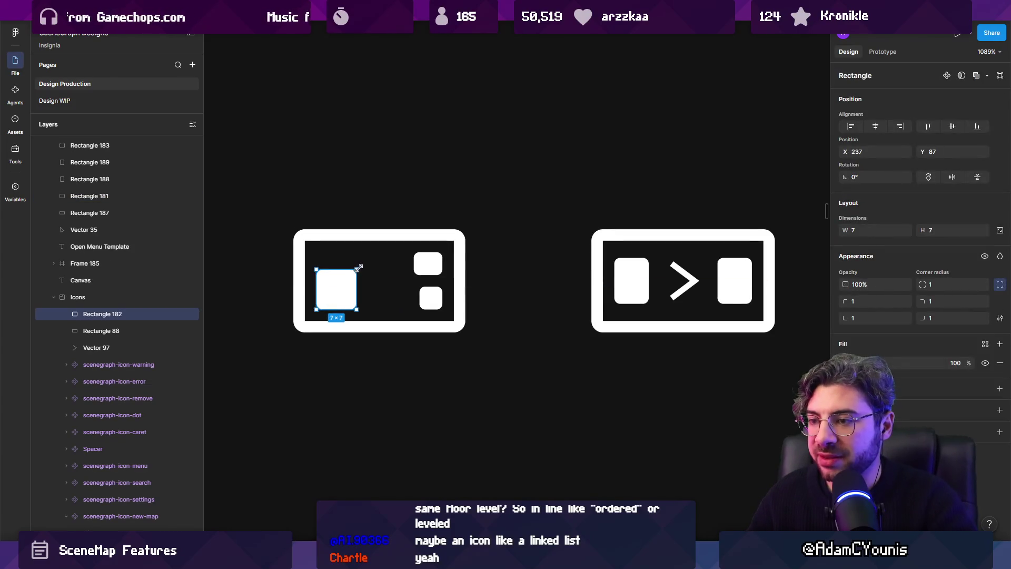
click(413, 267)
key(Left)
key(Left)
key(Left)
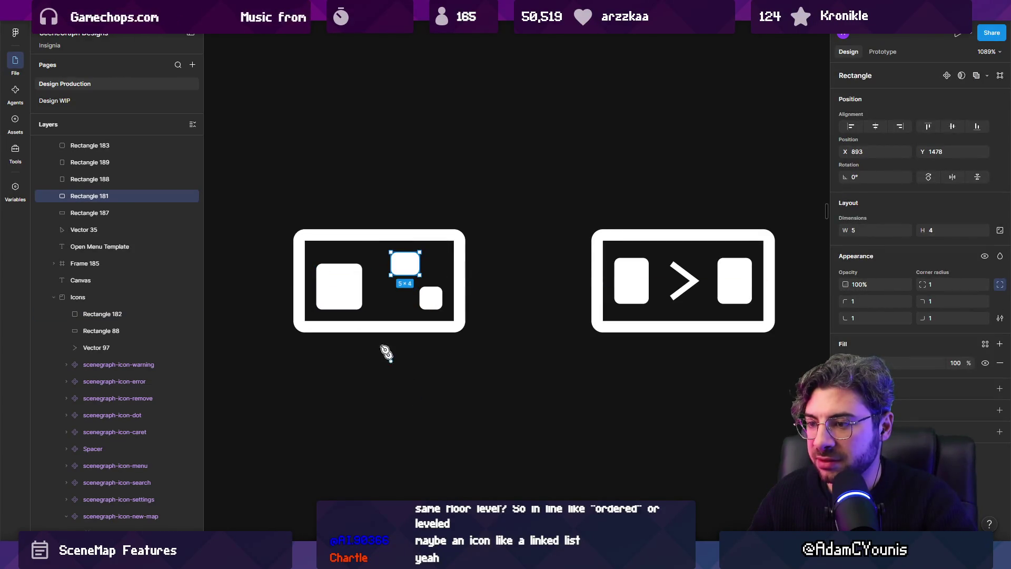
Draw a line from the large square to the lower small square.
click(342, 289)
click(431, 299)
key(Escape)
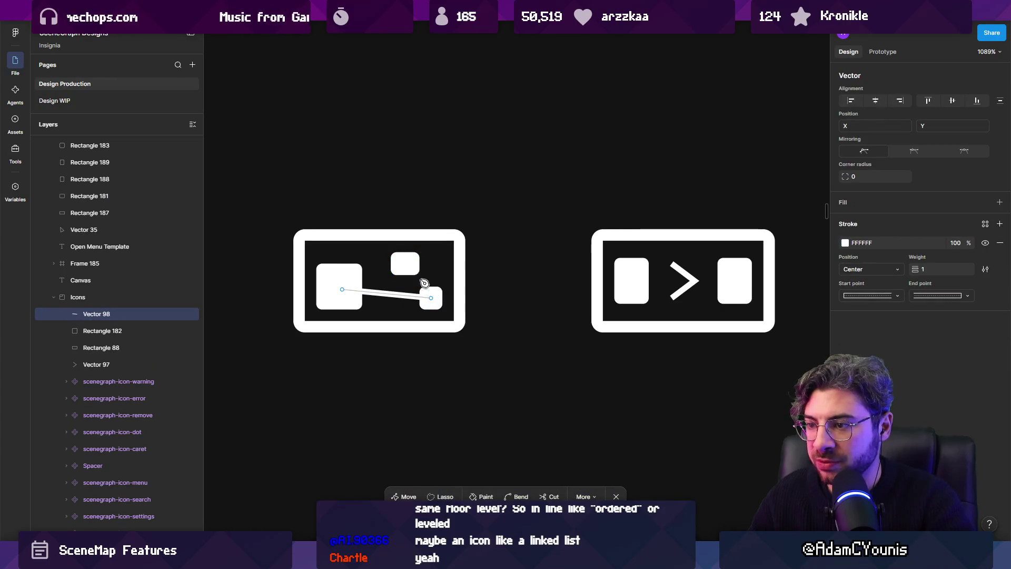
Extend the path to the top square and close it back at the large square.
click(432, 299)
click(405, 263)
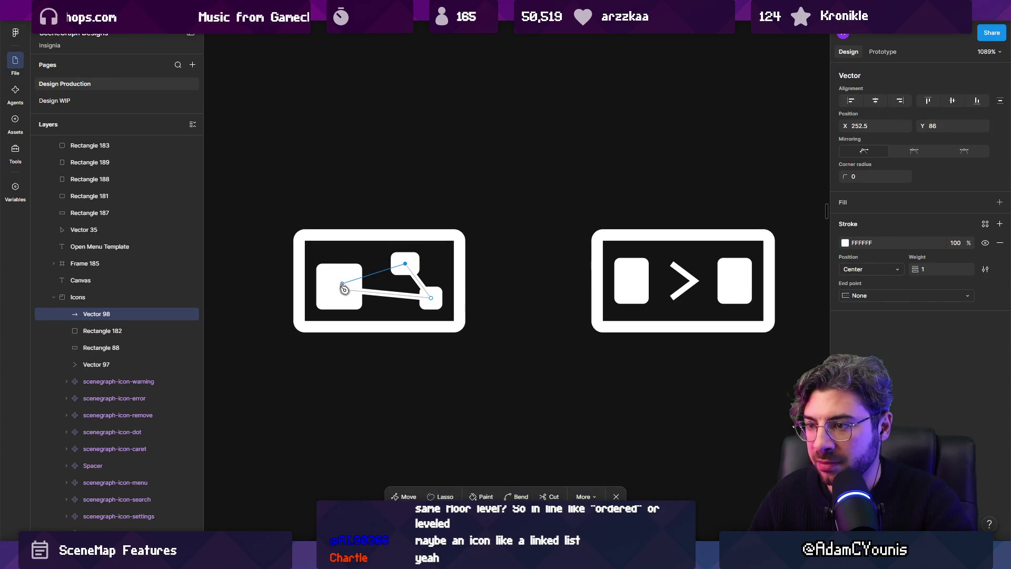
click(343, 290)
click(405, 349)
Select the connecting lines together with all three squares.
ctrl+scroll(409, 350, down, 5)
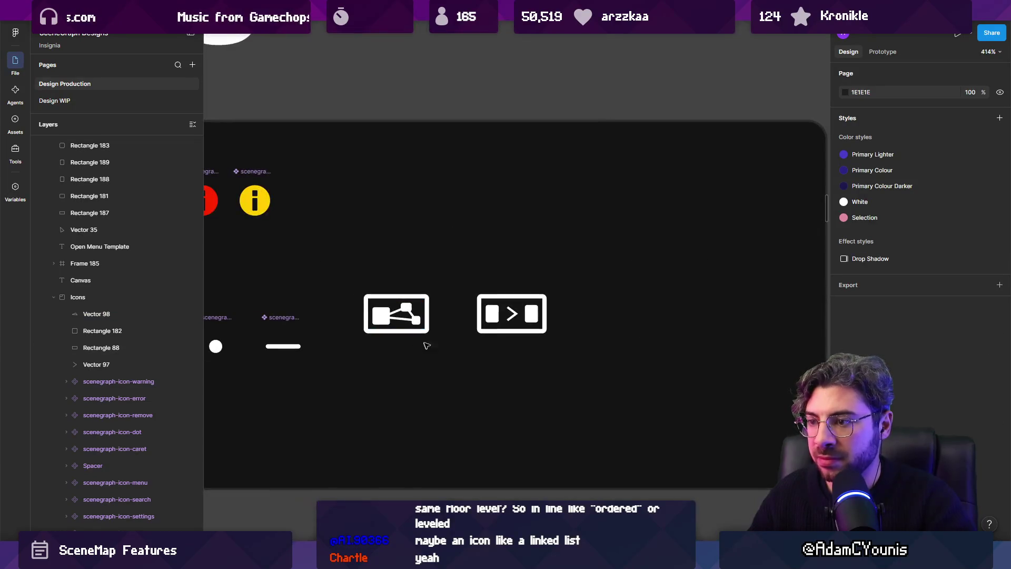
ctrl+scroll(494, 334, up, 5)
scroll(526, 316, left, 2)
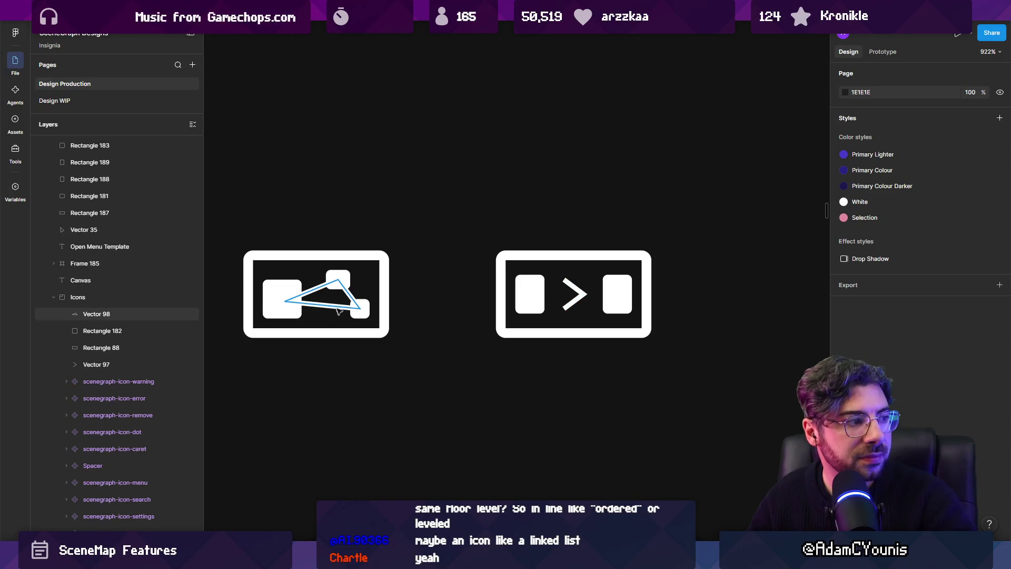
click(360, 310)
shift+click(337, 278)
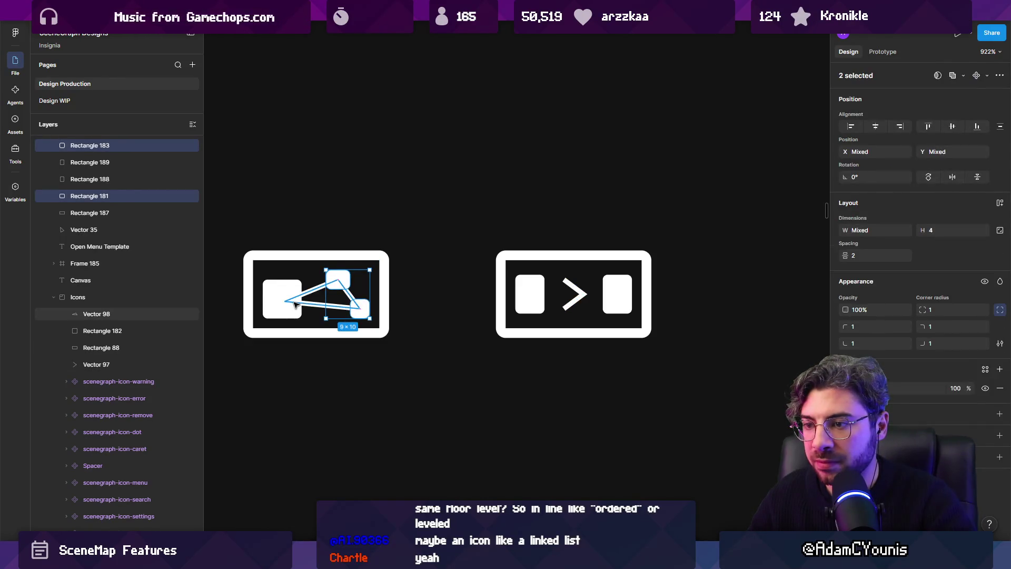
shift+click(316, 290)
click(265, 308)
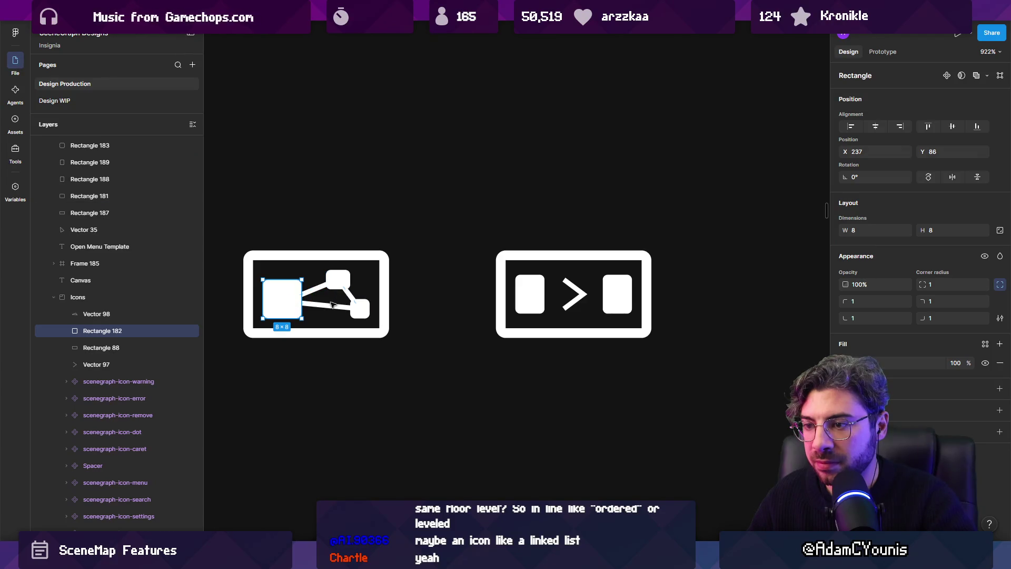
click(363, 309)
shift+click(361, 309)
shift+click(338, 277)
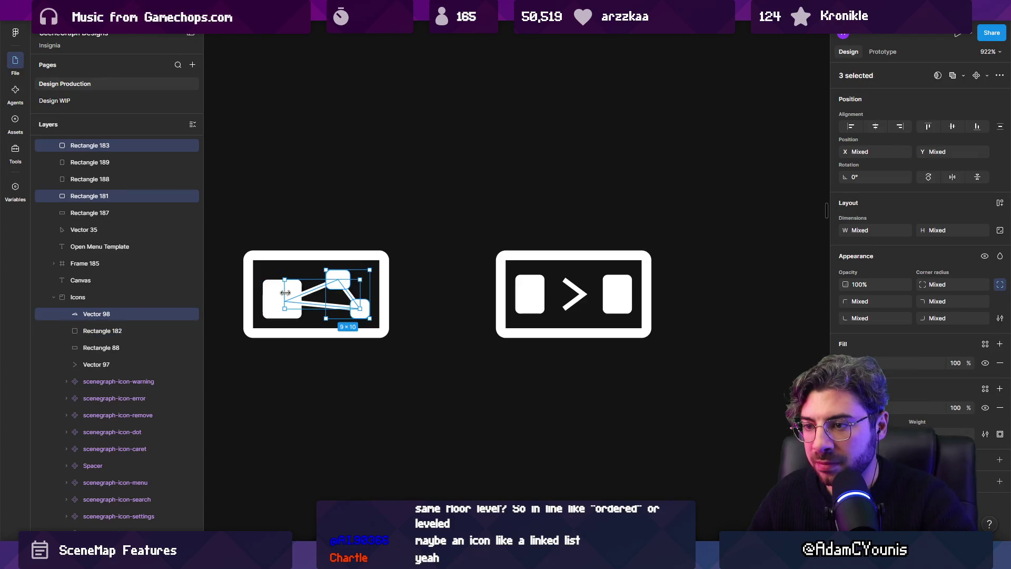
shift+click(282, 299)
click(963, 76)
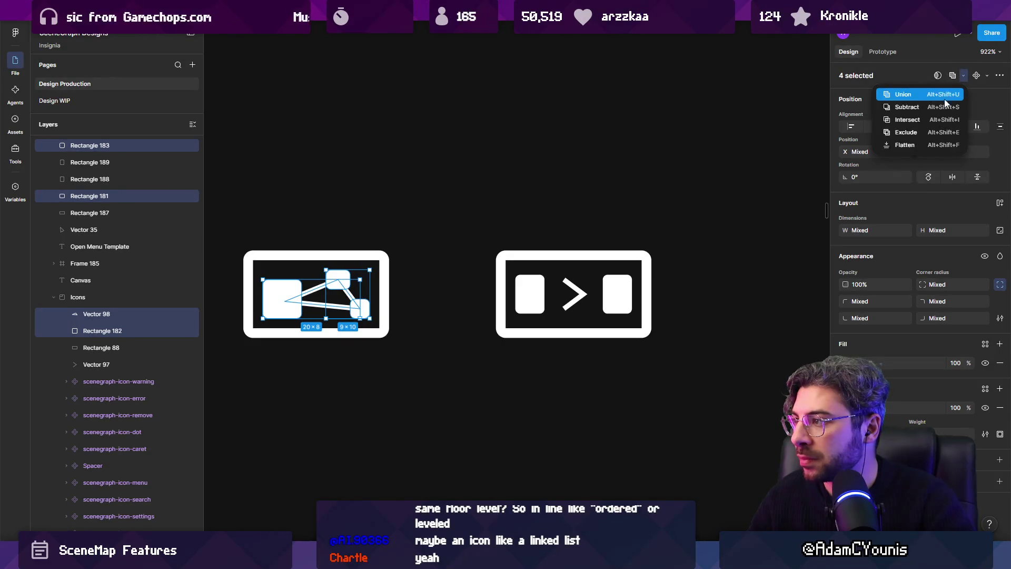
Union the lines and squares into one shape, then undo it.
click(896, 106)
key(ctrl+z)
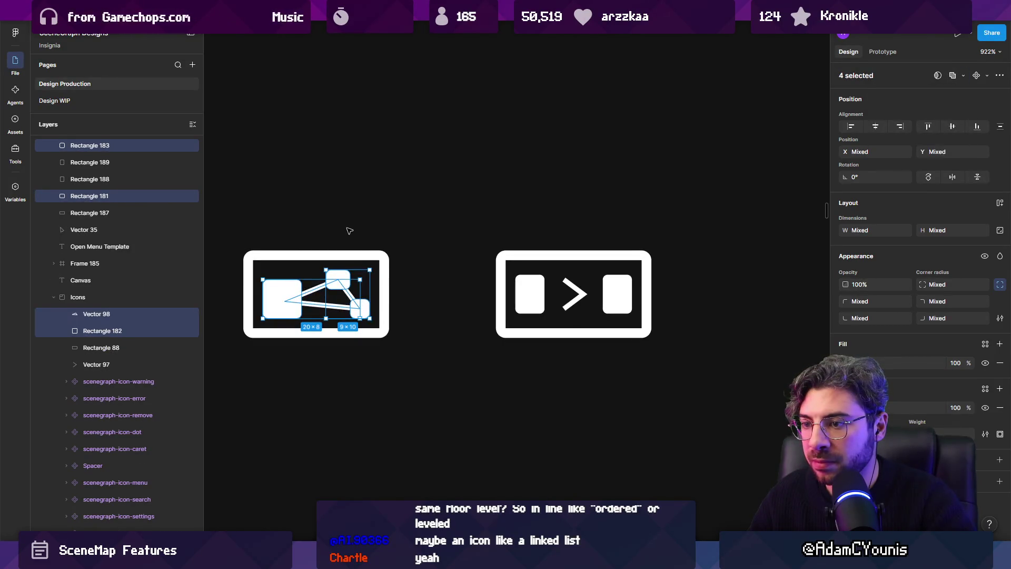
scroll(349, 230, left, 2)
click(420, 223)
scroll(429, 301, up, 5)
Alt-drag a copy of the three squares, without the lines, below the icon.
click(429, 300)
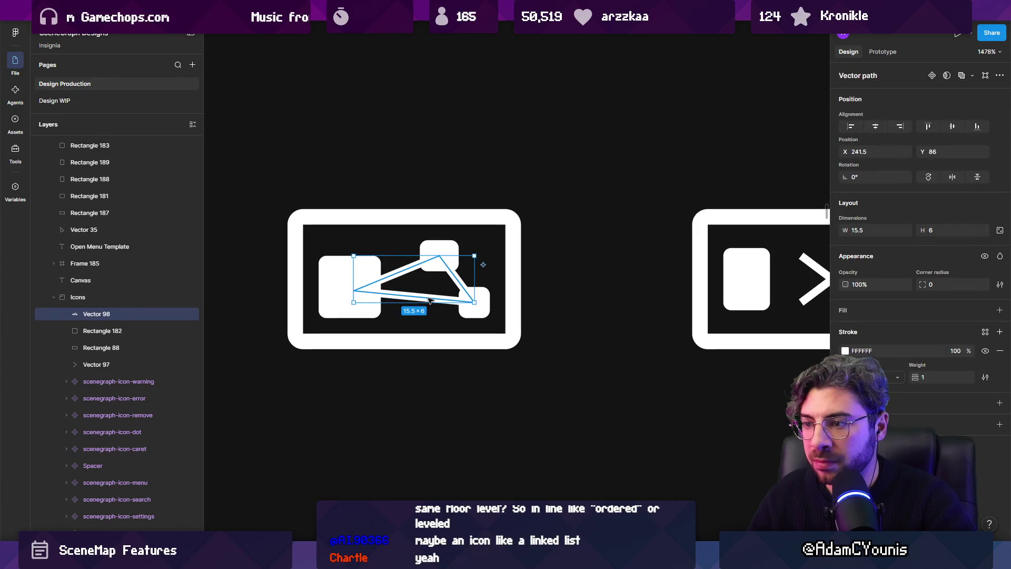
scroll(429, 300, down, 3)
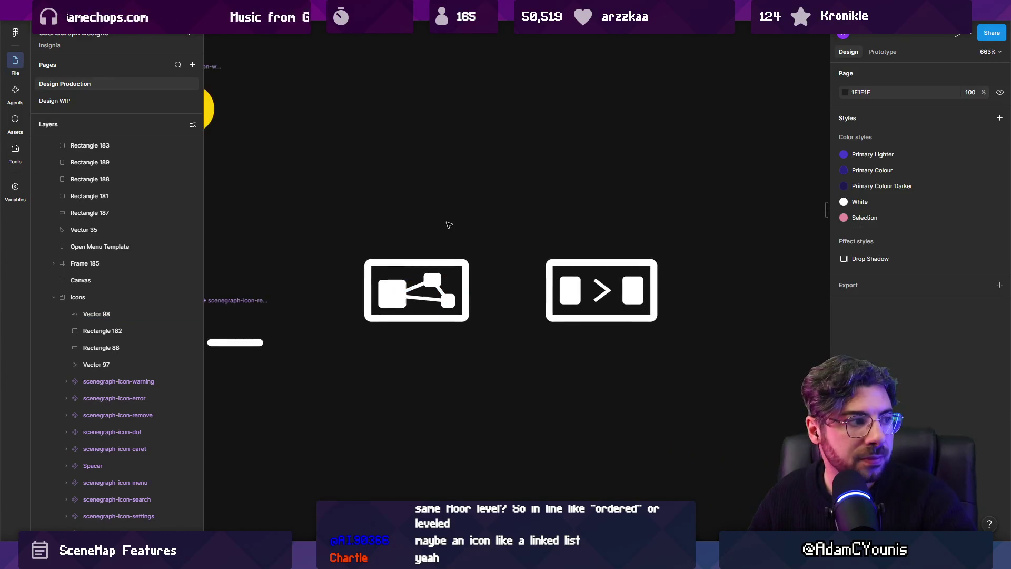
scroll(431, 308, up, 3)
click(431, 308)
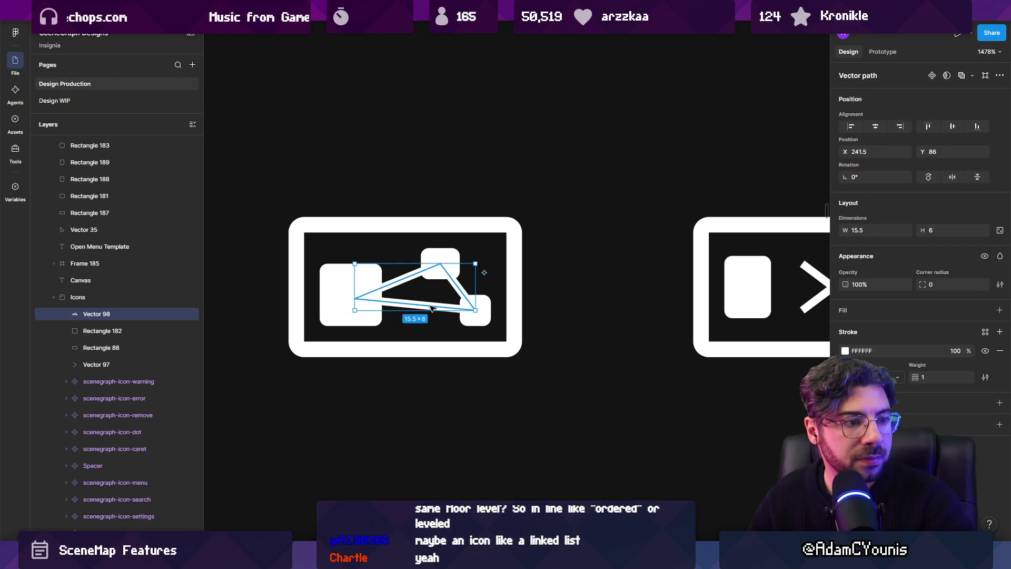
click(335, 289)
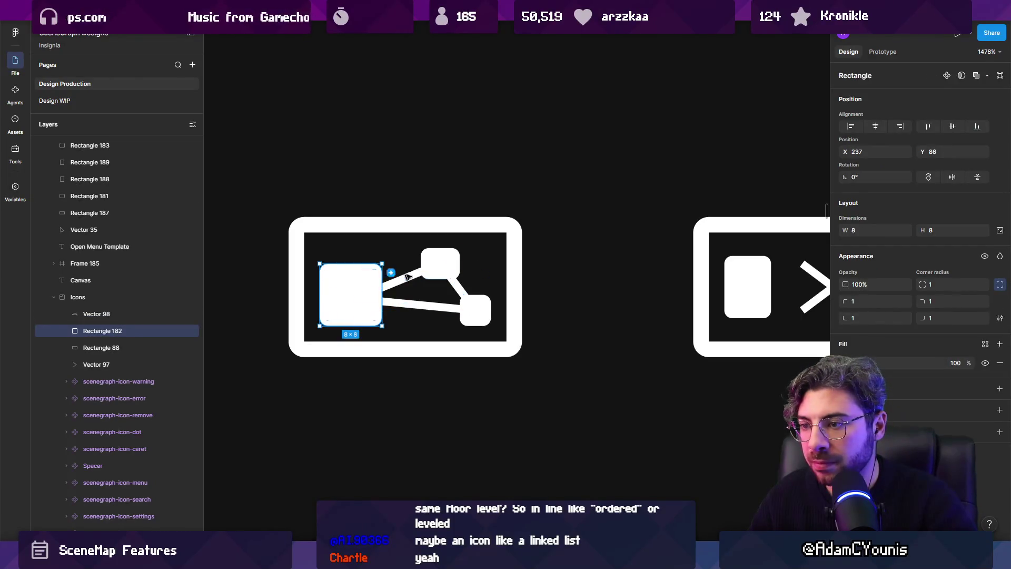
shift+click(437, 263)
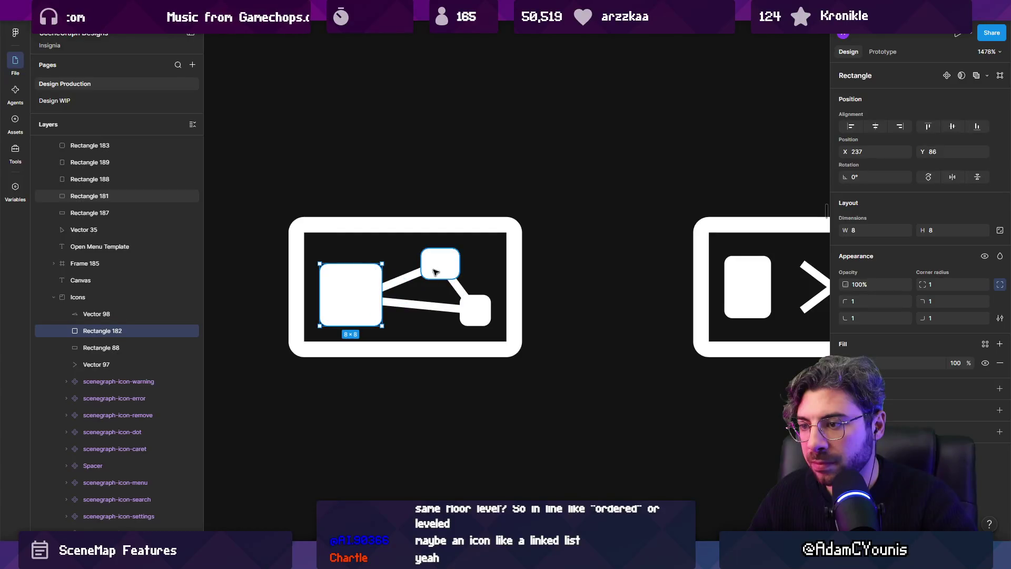
shift+click(470, 311)
drag(470, 311, 470, 443)
click(347, 295)
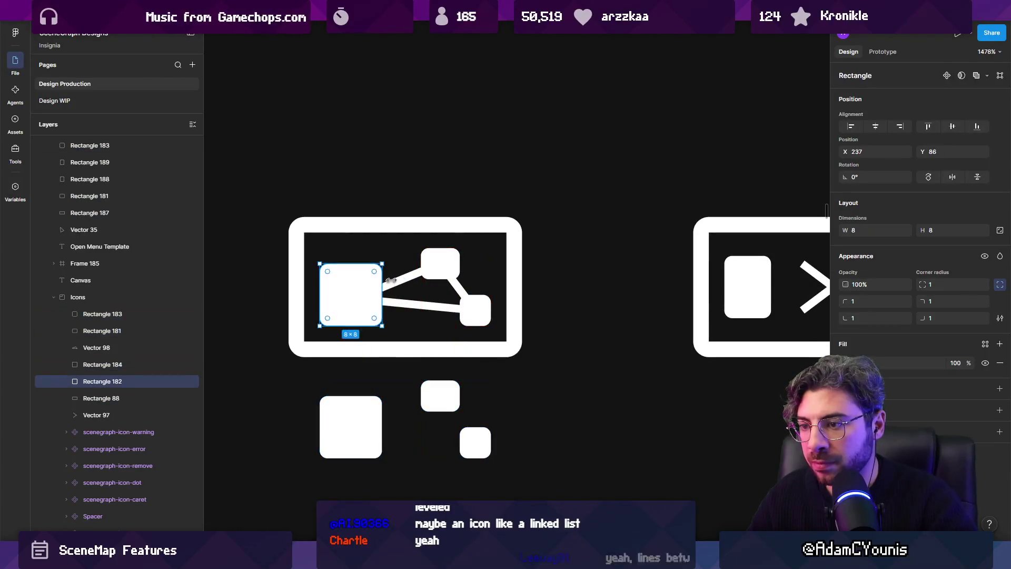
Try Boolean Subtract on the squares and connecting lines, then undo it.
shift+click(439, 264)
shift+click(471, 304)
shift+click(453, 308)
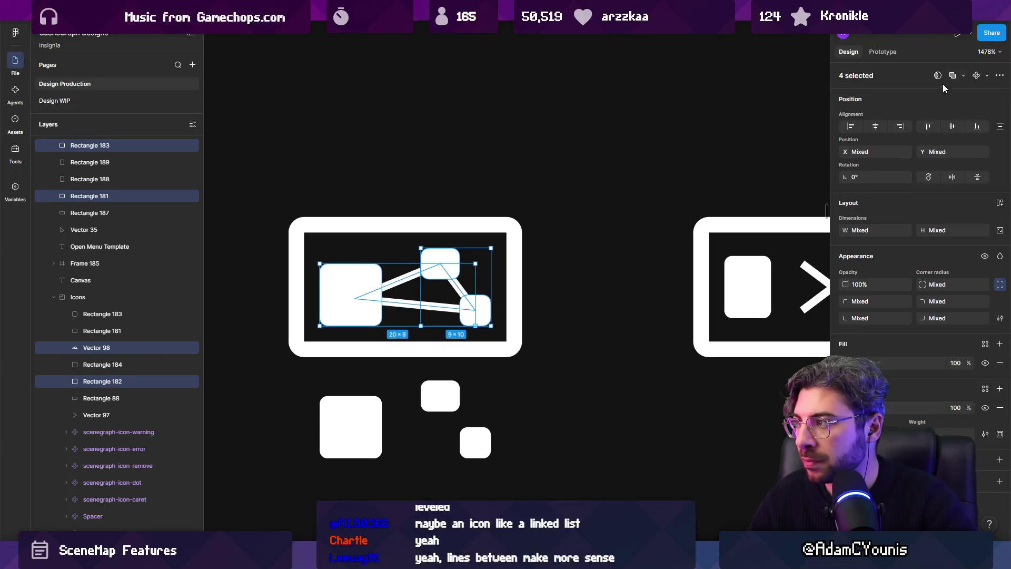
click(963, 75)
click(887, 105)
key(ctrl+z)
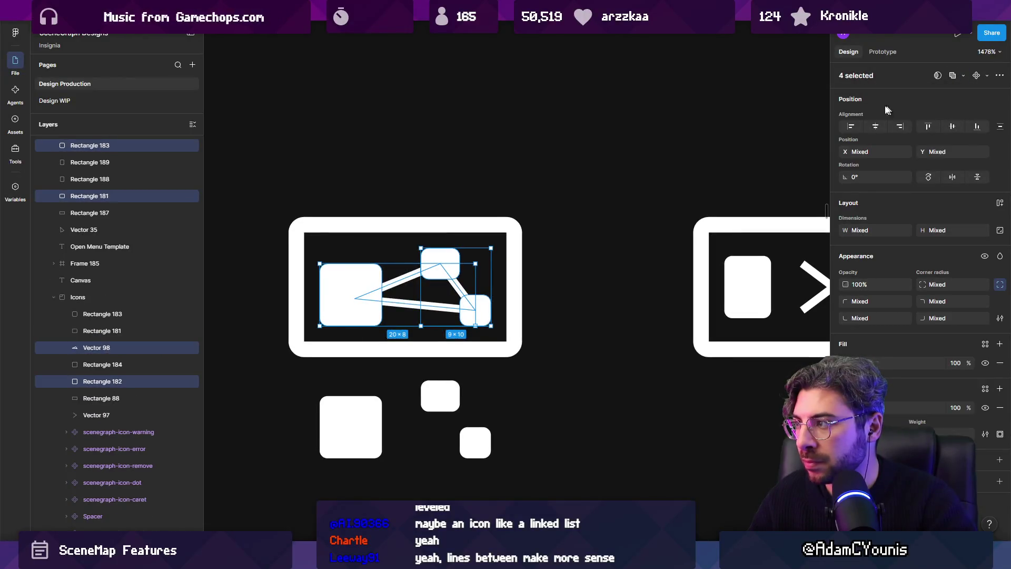
Bring the connecting-lines path to the front of the layer order.
click(402, 284)
key(ctrl+shift+bracketright)
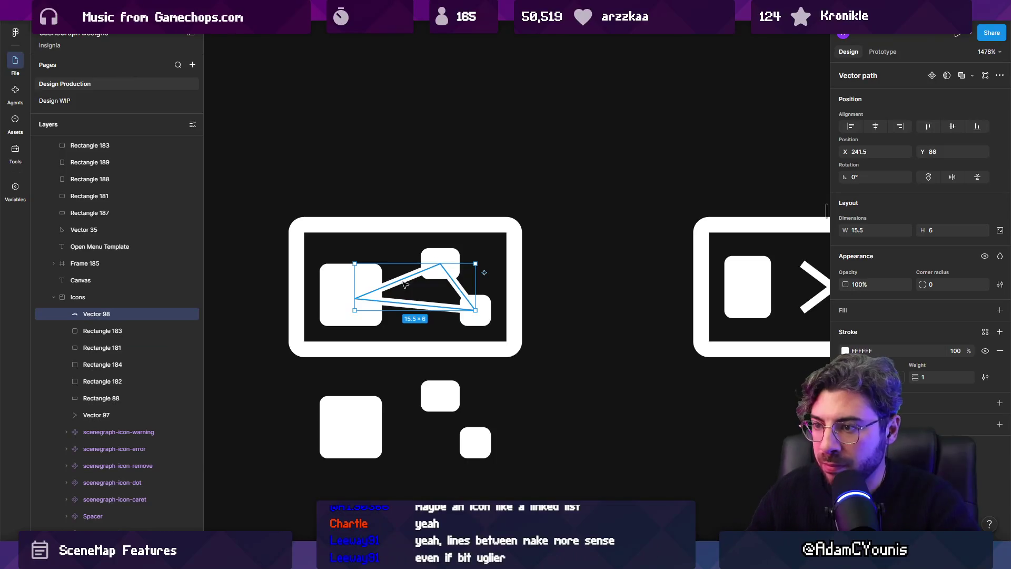
mouse_move(356, 190)
mouse_down()
mouse_move(492, 330)
mouse_move(482, 327)
mouse_up()
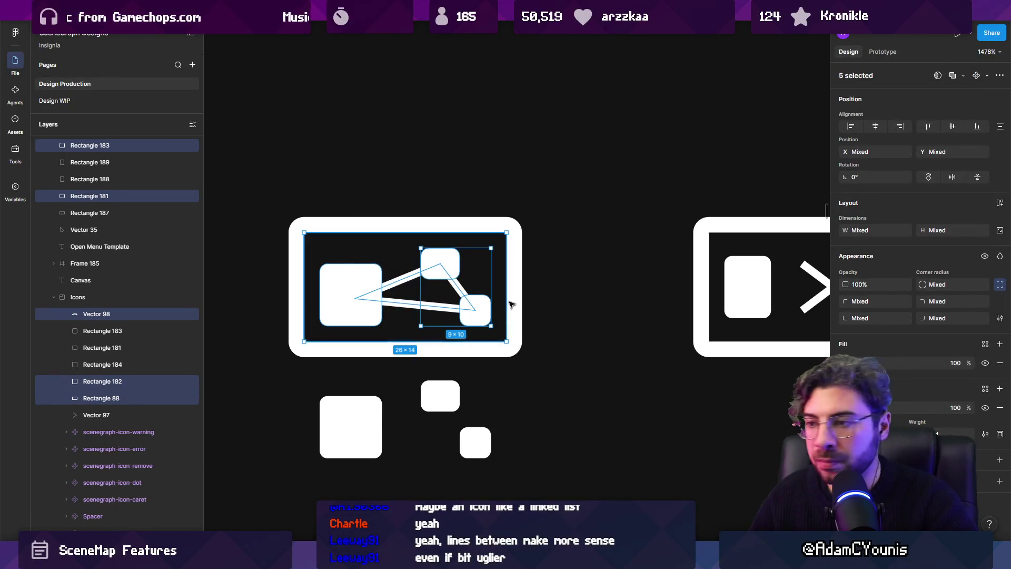
Apply Boolean Subtract to the connecting lines and the three rectangles.
click(442, 263)
shift+click(350, 287)
shift+click(442, 297)
shift+click(487, 315)
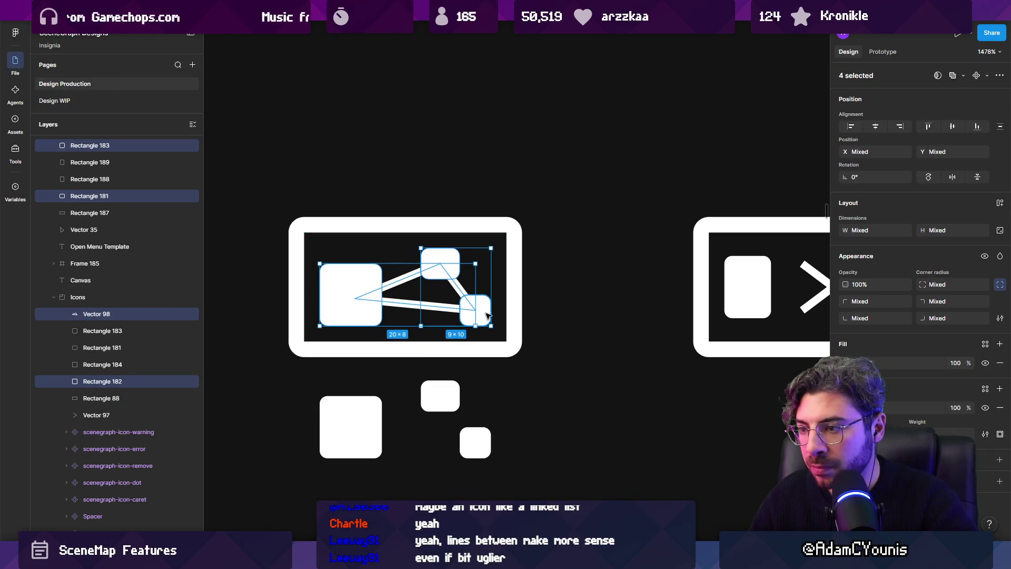
click(963, 75)
click(895, 109)
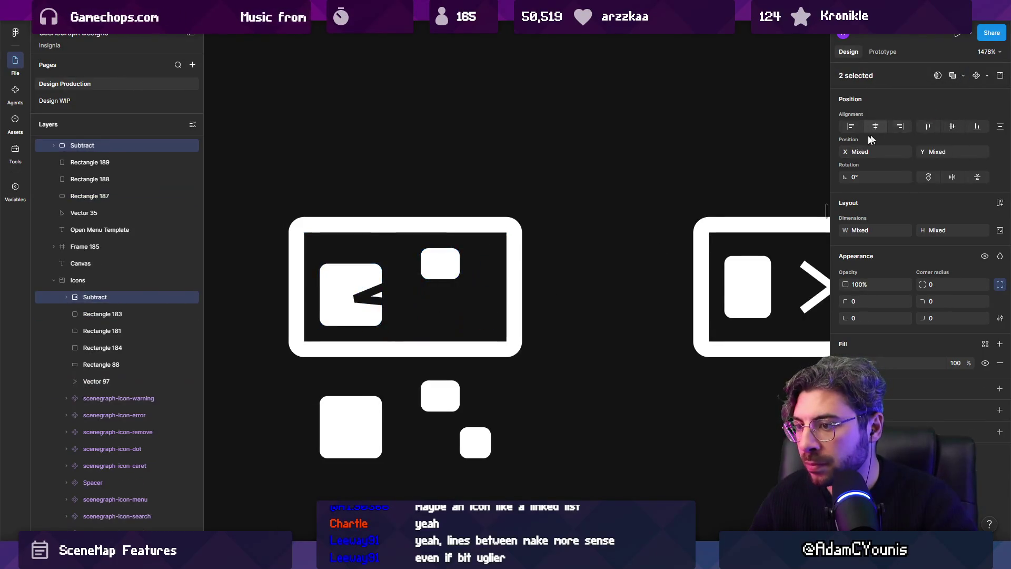
Try subtract, exclude and intersect between the squares and connector lines, undoing each result.
key(ctrl+z)
shift+click(399, 280)
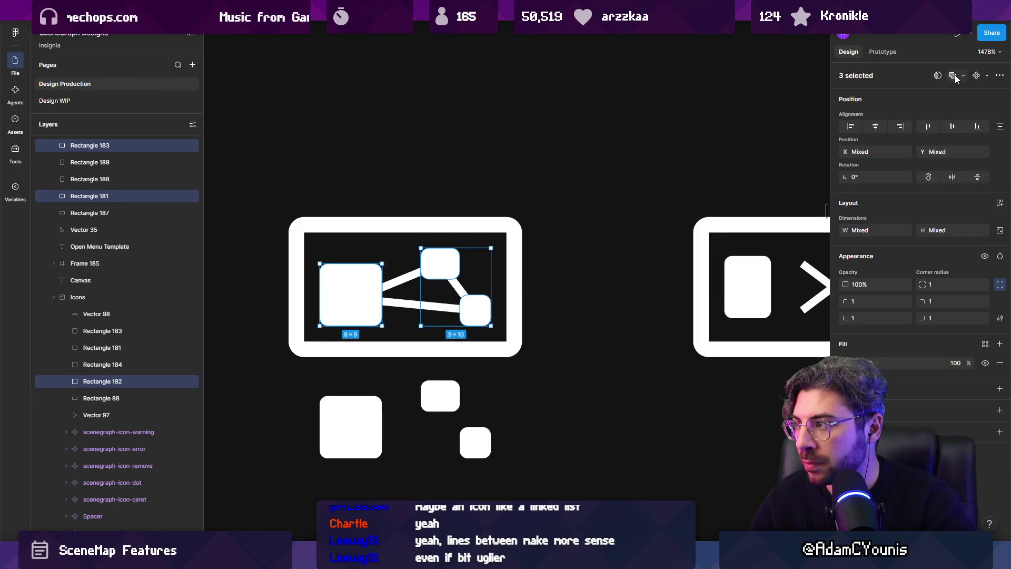
click(953, 75)
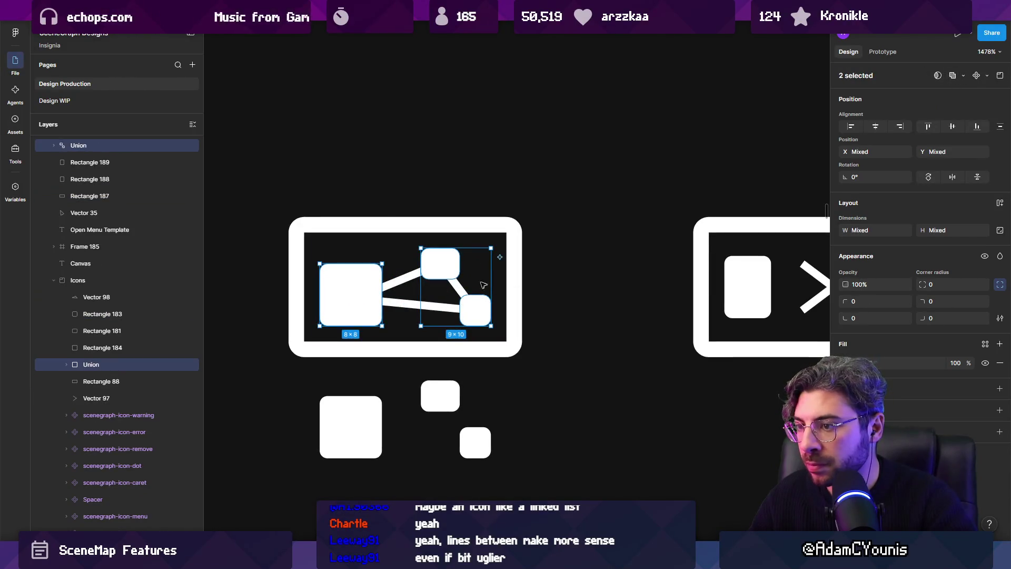
click(963, 75)
click(916, 102)
key(ctrl+z)
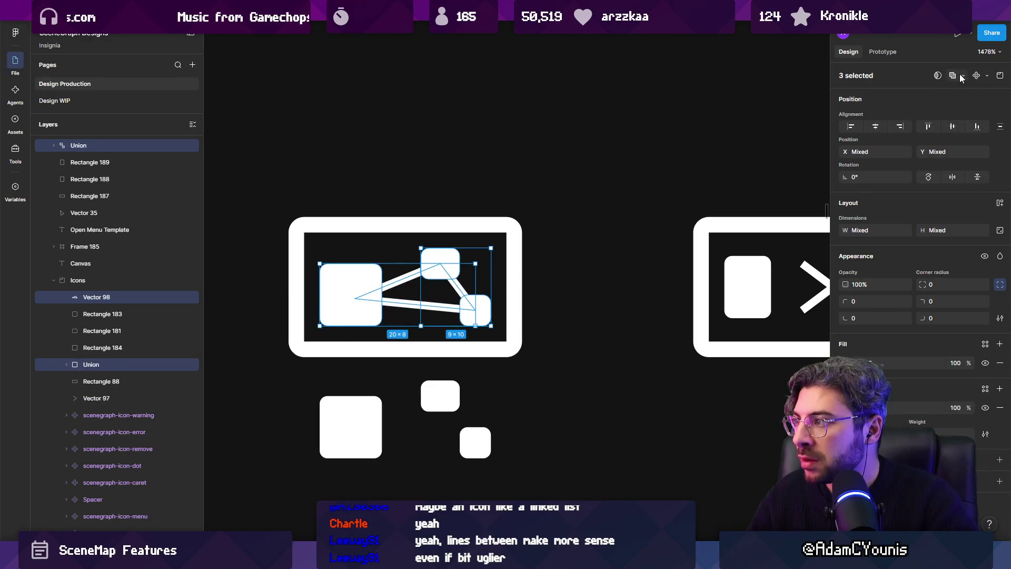
click(962, 75)
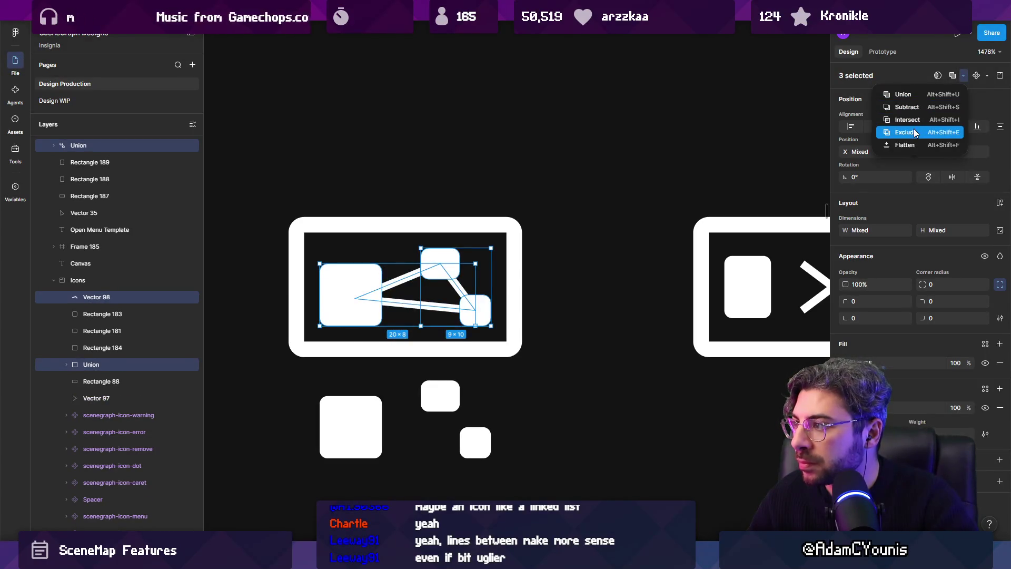
click(914, 130)
key(ctrl+z)
click(962, 76)
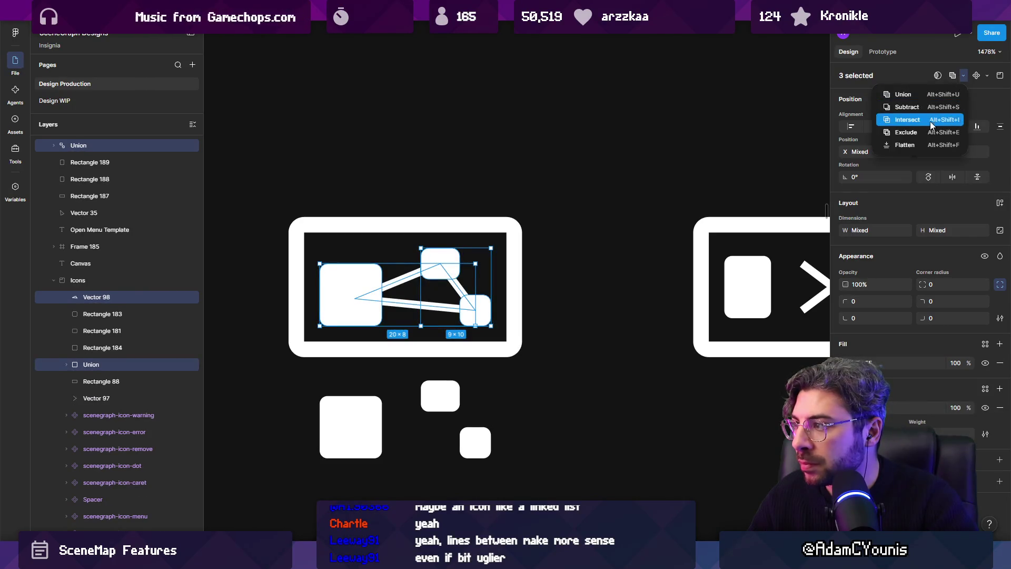
click(927, 121)
key(ctrl+z)
Revert the merged right squares back to plain separate rectangles.
click(352, 281)
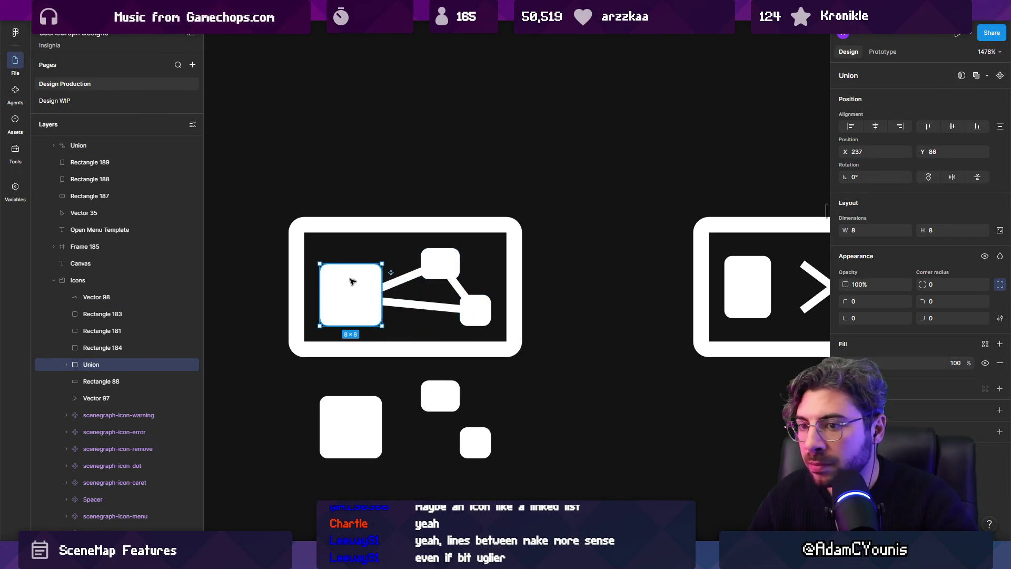
click(411, 305)
click(359, 295)
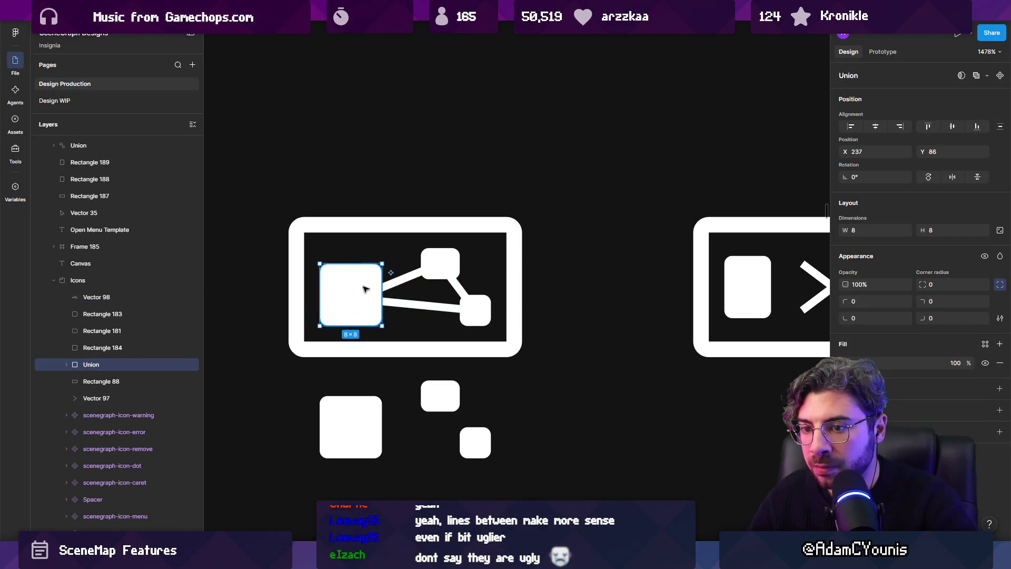
click(431, 269)
shift+click(358, 295)
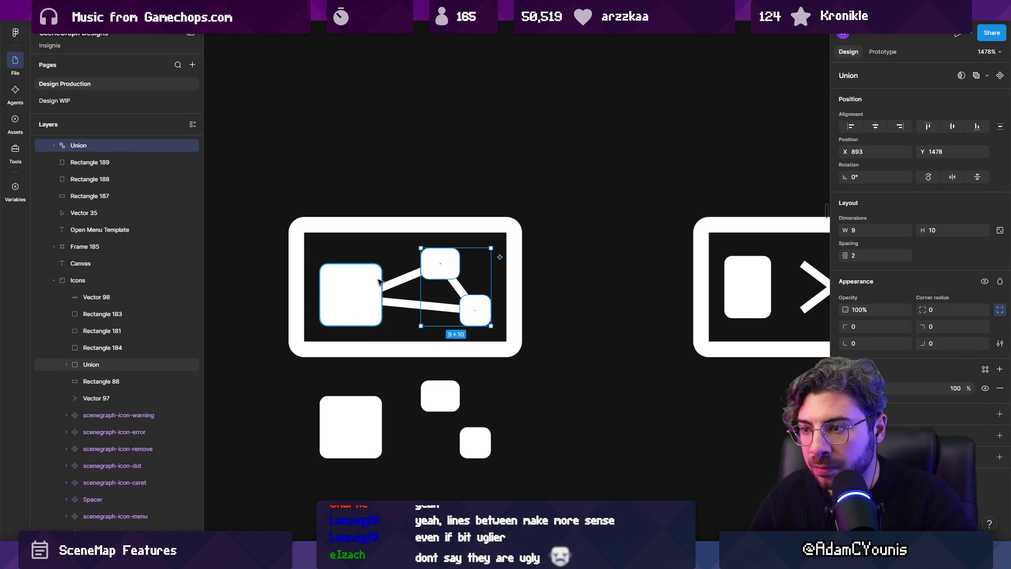
shift+click(404, 279)
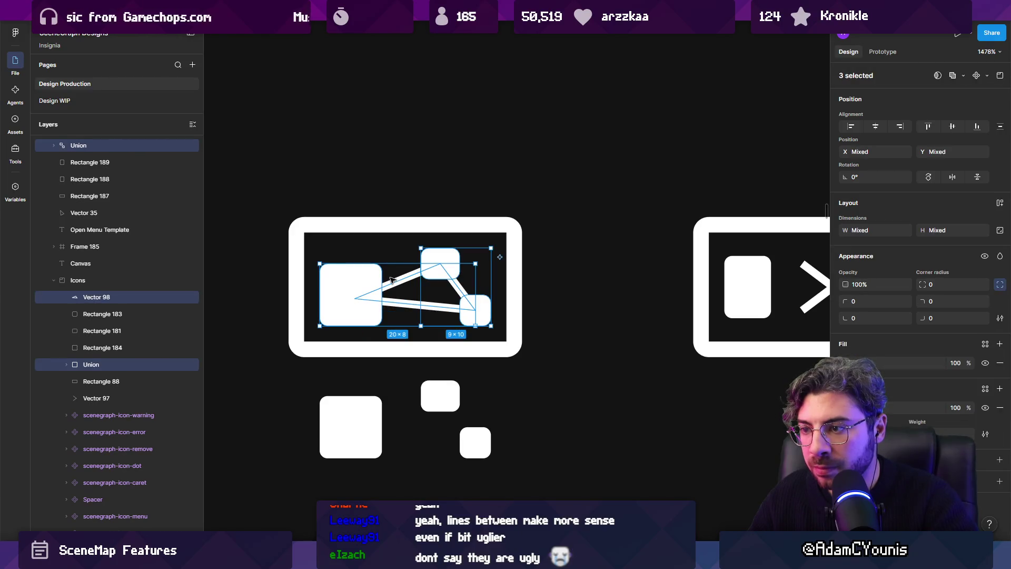
key(ctrl+z)
Union the three node rectangles and move the merged shape up out of the icon.
click(393, 278)
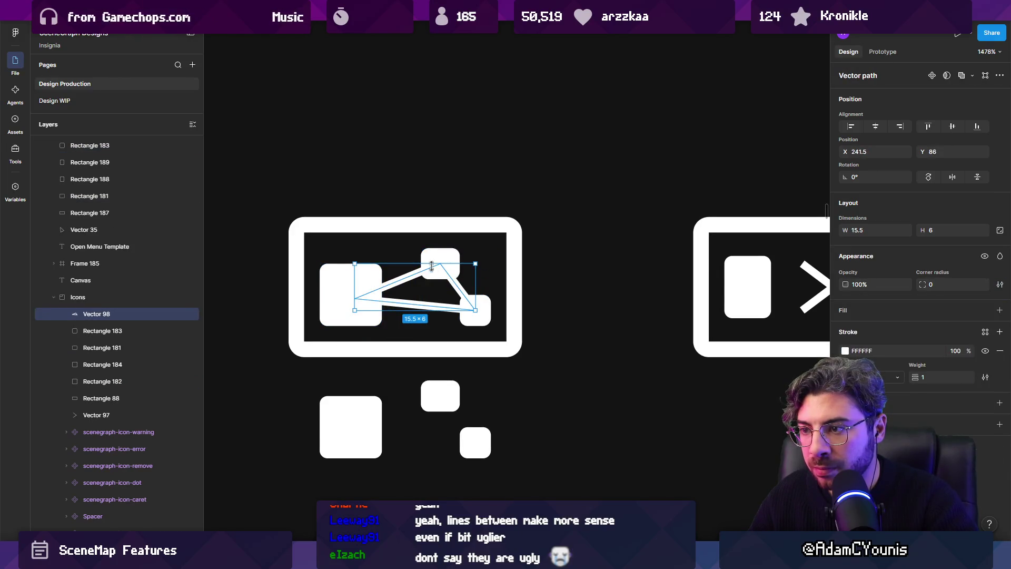
shift+click(440, 262)
click(481, 314)
shift+click(440, 263)
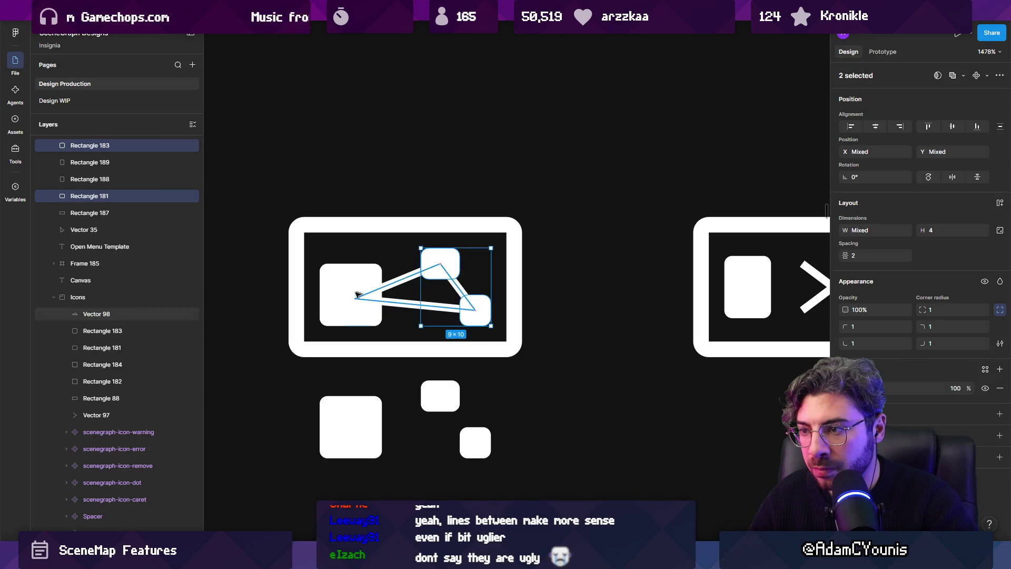
shift+click(351, 295)
click(953, 77)
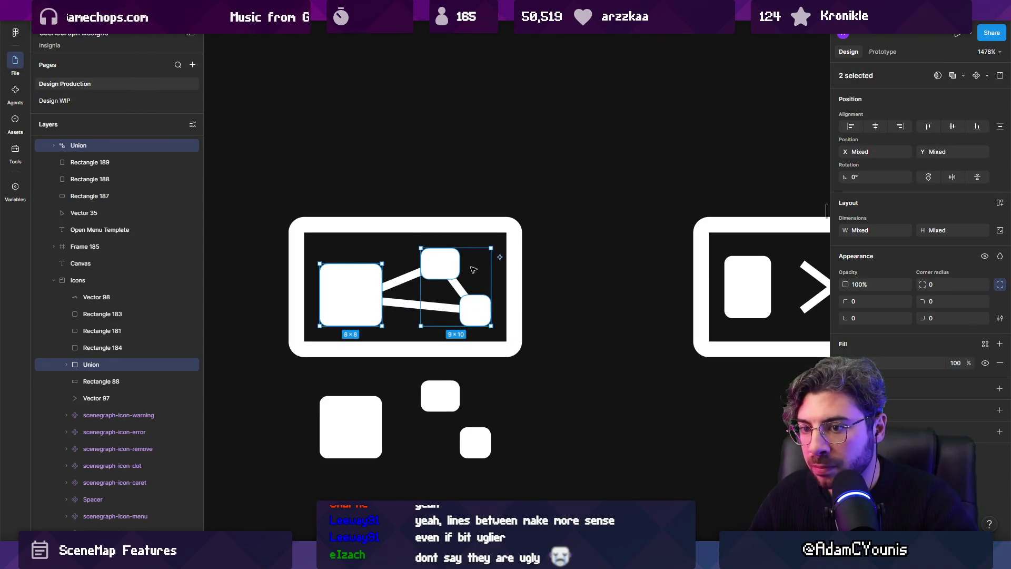
mouse_move(441, 268)
mouse_down()
mouse_move(451, 267)
mouse_move(471, 127)
mouse_up()
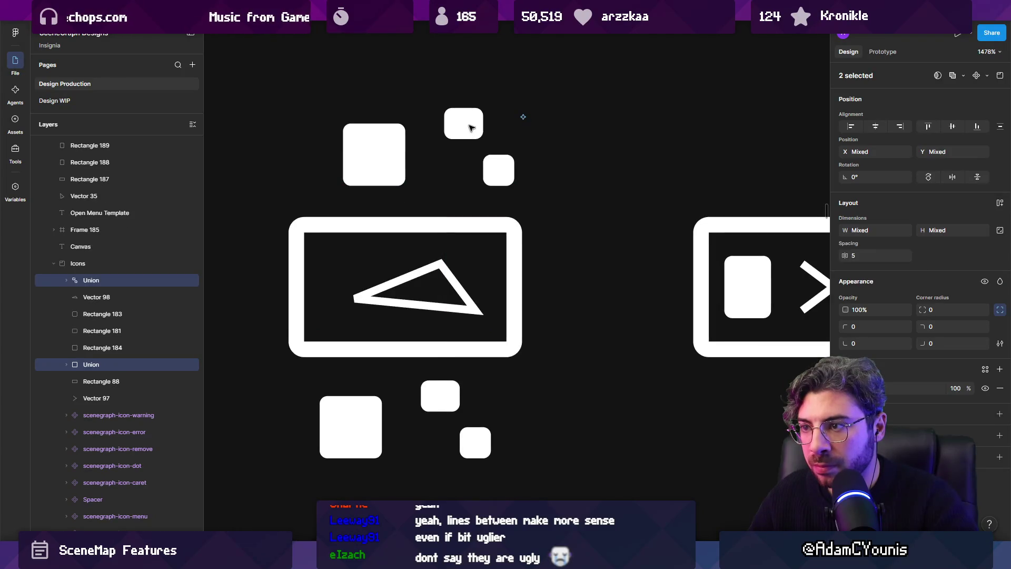
Ungroup the merged squares back into separate rectangles.
shift+click(463, 135)
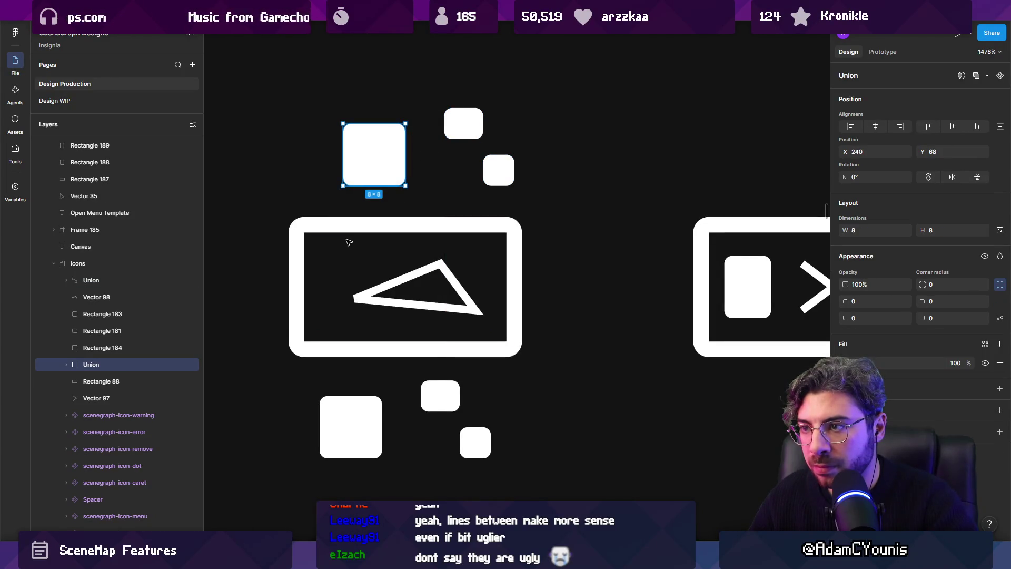
scroll(470, 209, down, 5)
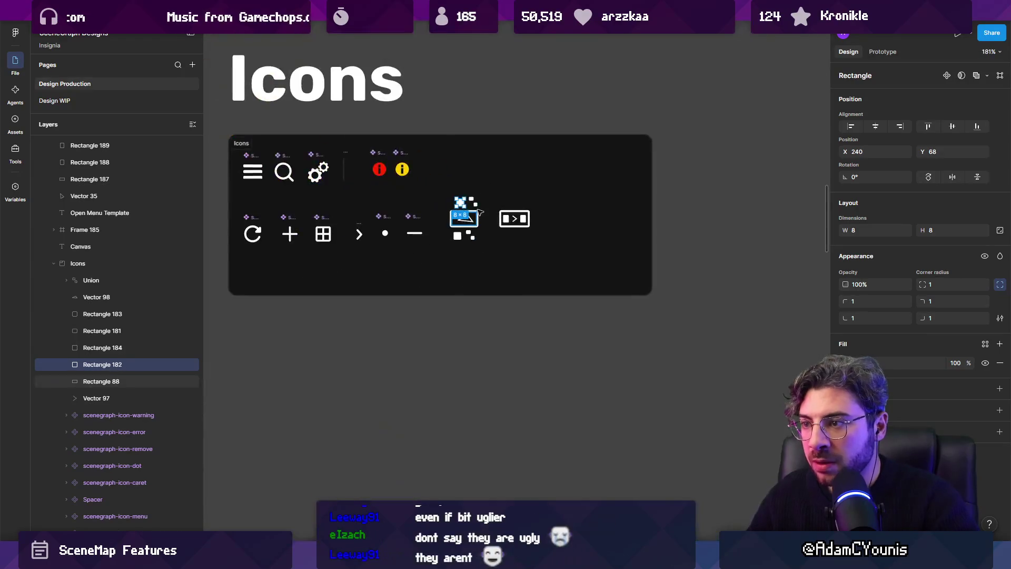
scroll(487, 205, up, 5)
click(514, 199)
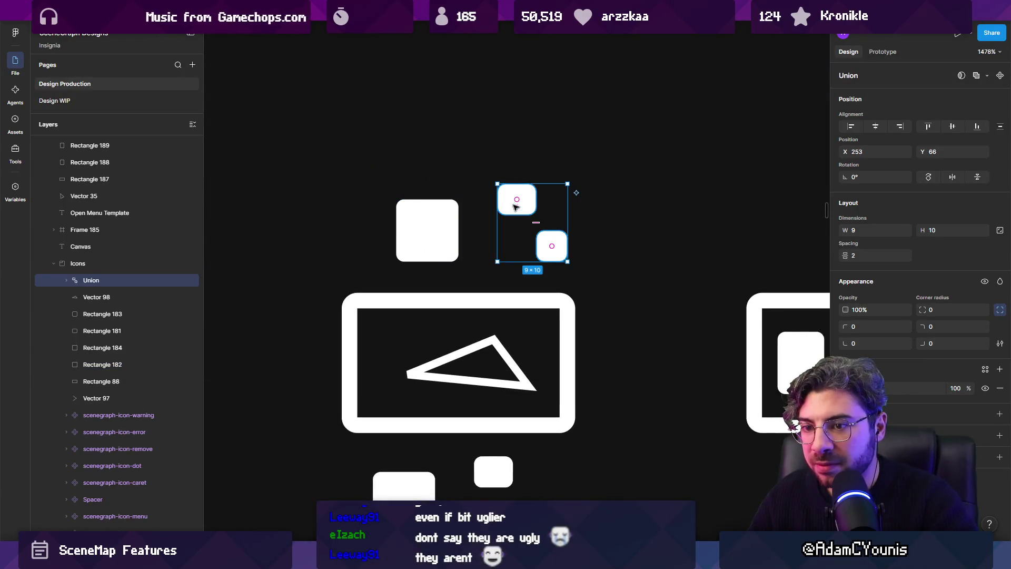
shift+click(515, 198)
click(514, 196)
key(ctrl+shift+h)
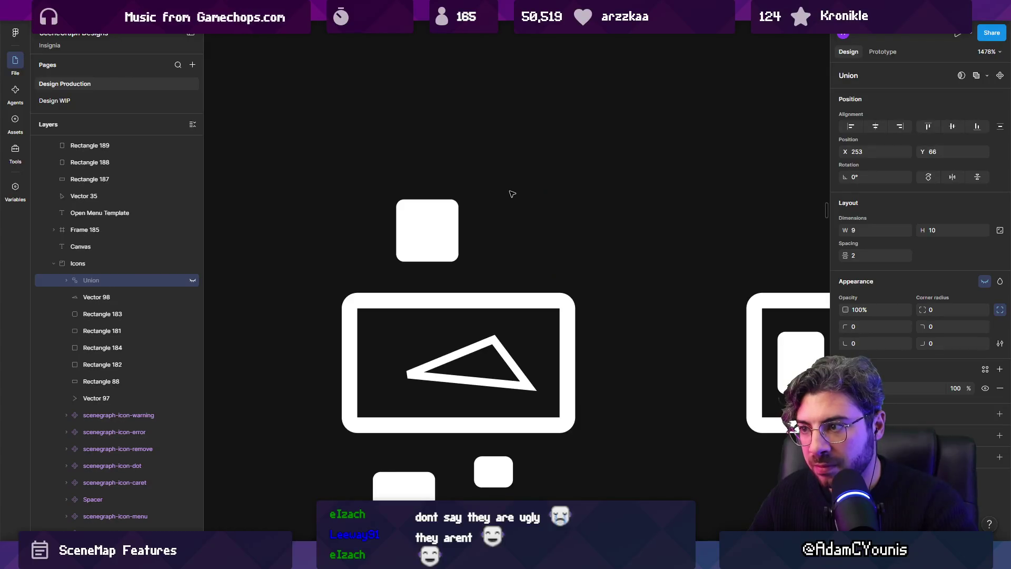
key(ctrl+shift+h)
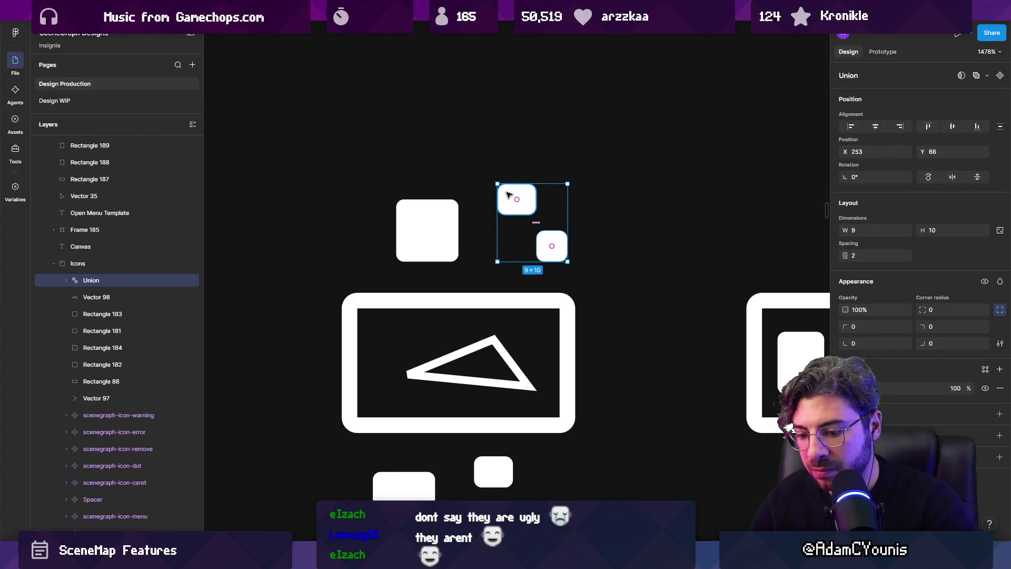
key(ctrl+shift+g)
Union the three squares, move them back into the icon frame and subtract the connector lines.
click(516, 199)
shift+click(428, 230)
shift+click(551, 244)
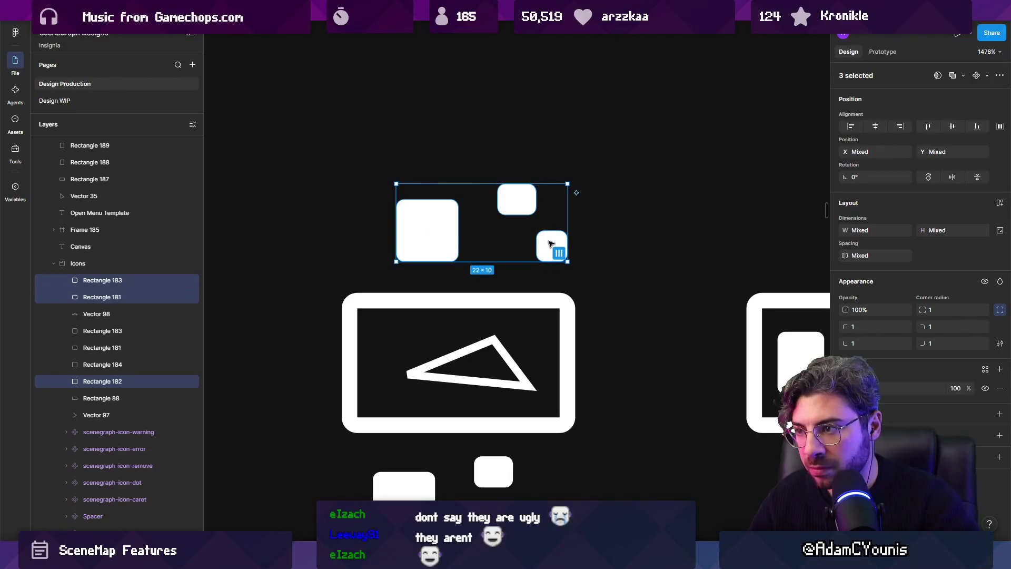
click(952, 77)
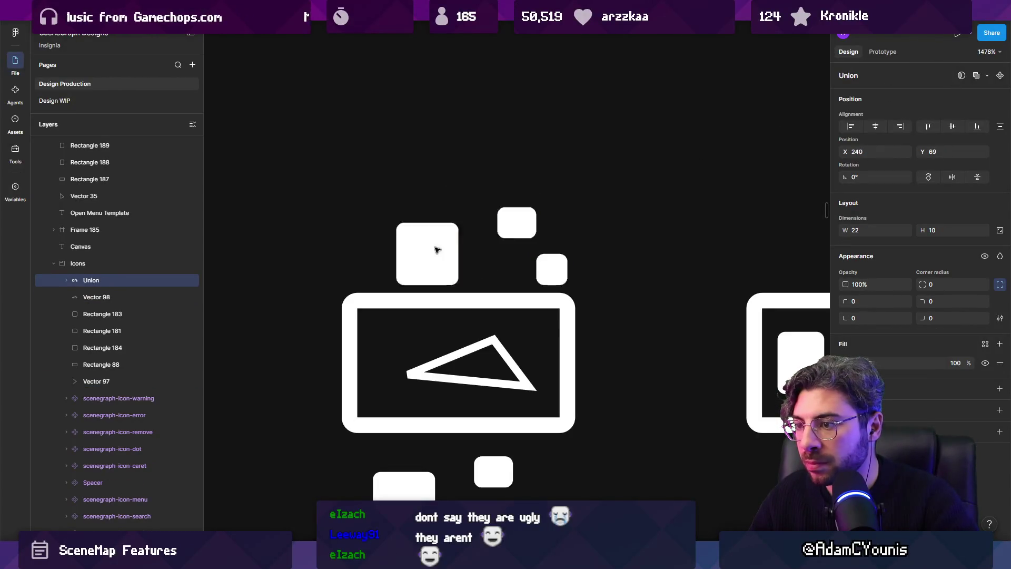
drag(427, 239, 413, 362)
shift+click(463, 352)
click(986, 75)
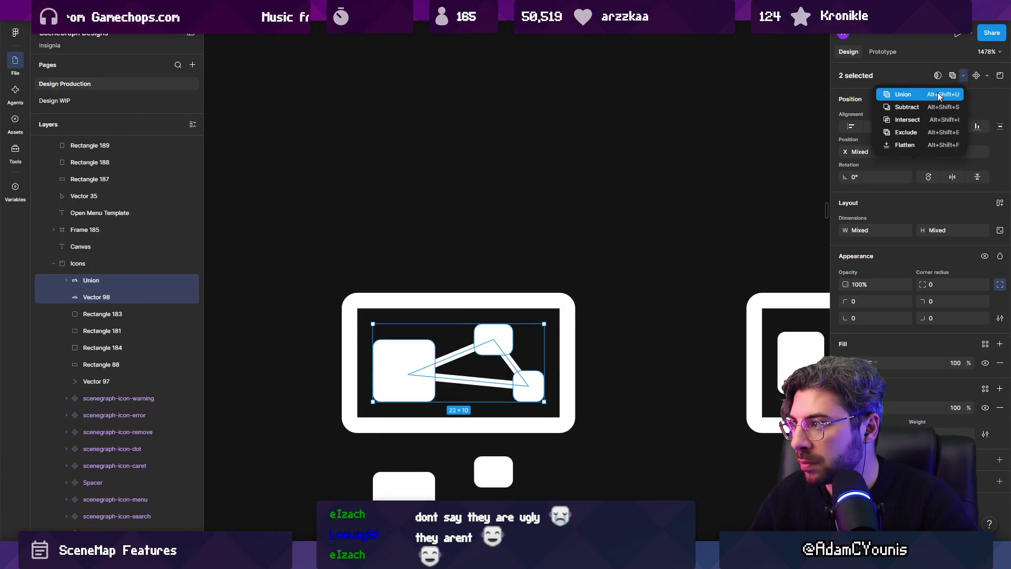
click(922, 104)
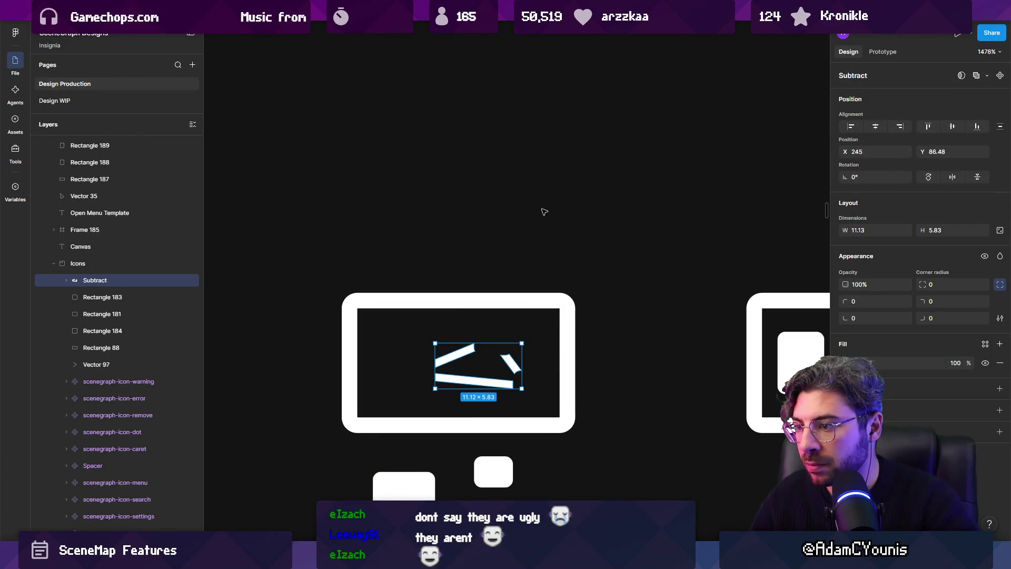
Add a stroke to the merged squares inside the Subtract shape.
scroll(526, 219, down, 2)
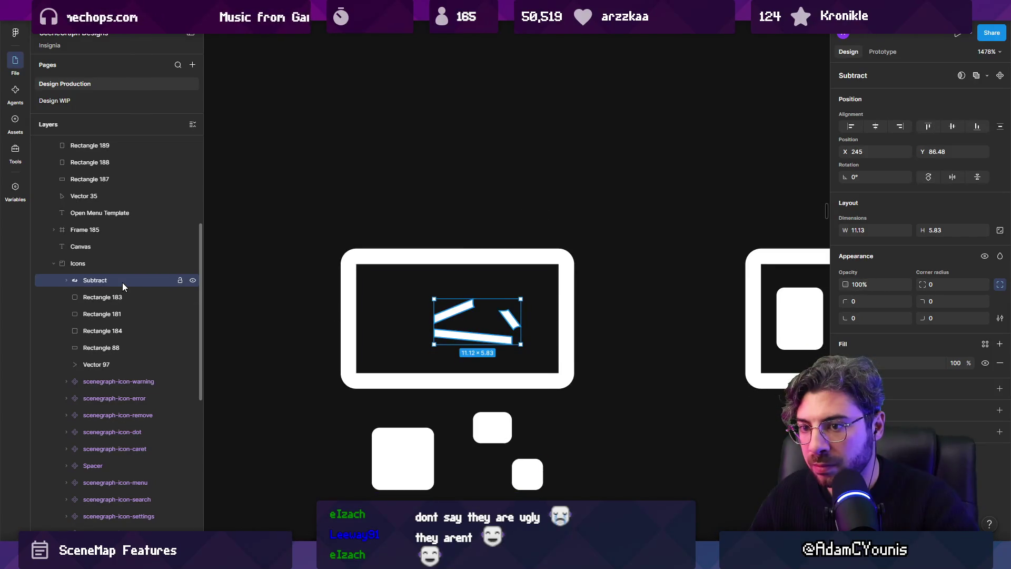
click(999, 388)
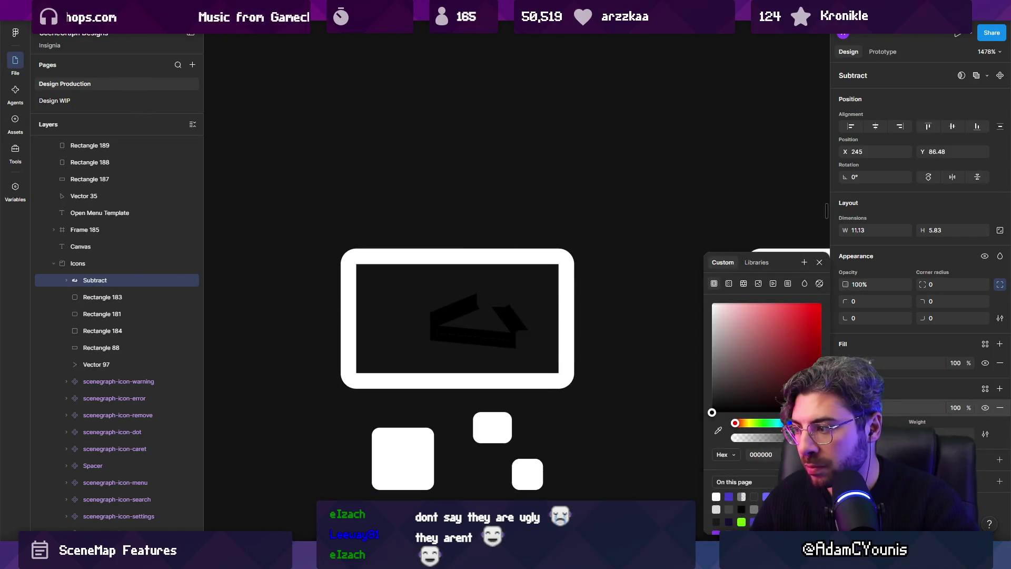
key(ctrl+z)
click(66, 280)
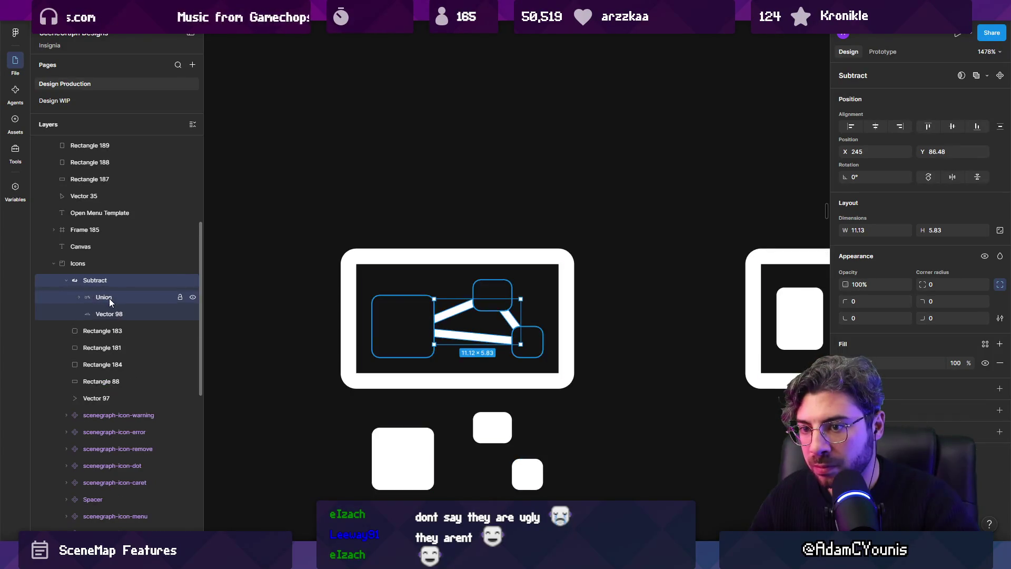
click(109, 299)
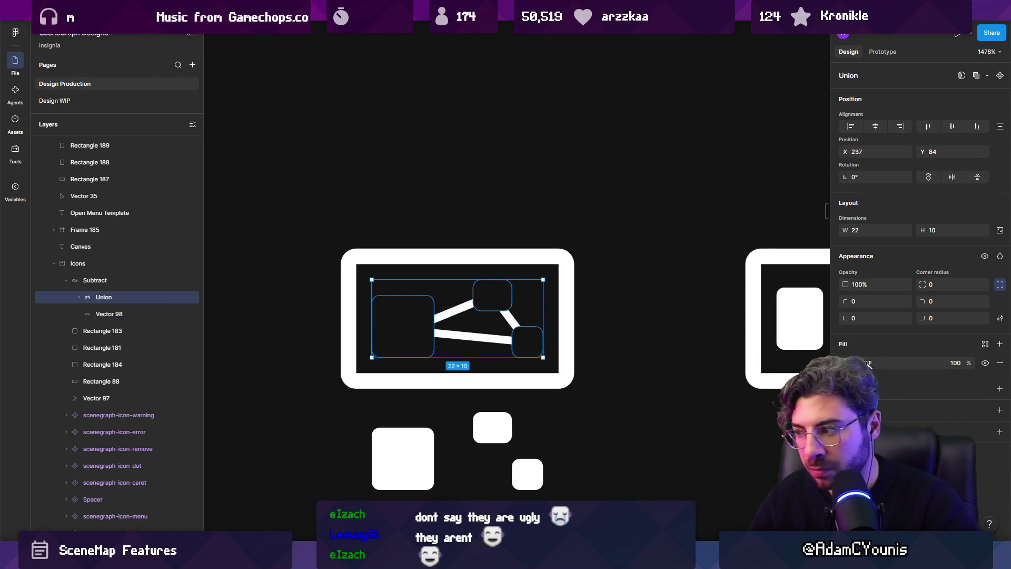
click(999, 389)
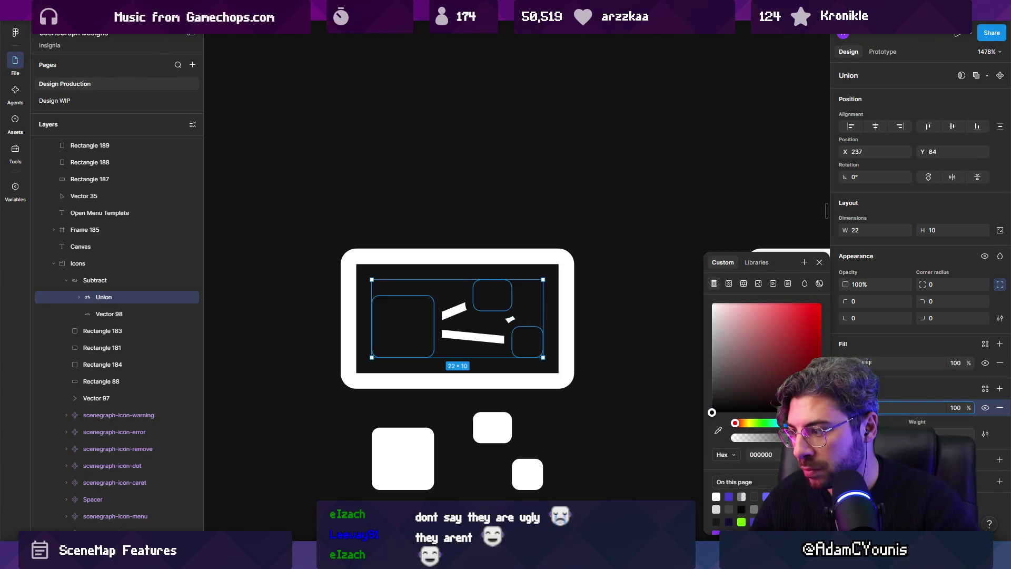
click(493, 428)
Move the three white node squares up into the icon frame and zoom out.
shift+click(395, 453)
shift+click(524, 485)
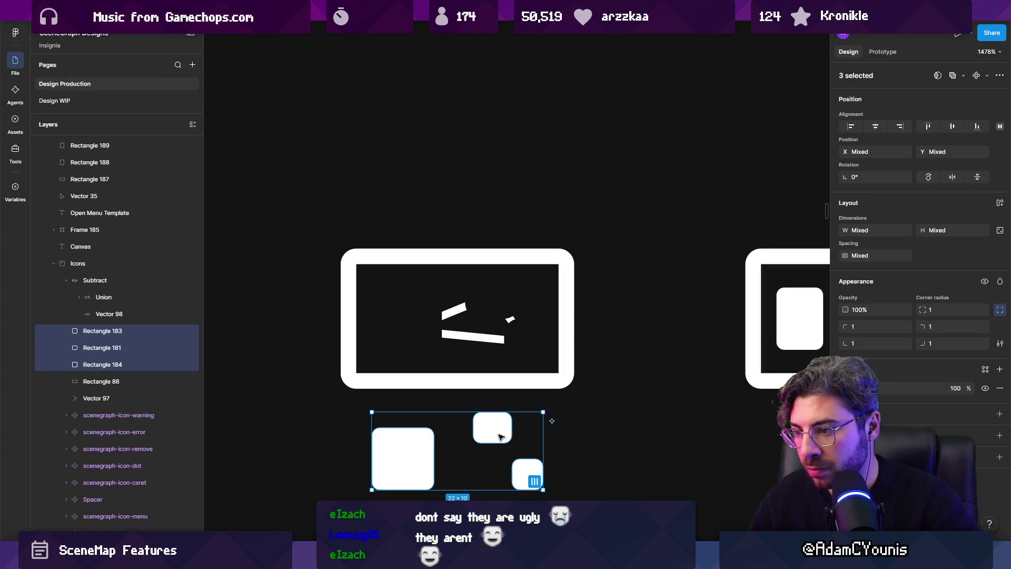
drag(498, 436, 498, 303)
scroll(498, 299, down, 10)
key(Escape)
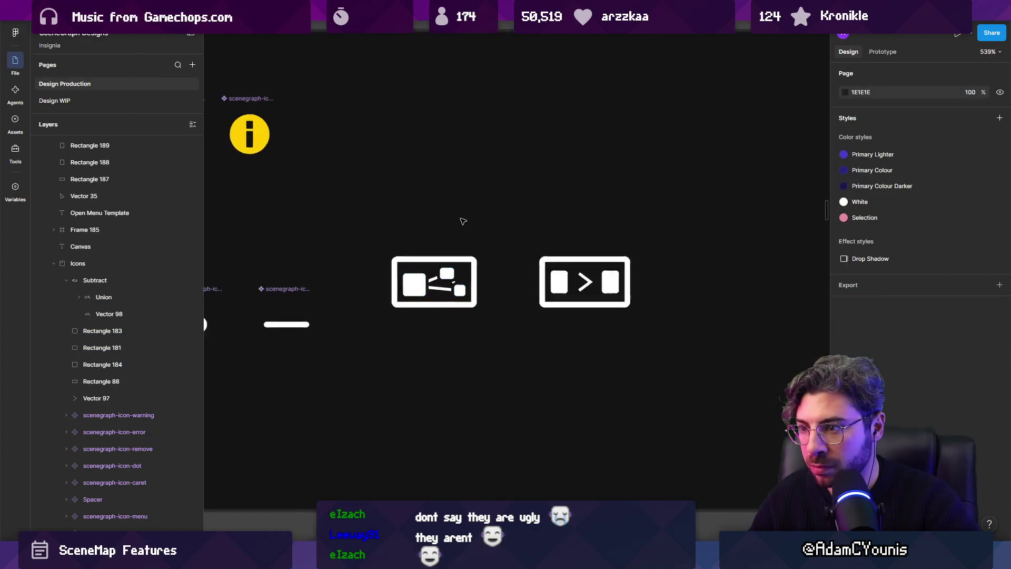
Pull Vector 98 out of the Subtract group, then delete the Subtract group.
scroll(469, 218, up, 10)
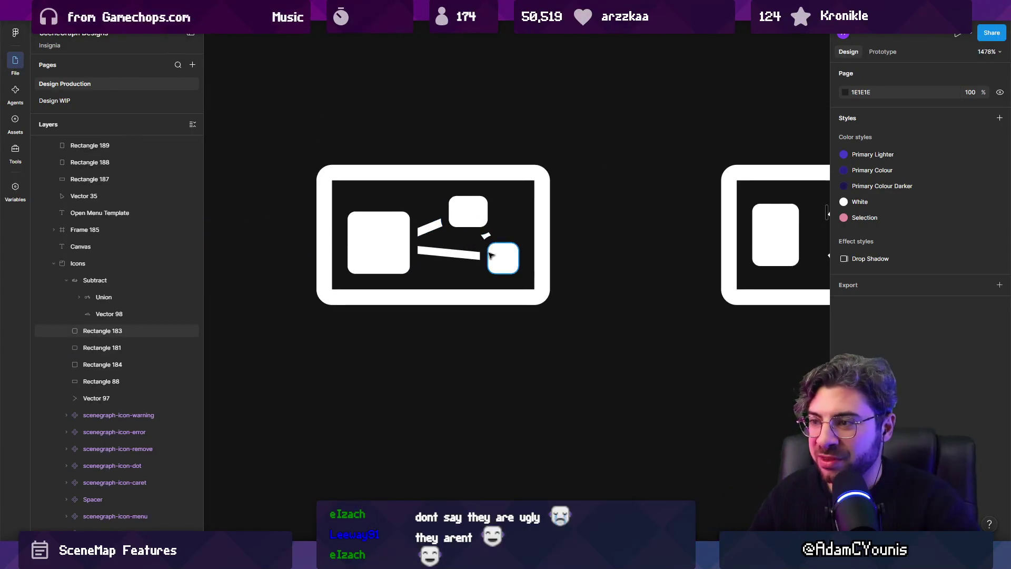
scroll(482, 249, down, 5)
scroll(500, 189, down, 3)
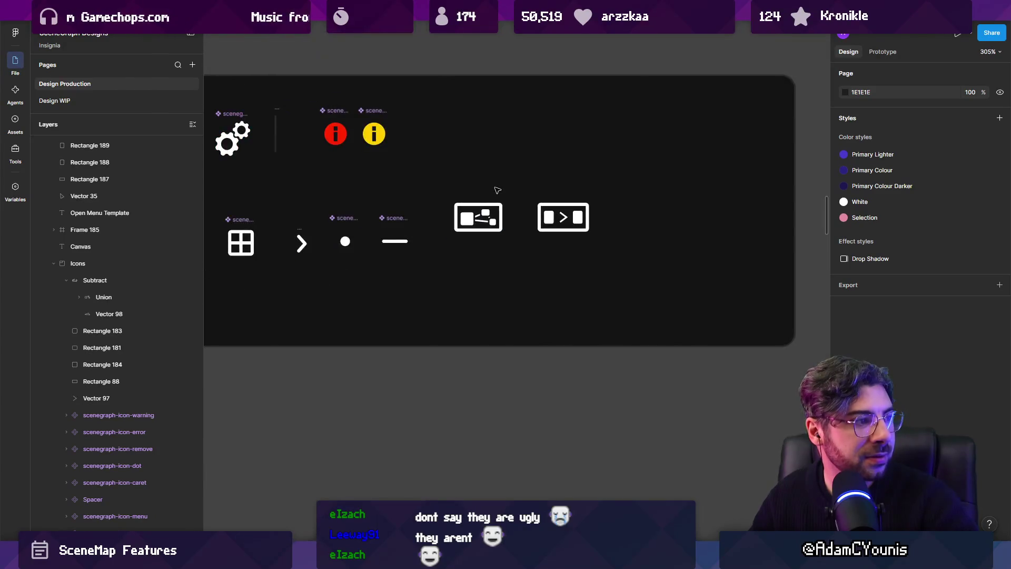
scroll(485, 211, up, 10)
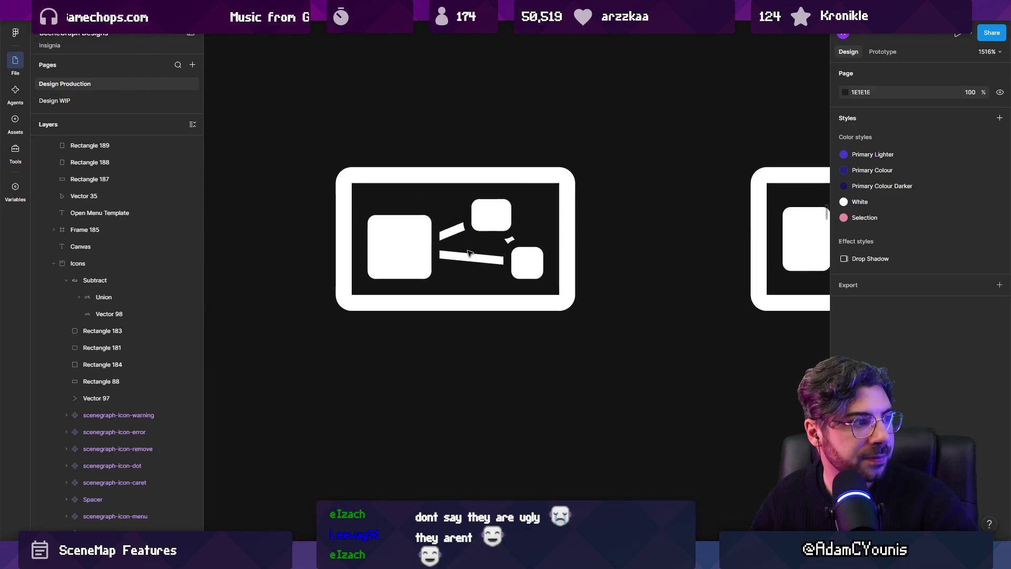
click(468, 257)
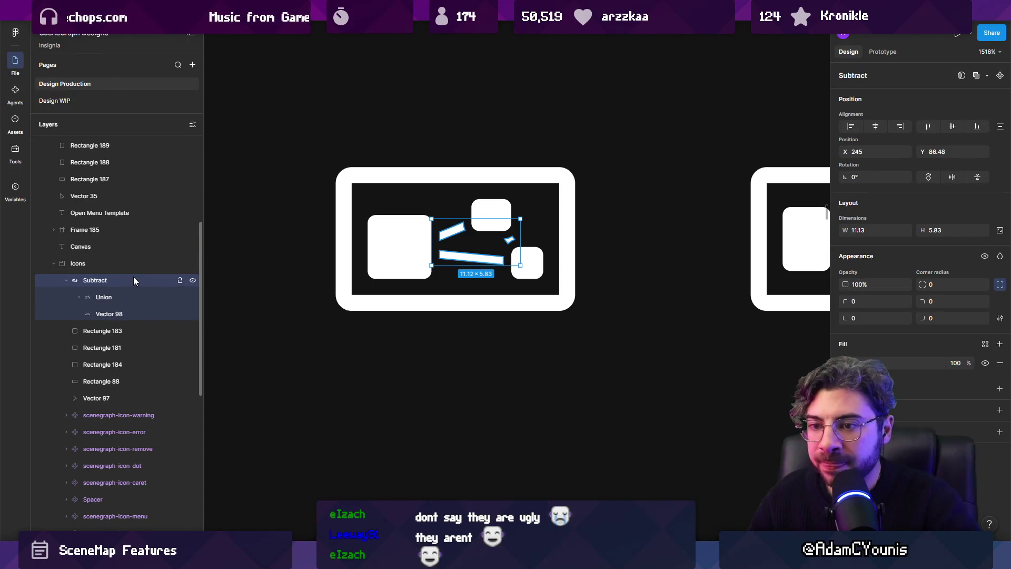
drag(105, 313, 101, 276)
click(102, 296)
key(Delete)
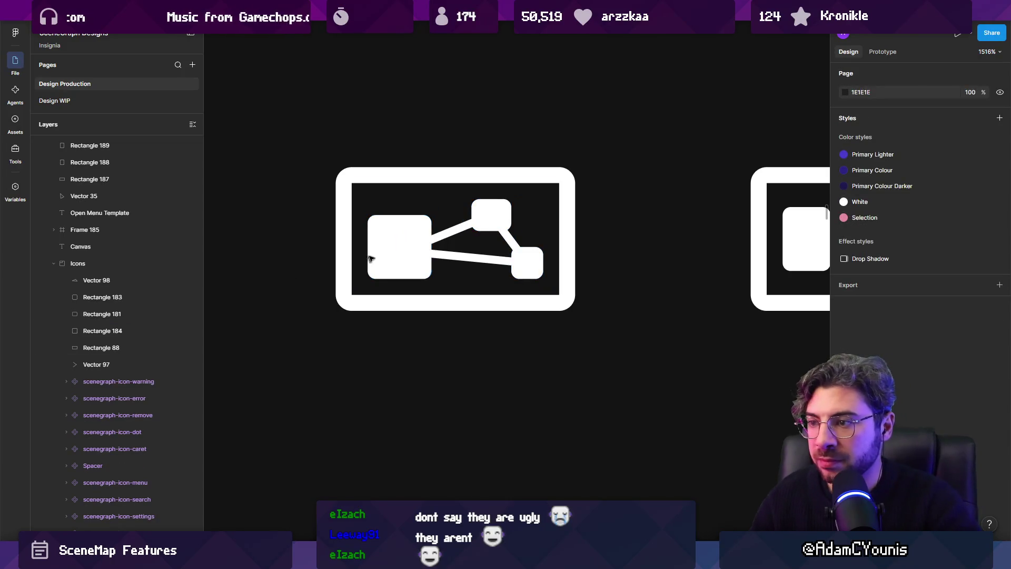
scroll(370, 258, down, 5)
click(472, 220)
scroll(404, 252, up, 5)
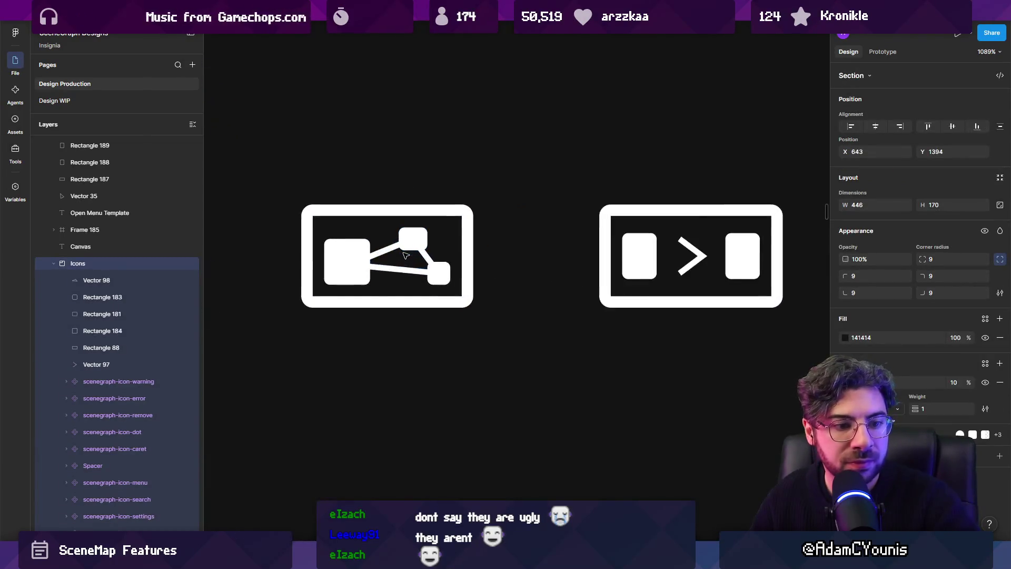
Nudge Vector 98's left vertex slightly up-left.
double_click(333, 272)
drag(332, 270, 328, 267)
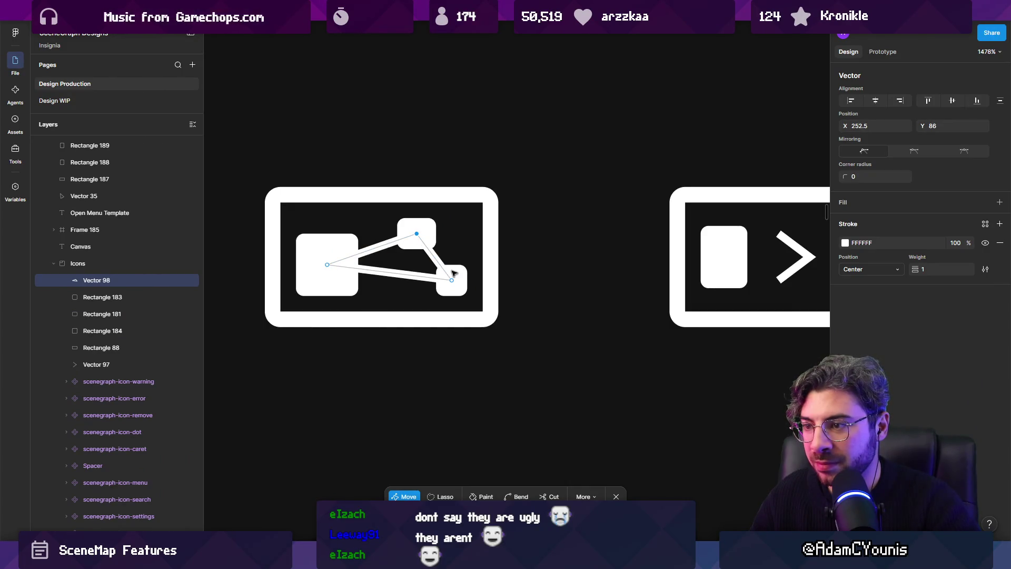
click(587, 258)
scroll(396, 273, down, 3)
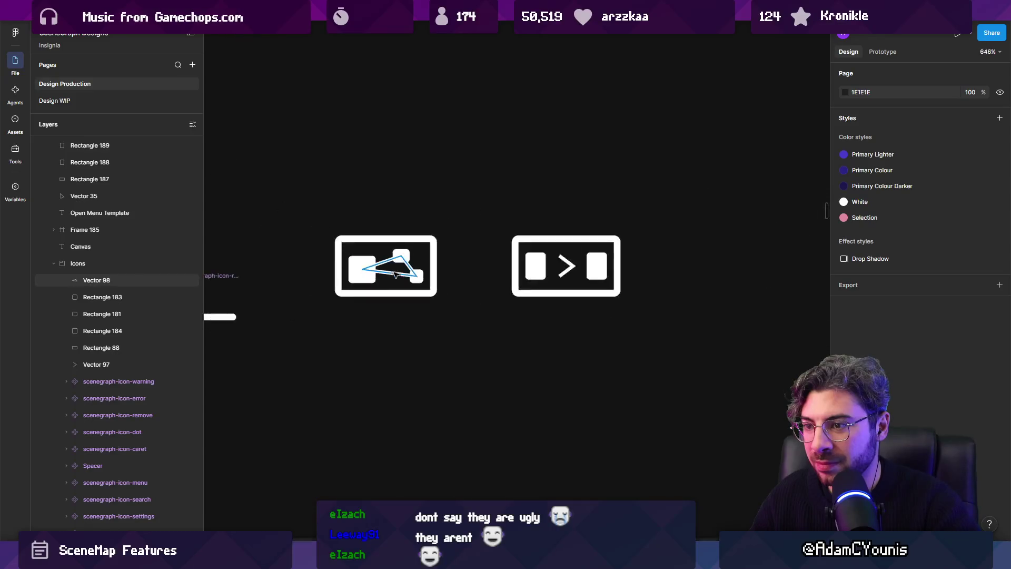
scroll(396, 274, down, 1)
click(441, 214)
scroll(487, 240, up, 4)
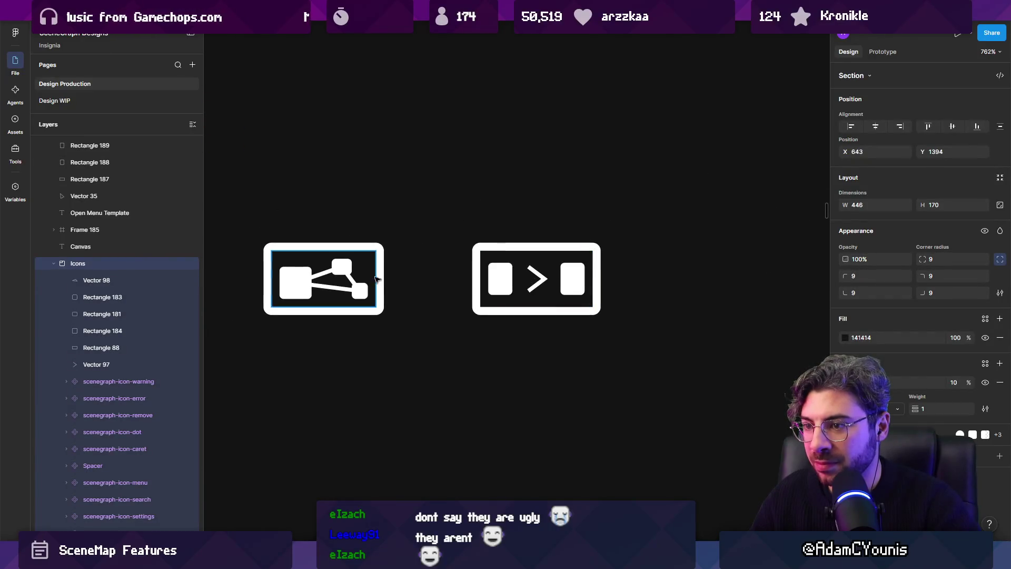
Shift the chevron one unit right and extend it with a shaft to the left square.
click(615, 282)
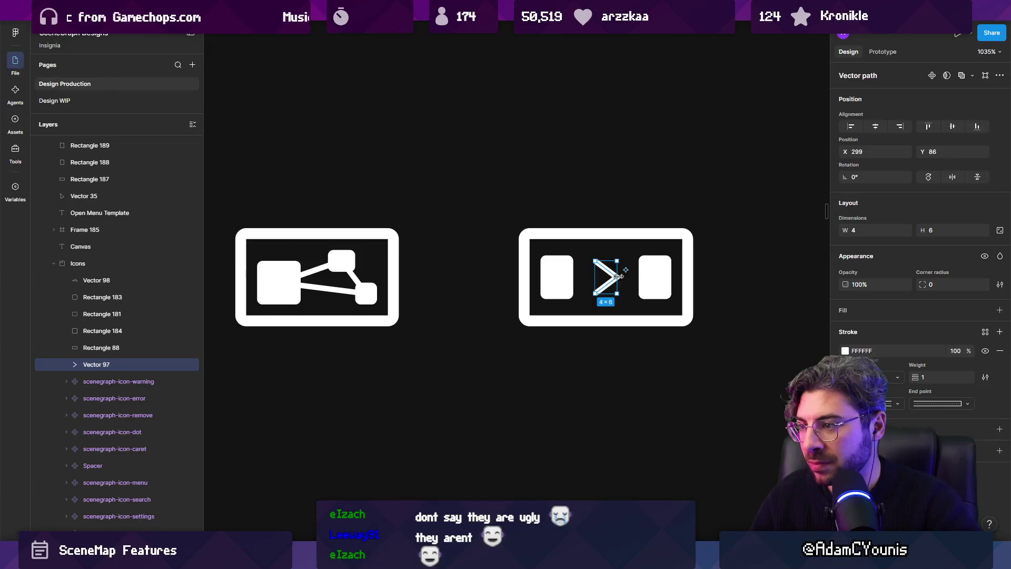
drag(607, 285, 612, 285)
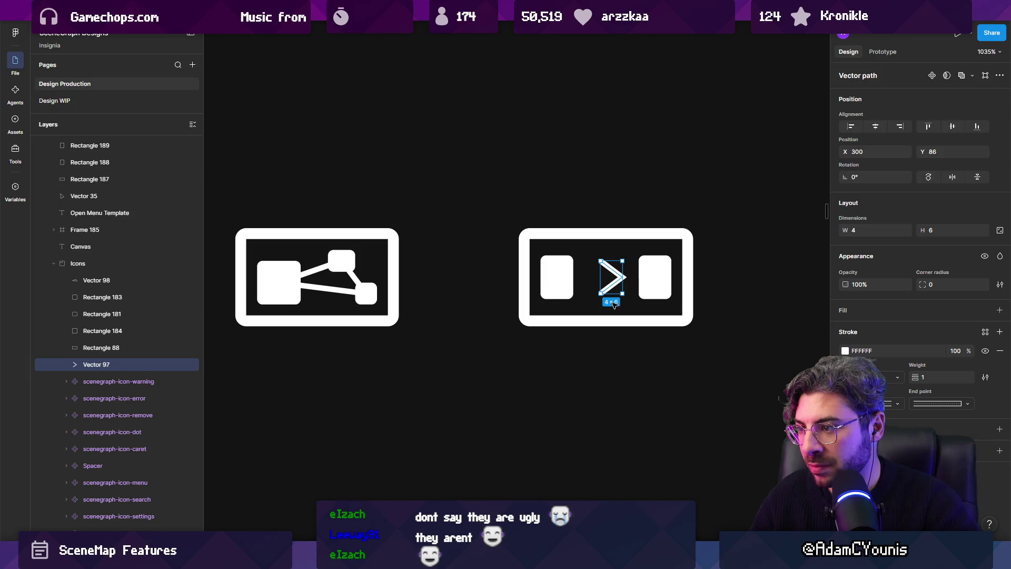
double_click(617, 283)
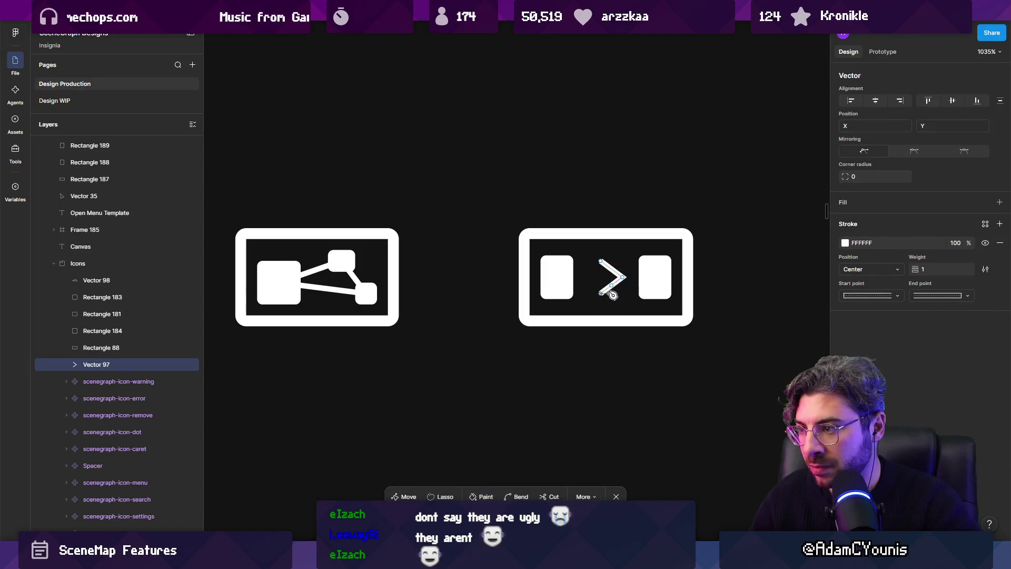
click(623, 280)
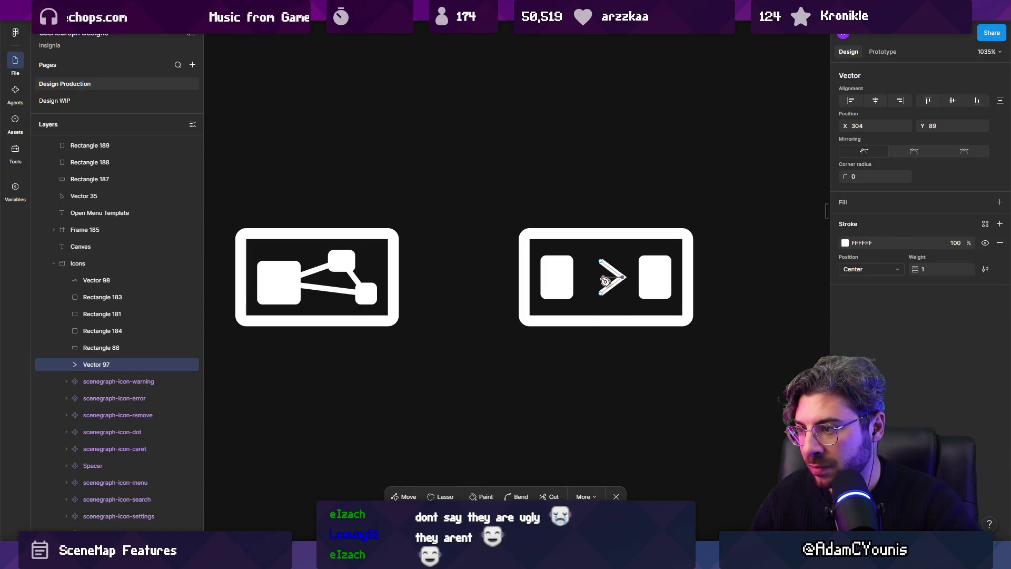
click(569, 280)
key(Escape)
key(Escape)
key(shift+1)
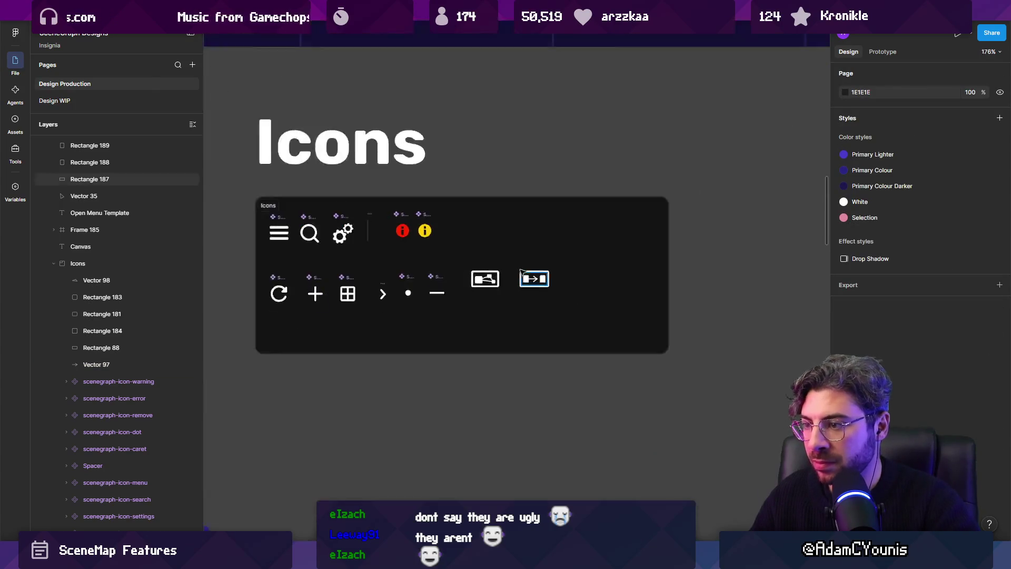
ctrl+scroll(532, 268, up, 10)
Shorten the arrow's shaft from its left edge and select the whole arrow icon.
double_click(548, 294)
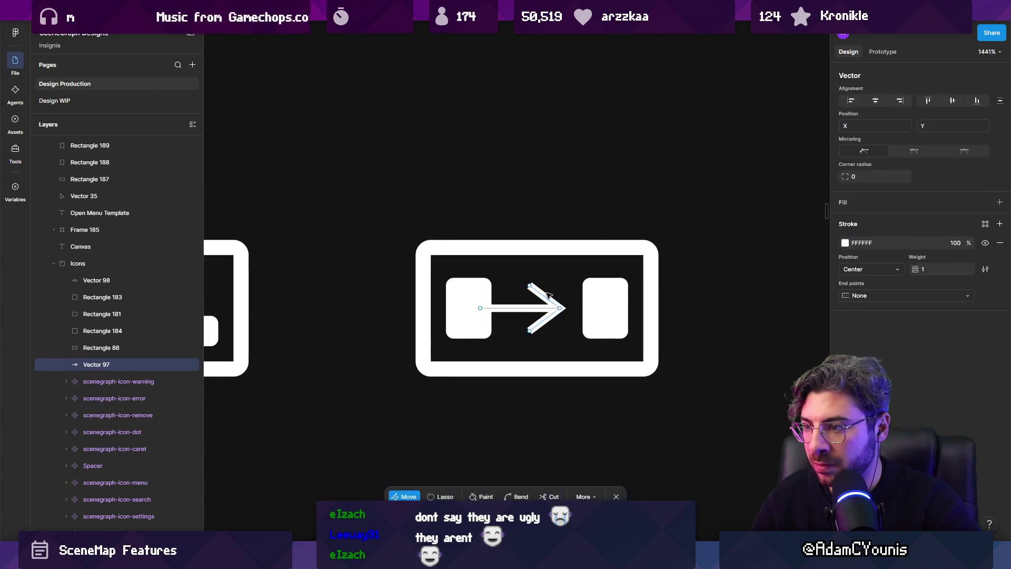
click(530, 286)
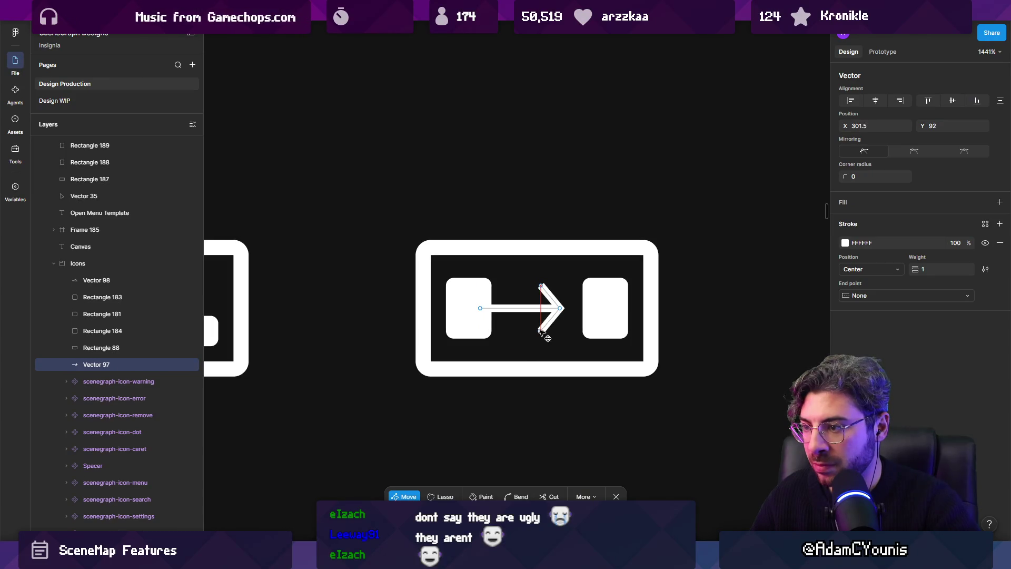
key(Escape)
key(Escape)
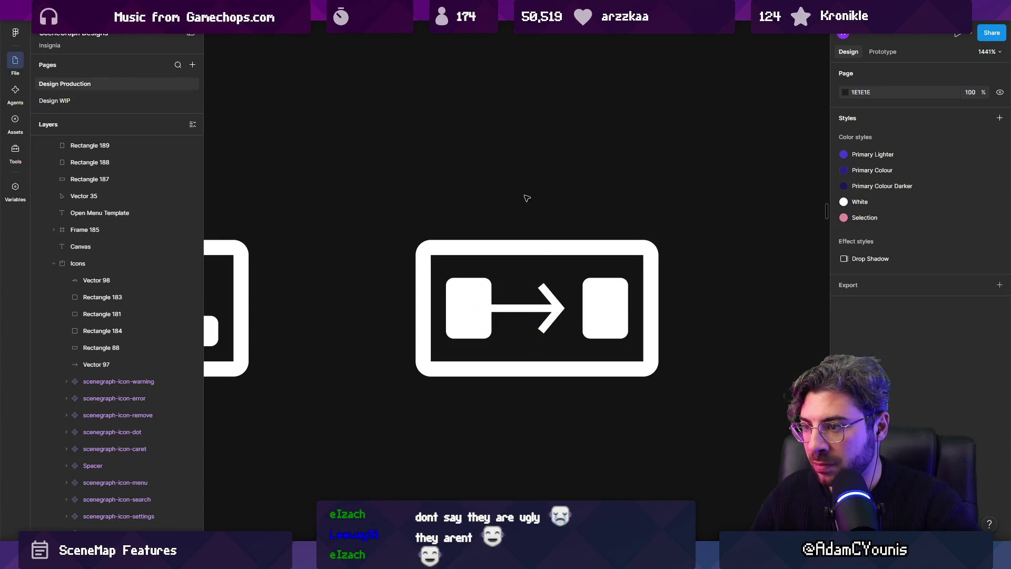
ctrl+scroll(513, 338, up, 3)
click(465, 298)
drag(465, 298, 503, 299)
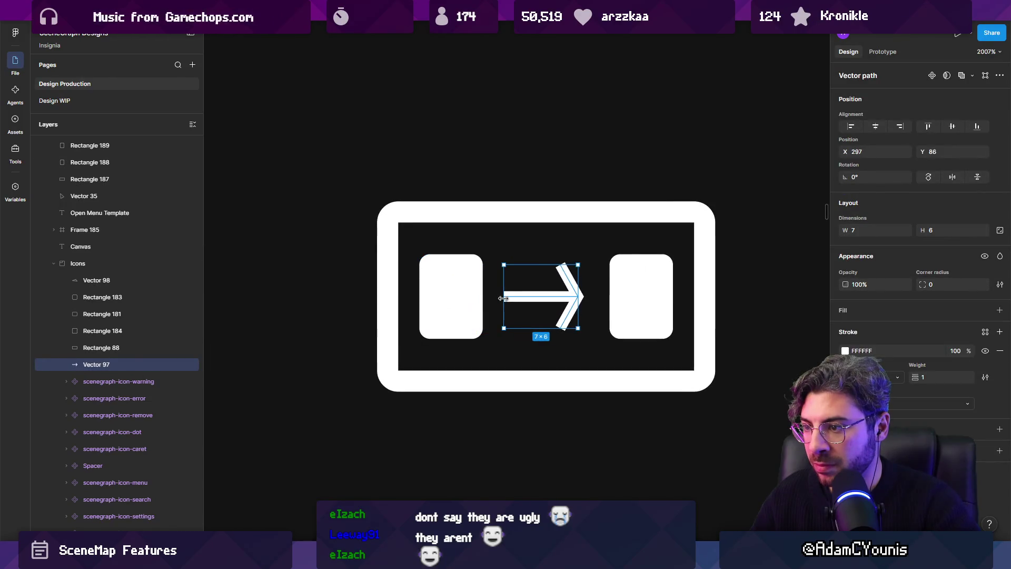
double_click(578, 298)
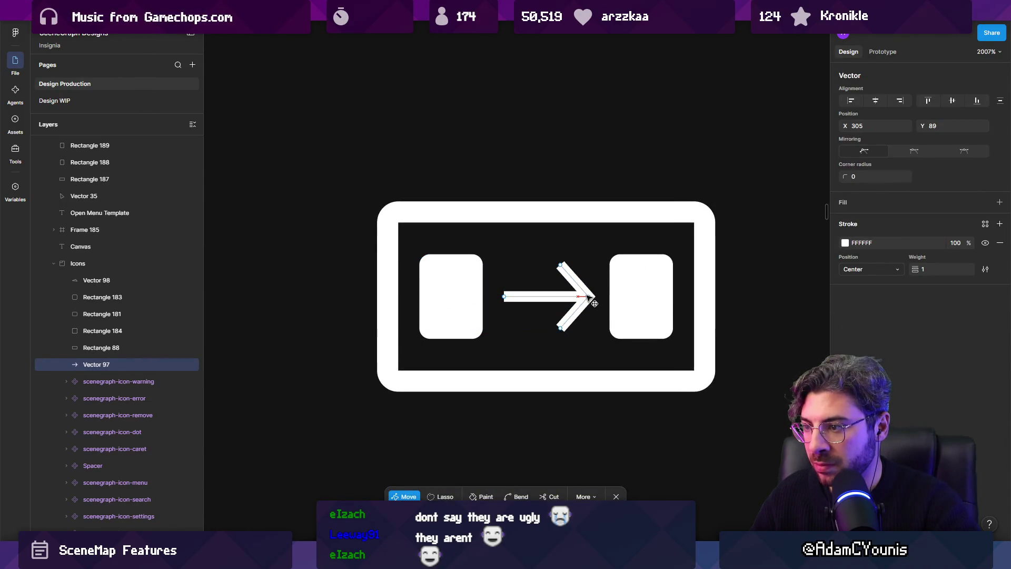
ctrl+scroll(528, 212, down, 5)
key(Escape)
key(Escape)
ctrl+scroll(526, 187, down, 8)
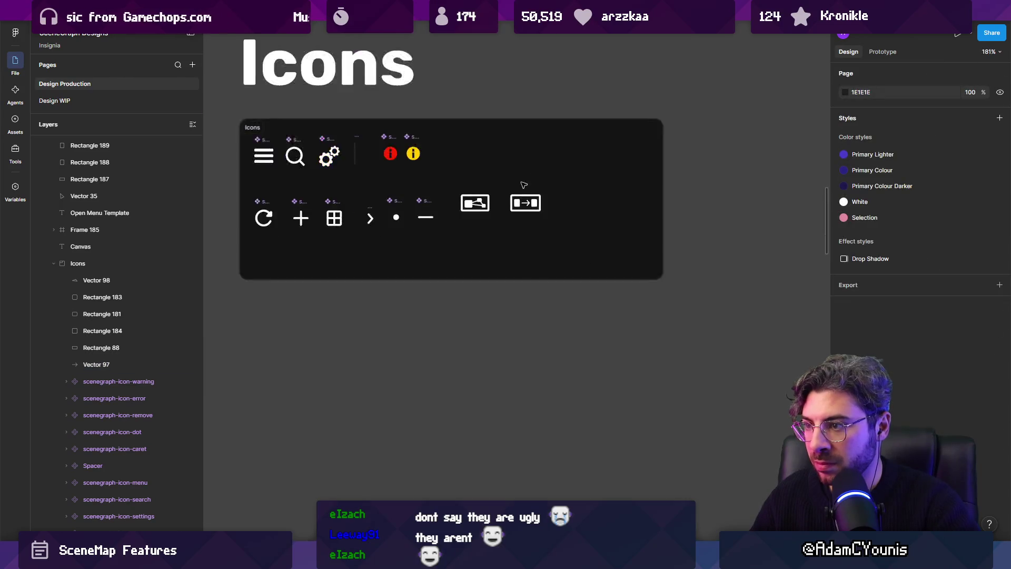
ctrl+scroll(518, 191, up, 8)
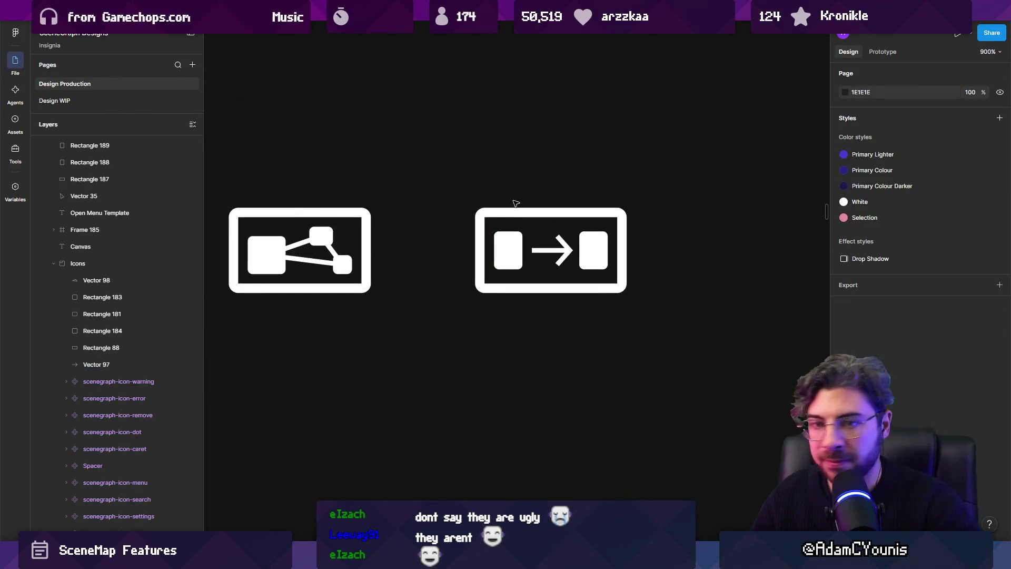
scroll(527, 177, left, 3)
drag(569, 181, 714, 299)
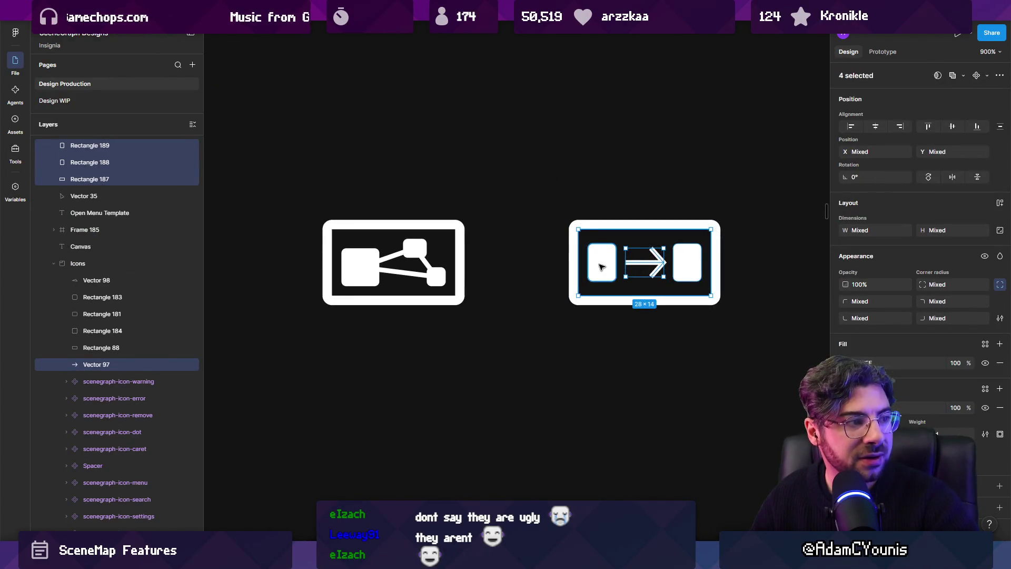
Move the arrow icon left beside the undirected icon, keeping the arrow's 1-weight stroke.
drag(602, 265, 522, 265)
click(534, 186)
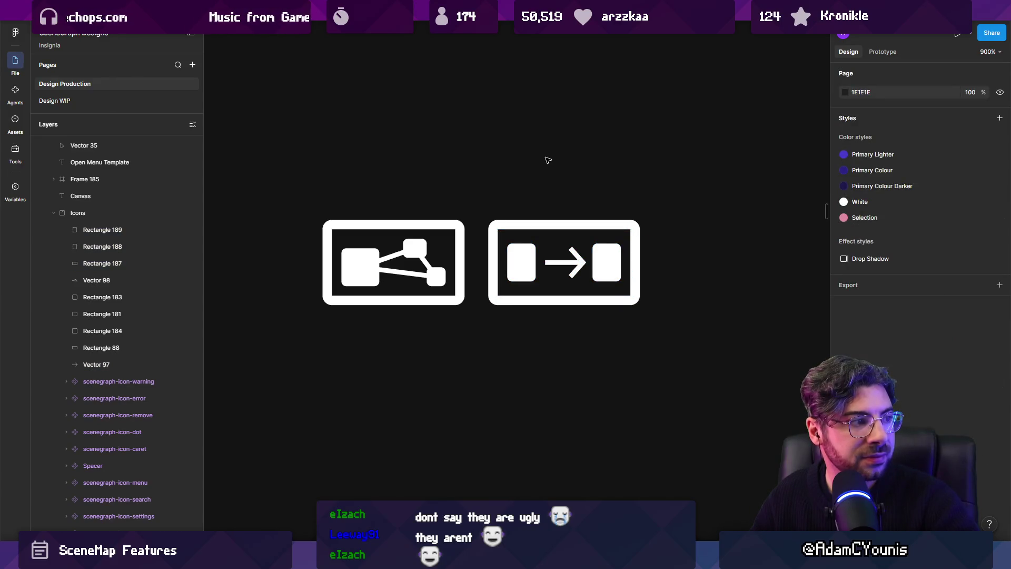
scroll(579, 226, left, 2)
ctrl+scroll(637, 266, up, 3)
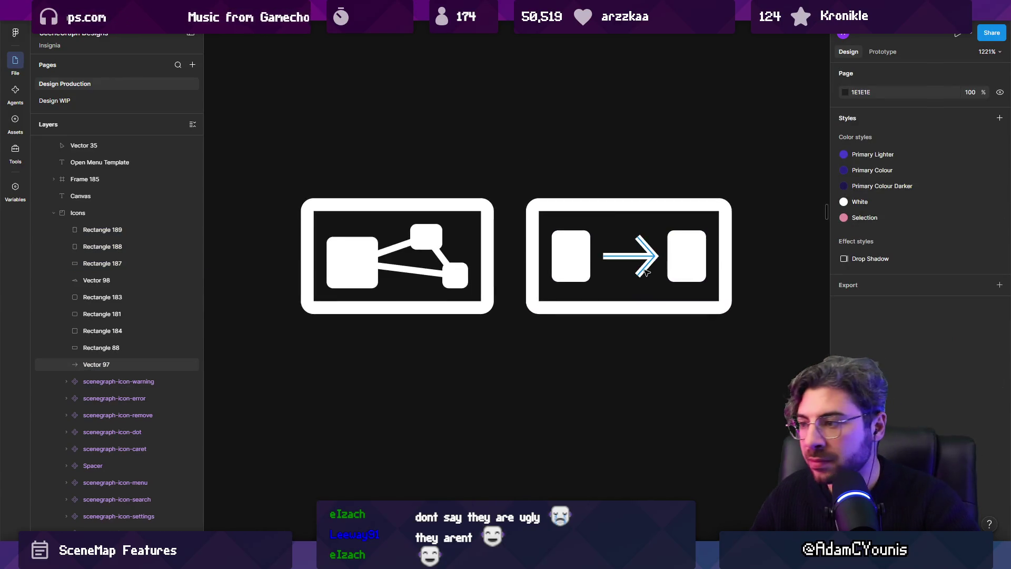
double_click(645, 270)
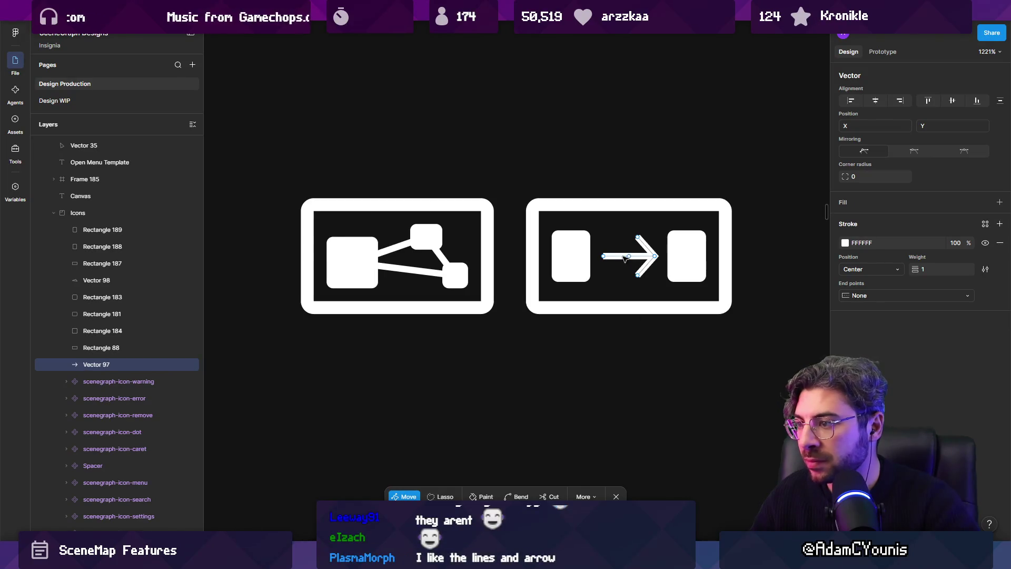
key(Escape)
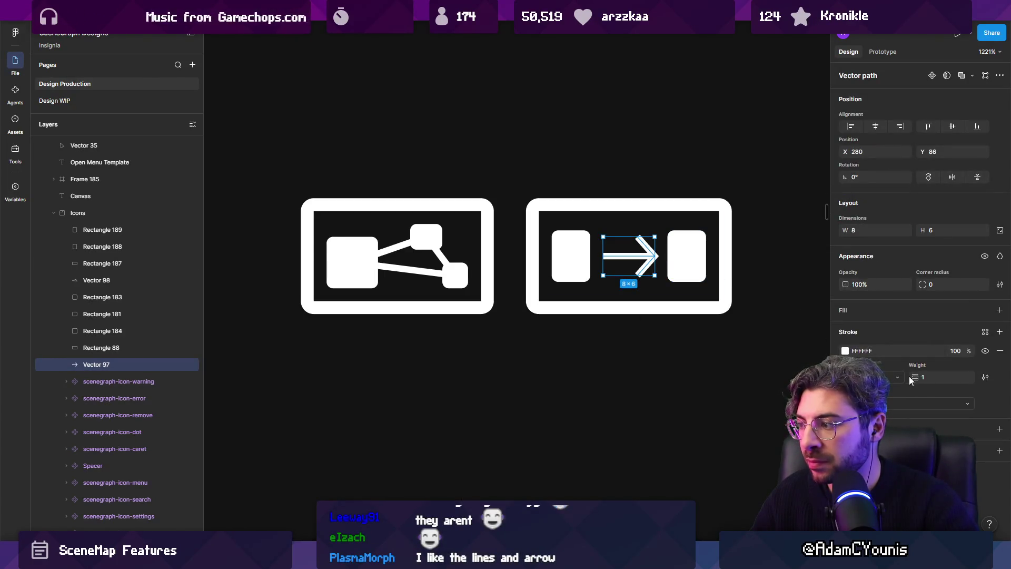
mouse_move(913, 377)
mouse_down()
mouse_move(930, 378)
mouse_move(917, 377)
mouse_up()
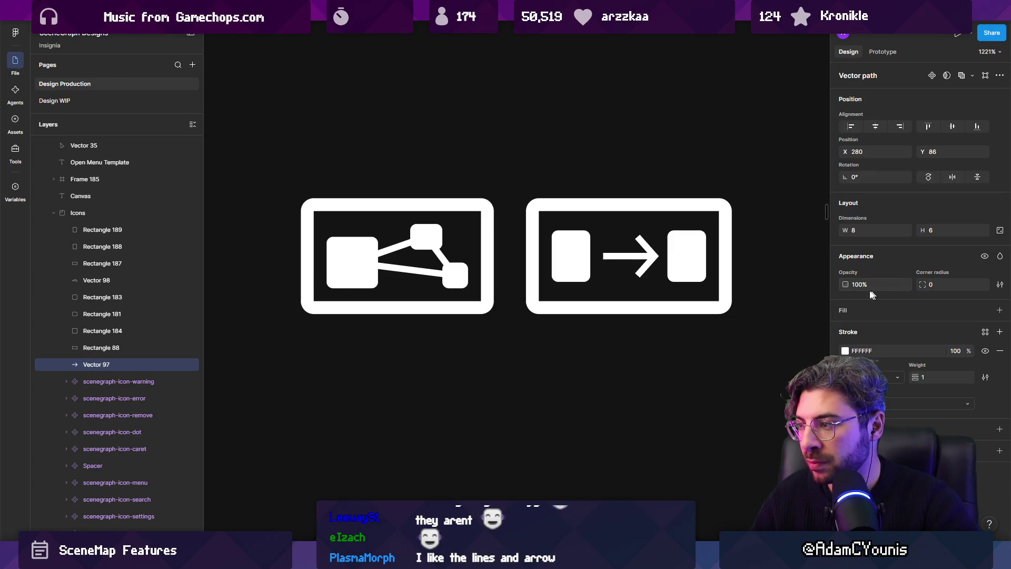
click(659, 333)
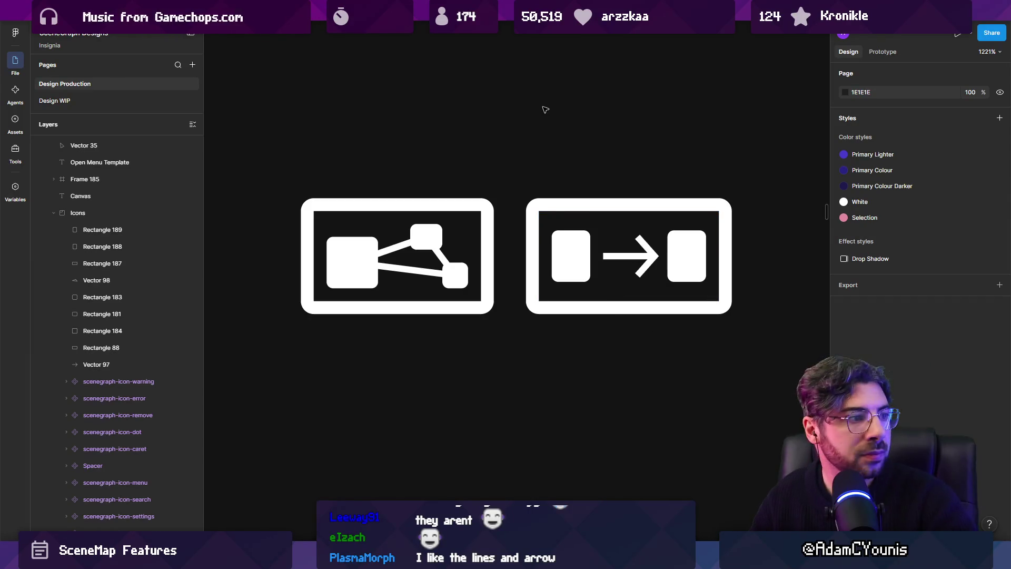
Add a bend point to the bottom connector line of Vector 98.
scroll(547, 126, down, 5)
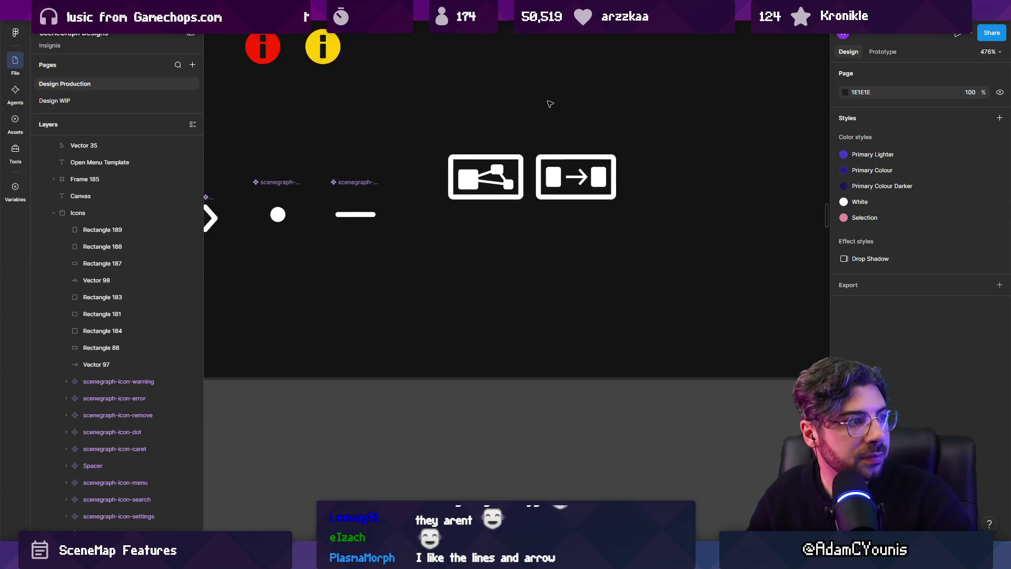
scroll(477, 223, up, 3)
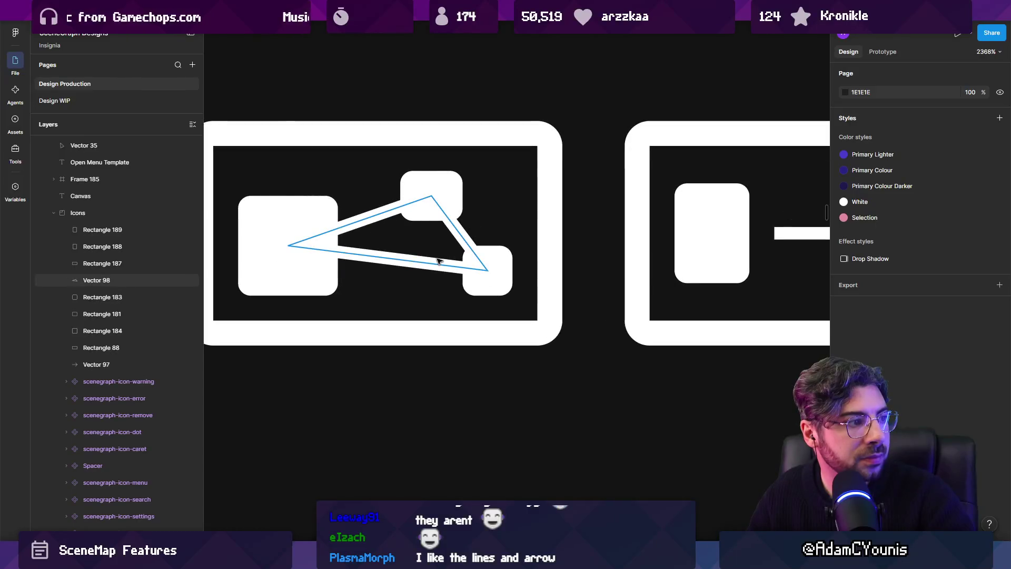
double_click(442, 265)
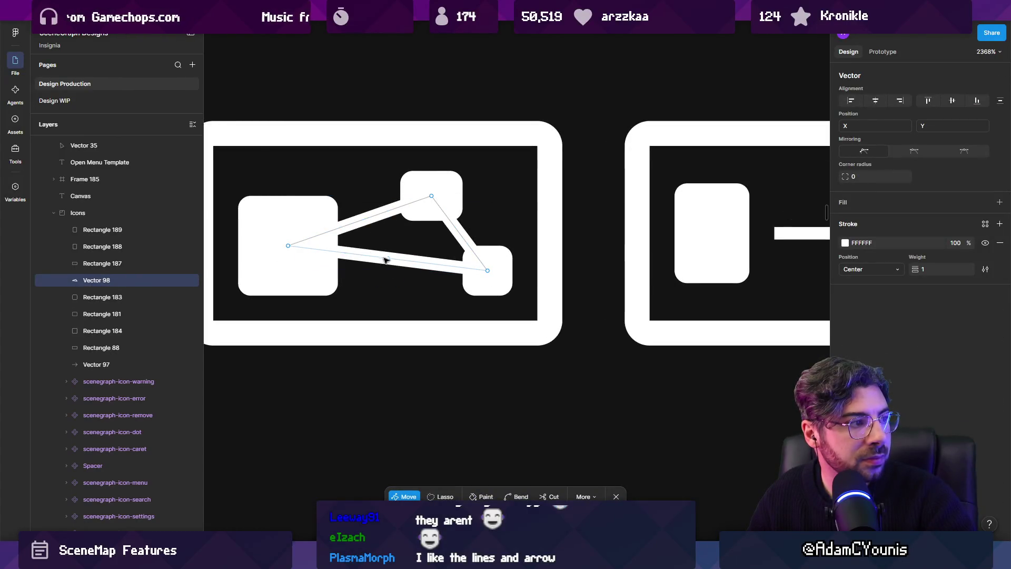
mouse_move(391, 264)
mouse_down()
mouse_move(293, 265)
mouse_move(290, 240)
mouse_up()
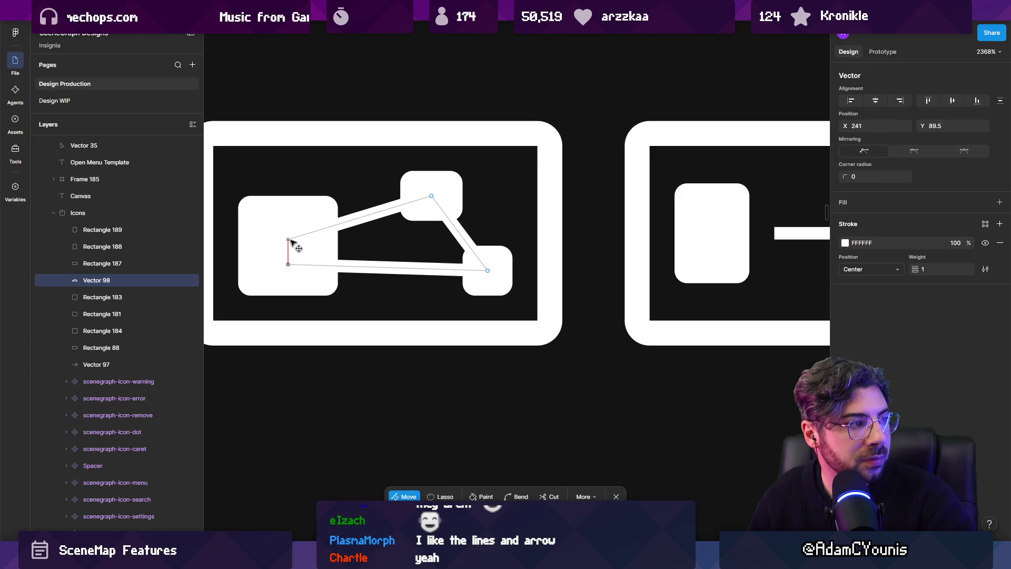
scroll(347, 298, down, 10)
key(Escape)
key(Escape)
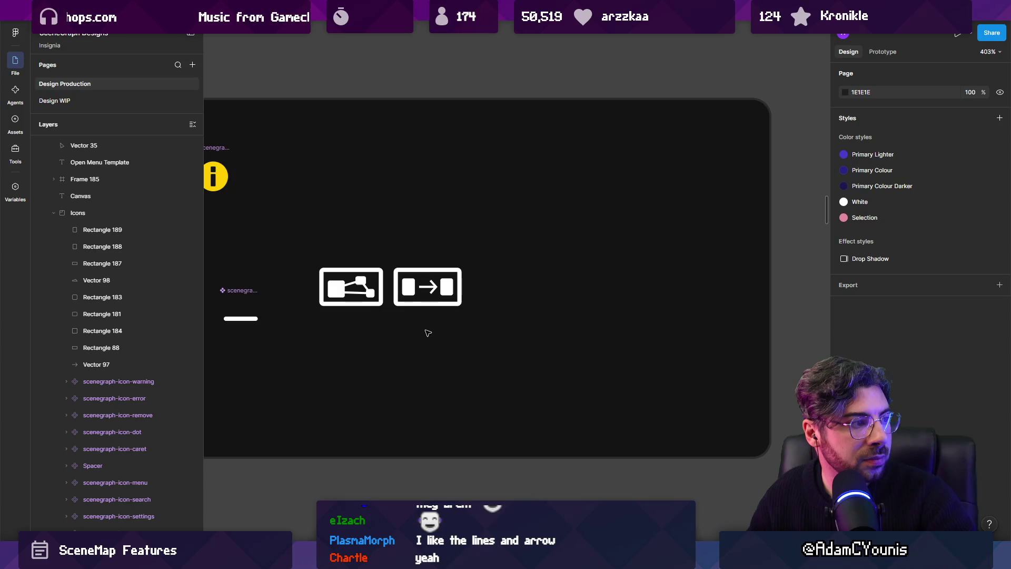
scroll(427, 333, up, 10)
double_click(444, 298)
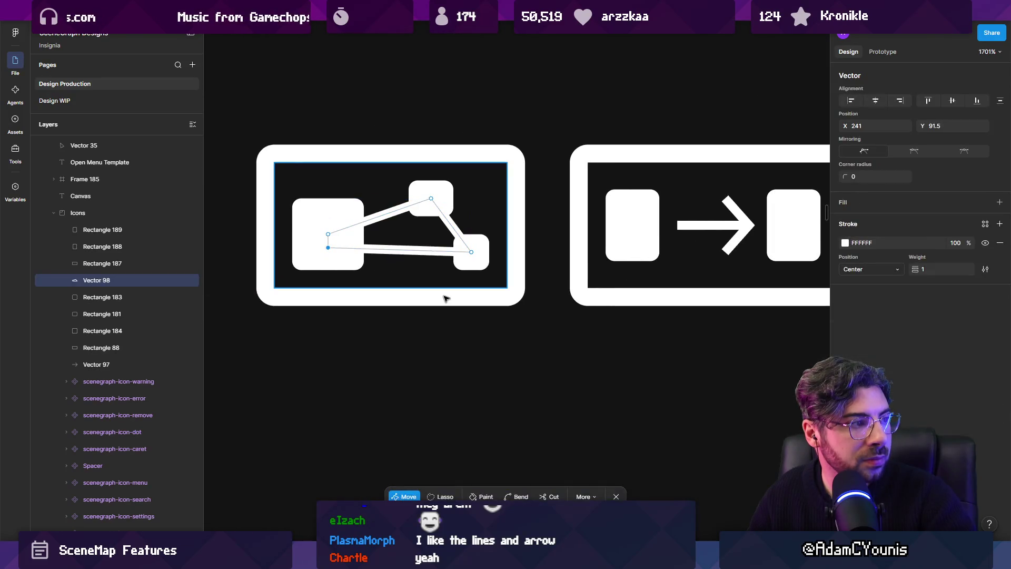
key(Escape)
key(Escape)
scroll(445, 295, down, 5)
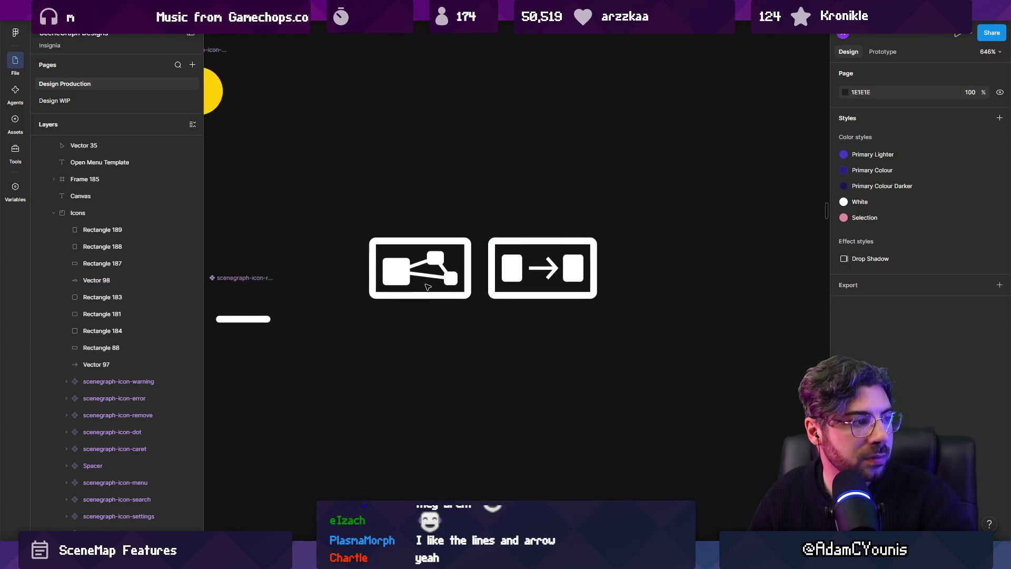
scroll(500, 292, up, 6)
scroll(508, 293, down, 5)
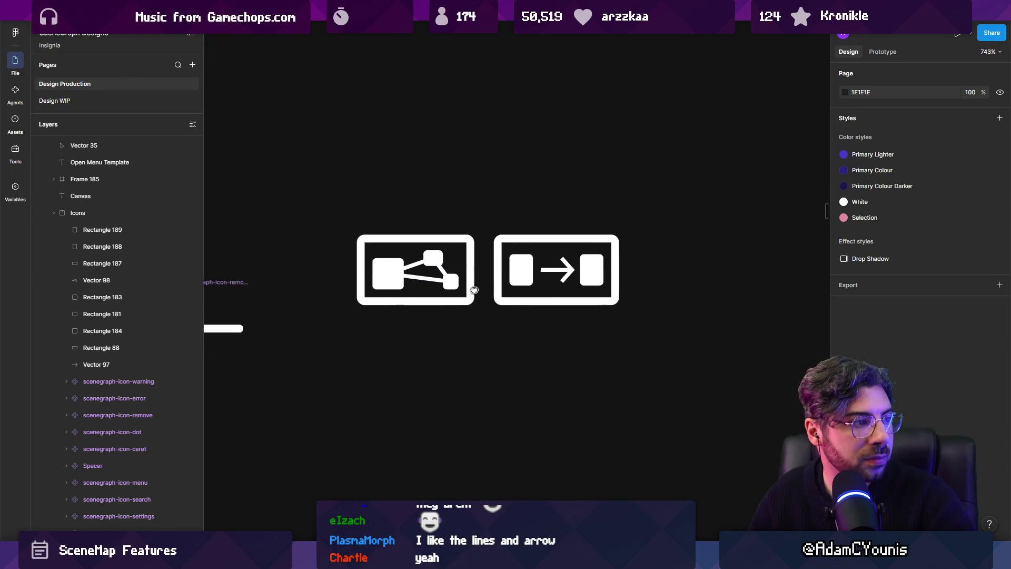
scroll(437, 253, up, 4)
Adjust the connector's bottom-right end so it meets the small bottom-right node.
click(421, 250)
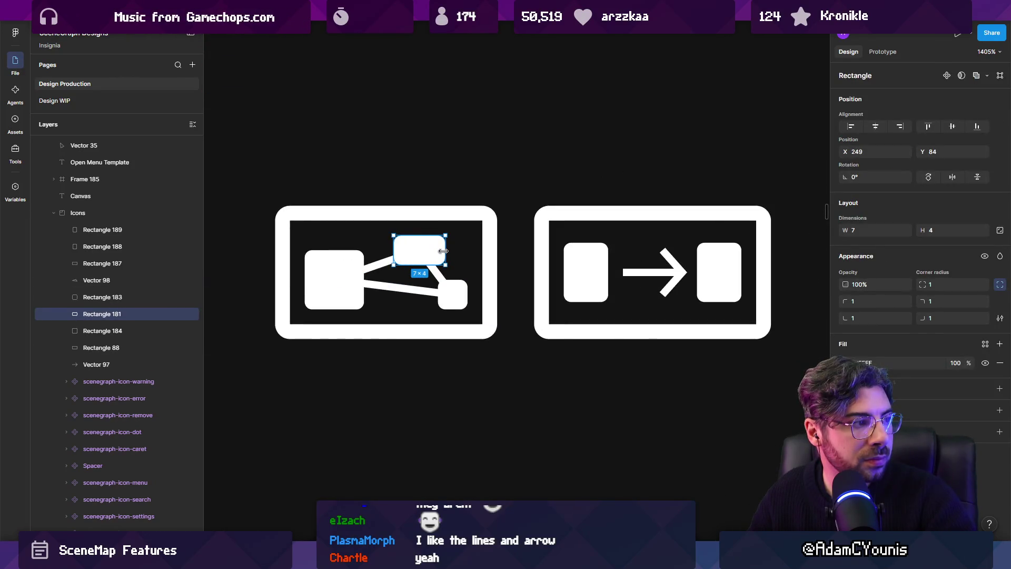
key(Escape)
scroll(497, 335, down, 8)
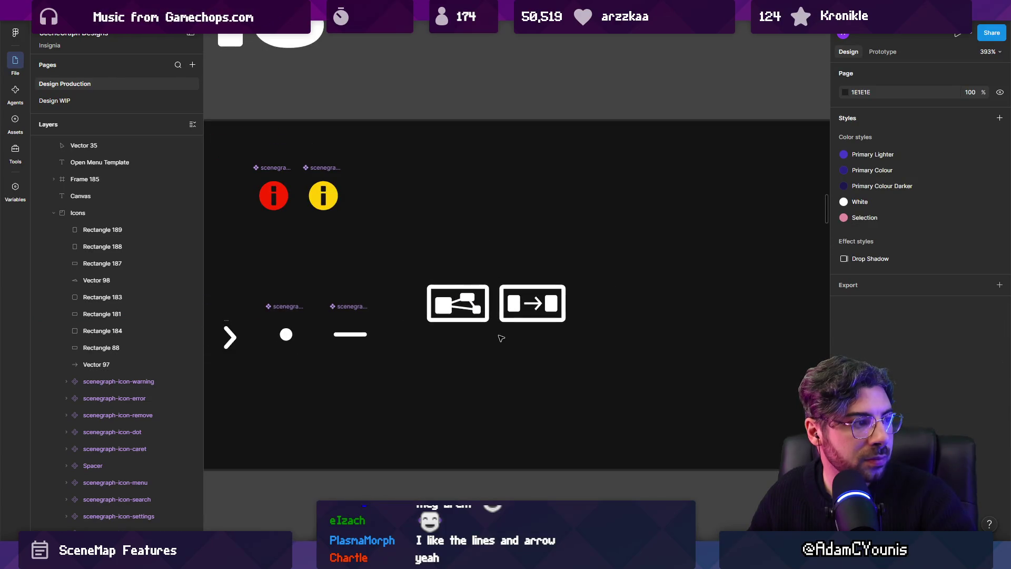
scroll(458, 304, up, 10)
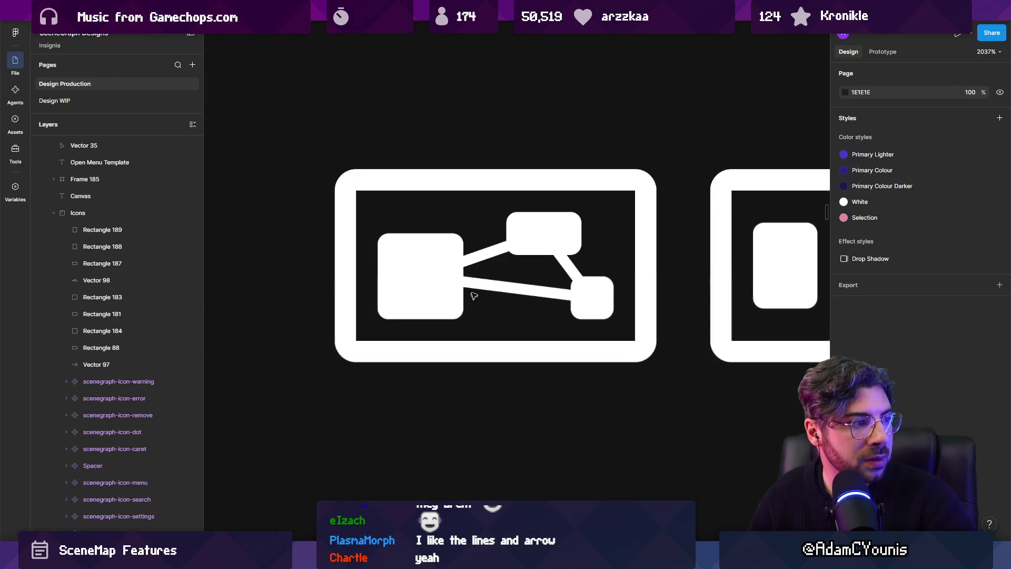
double_click(521, 288)
mouse_move(592, 297)
mouse_down()
mouse_move(586, 311)
mouse_move(593, 299)
mouse_up()
key(Escape)
click(605, 298)
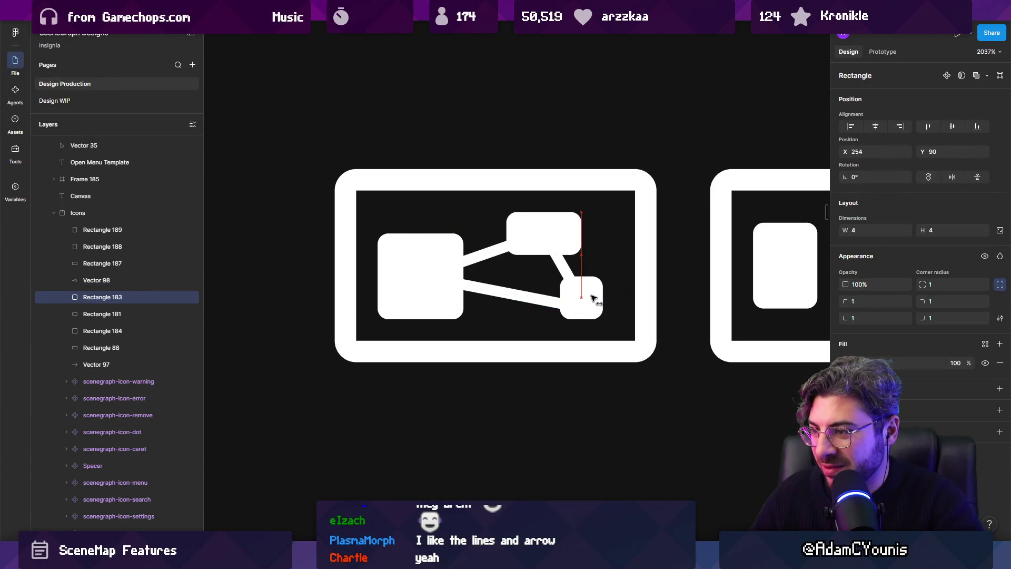
key(ctrl+z)
double_click(590, 297)
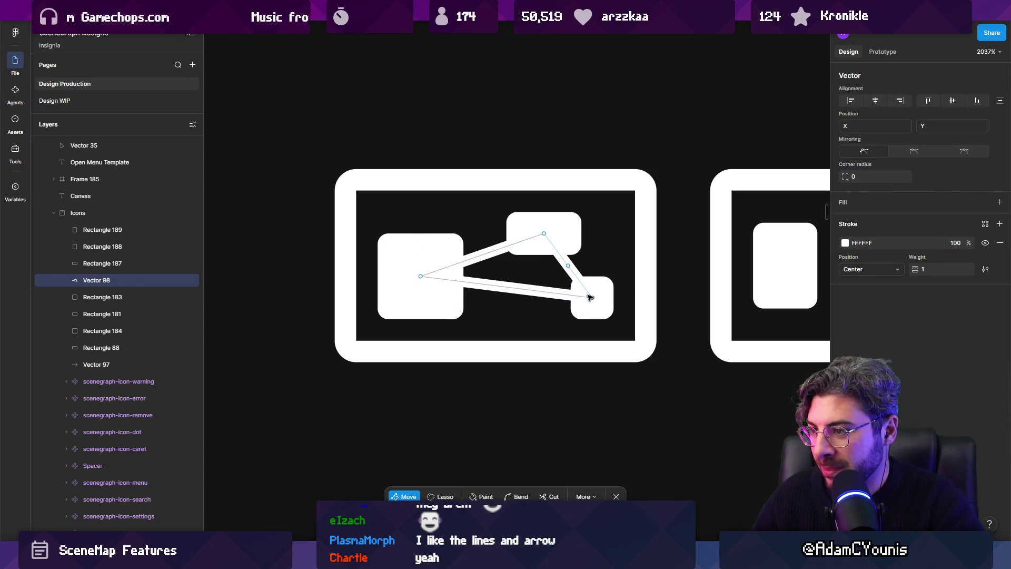
key(Escape)
Give Rectangles 183, 181 and 184 a single shared corner radius.
click(418, 272)
shift+click(593, 298)
shift+click(526, 227)
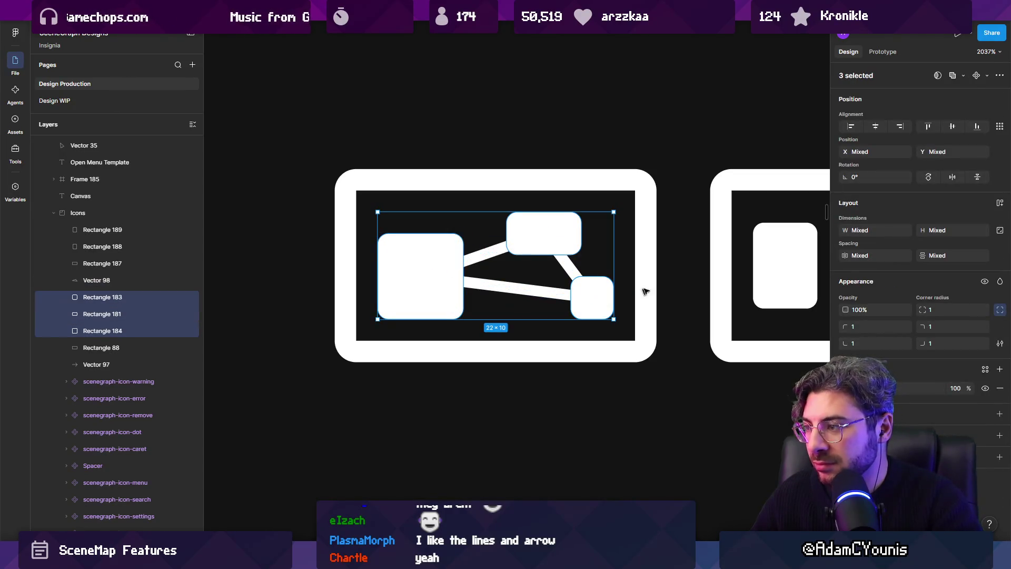
click(1000, 309)
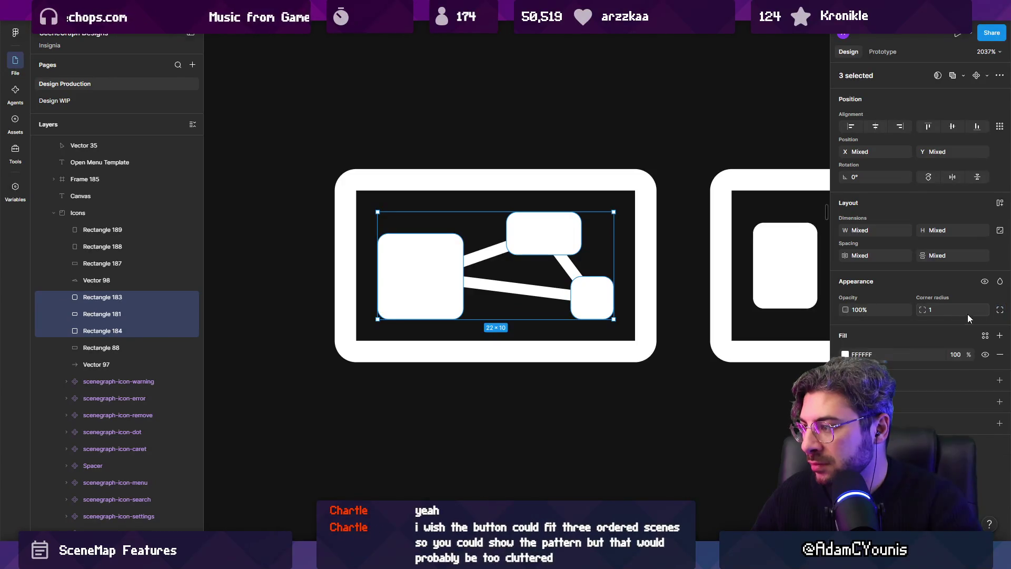
click(671, 270)
ctrl+scroll(527, 221, down, 10)
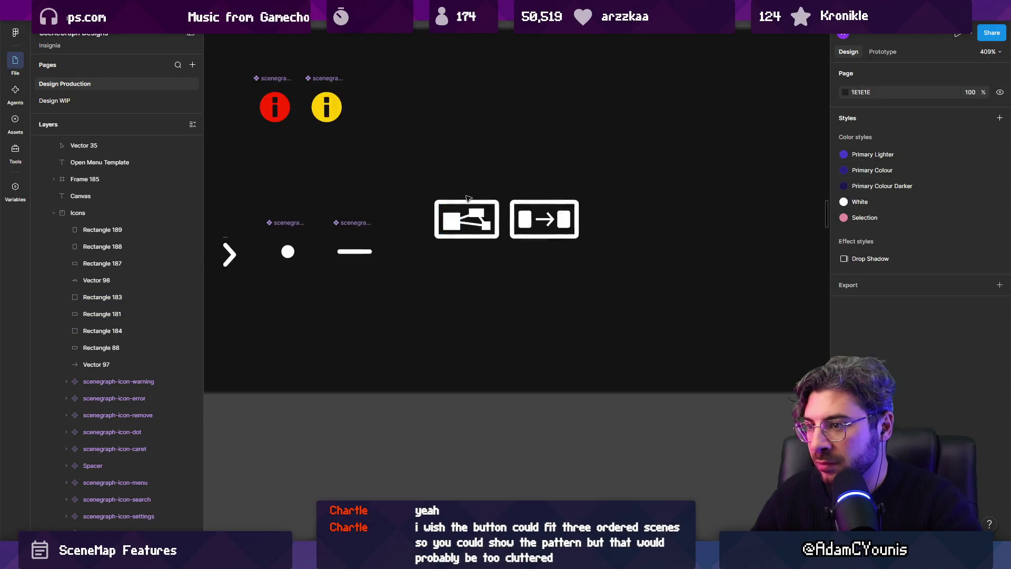
scroll(493, 179, right, 2)
scroll(492, 178, up, 1)
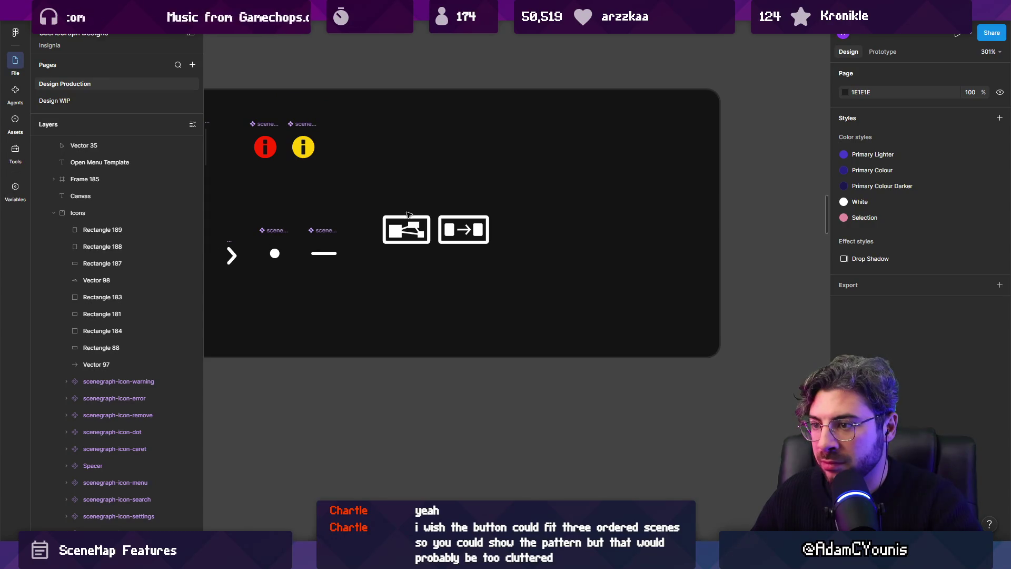
scroll(407, 214, up, 5)
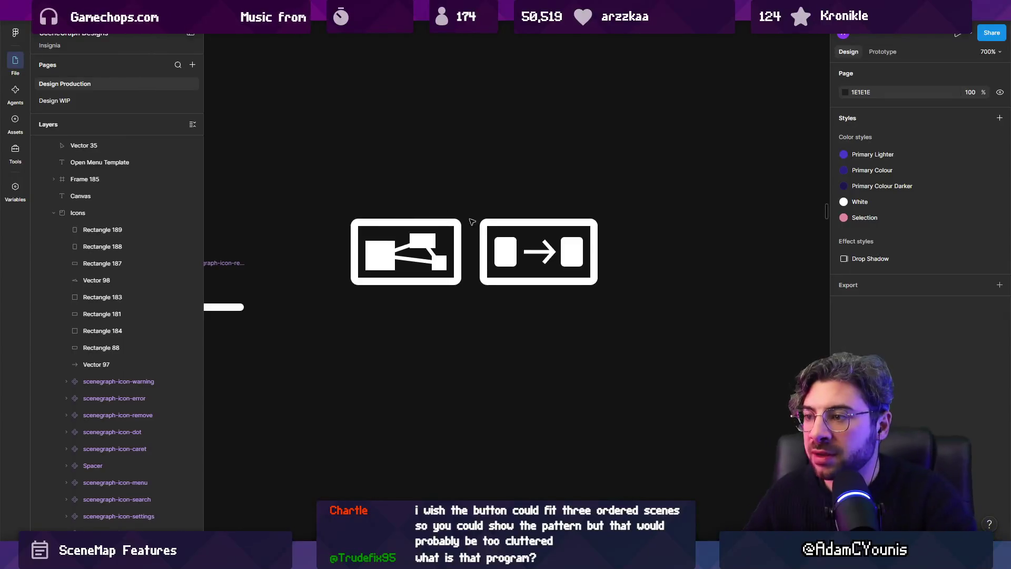
Inspect the sequence icon's blocks and arrow and the network icon's three nodes.
click(505, 252)
shift+click(572, 252)
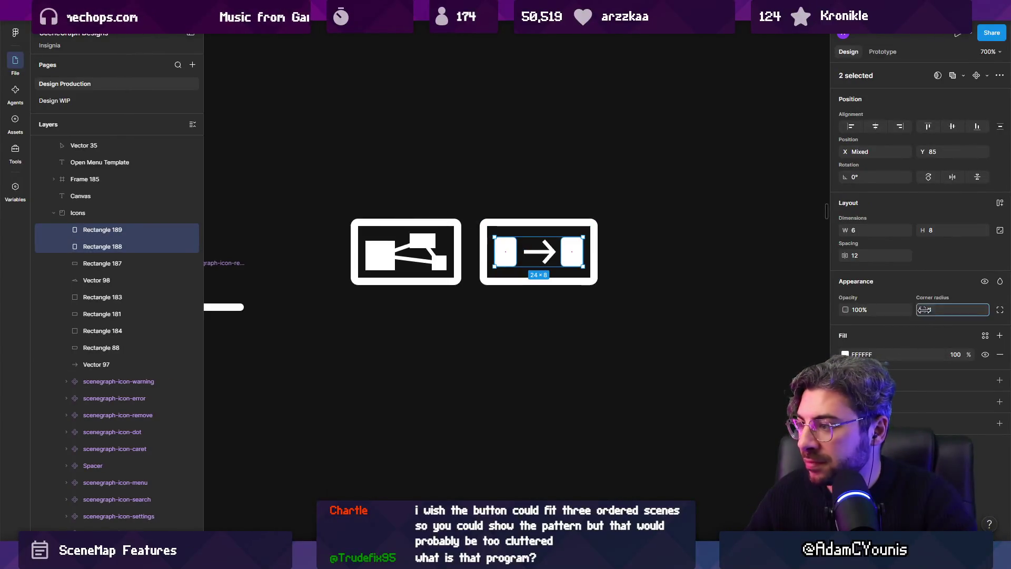
click(632, 295)
scroll(495, 232, down, 5)
scroll(516, 232, up, 5)
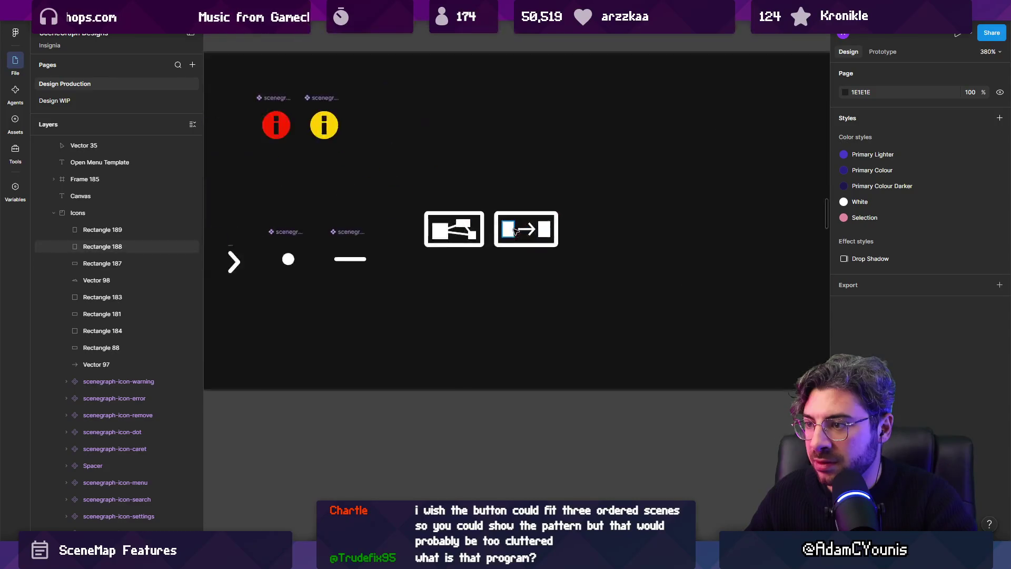
scroll(515, 230, up, 5)
key(ctrl+z)
key(ctrl+z)
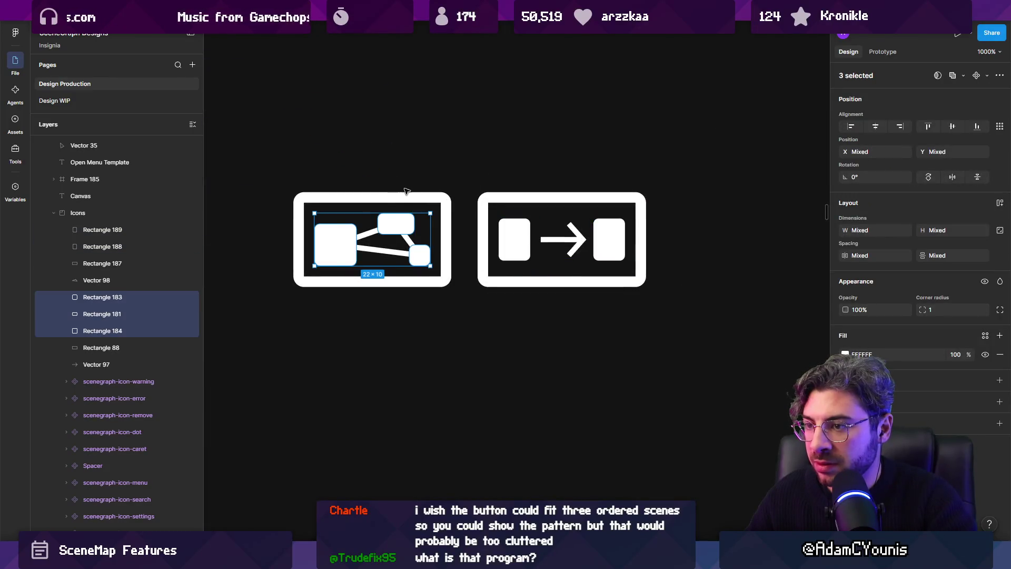
click(382, 167)
scroll(395, 166, down, 5)
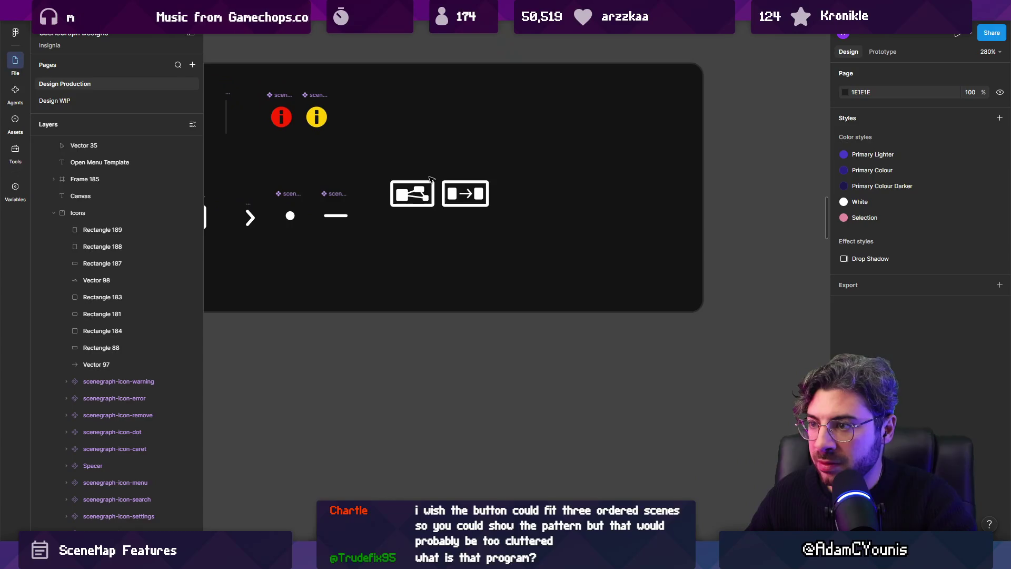
scroll(431, 179, up, 5)
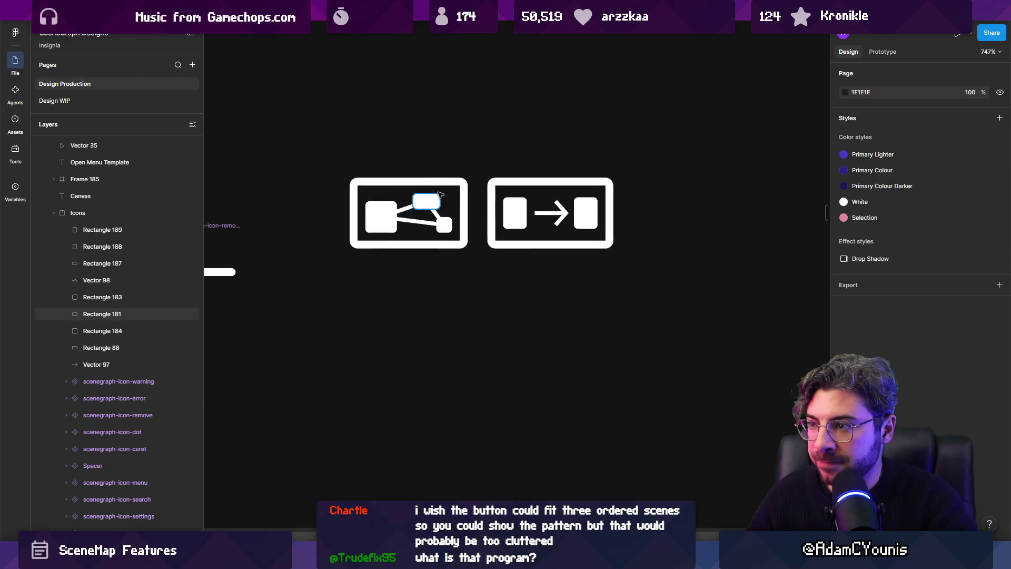
click(548, 211)
scroll(497, 159, down, 5)
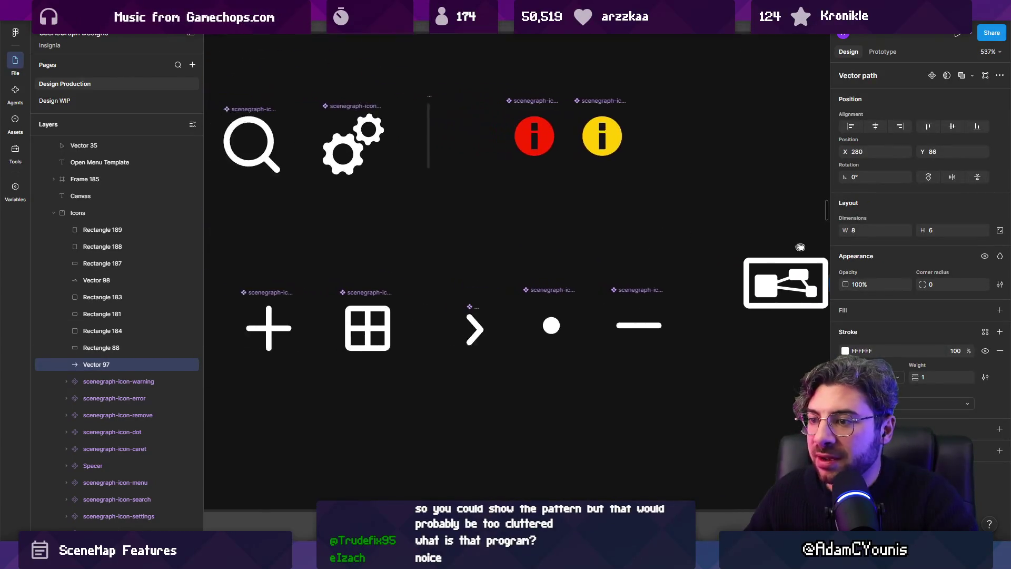
scroll(456, 248, up, 5)
Nudge the network icon's large left node from X 237 to 238, checking its connectors.
click(456, 250)
click(410, 305)
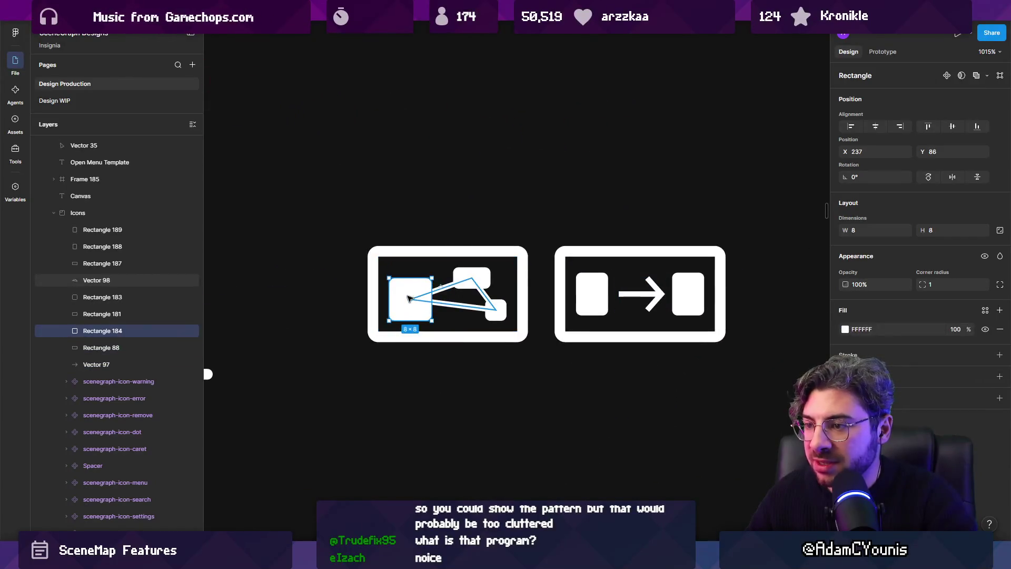
drag(410, 304, 416, 304)
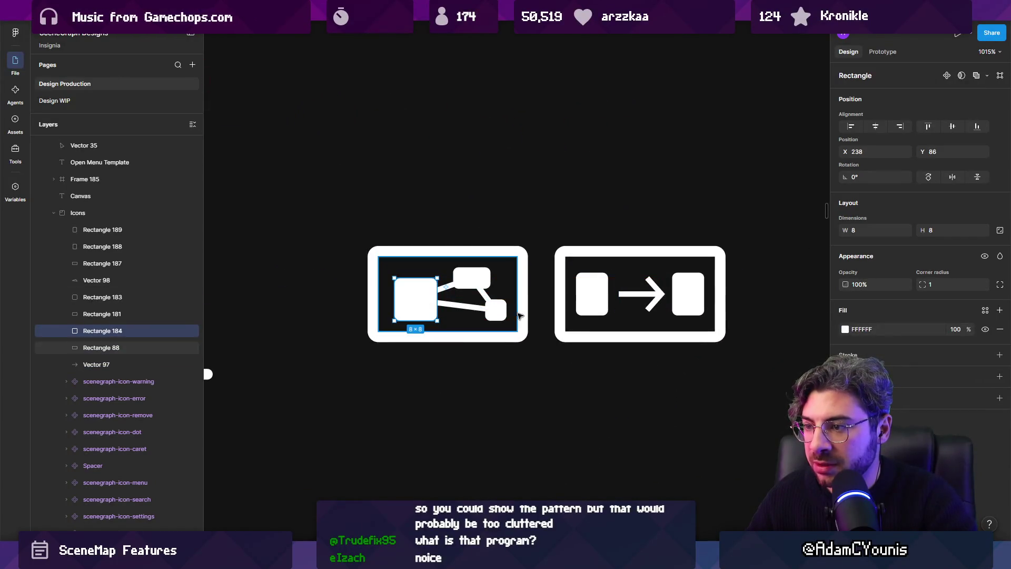
click(494, 312)
click(496, 313)
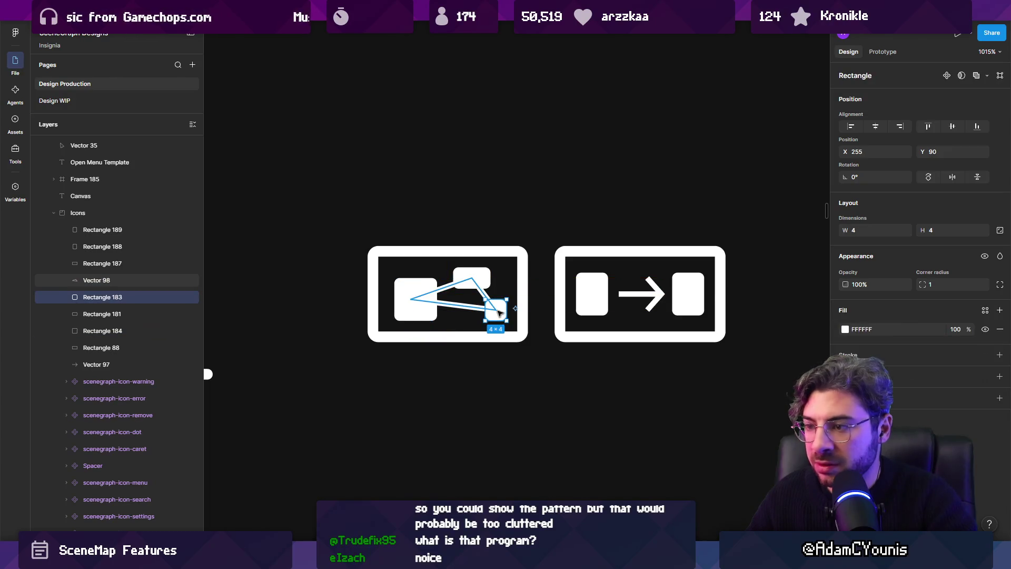
click(456, 306)
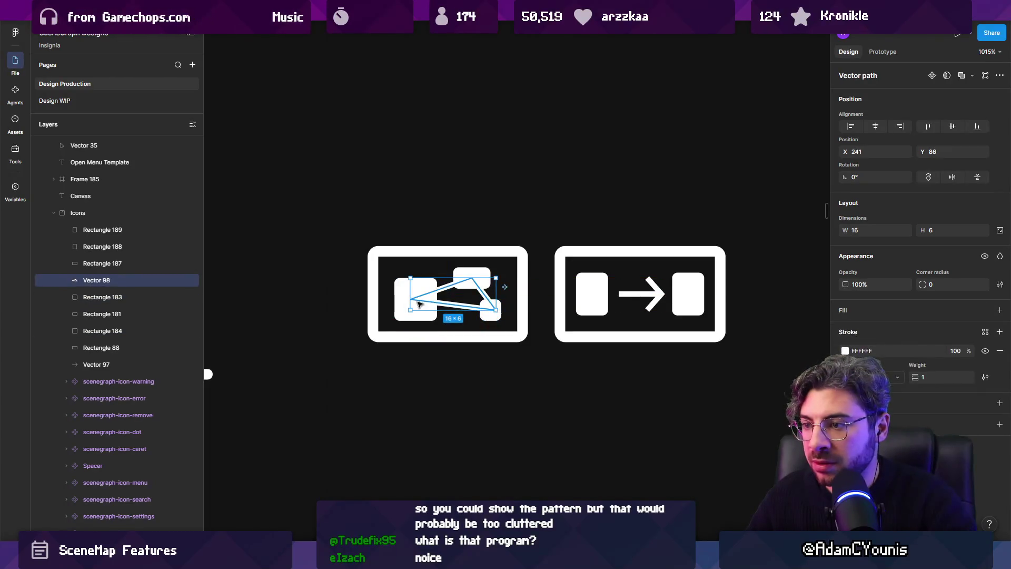
click(450, 306)
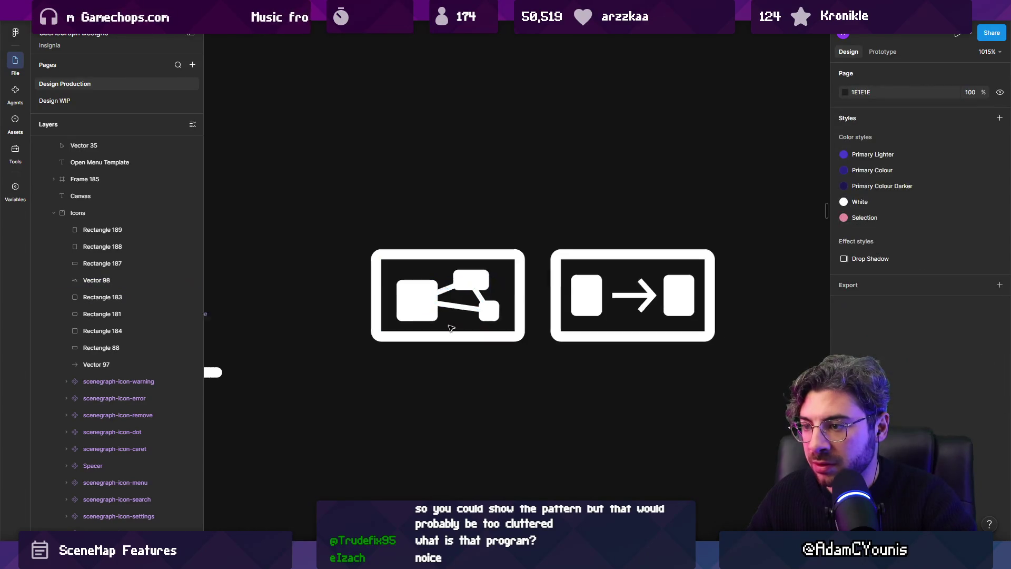
ctrl+scroll(451, 306, down, 10)
ctrl+scroll(451, 306, up, 9)
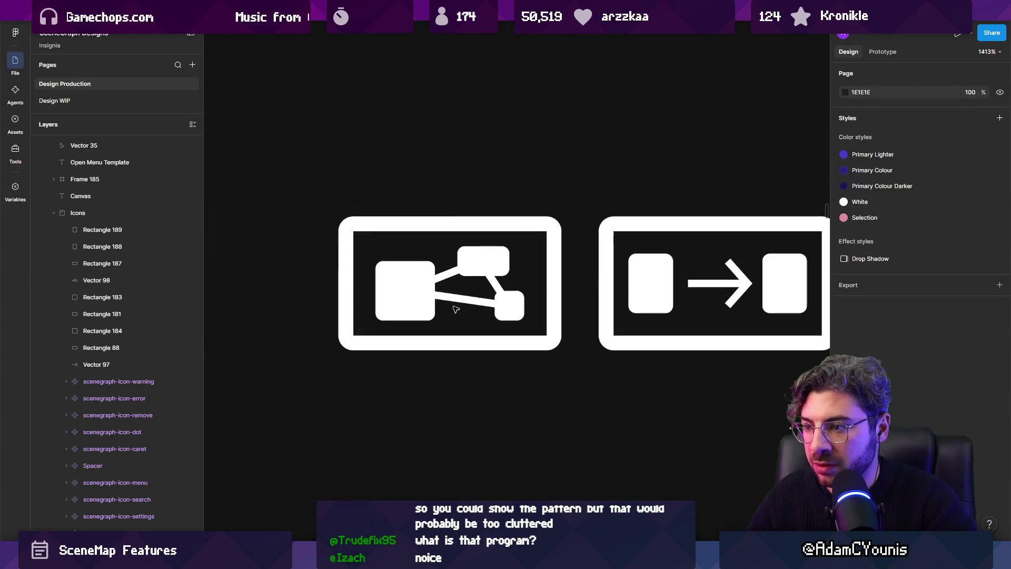
click(460, 336)
ctrl+scroll(662, 274, down, 6)
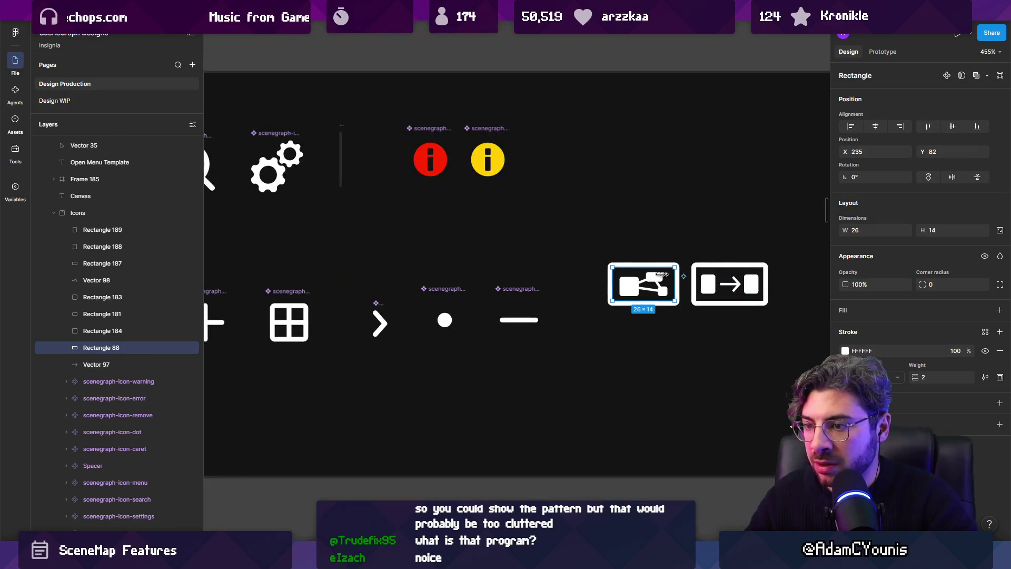
Pull the grid icon's inner square out beside the network icon, then undo it.
click(298, 291)
double_click(291, 316)
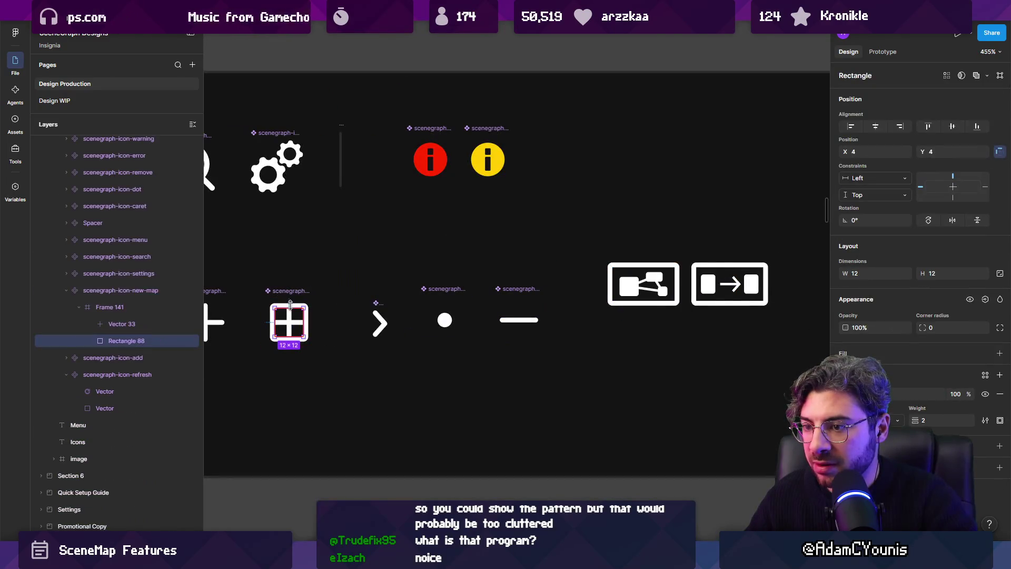
drag(292, 317, 580, 285)
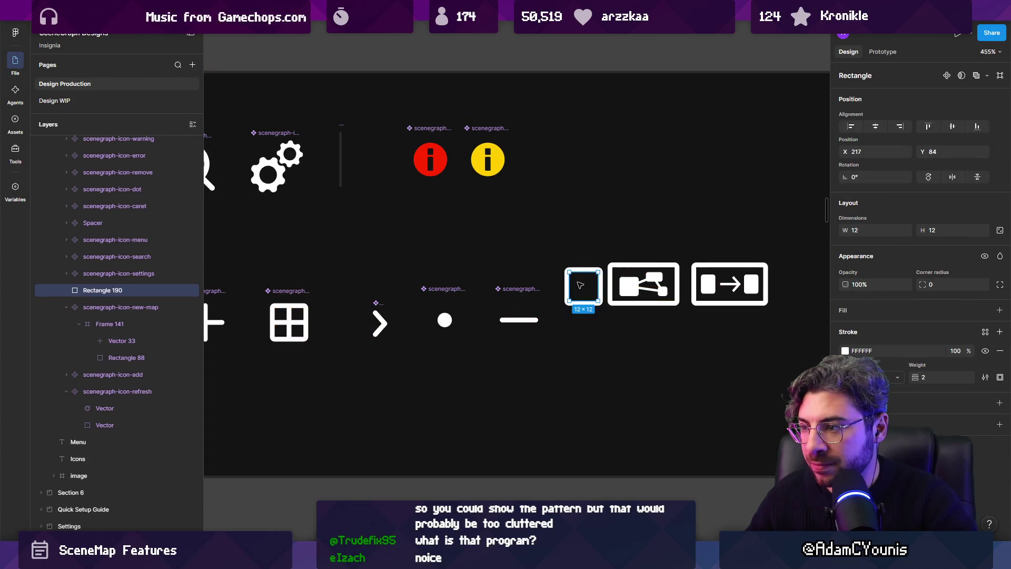
key(ctrl+z)
scroll(611, 282, left, 3)
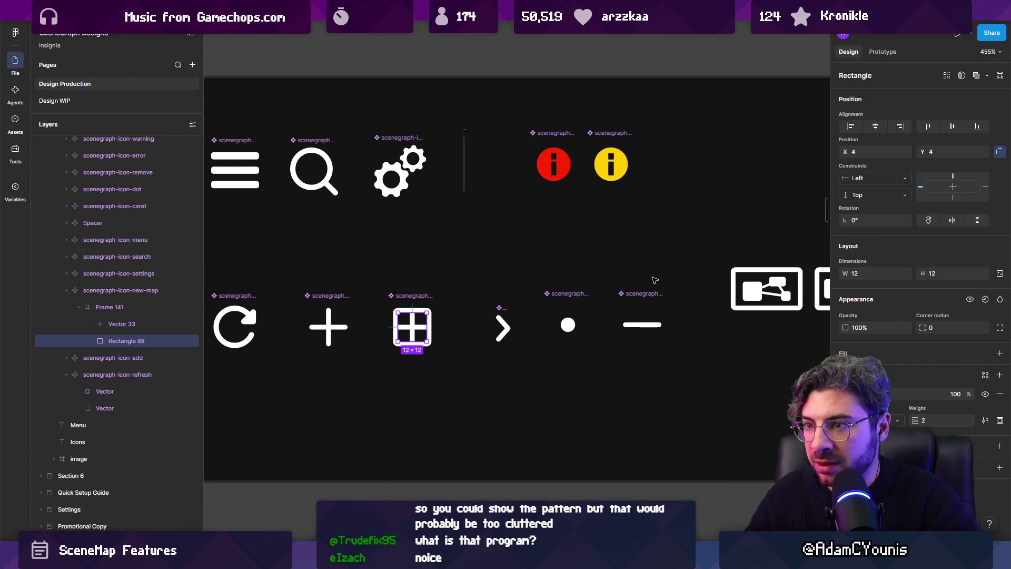
Try a copy of the menu icon beside the map icon, then undo it.
click(240, 167)
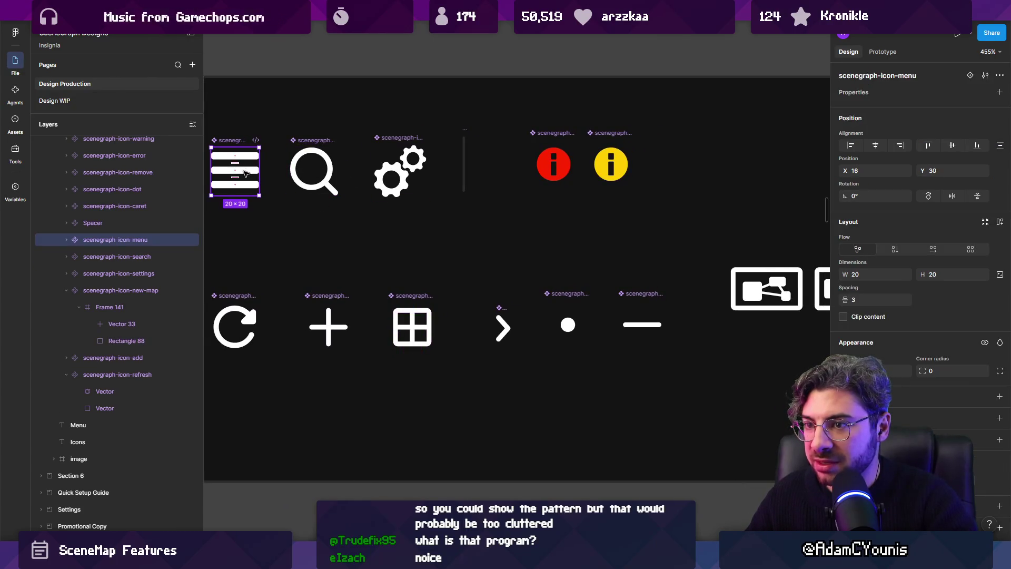
drag(245, 173, 703, 284)
scroll(614, 279, up, 3)
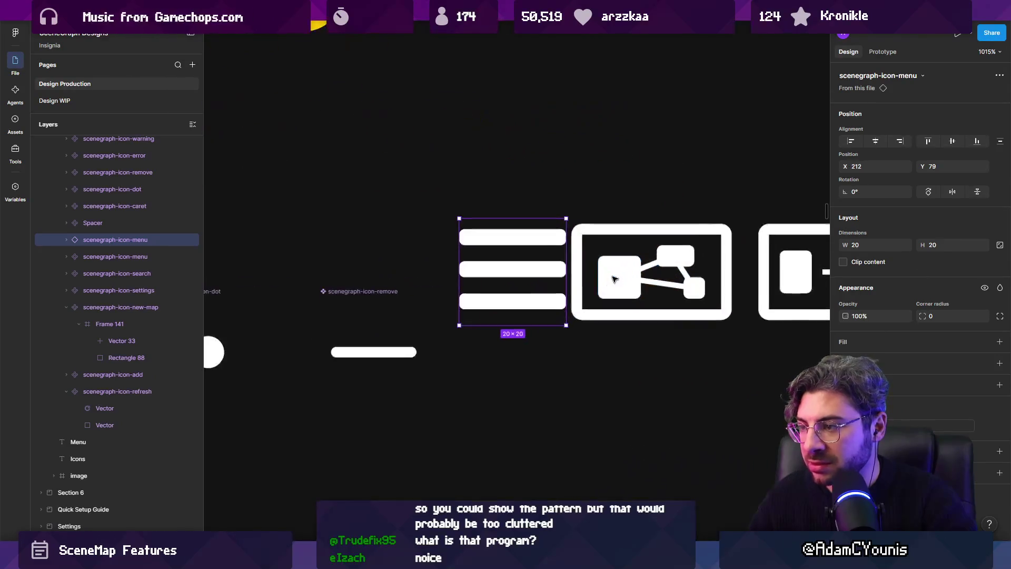
scroll(614, 279, down, 5)
key(ctrl+z)
Try a copy of the search icon beside the map icon, then delete it.
click(378, 209)
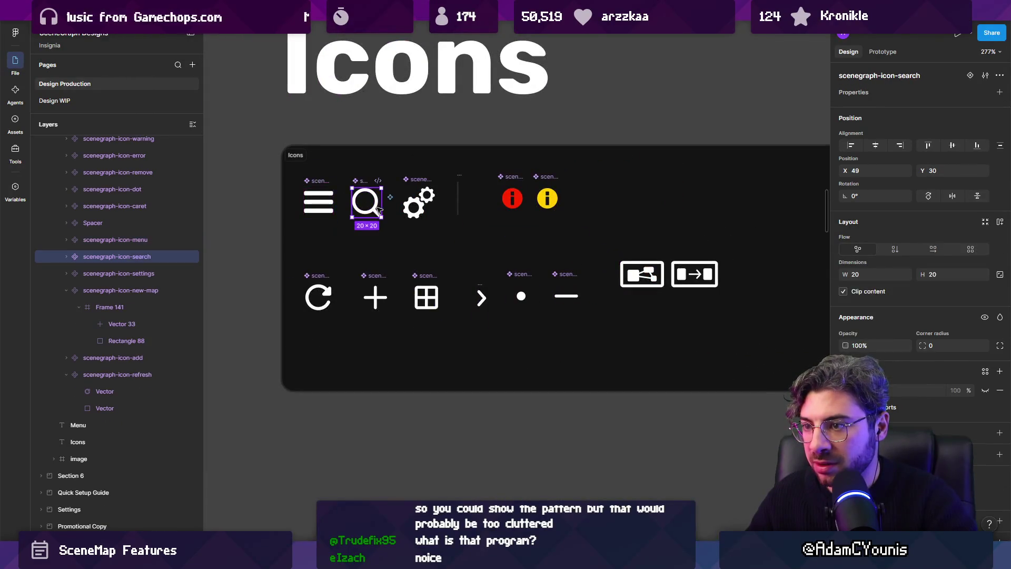
drag(368, 207, 606, 278)
scroll(611, 282, up, 5)
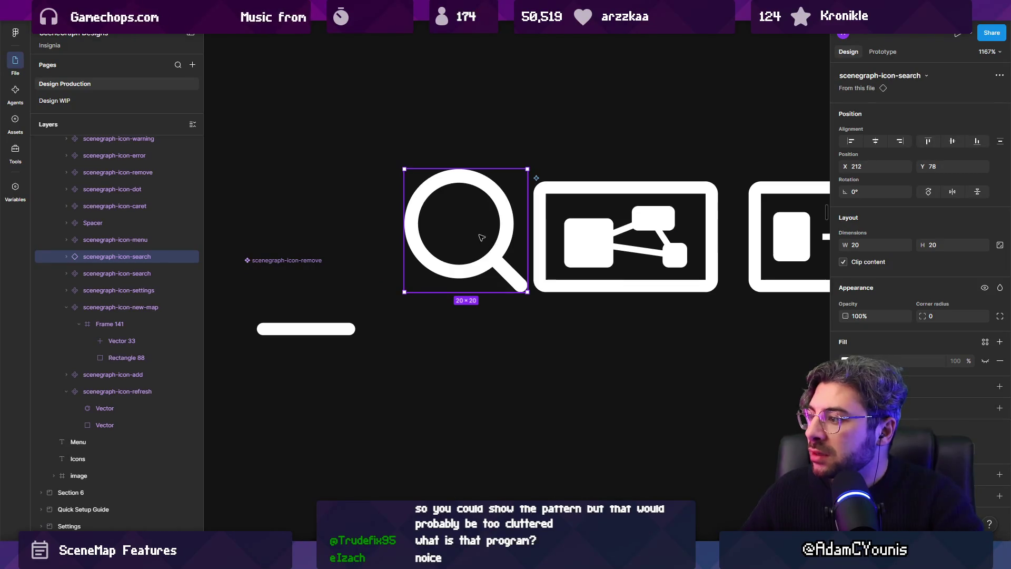
key(Delete)
click(542, 246)
scroll(596, 194, right, 5)
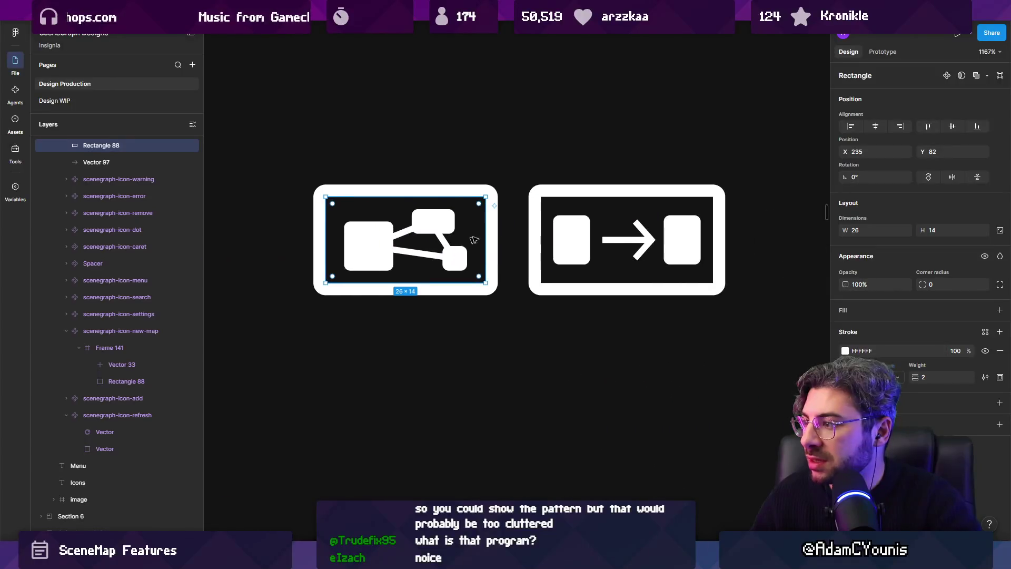
Resize both outer frames' height from 20 to 18 to 16, shifted down one unit.
shift+click(596, 194)
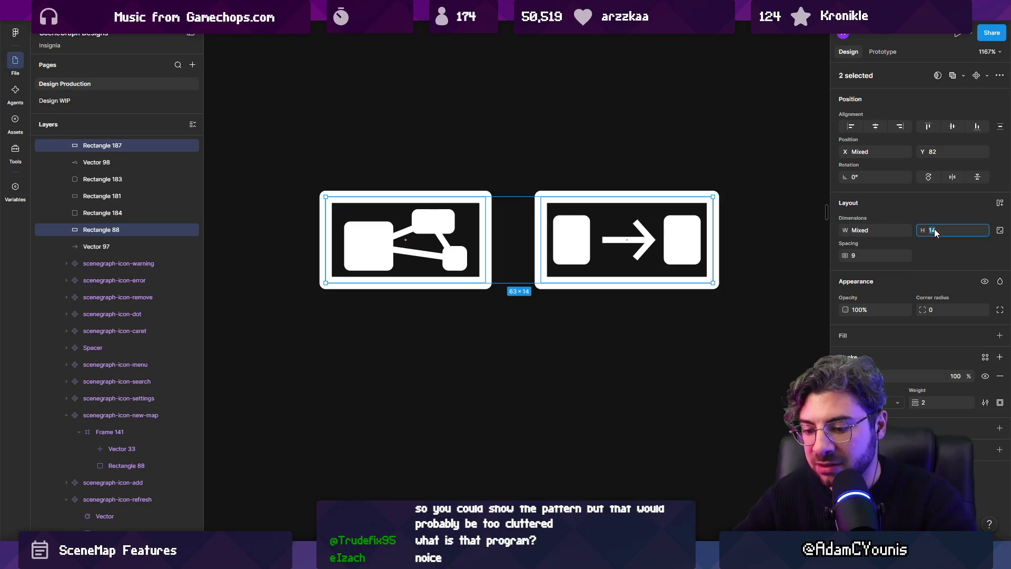
text(20)
key(Return)
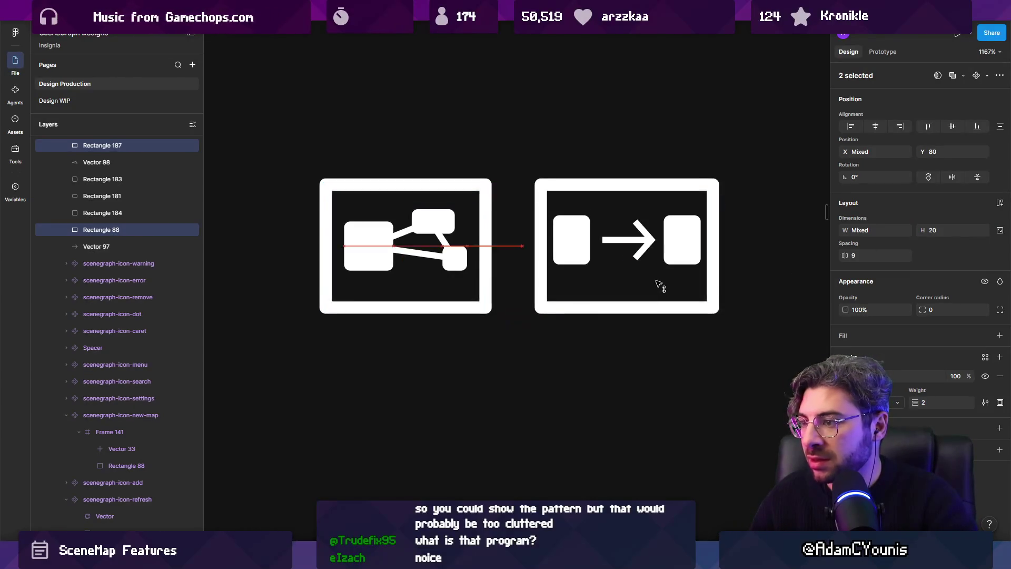
scroll(659, 280, down, 10)
scroll(615, 260, up, 6)
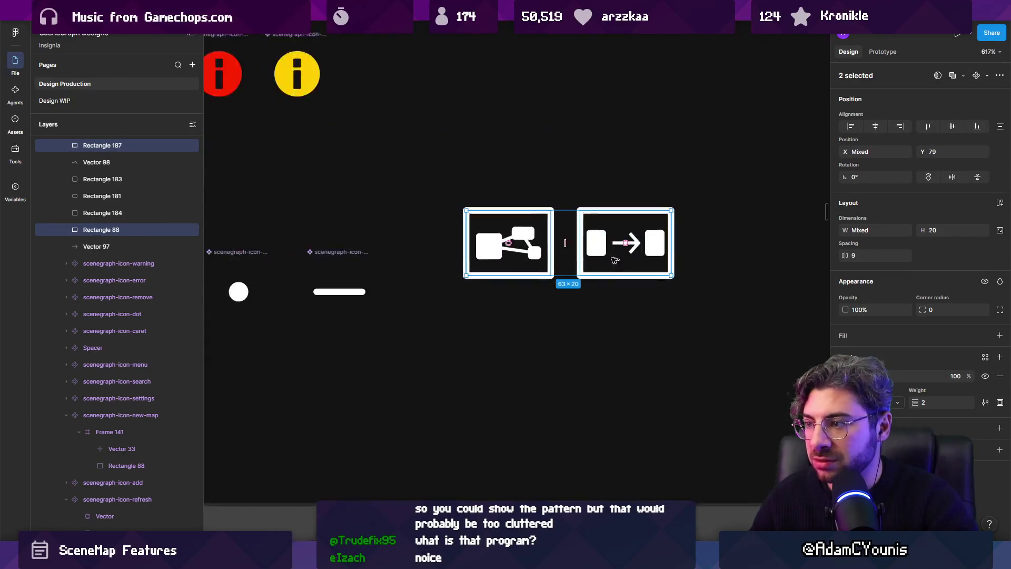
scroll(615, 260, up, 3)
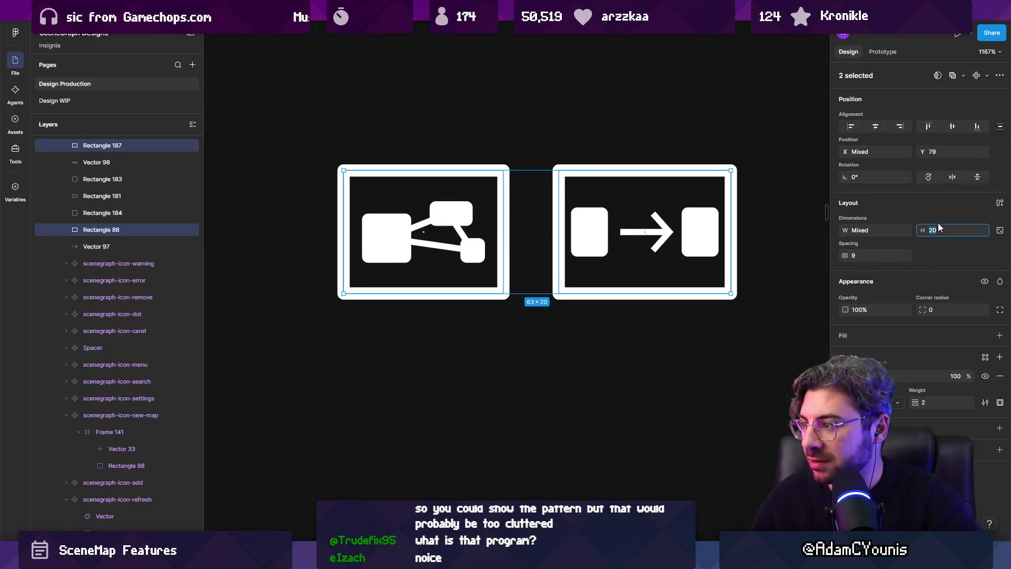
text(18)
key(Return)
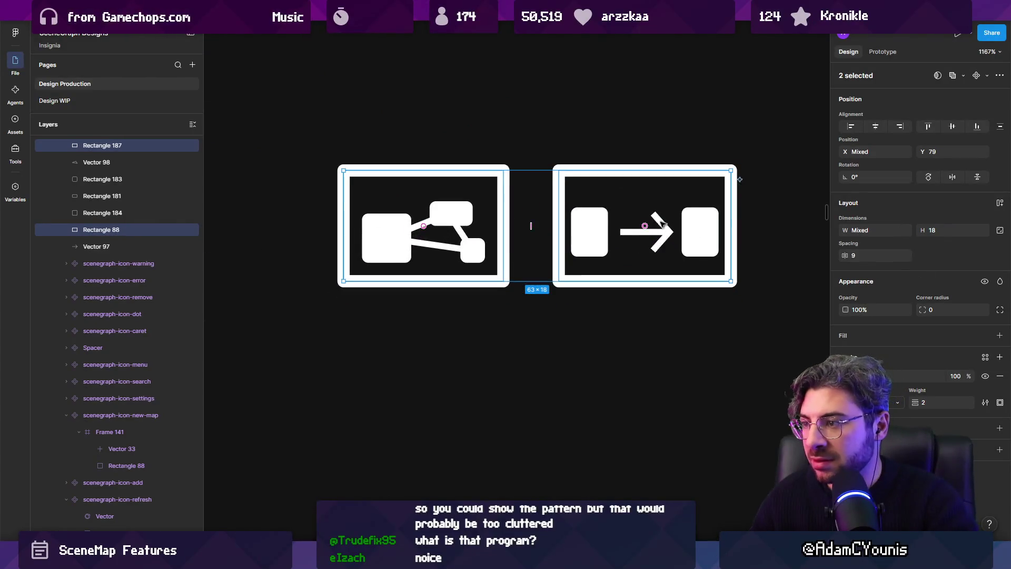
drag(677, 226, 676, 232)
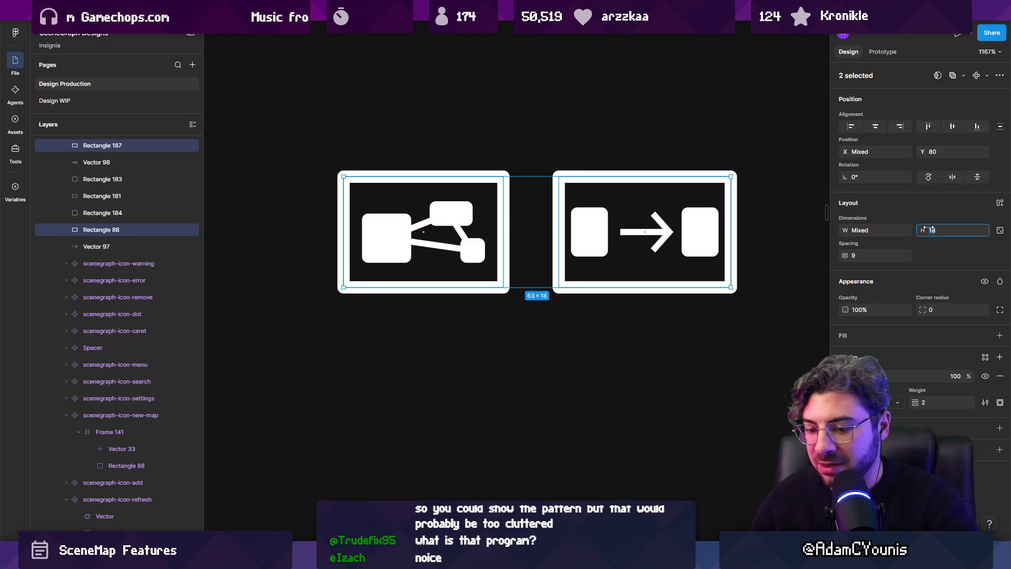
drag(928, 229, 901, 229)
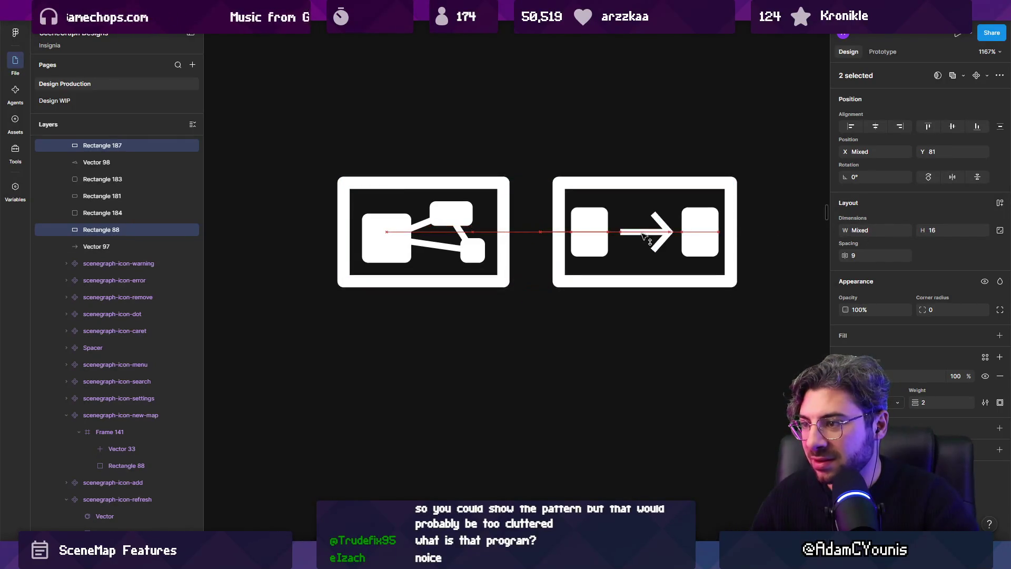
Zoom out over the Icons board to preview the icons with 16-unit frames.
click(447, 133)
scroll(446, 134, down, 5)
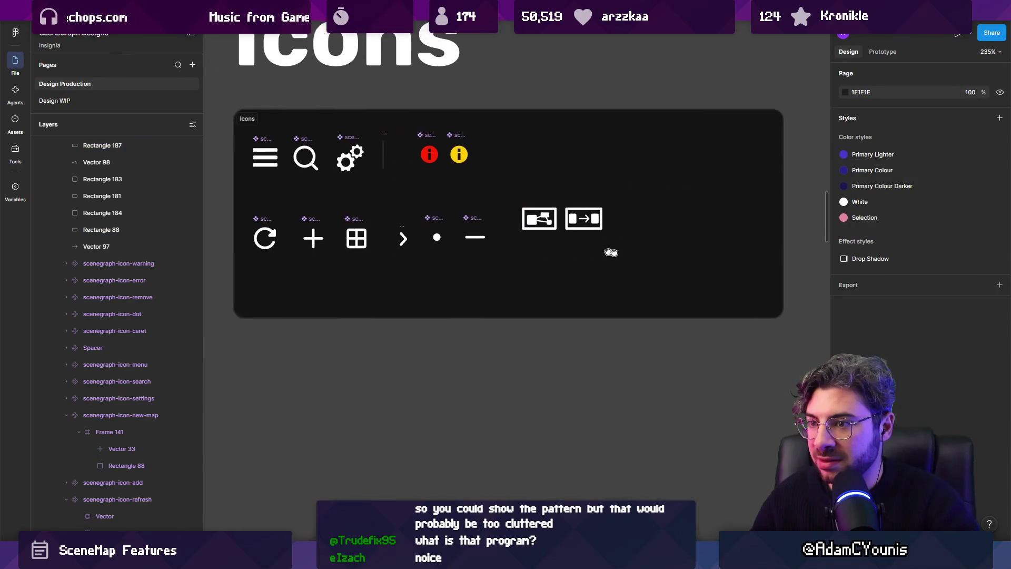
drag(607, 251, 637, 257)
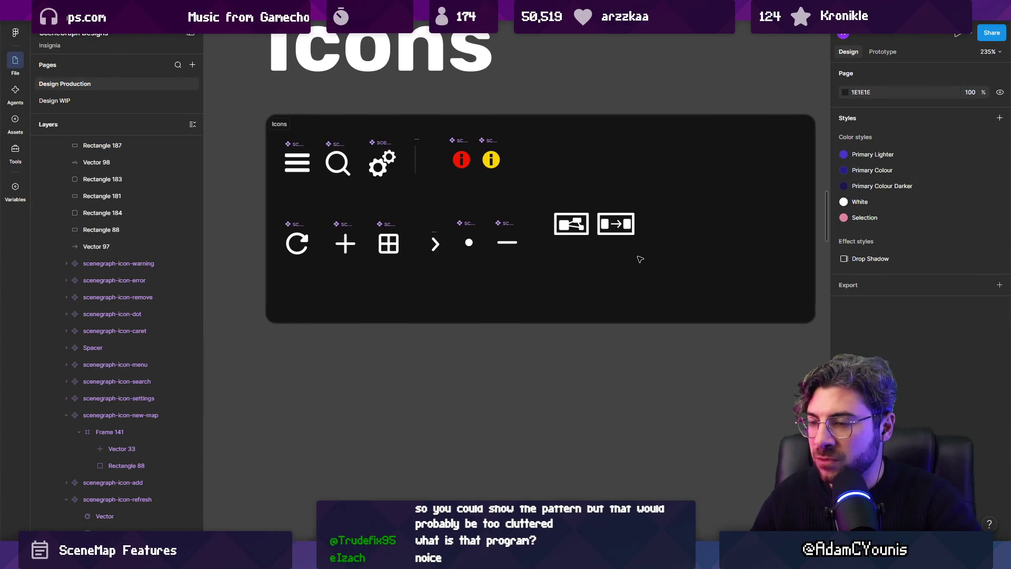
scroll(635, 248, up, 5)
click(492, 215)
shift+click(588, 213)
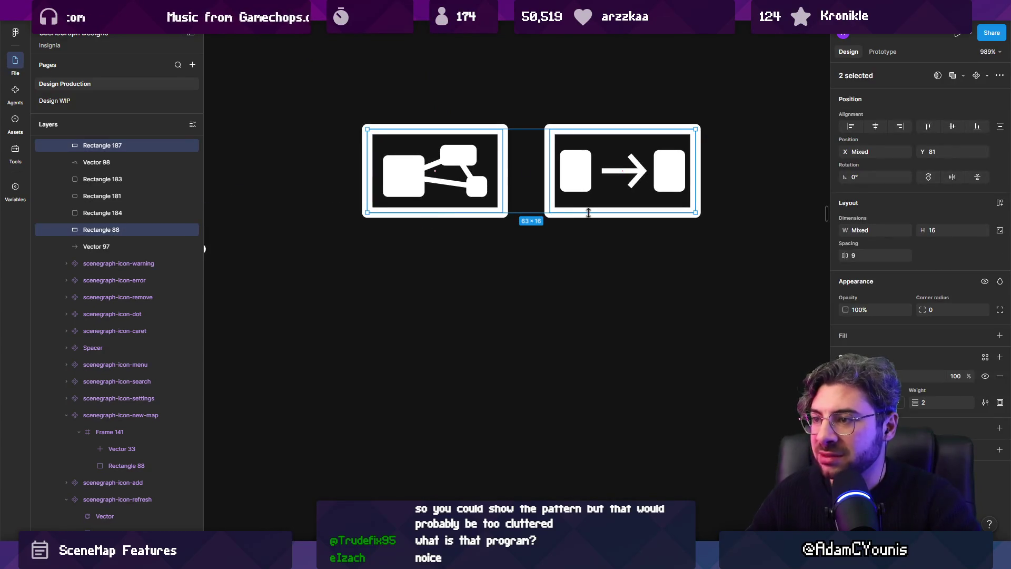
key(Escape)
scroll(589, 213, down, 8)
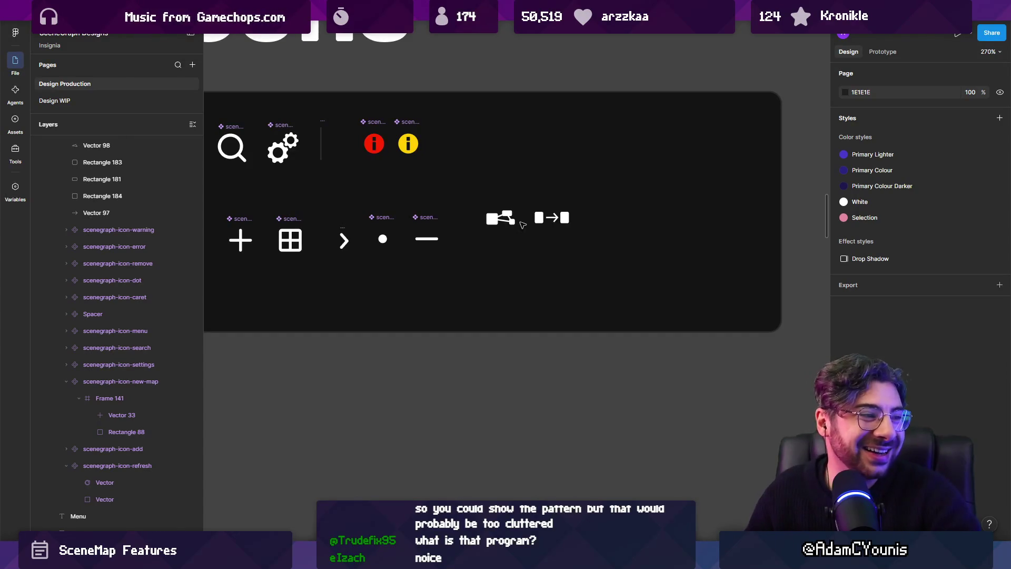
scroll(524, 218, up, 6)
scroll(526, 214, down, 2)
Preview the icons without their border rectangles, restore them, and select the map icon's parts.
key(ctrl+z)
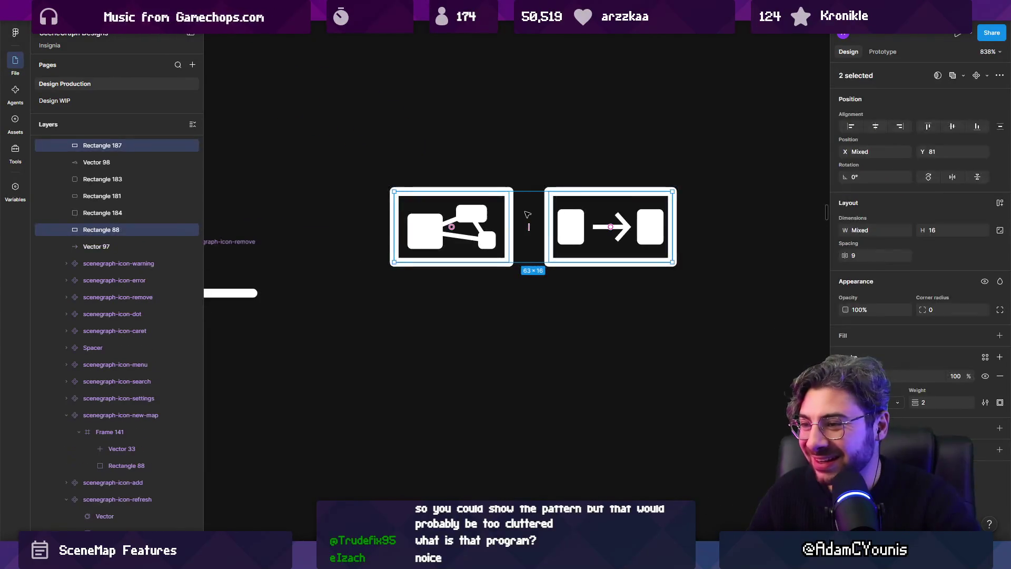
key(Delete)
key(ctrl+z)
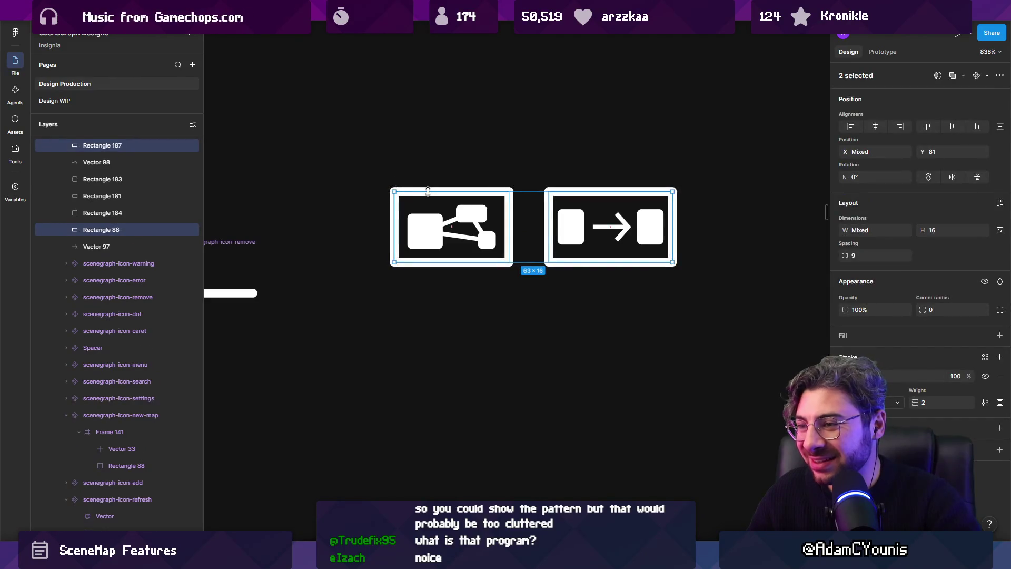
click(467, 175)
mouse_move(378, 161)
mouse_down()
mouse_move(553, 305)
mouse_move(526, 282)
mouse_move(527, 295)
mouse_up()
Wrap the map icon's parts and the arrow icon's parts each in their own frame.
key(Escape)
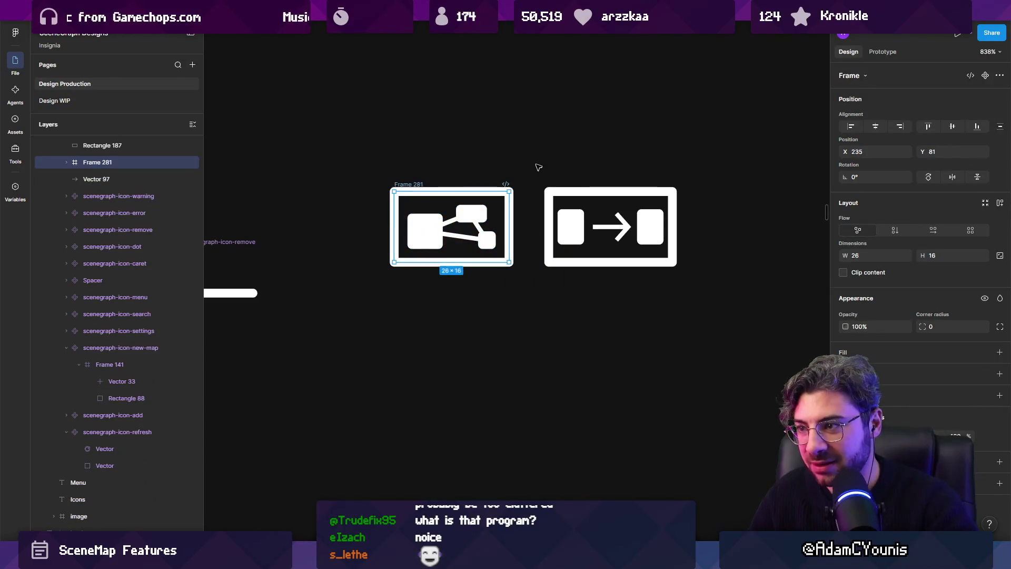
drag(537, 165, 738, 332)
key(Escape)
click(540, 258)
Delete the map icon's border rectangle inside Frame 281.
click(506, 232)
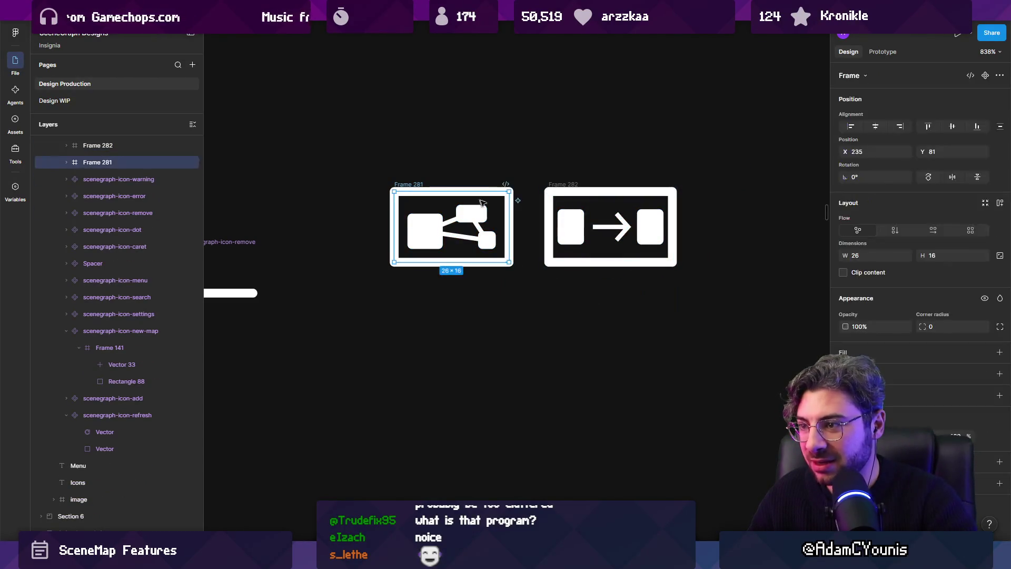
shift+click(557, 209)
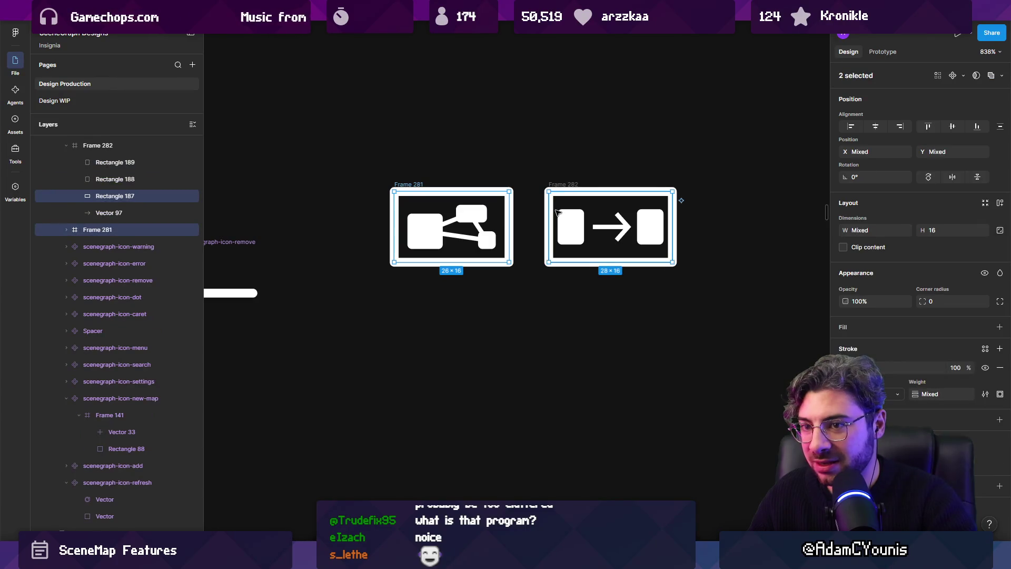
click(499, 200)
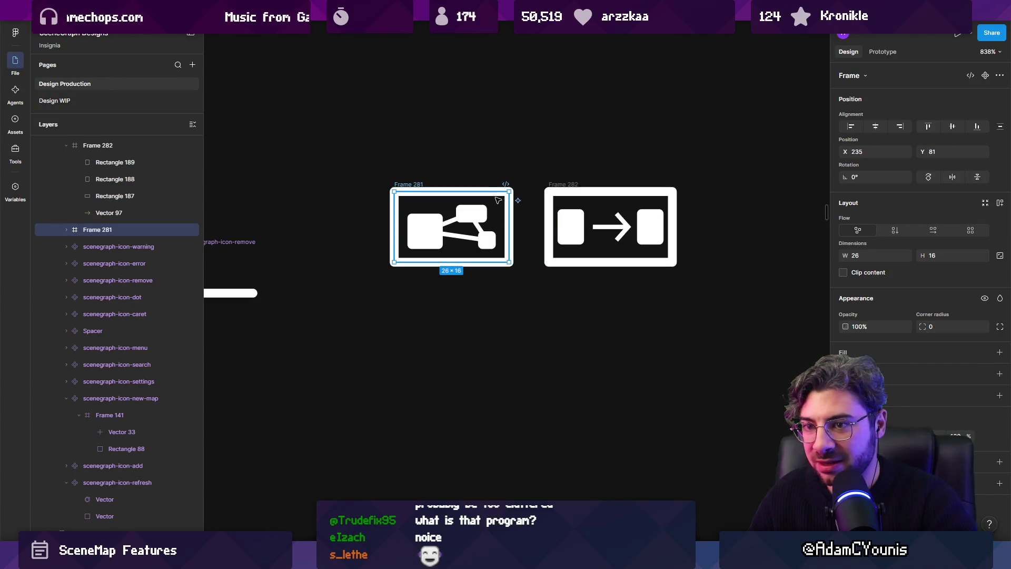
click(67, 229)
key(Escape)
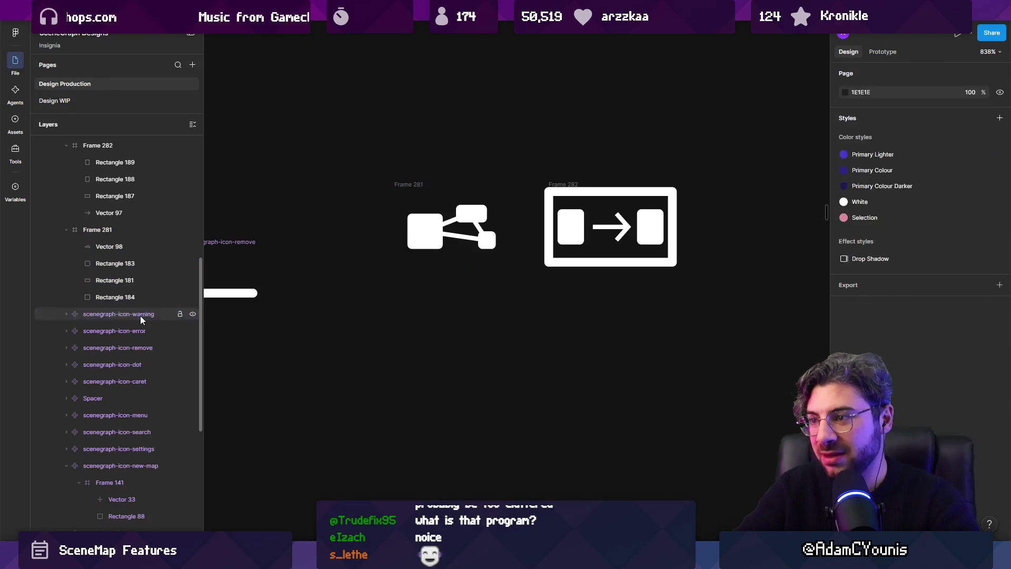
Delete the arrow icon's border, Rectangle 187, from Frame 282.
click(420, 184)
click(546, 202)
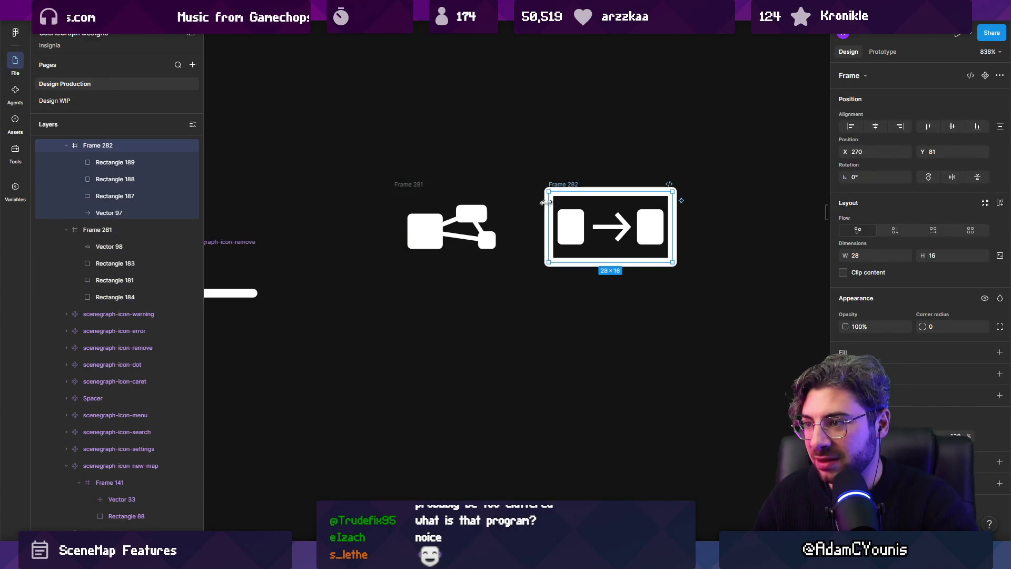
key(Escape)
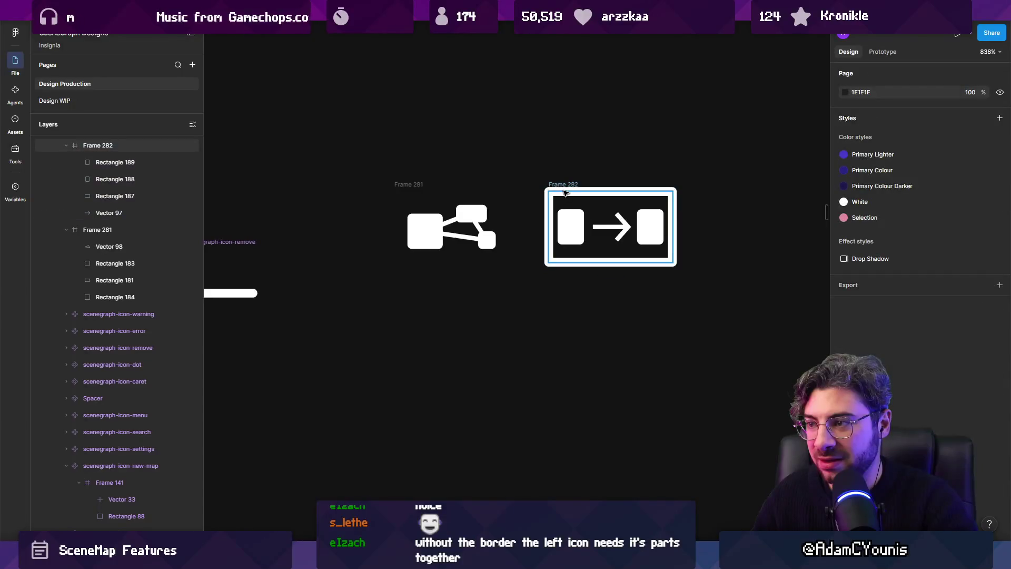
click(111, 199)
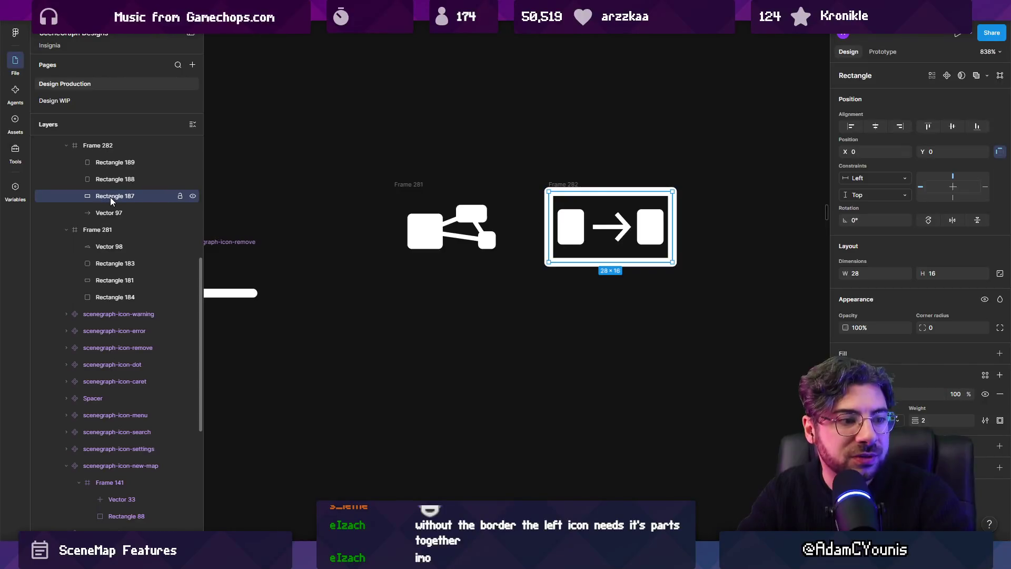
key(Delete)
scroll(318, 262, down, 4)
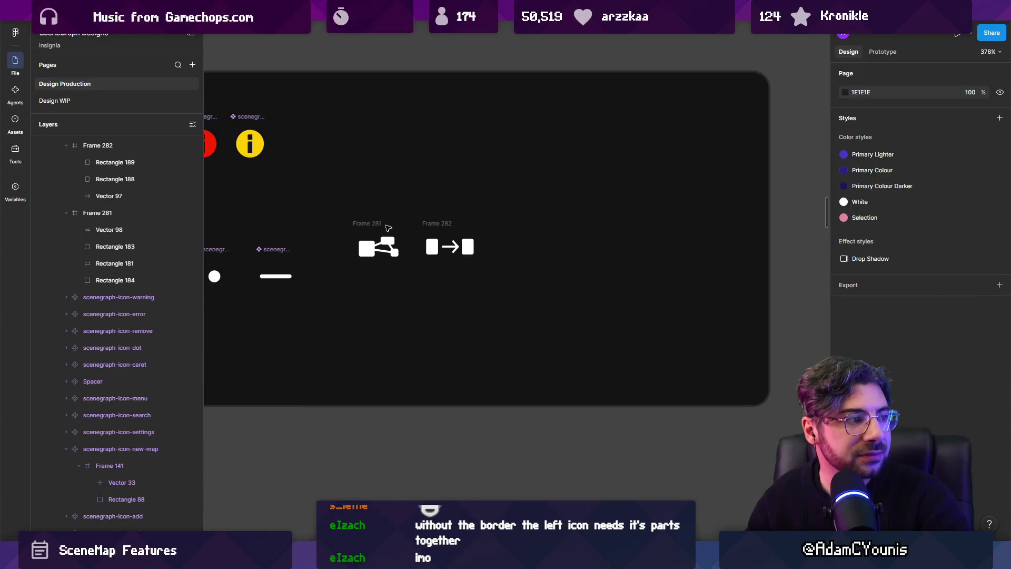
Open the Design WIP page to view the boxed 1,2,3 and triple-chevron icons.
scroll(390, 229, down, 2)
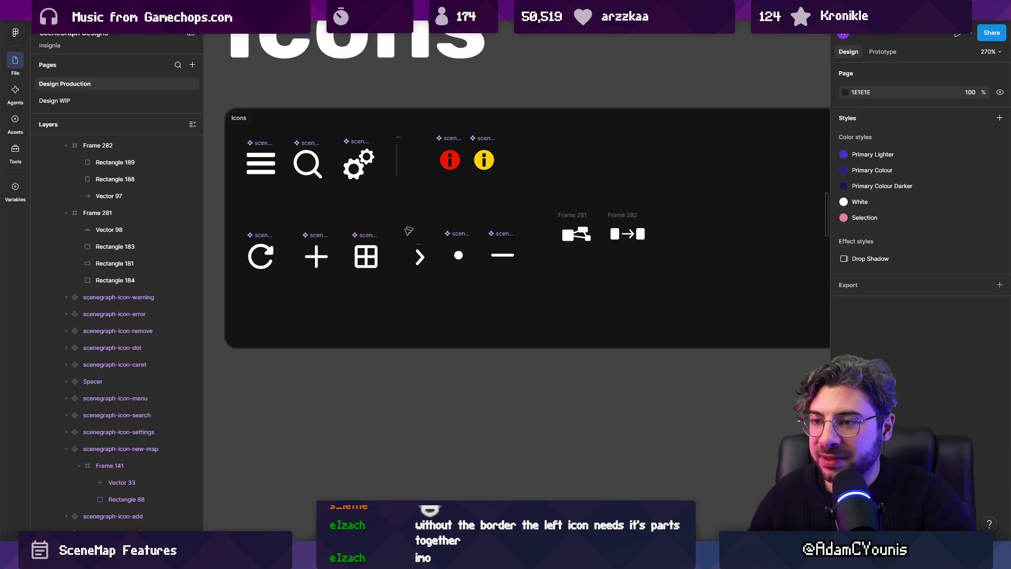
scroll(408, 230, down, 6)
scroll(351, 242, up, 7)
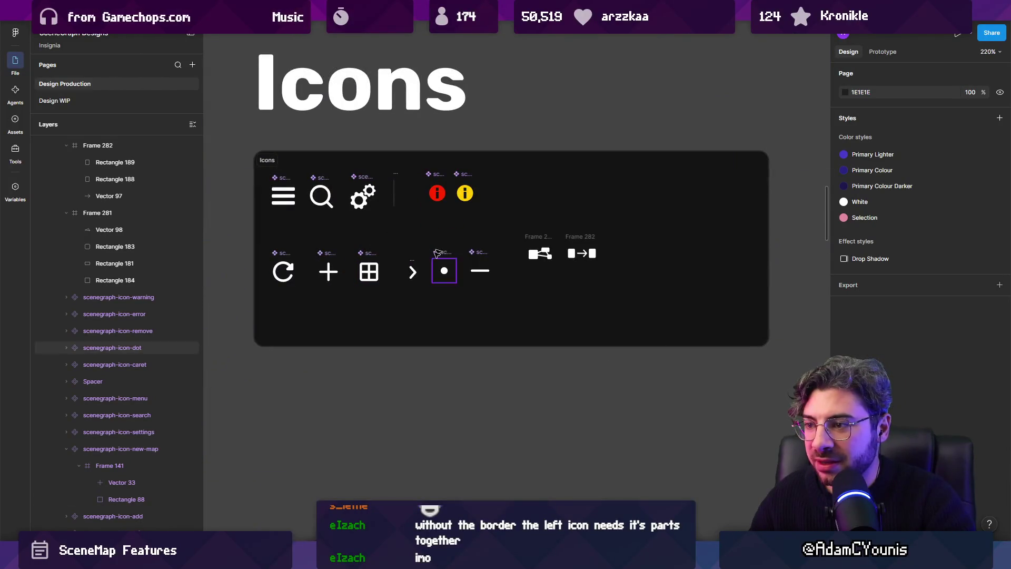
scroll(367, 247, down, 8)
scroll(367, 250, up, 9)
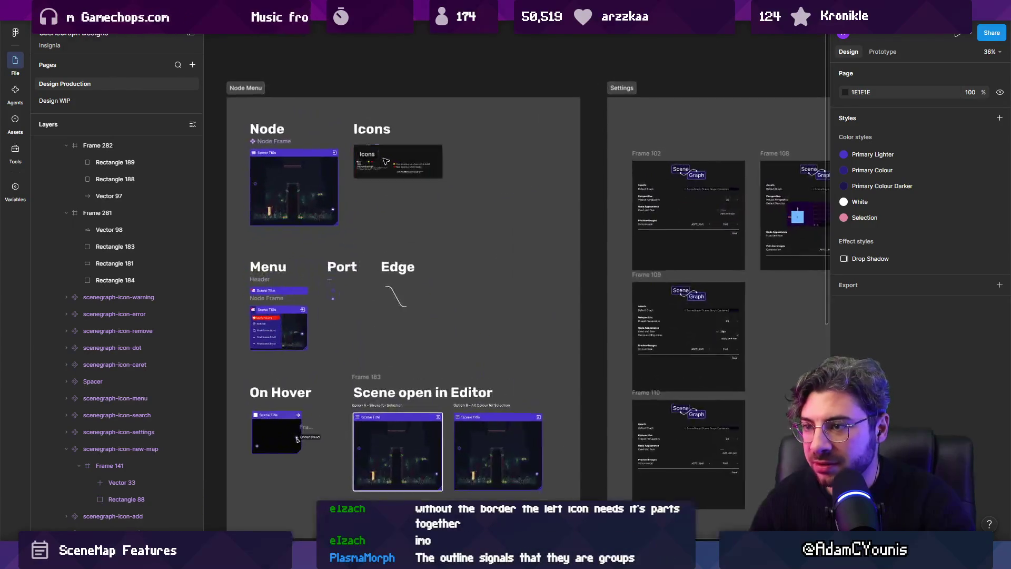
scroll(403, 169, down, 8)
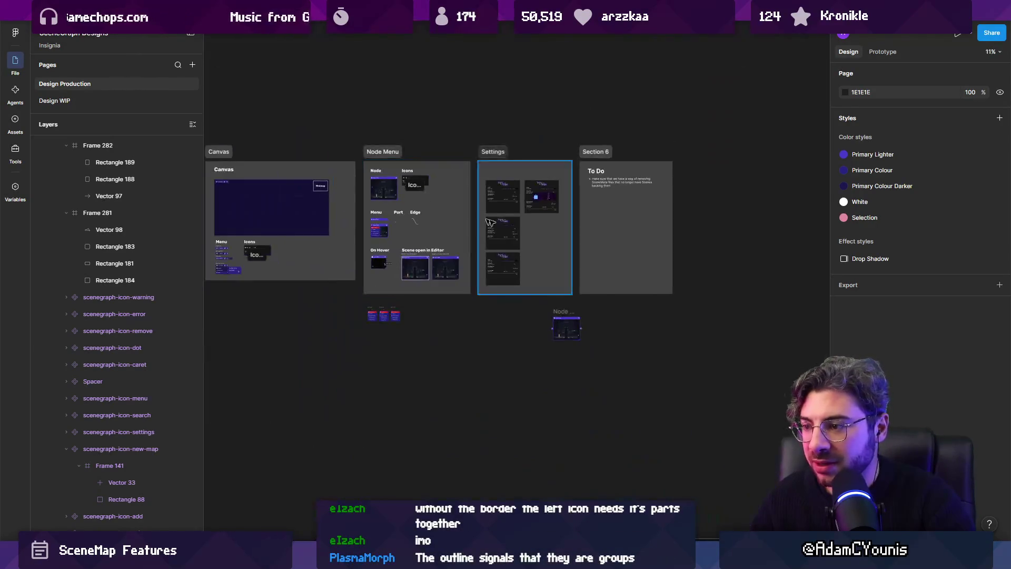
scroll(606, 237, up, 3)
scroll(617, 221, down, 3)
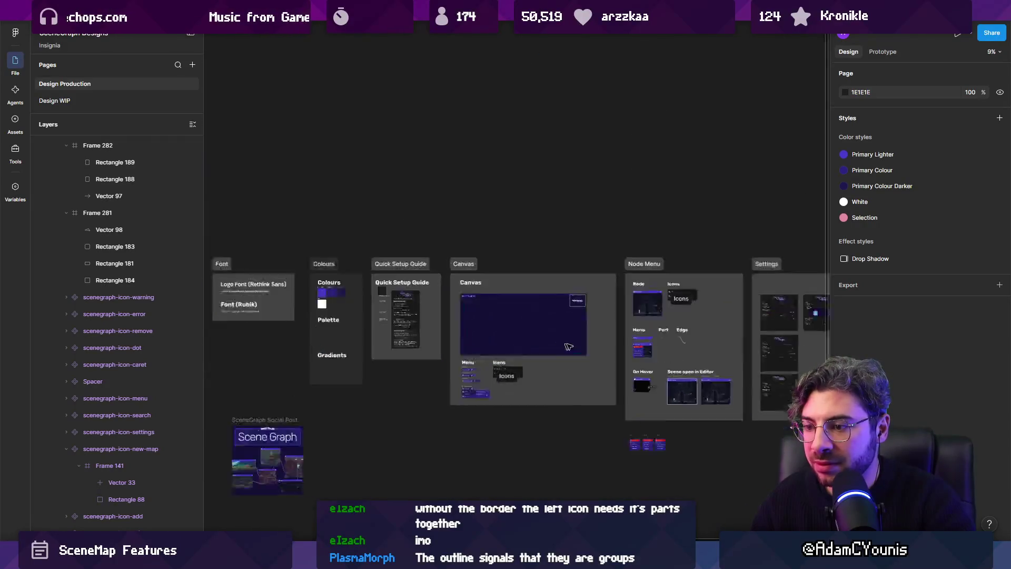
scroll(516, 350, up, 5)
scroll(426, 356, up, 3)
scroll(508, 332, up, 4)
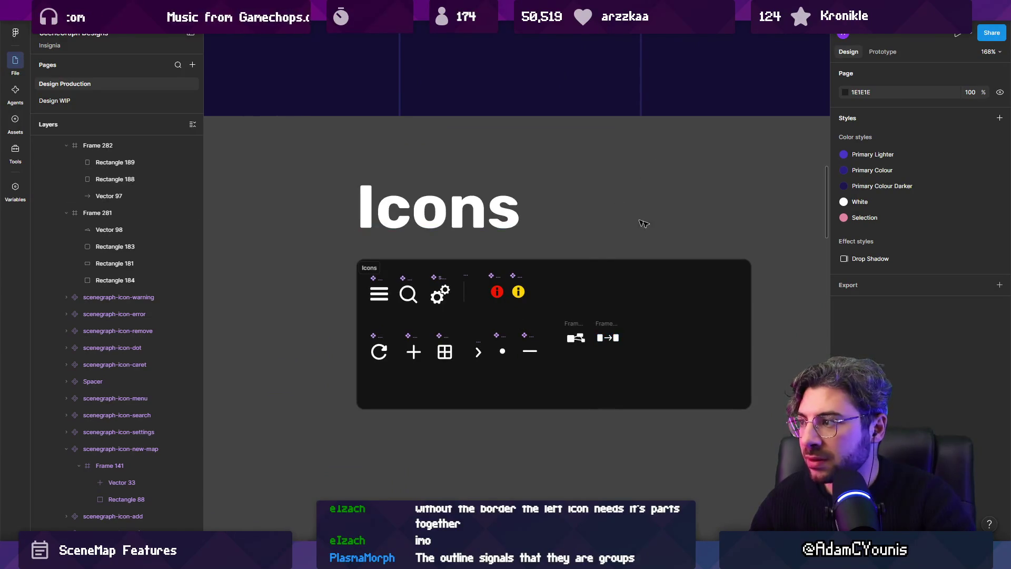
click(116, 100)
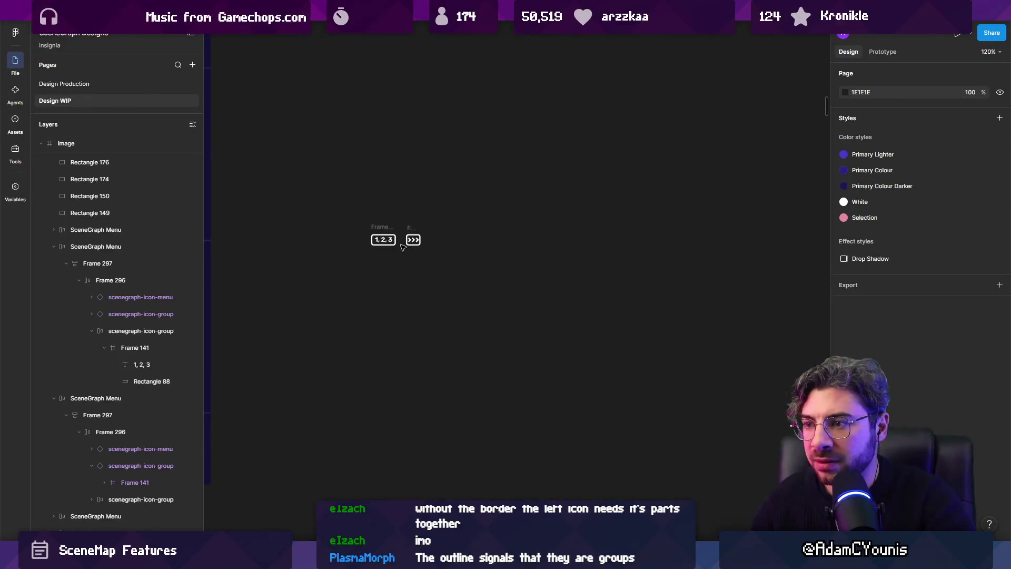
Select and copy the scenegraph-icon-group icon from inside the SceneGraph Menu frame.
scroll(254, 243, down, 6)
scroll(471, 261, up, 6)
click(471, 263)
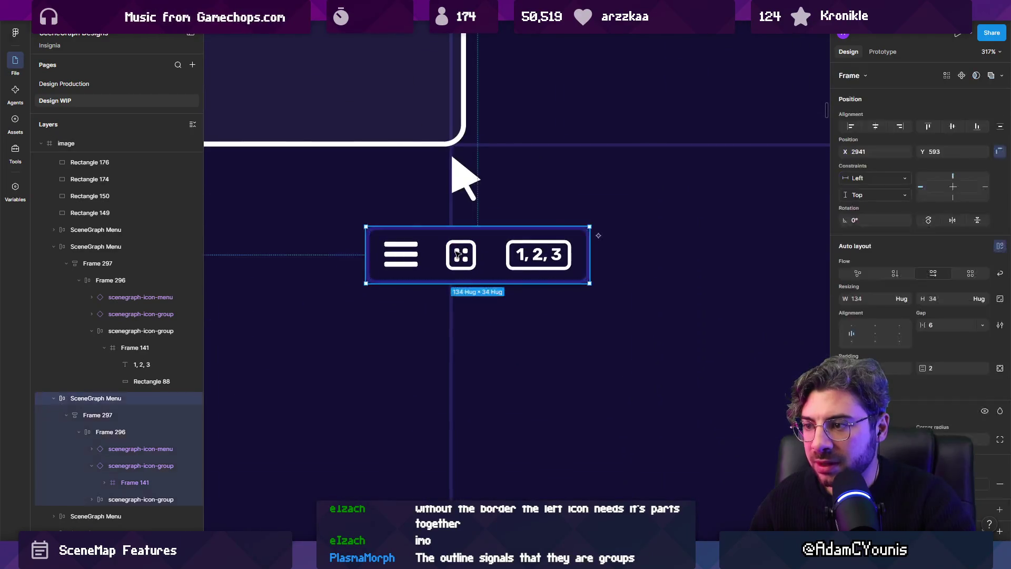
scroll(466, 258, up, 2)
double_click(464, 256)
double_click(465, 256)
scroll(561, 215, down, 5)
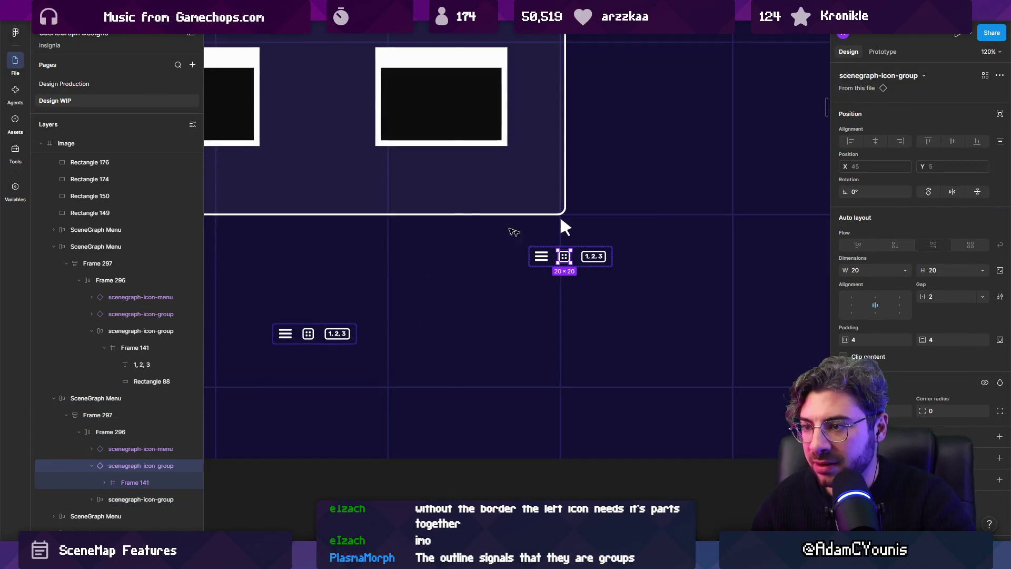
key(Page_Up)
Paste the group icon into the Design Production Icons board, above the two graph icons.
scroll(603, 376, up, 5)
key(ctrl+v)
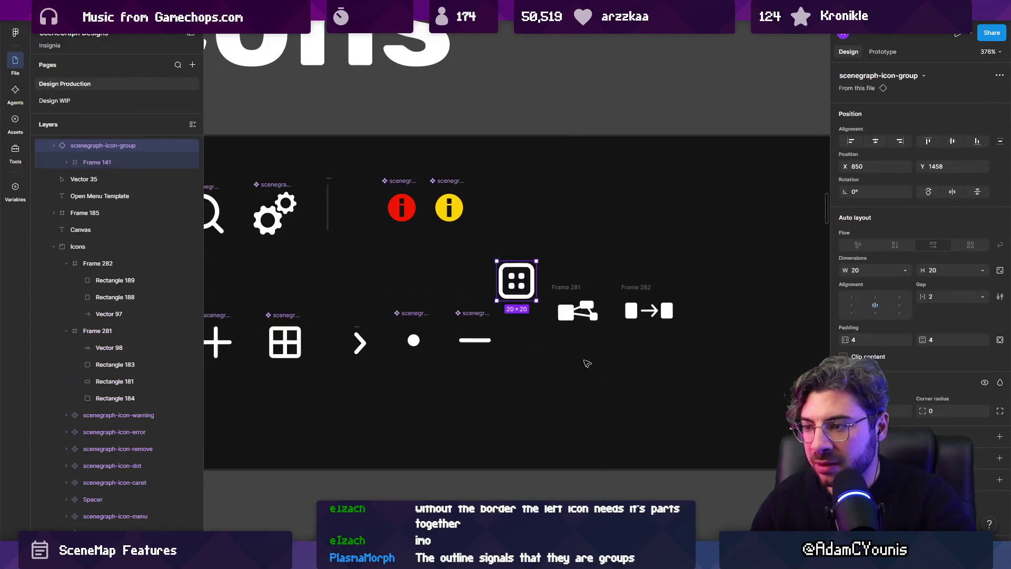
mouse_move(524, 279)
mouse_down()
mouse_move(483, 262)
mouse_move(531, 252)
mouse_up()
scroll(484, 261, down, 3)
scroll(549, 257, up, 5)
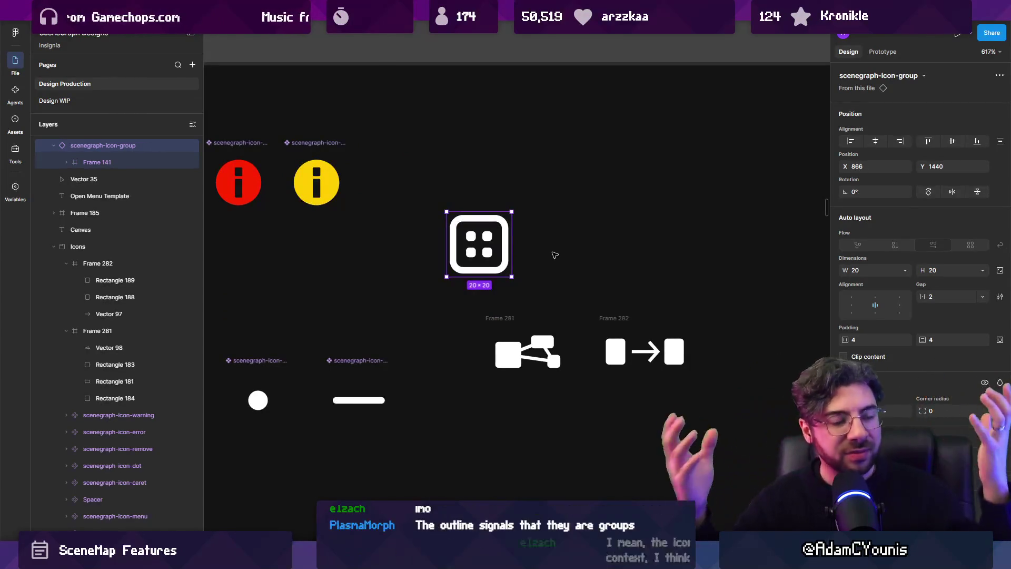
Move the branching node icon up beside the group icon.
click(496, 320)
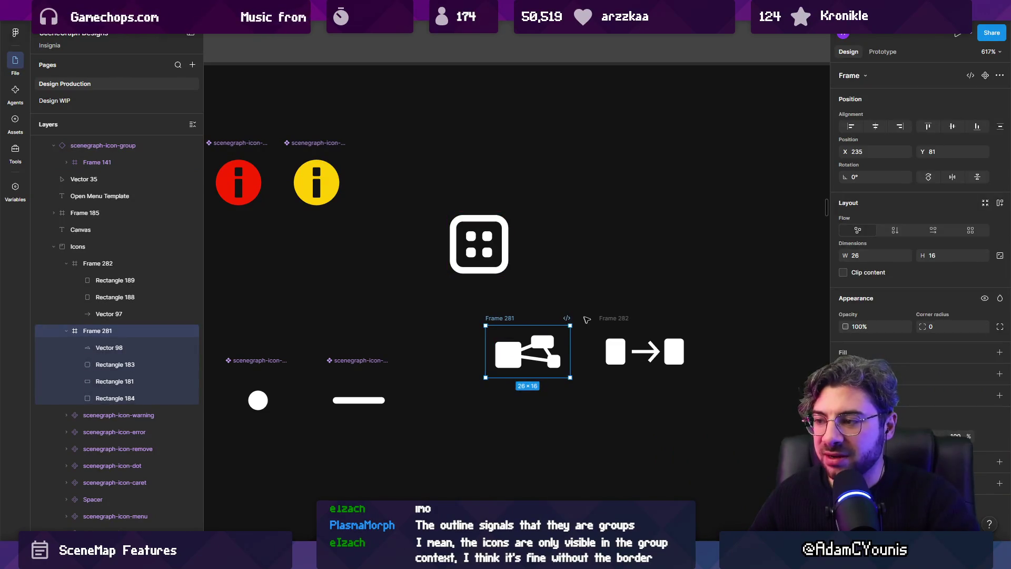
click(606, 318)
click(499, 316)
mouse_move(503, 316)
mouse_down()
mouse_move(542, 205)
mouse_move(525, 212)
mouse_move(508, 320)
mouse_up()
Make the branching icon a component named scenegraph-icon-undirected.
right_click(511, 350)
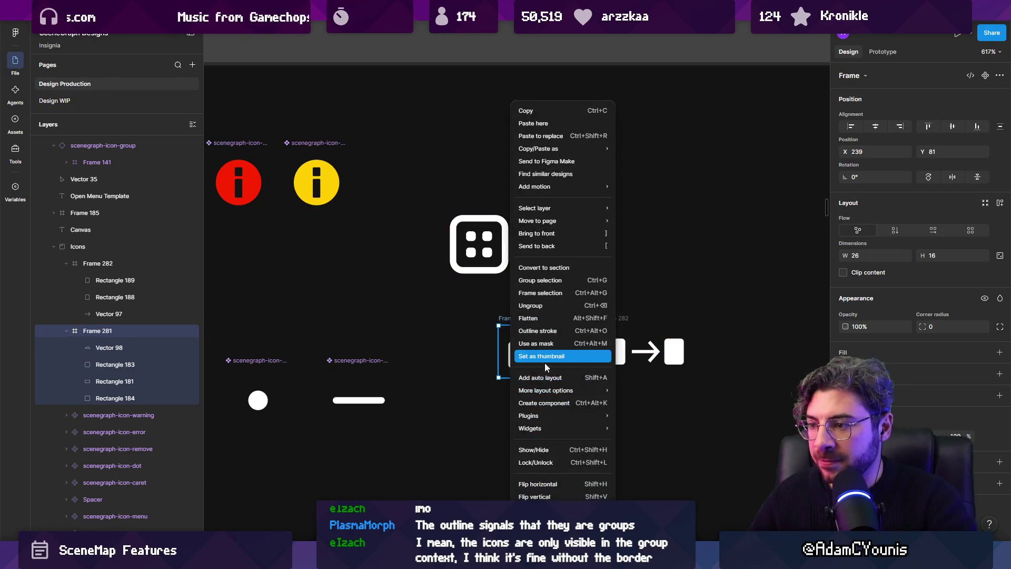
click(548, 403)
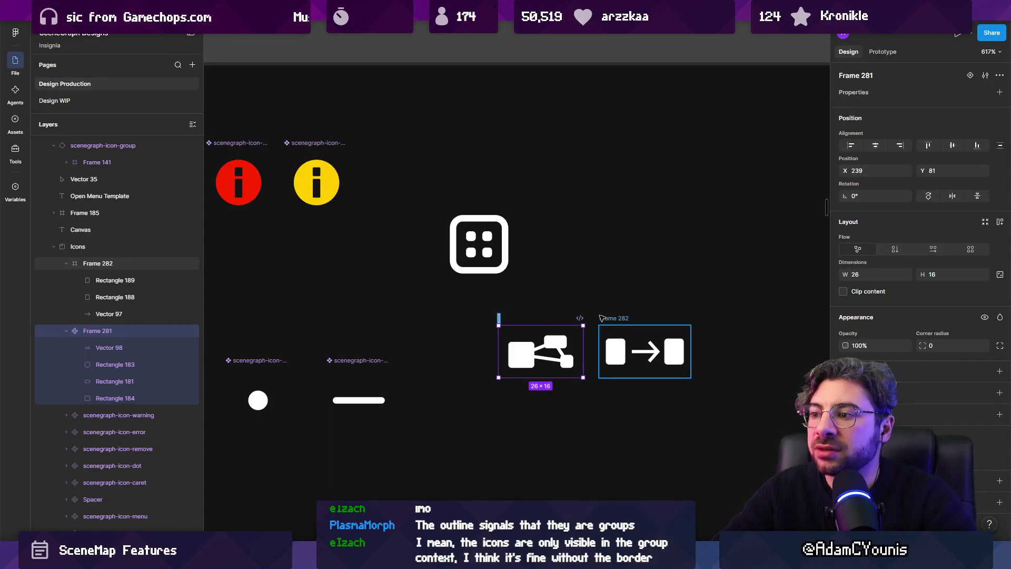
text(raph)
key(BackSpace)
key(BackSpace)
key(BackSpace)
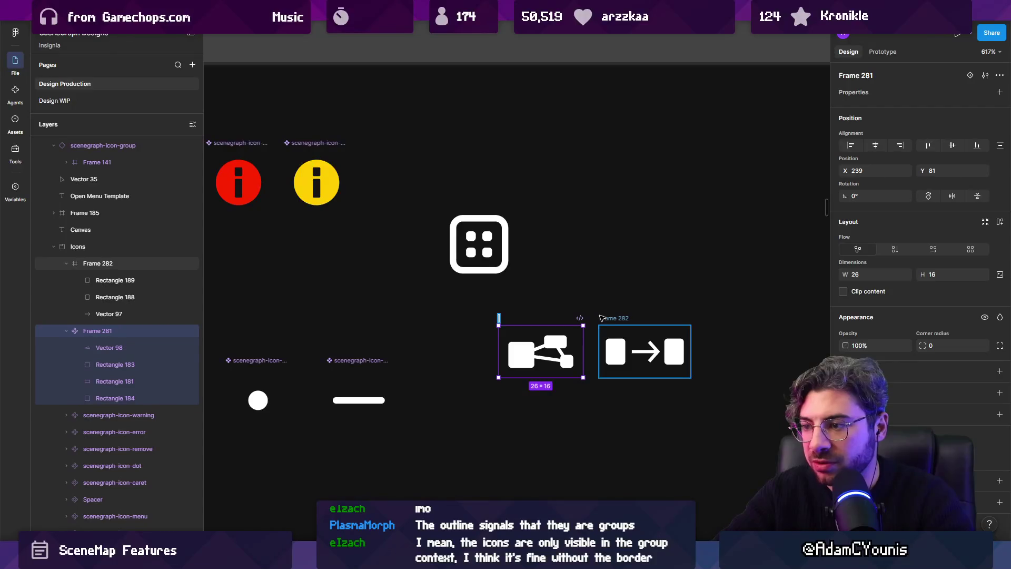
text(Undirect)
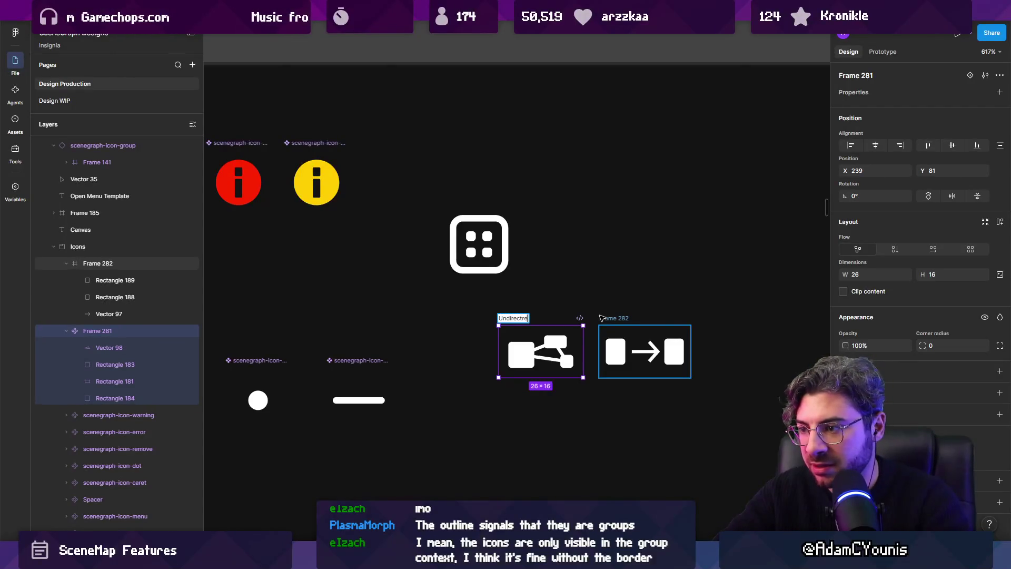
text(ed-)
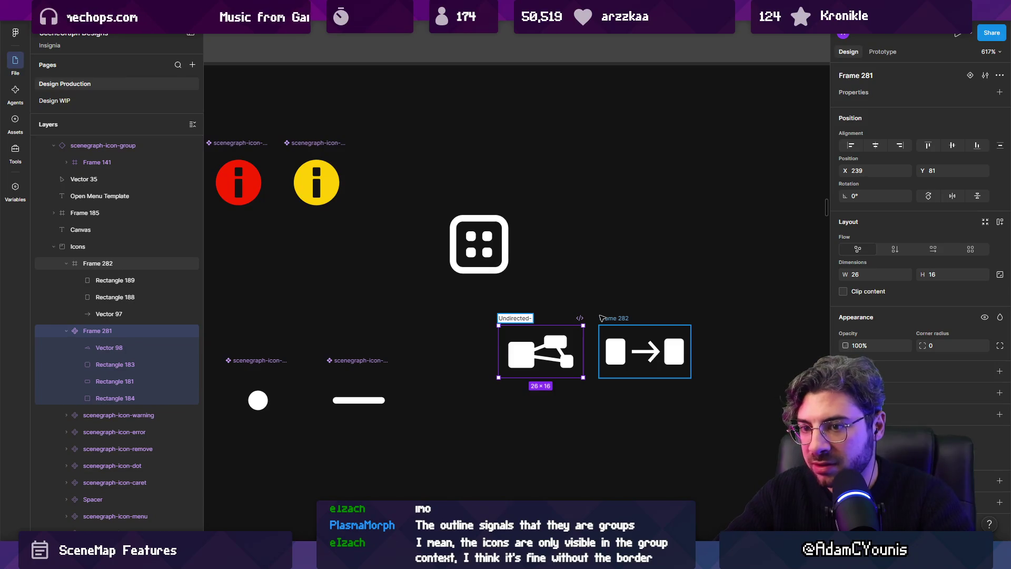
key(ctrl+a)
key(BackSpace)
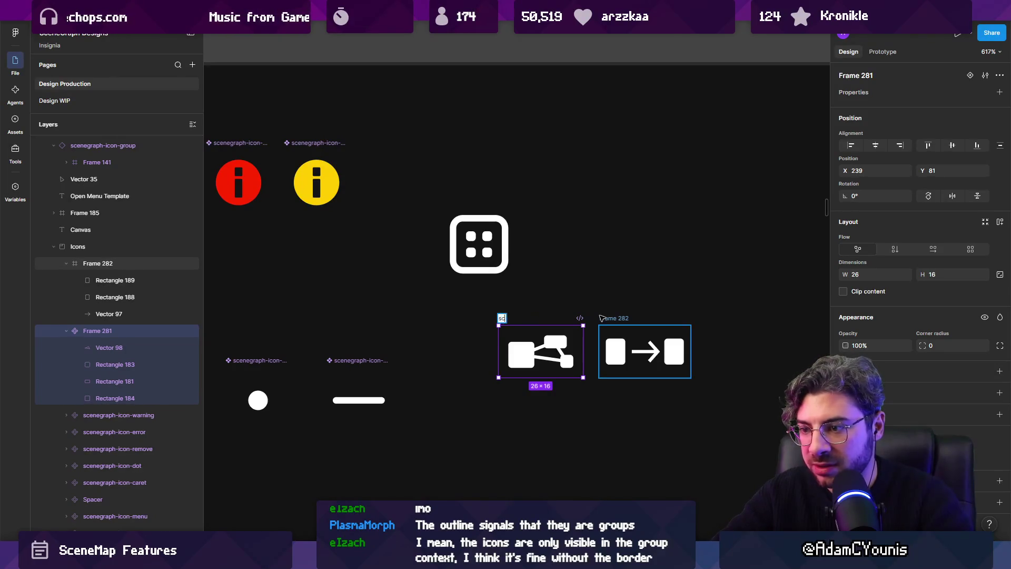
text(scne)
key(BackSpace)
key(BackSpace)
text(ene)
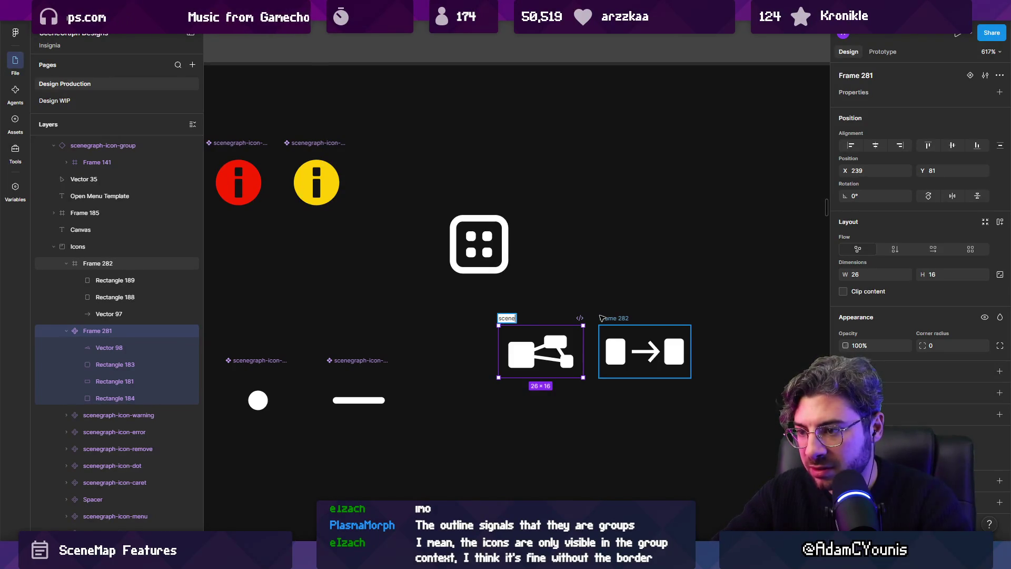
text(graph-)
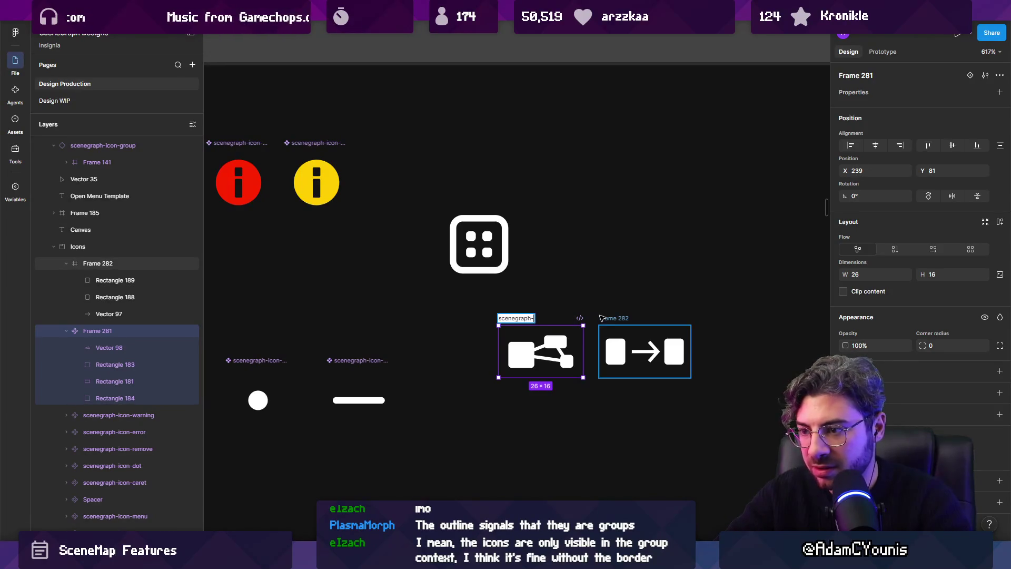
text(icon-undirected)
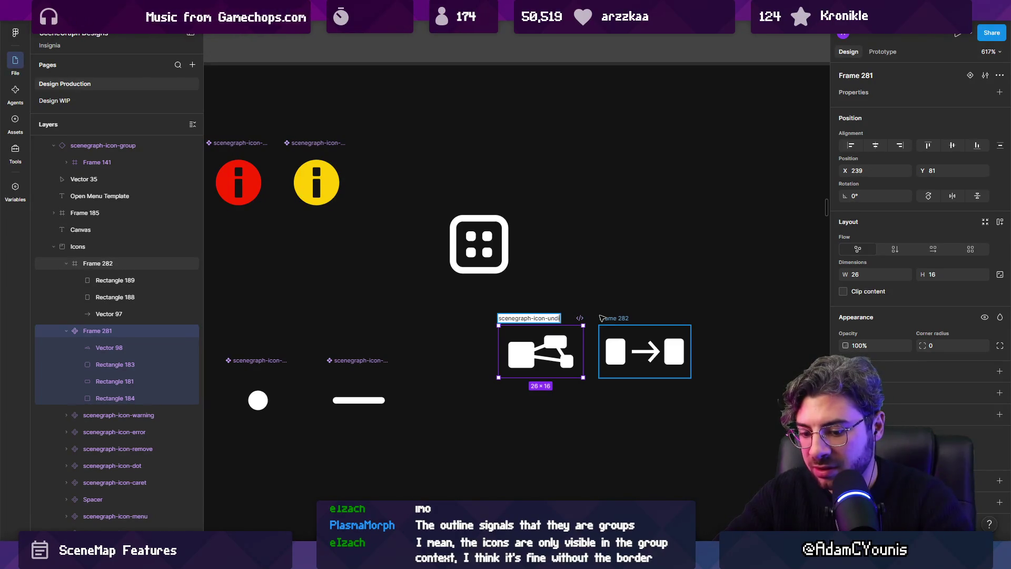
key(Return)
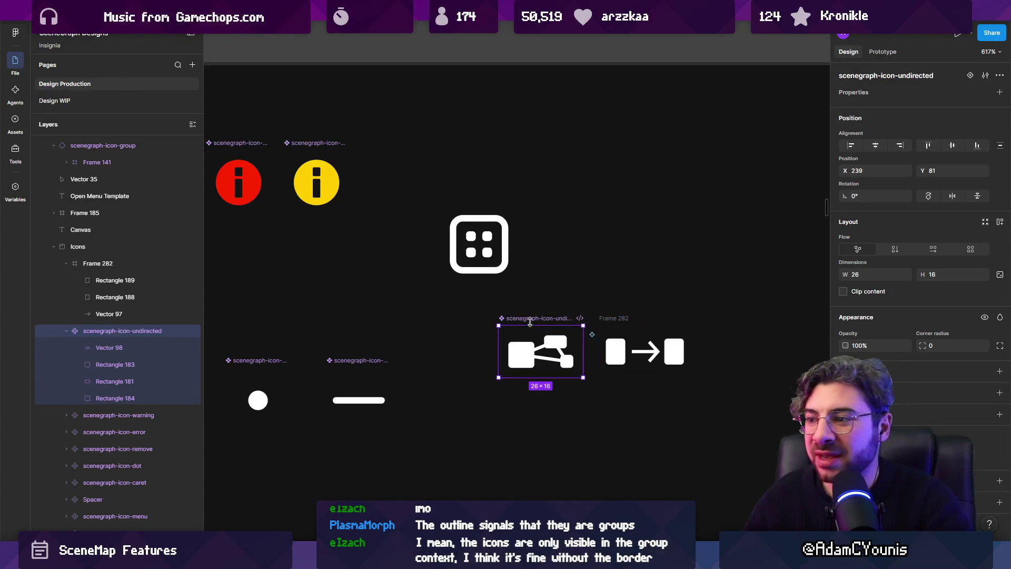
Review the scenegraph-icon-undirected name's prefix and confirm it.
scroll(632, 311, left, 2)
key(ctrl+r)
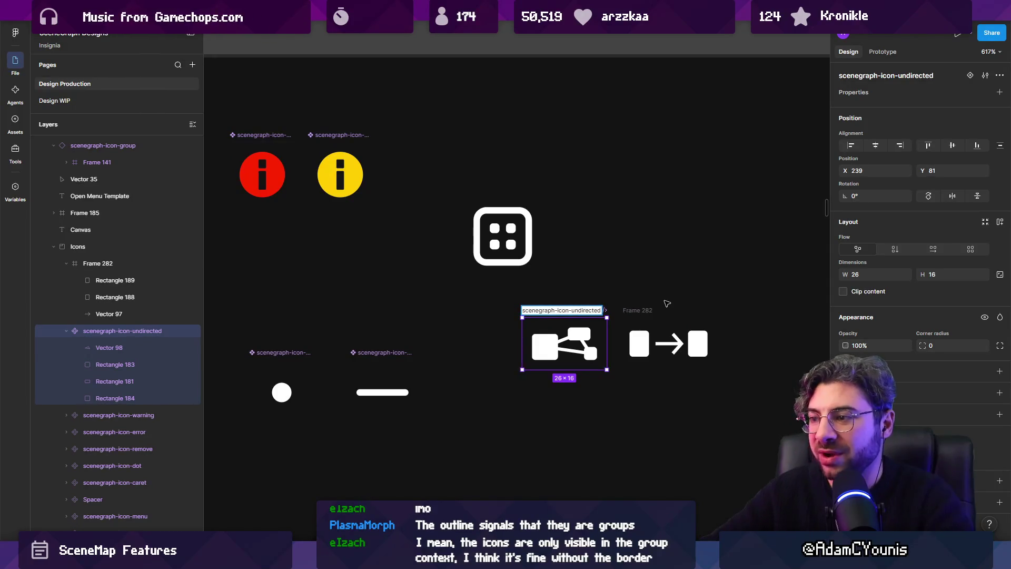
key(shift+Home)
key(Right)
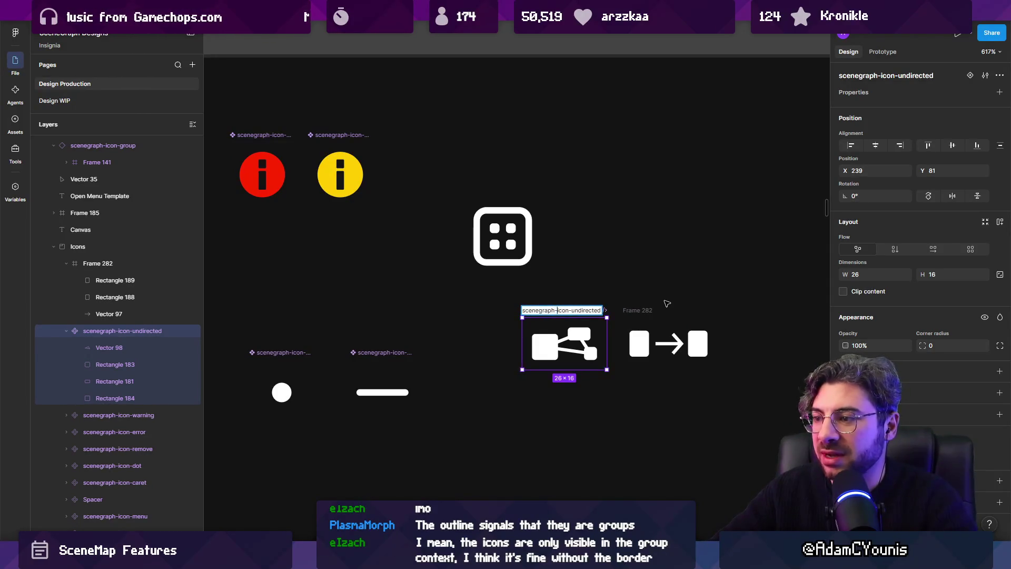
key(Tab)
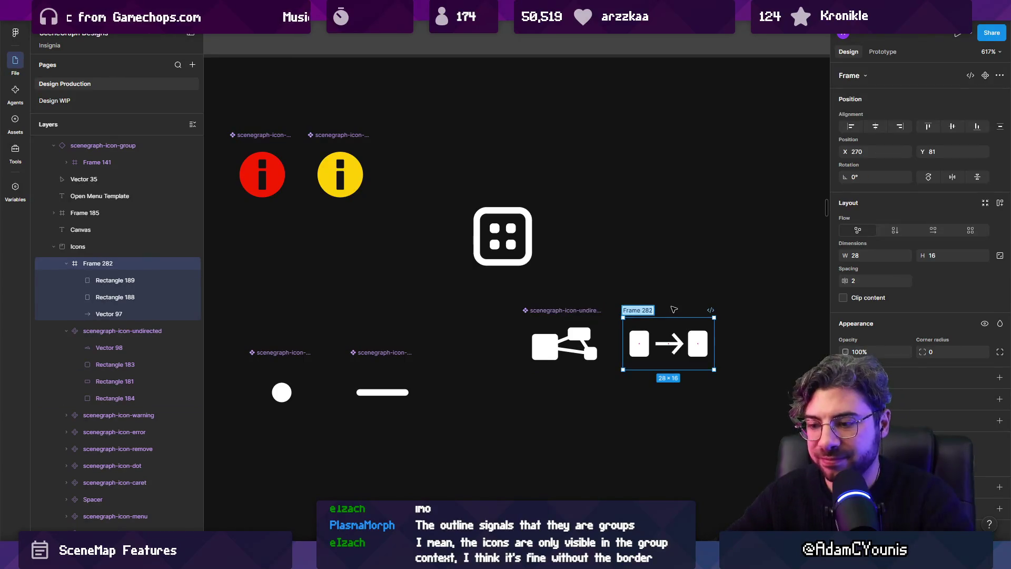
Rename the box-arrow-box frame to scenegraph-icon-sequence.
text(scenegraph-)
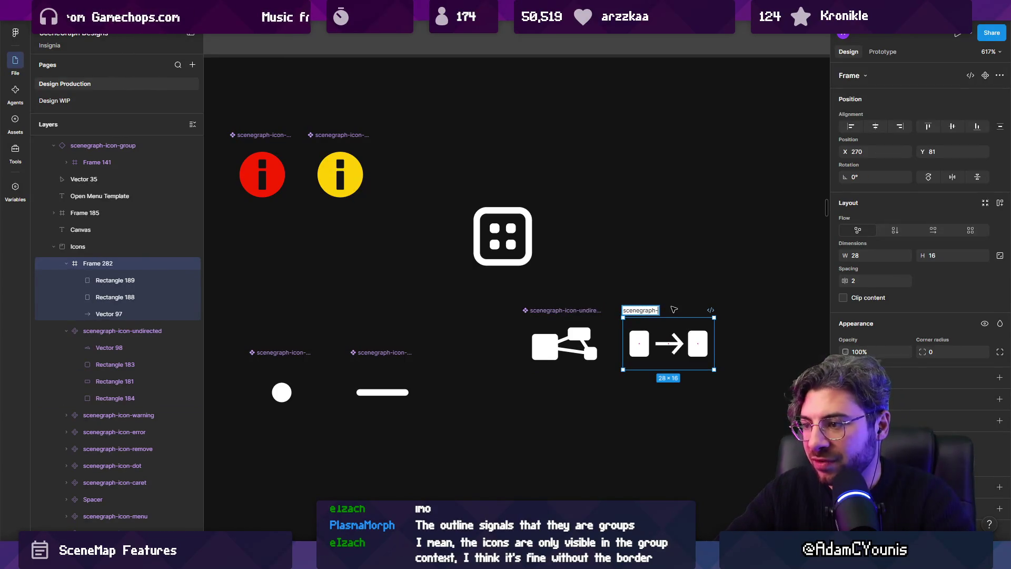
text(icon-di)
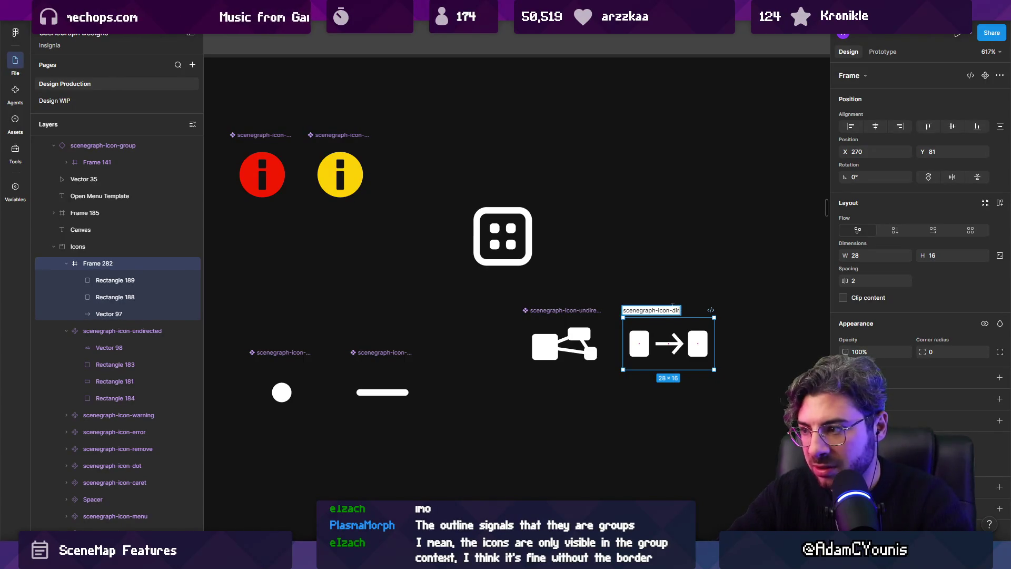
key(BackSpace)
key(BackSpace)
text(linear)
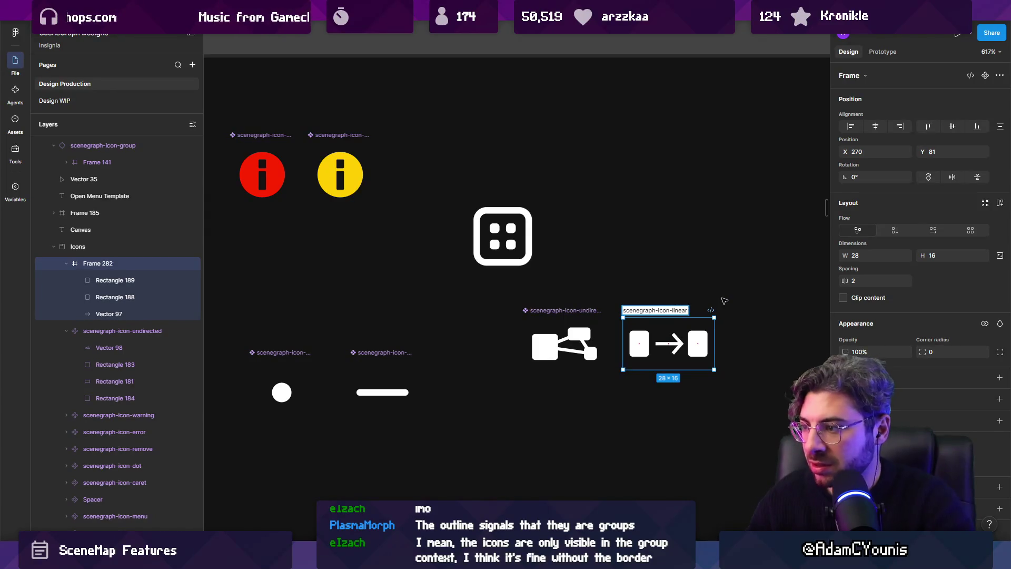
key(BackSpace)
key(BackSpace)
key(BackSpace)
text(sequence)
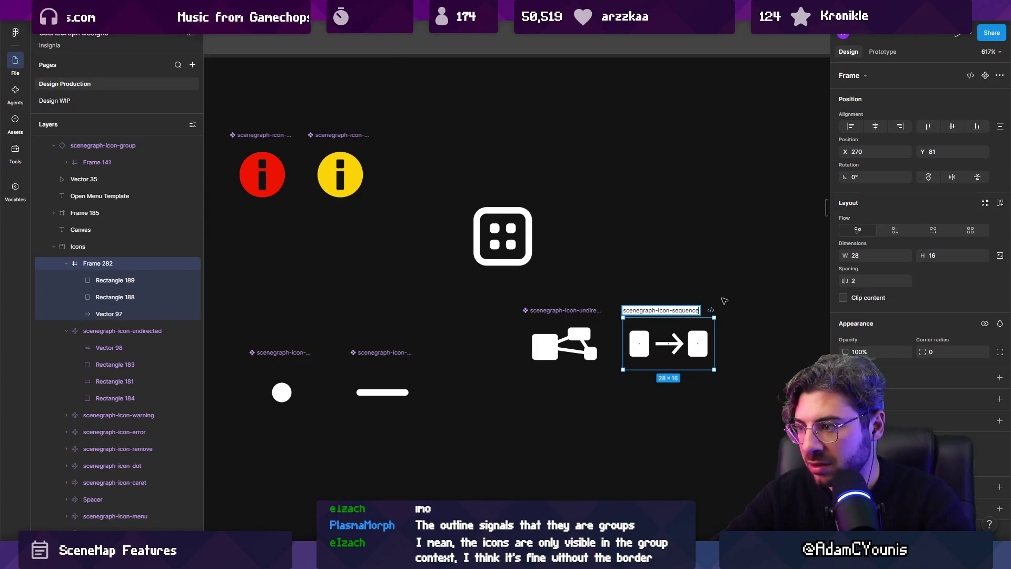
key(Return)
Make scenegraph-icon-sequence a component and check it beside scenegraph-icon-undirected.
right_click(649, 345)
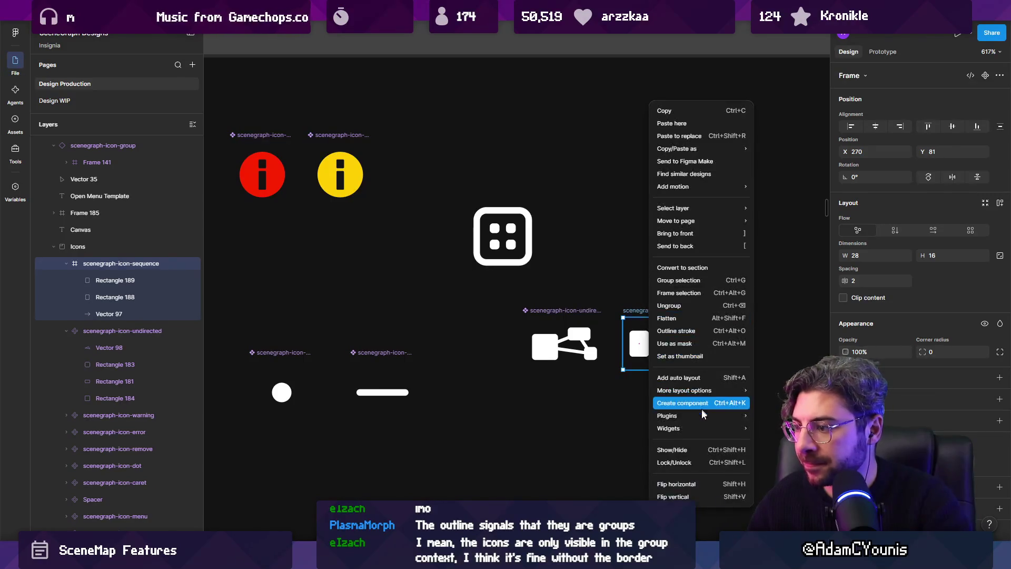
click(705, 407)
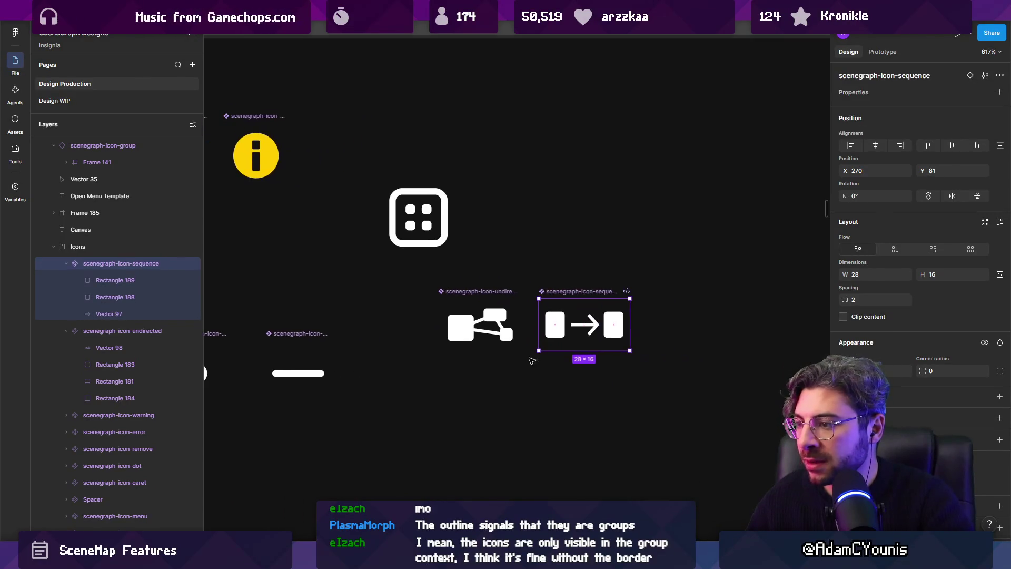
click(476, 326)
click(546, 293)
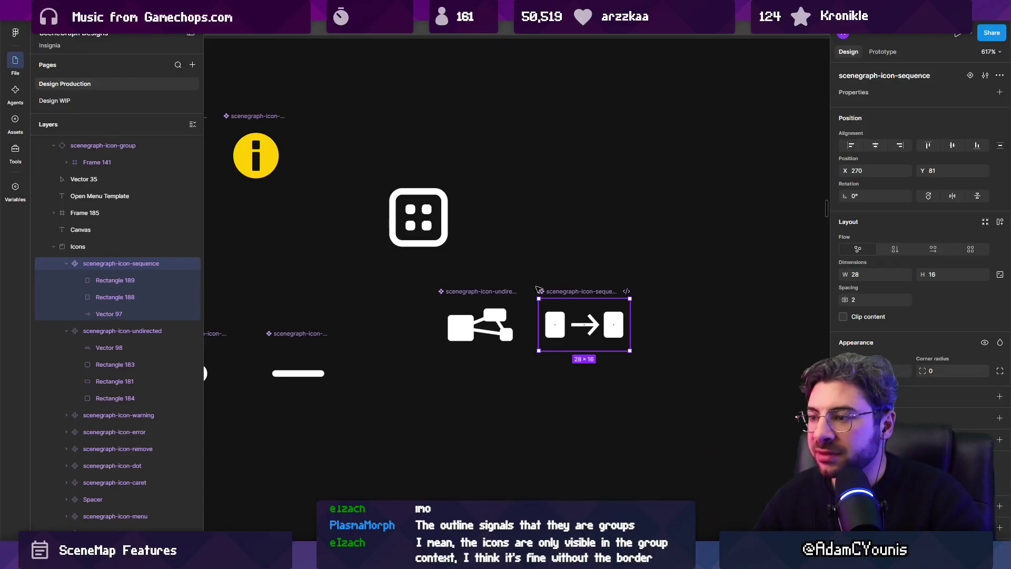
Compare the undirected and sequence icons, then narrow the sequence icon to 26 px wide.
click(510, 293)
click(547, 293)
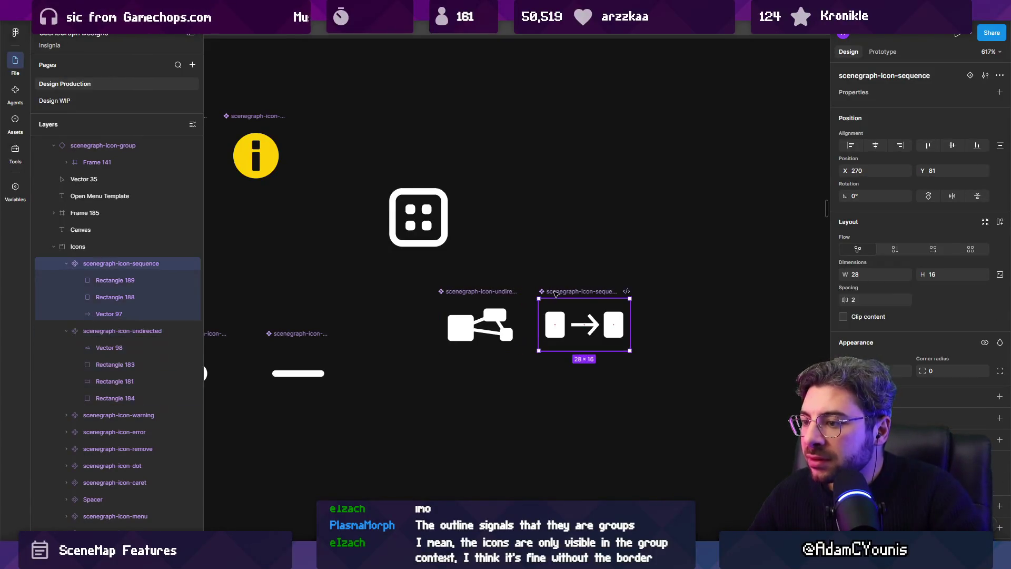
click(511, 293)
click(550, 293)
scroll(596, 313, up, 3)
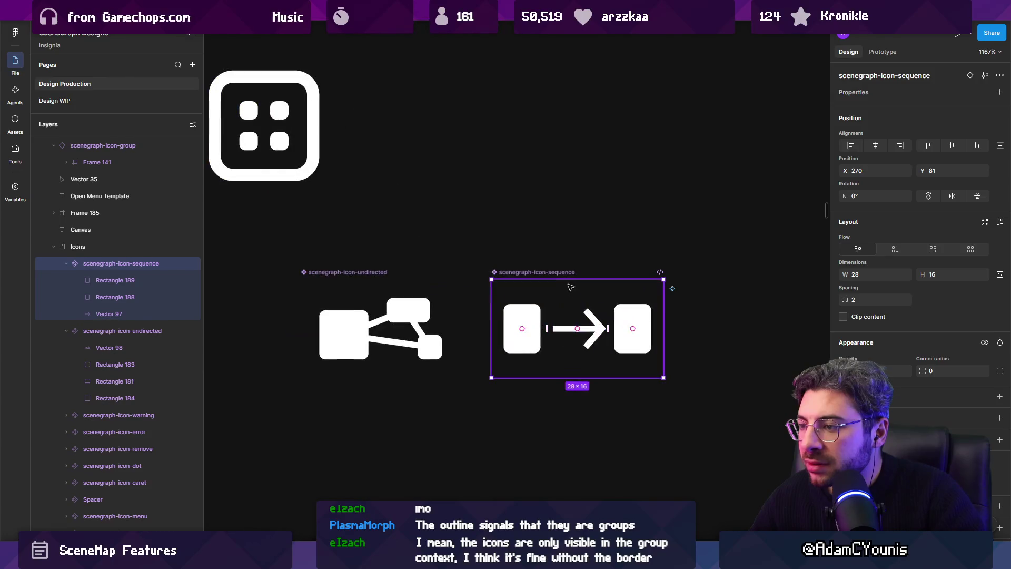
shift+click(377, 272)
click(493, 297)
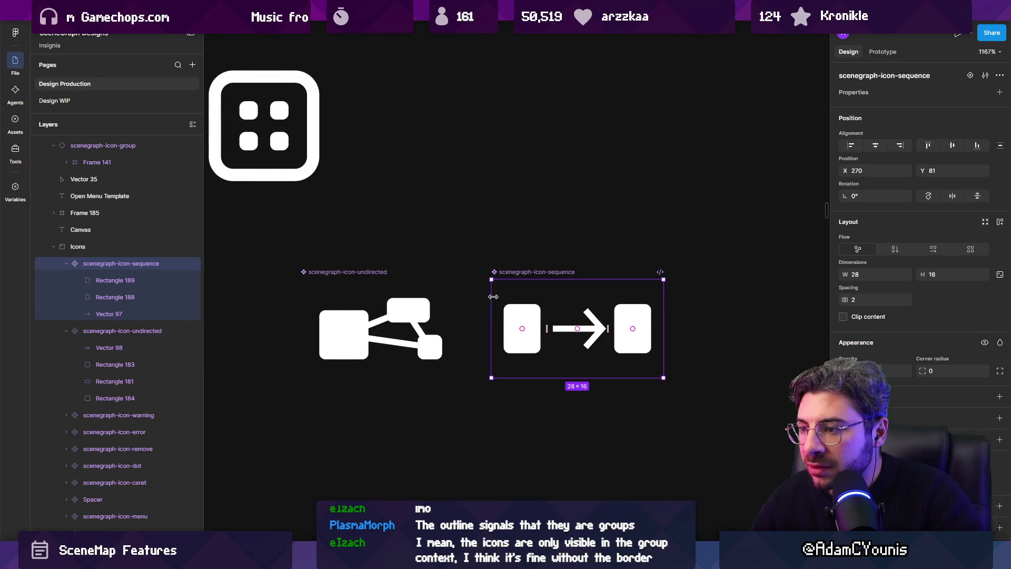
drag(493, 296, 499, 297)
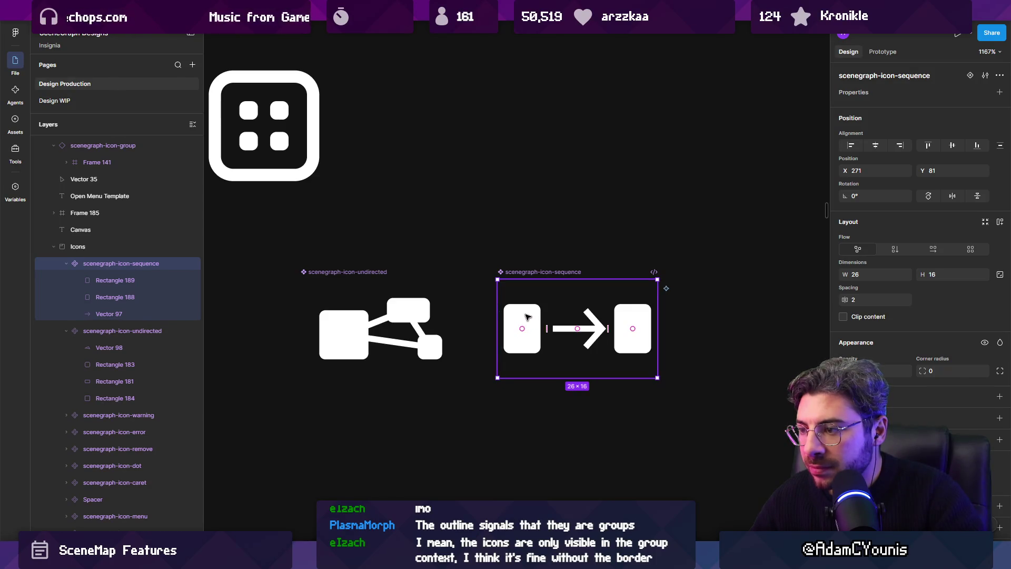
Shorten the sequence icon's arrow shaft from the left and adjust its arrowhead points.
click(528, 318)
click(586, 331)
drag(555, 328, 565, 329)
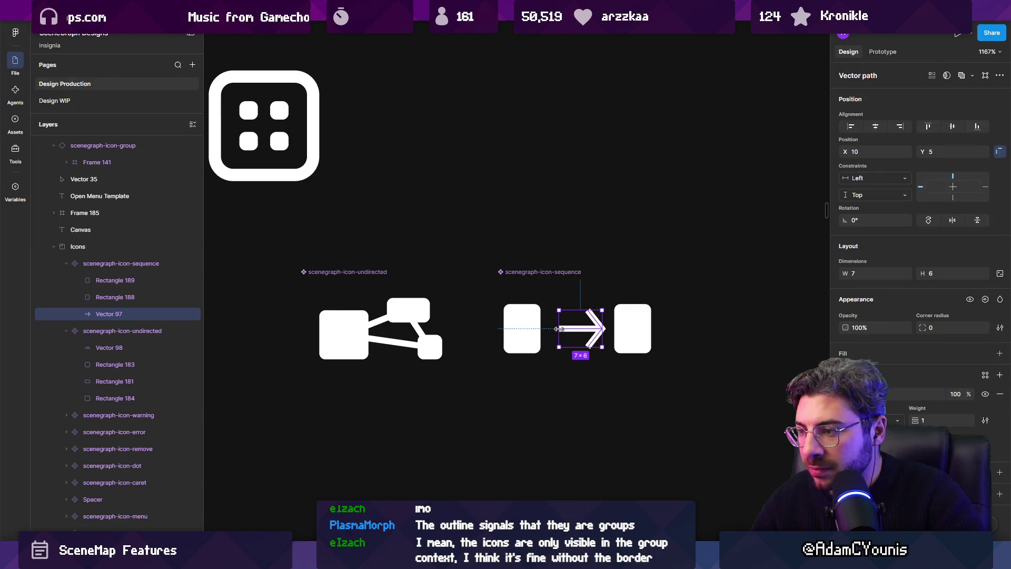
double_click(594, 318)
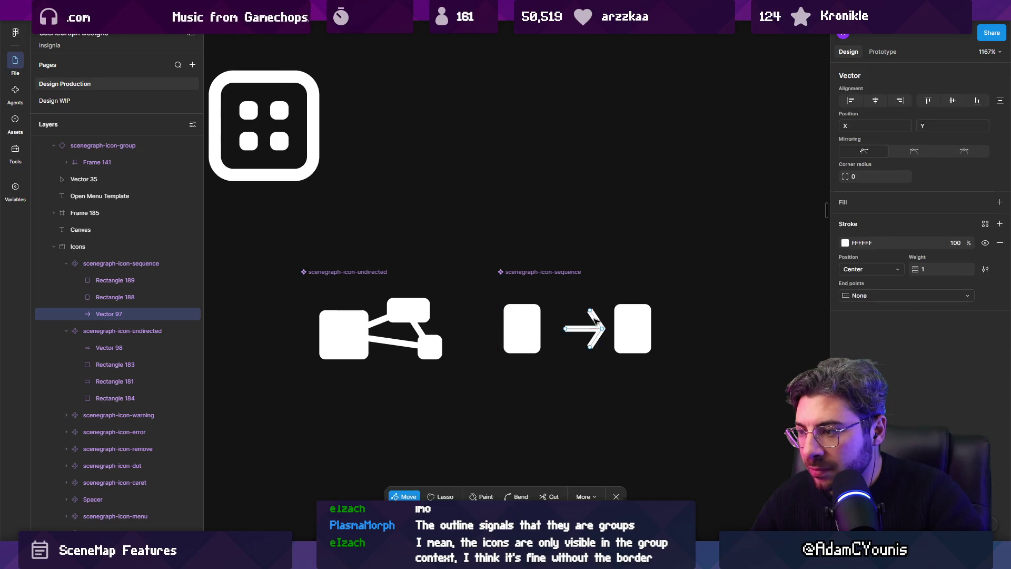
click(590, 346)
shift+click(590, 311)
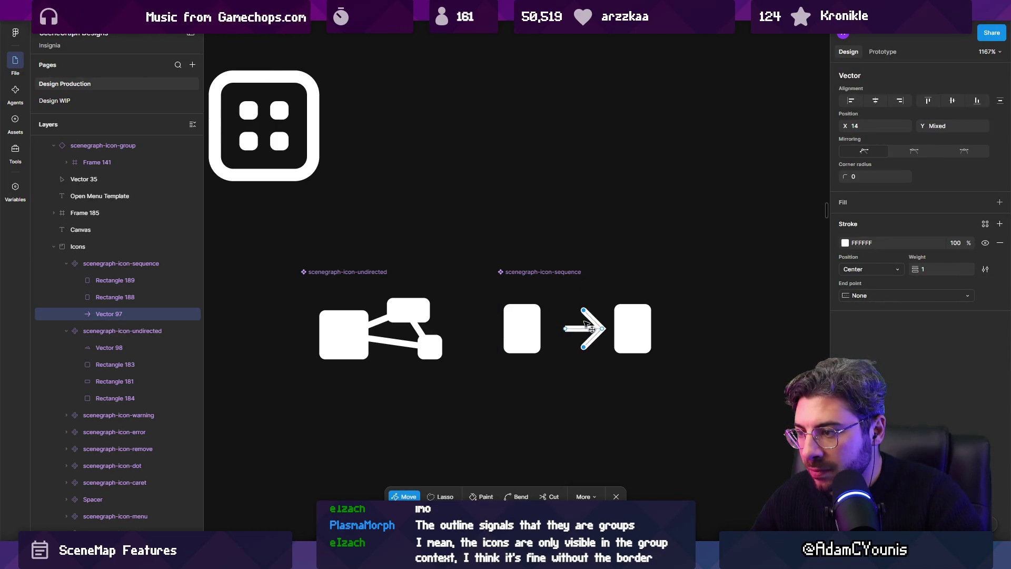
key(Escape)
Move the sequence icon's left and right rectangles in close around the shortened arrow.
click(528, 334)
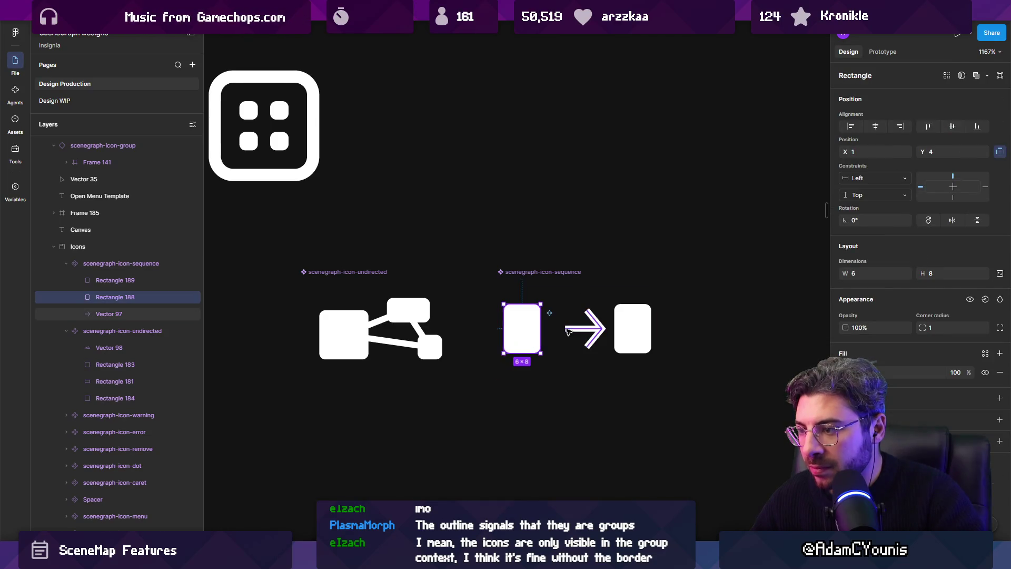
key(ctrl+z)
click(526, 331)
drag(527, 331, 533, 331)
mouse_move(624, 335)
mouse_down()
mouse_move(578, 329)
mouse_move(456, 353)
mouse_move(532, 310)
mouse_move(546, 315)
mouse_up()
click(533, 412)
scroll(533, 412, down, 5)
scroll(501, 346, up, 3)
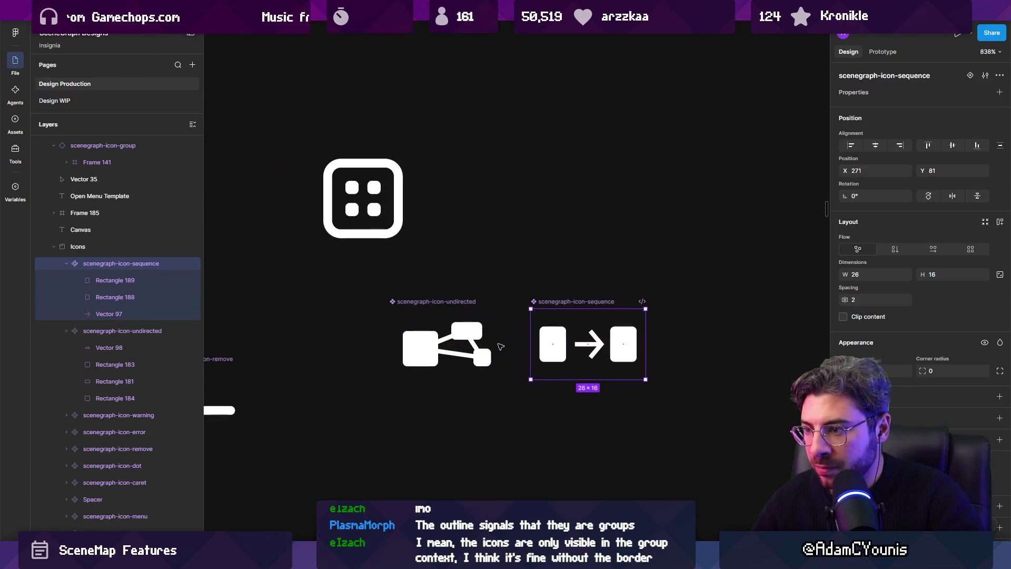
Select the undirected and sequence icon components together.
shift+click(447, 301)
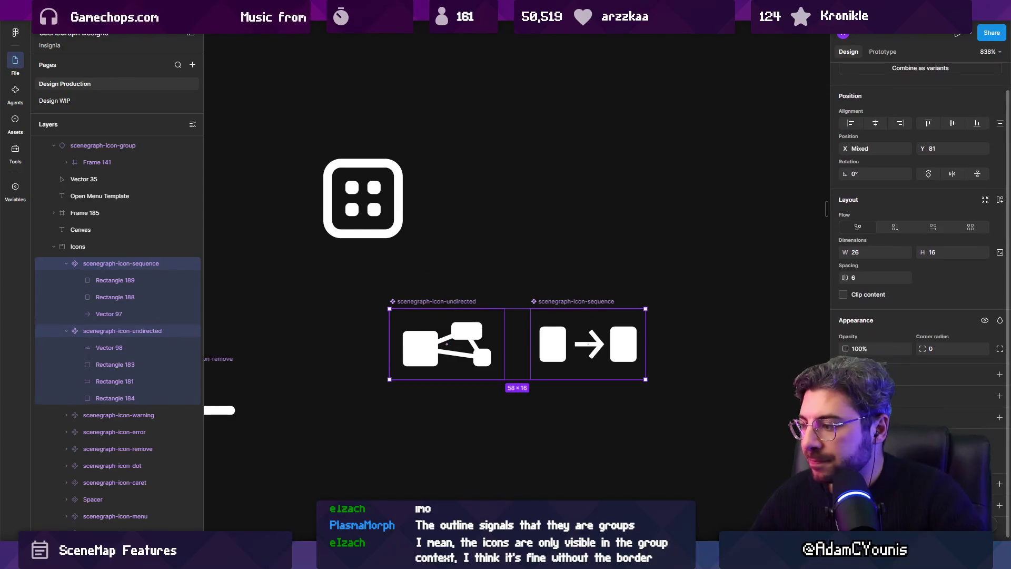
scroll(447, 343, left, 5)
click(463, 375)
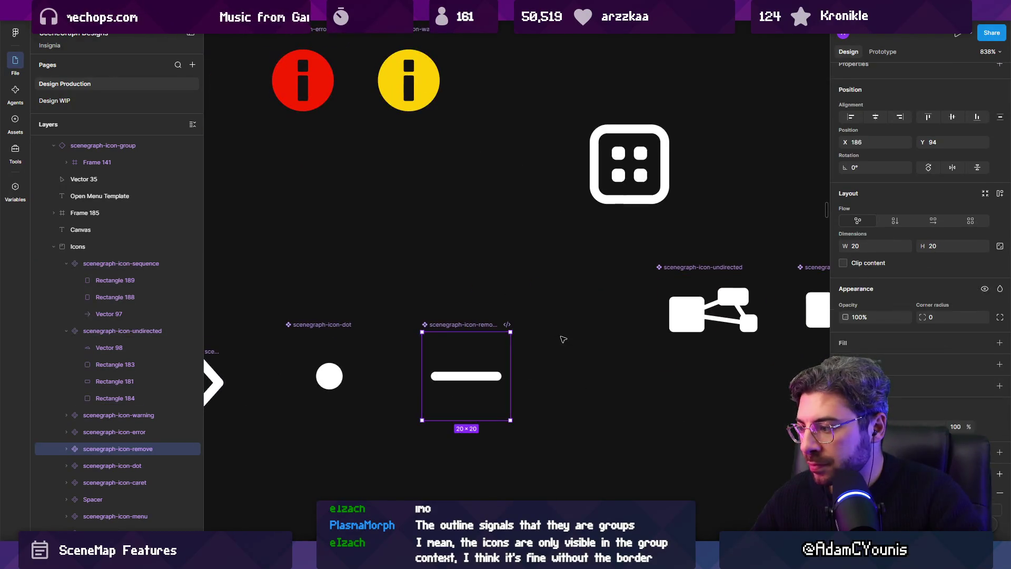
scroll(521, 335, right, 2)
click(609, 319)
shift+click(750, 319)
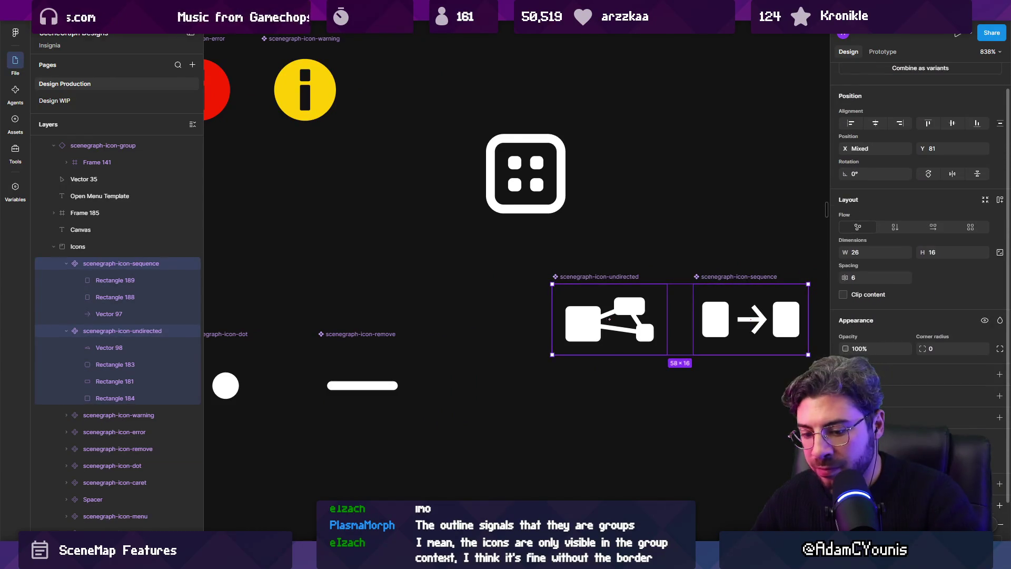
Start an export of both icons, dismiss the folder picker, and return to Unity.
scroll(919, 210, down, 2)
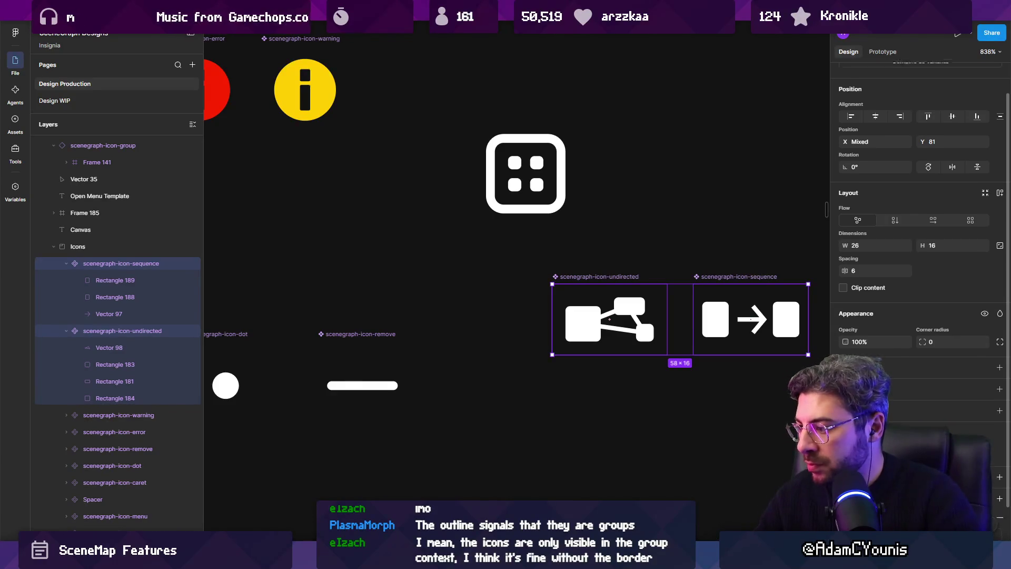
key(ctrl+shift+e)
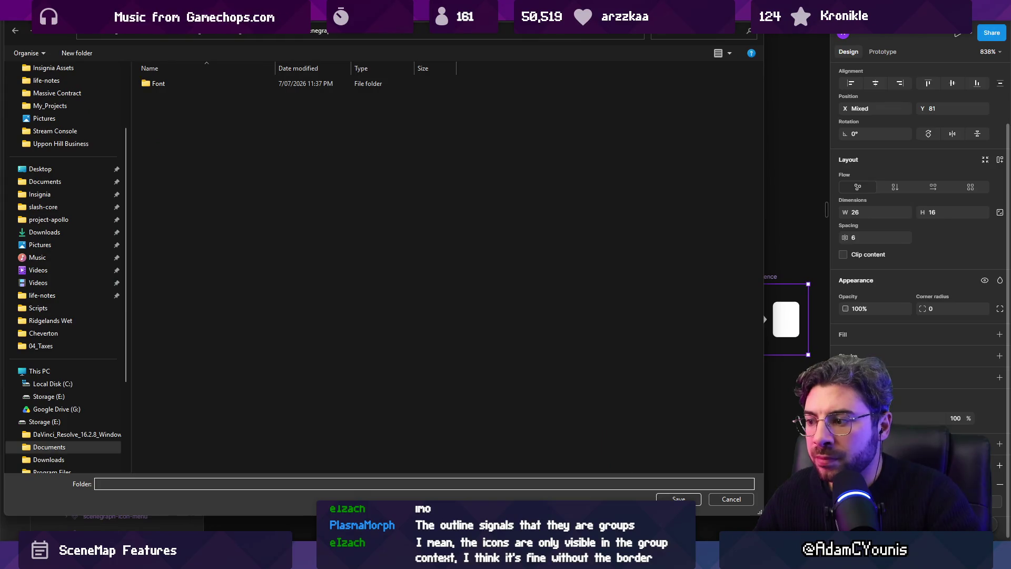
key(Return)
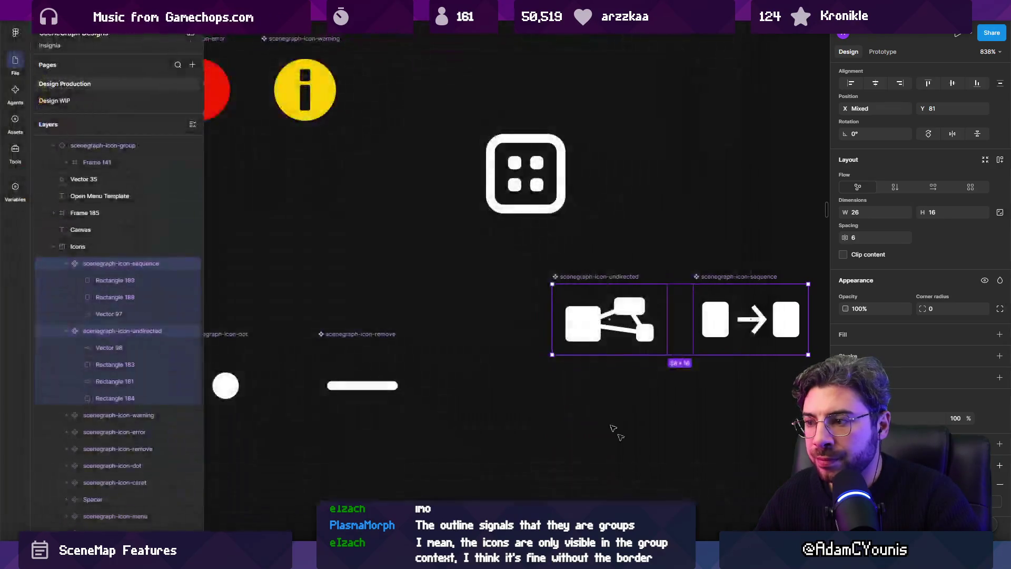
key(alt+Tab)
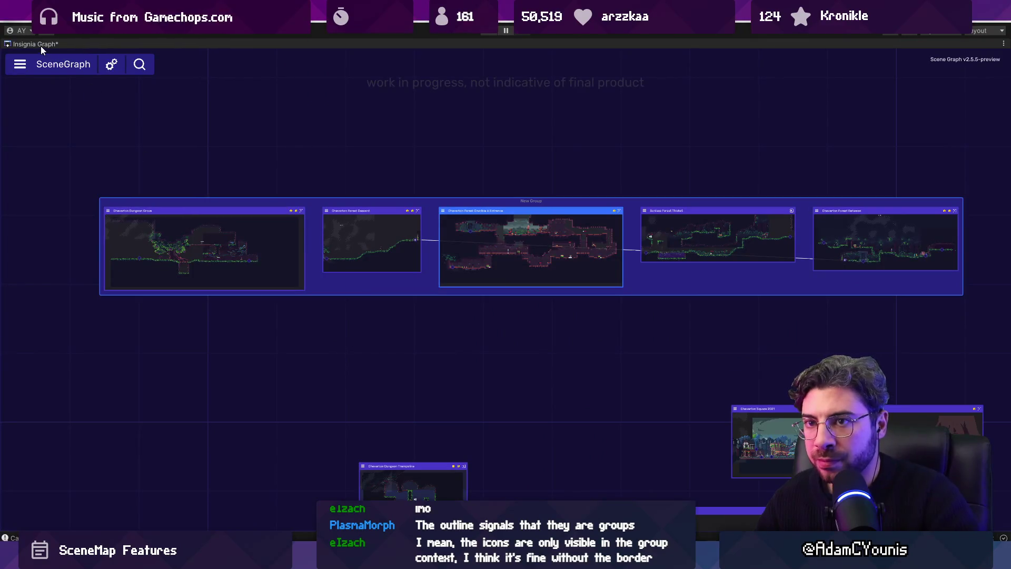
Restore the full Unity layout and search the Project panel for 'icon-sequence'.
double_click(40, 45)
click(20, 396)
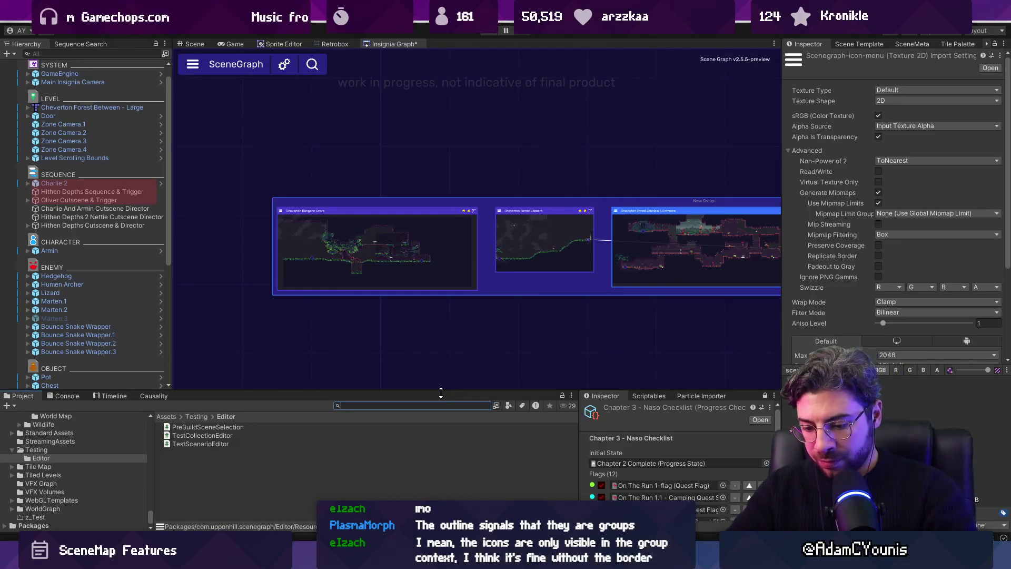
text(sequence)
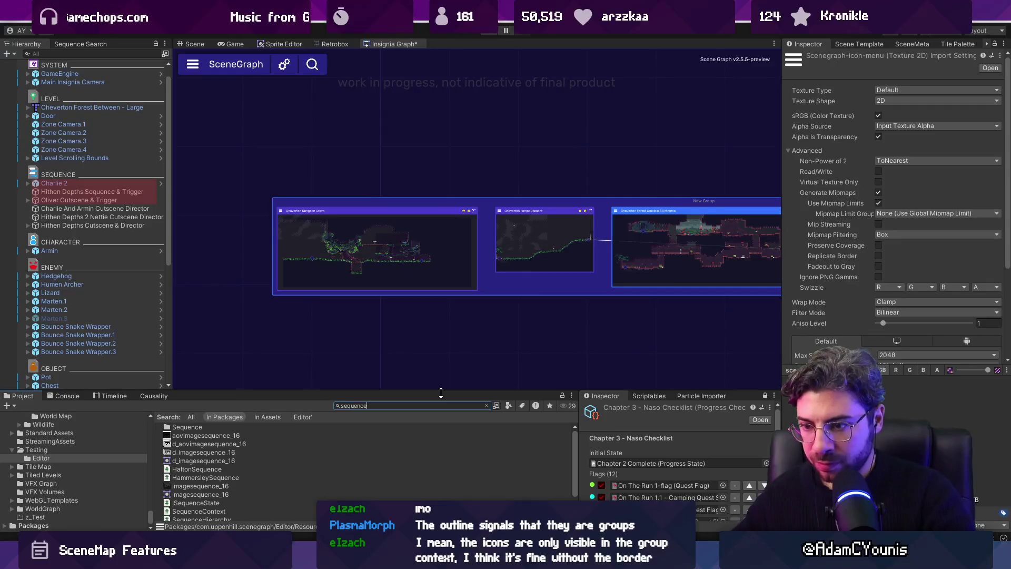
key(ctrl+a)
key(Home)
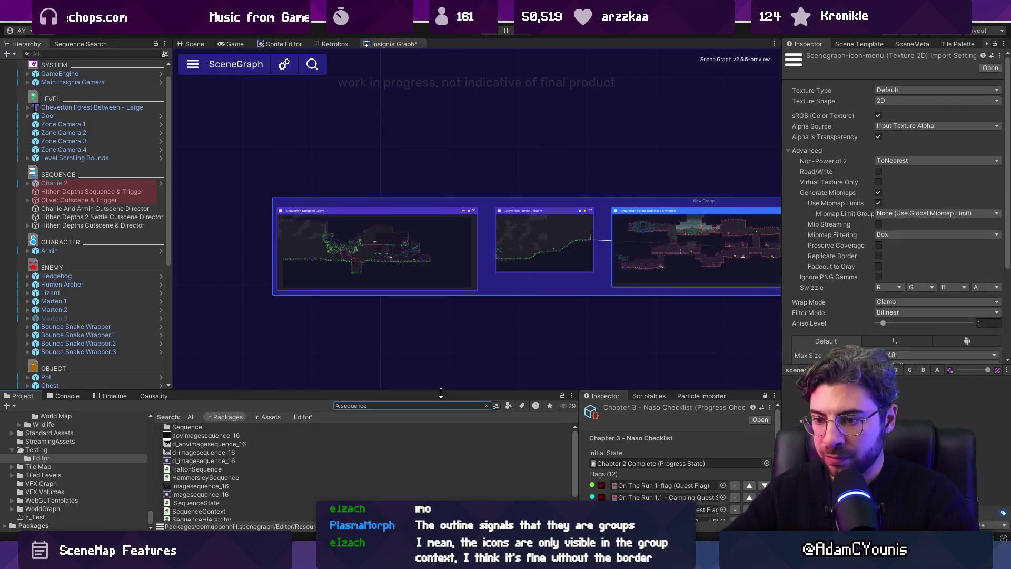
text(icon-)
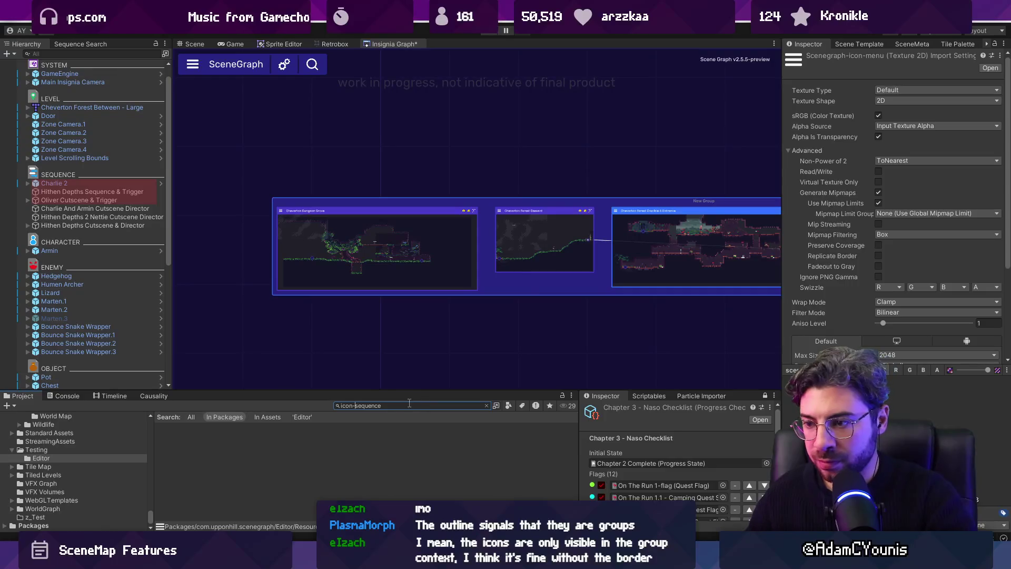
key(alt+Tab)
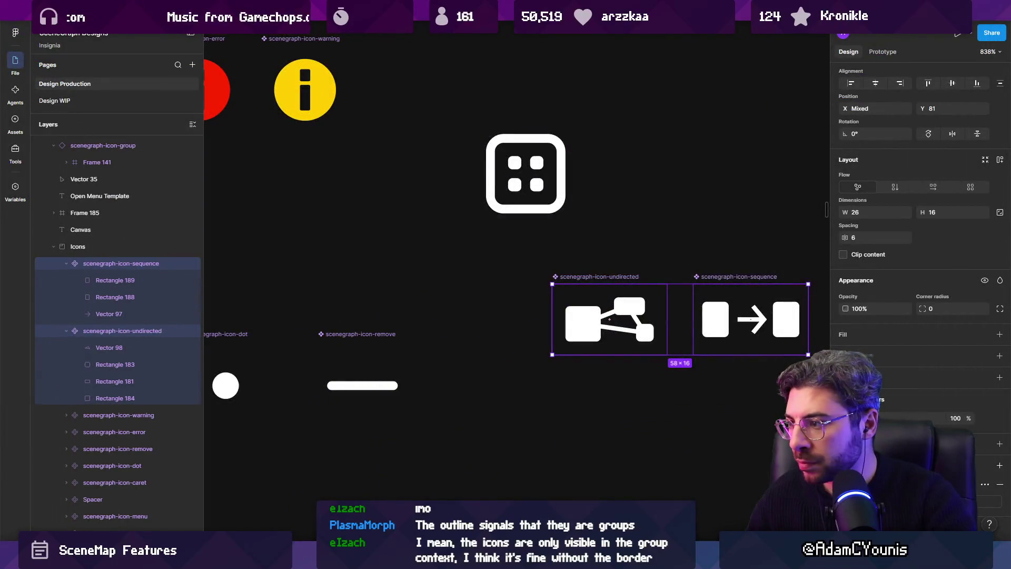
key(alt+Tab)
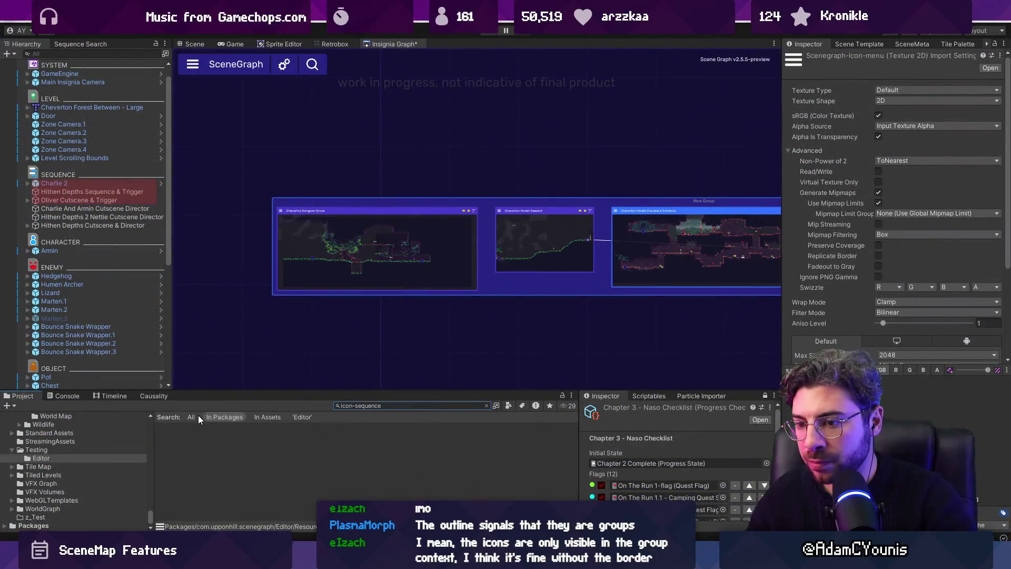
Set the search scope to All and search for every scenegraph icon asset.
click(192, 417)
double_click(384, 405)
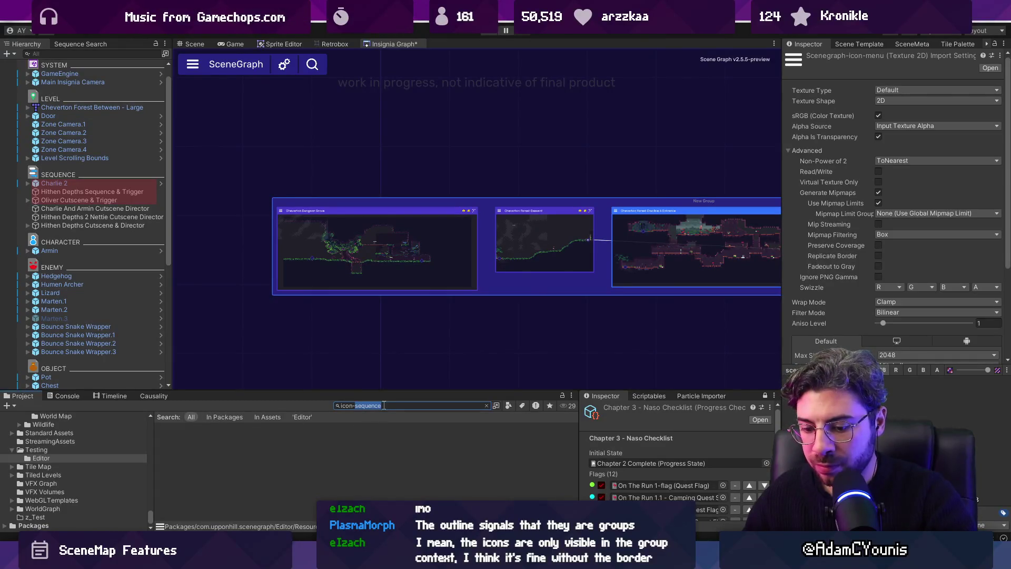
key(ctrl+a)
text(scene)
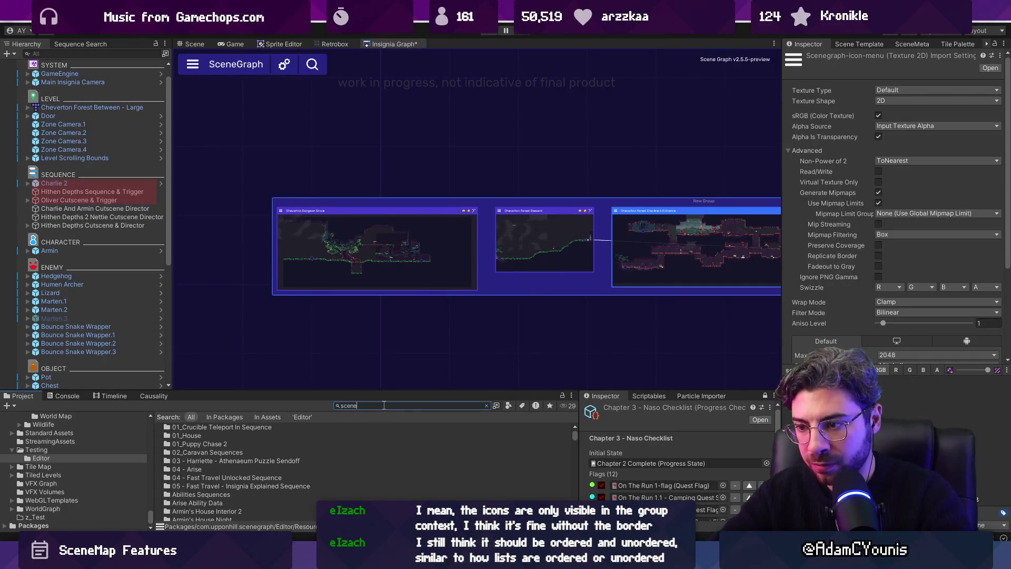
text(graph-0)
text(icon-se)
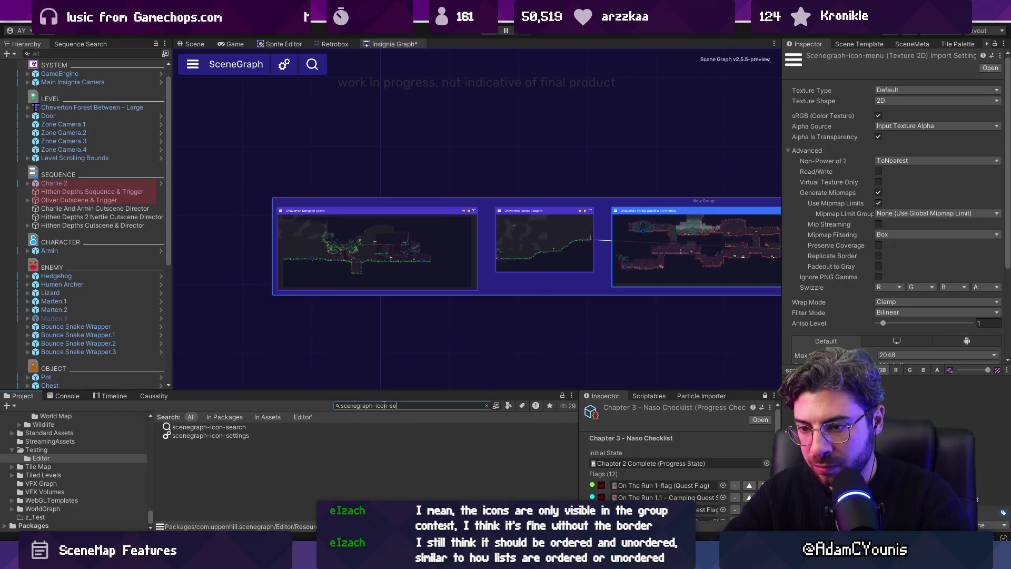
key(BackSpace)
key(BackSpace)
scroll(364, 422, down, 2)
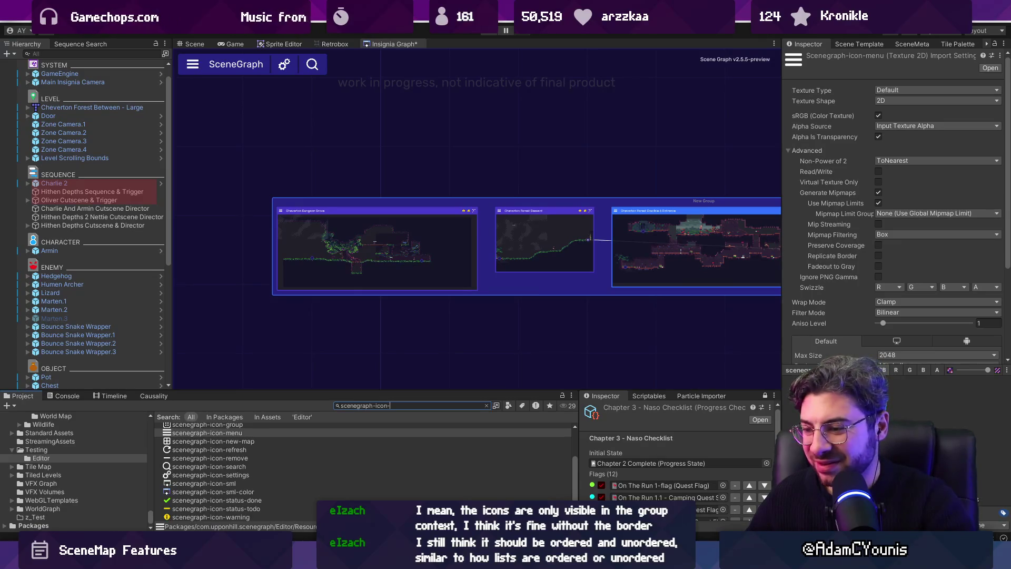
key(alt+Tab)
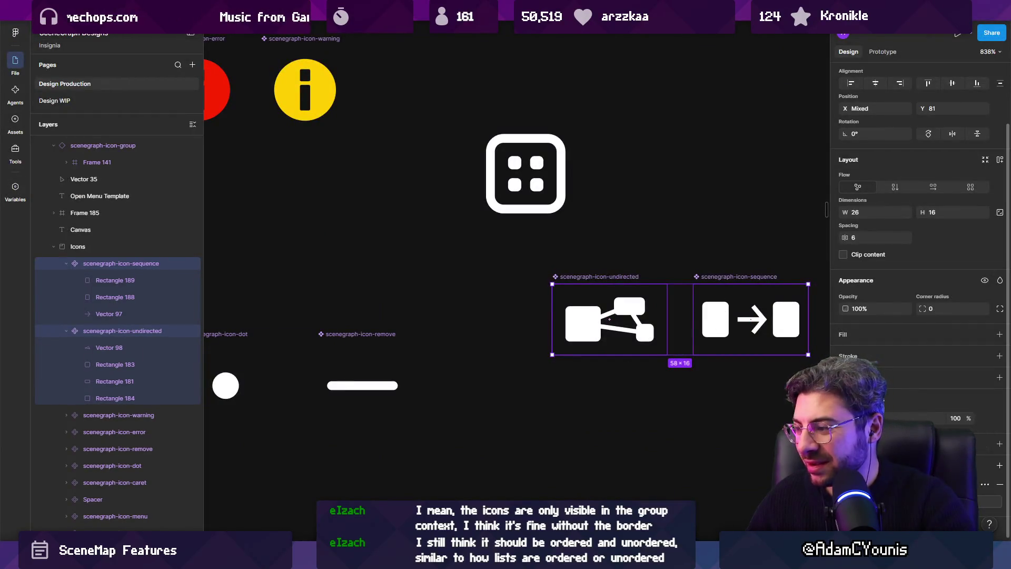
Export the icon PNGs to the package's Editor/Resources folder, overwriting scenegraph-icon-sequence.png, then return to Unity.
key(ctrl+shift+e)
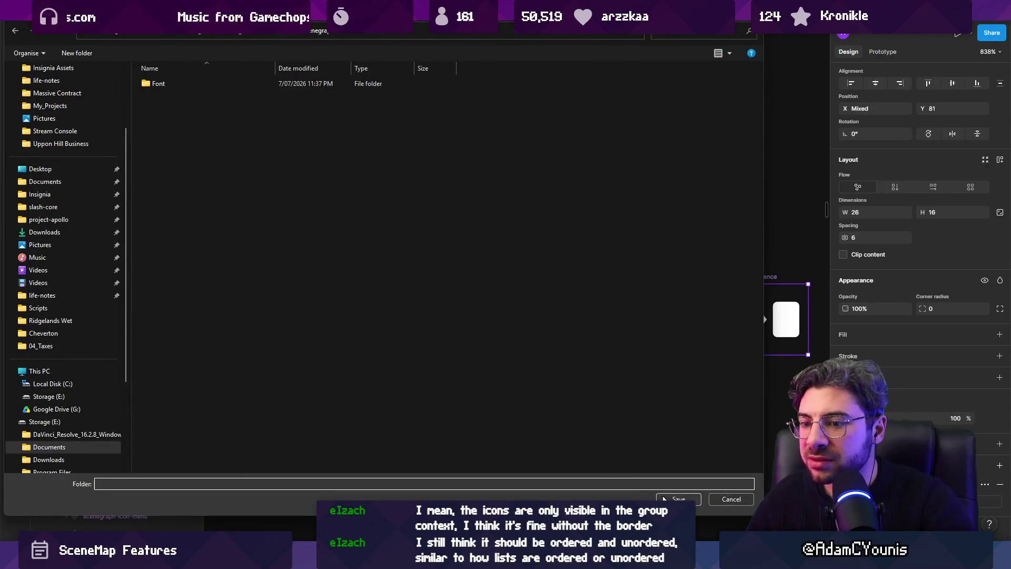
click(670, 499)
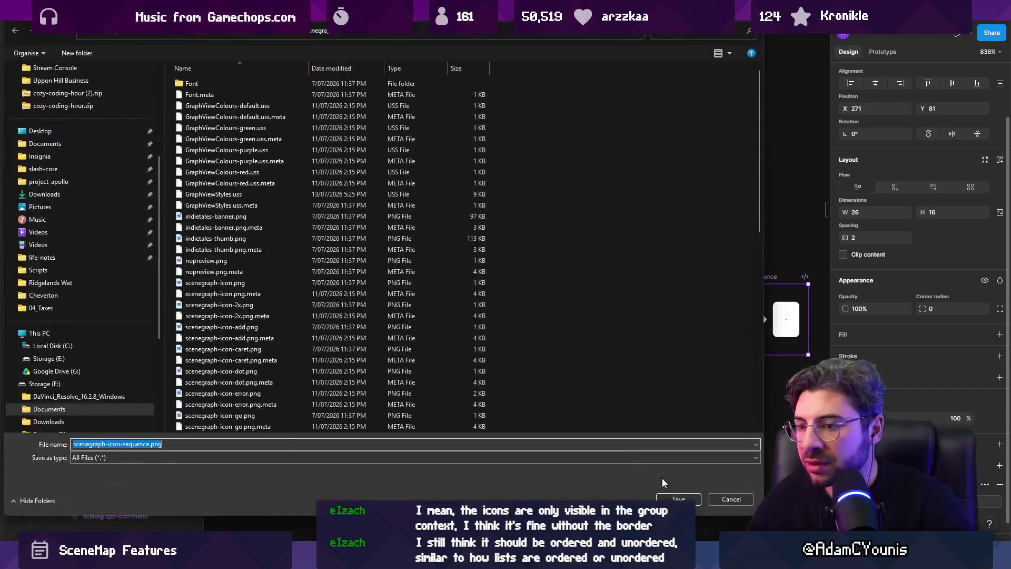
click(676, 497)
click(539, 277)
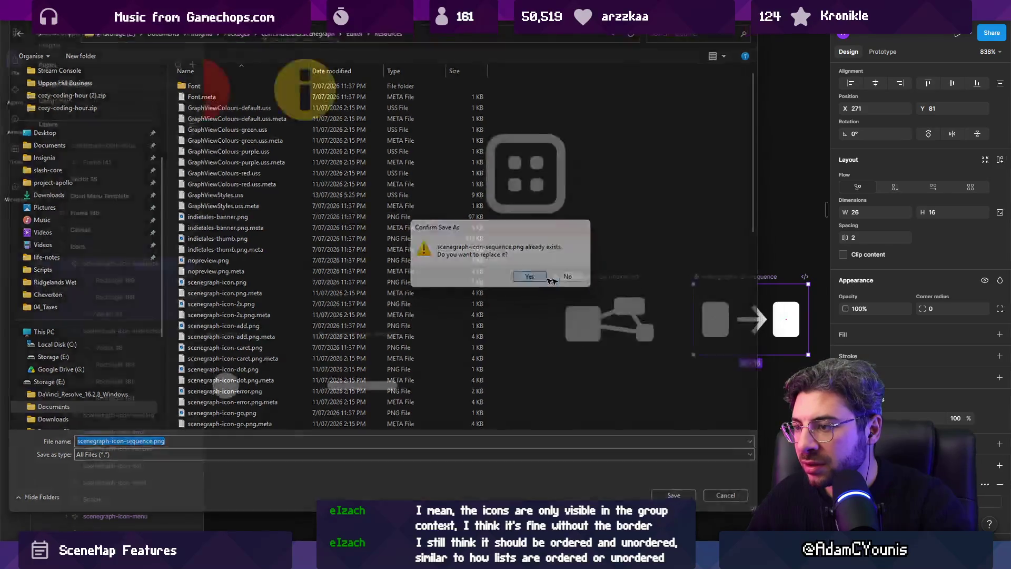
key(alt+Tab)
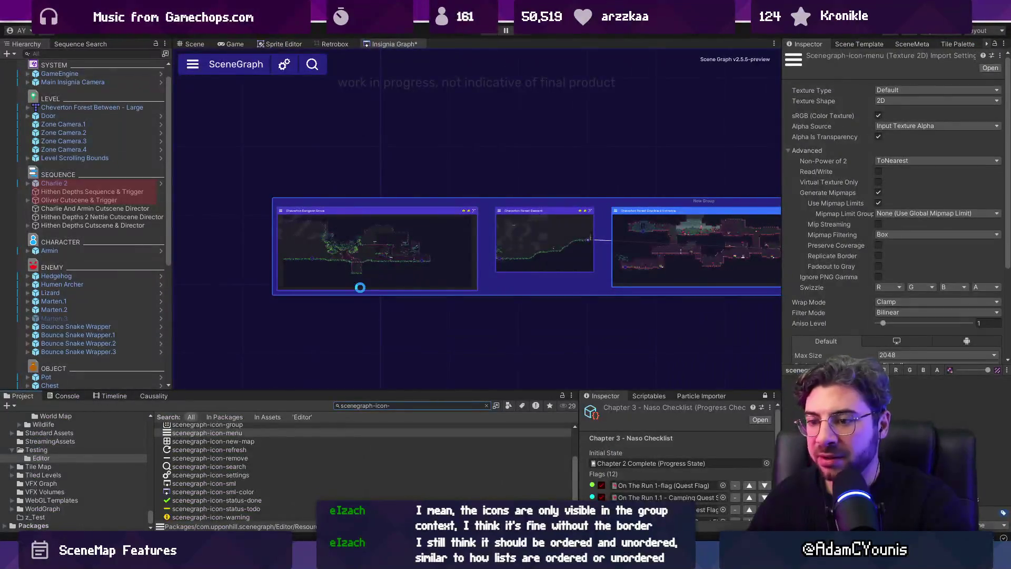
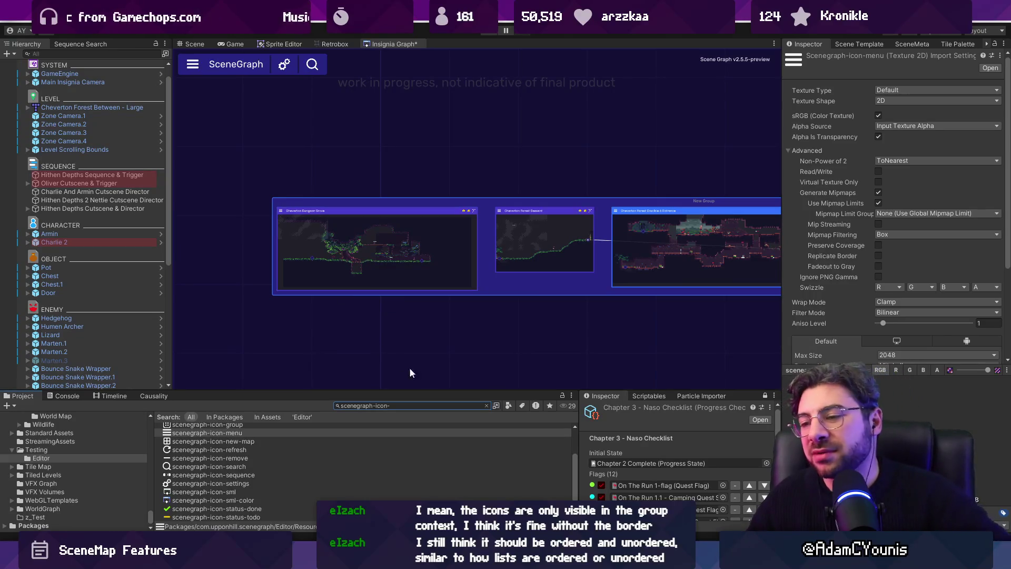
Locate the scenegraph-icon-sequence texture in its Resources folder and compare it with the Figma icon designs.
scroll(295, 444, down, 1)
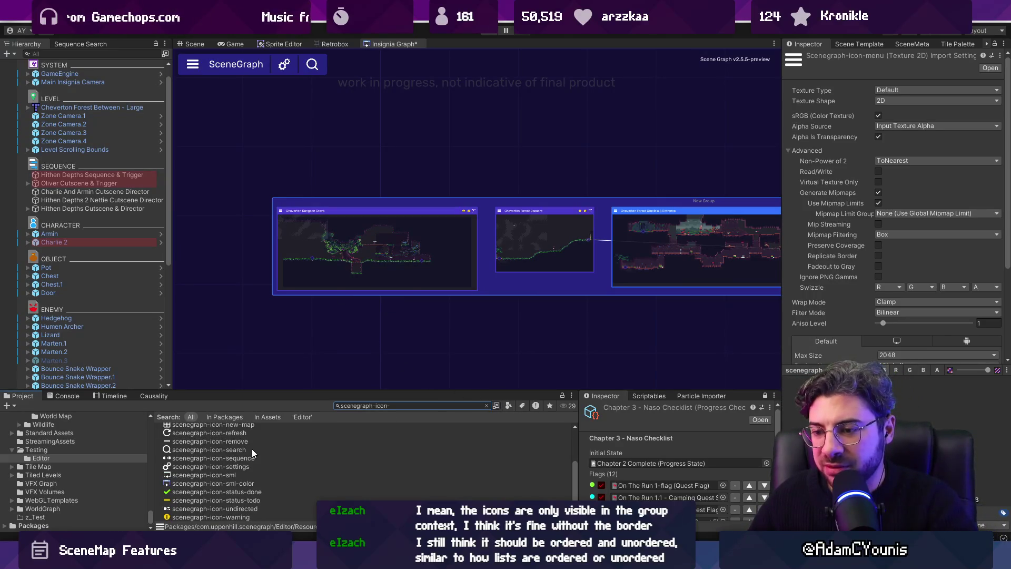
scroll(251, 448, up, 4)
scroll(251, 447, down, 4)
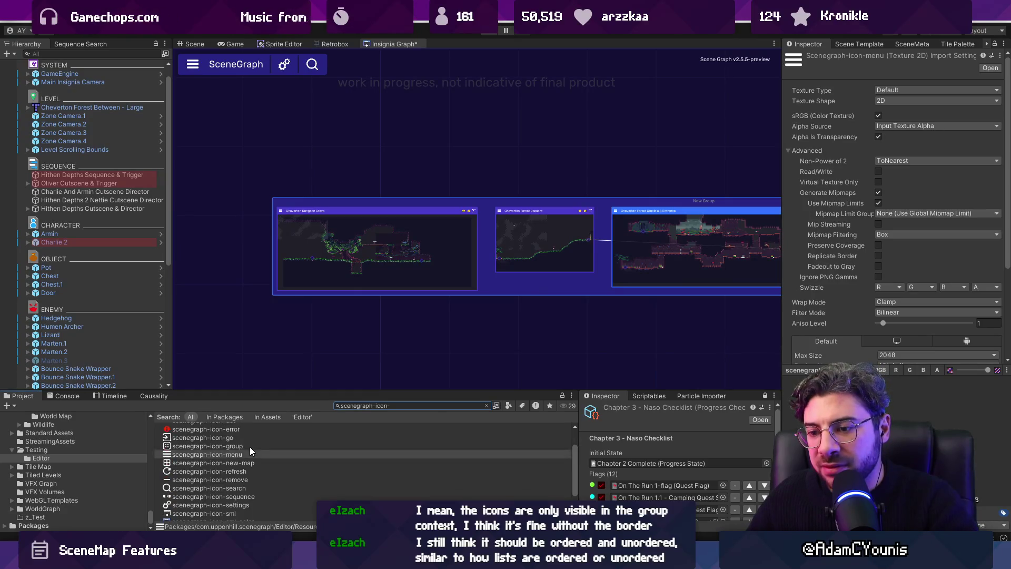
click(241, 459)
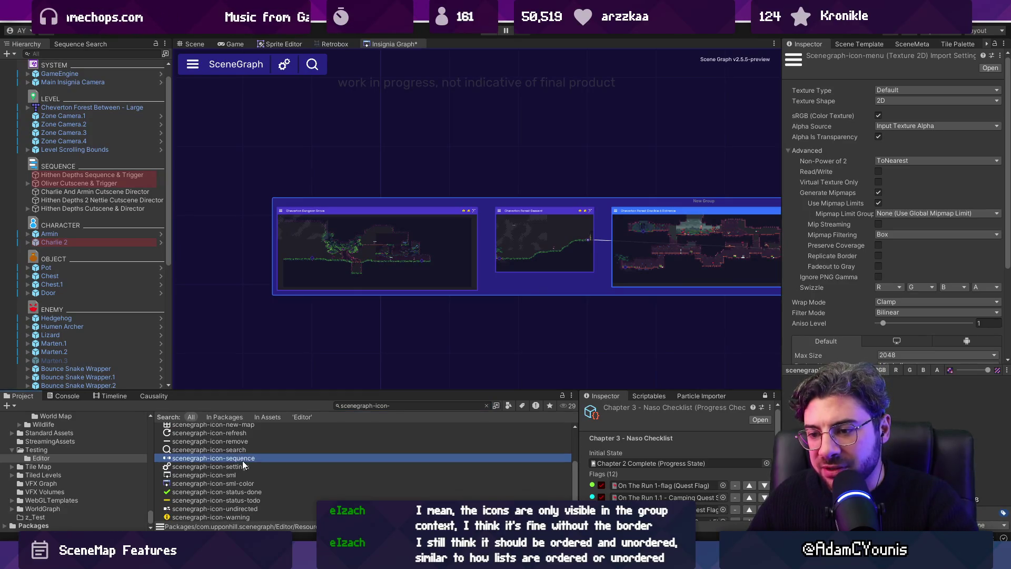
click(486, 405)
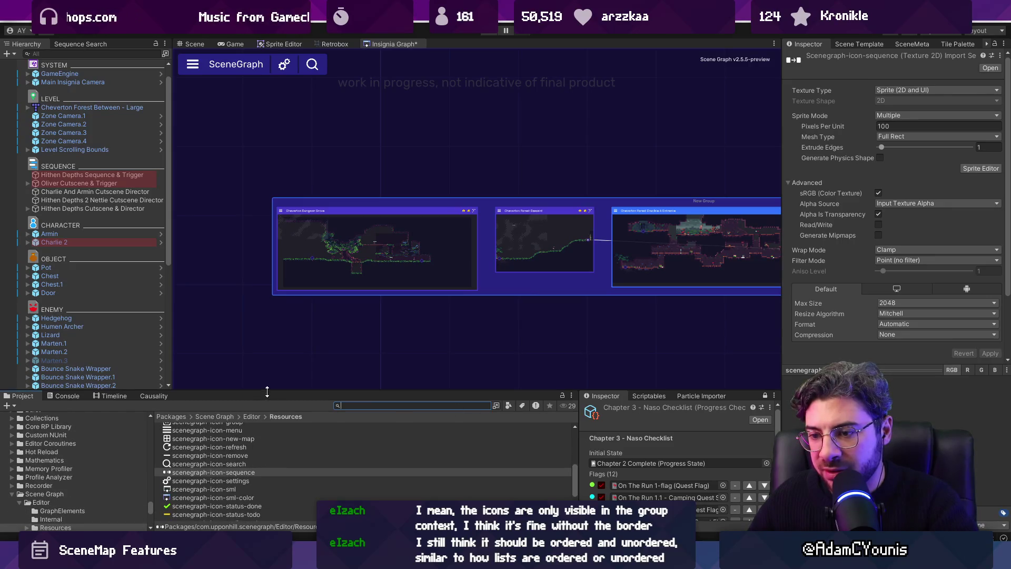
drag(267, 391, 280, 342)
scroll(257, 420, up, 3)
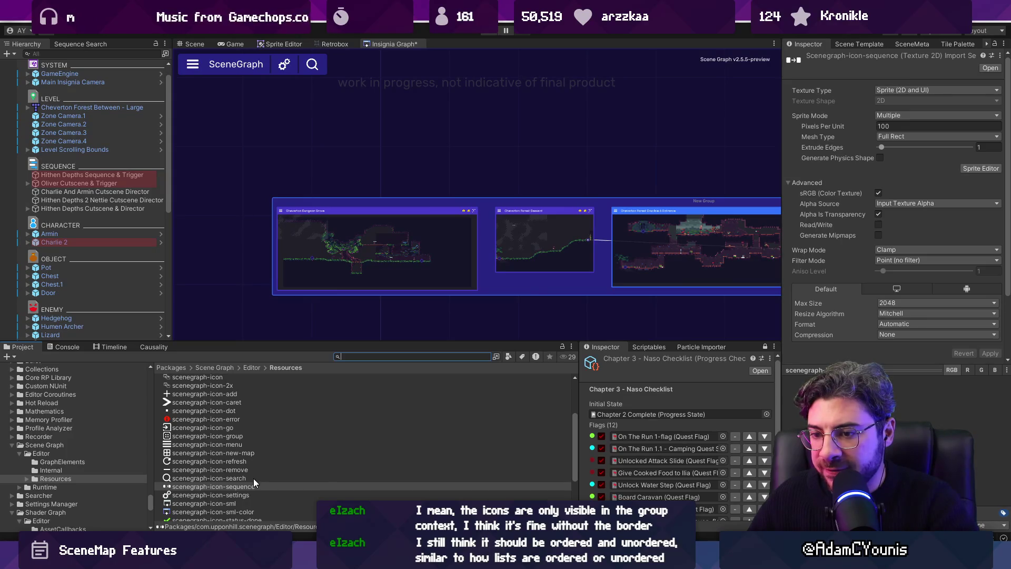
scroll(247, 464, down, 2)
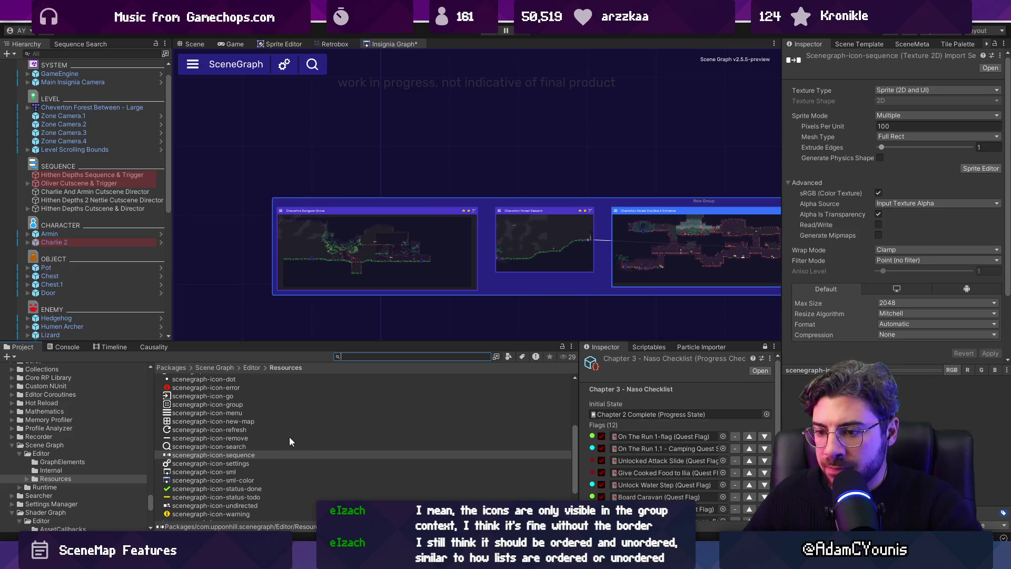
scroll(284, 441, up, 2)
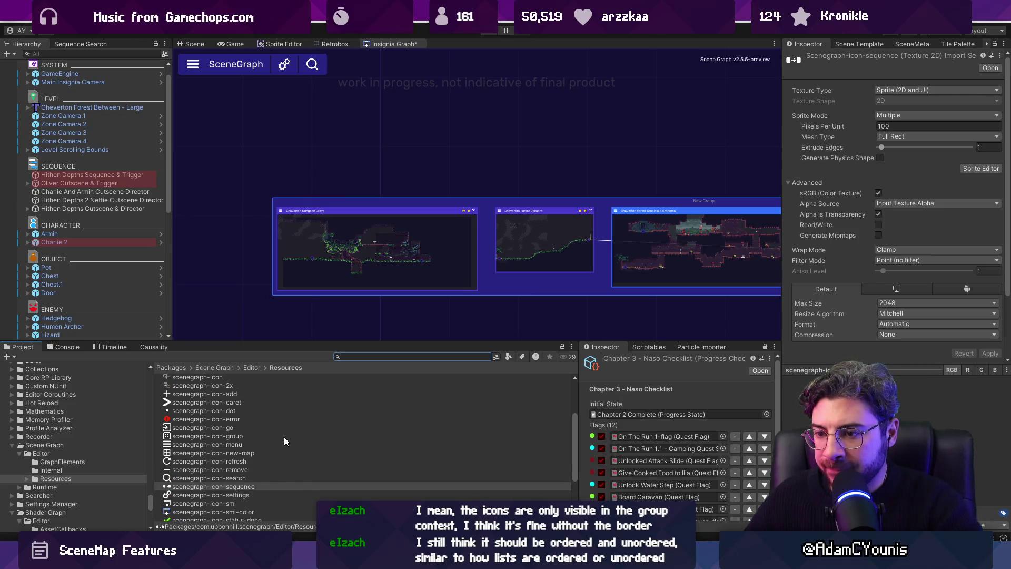
key(alt+Tab)
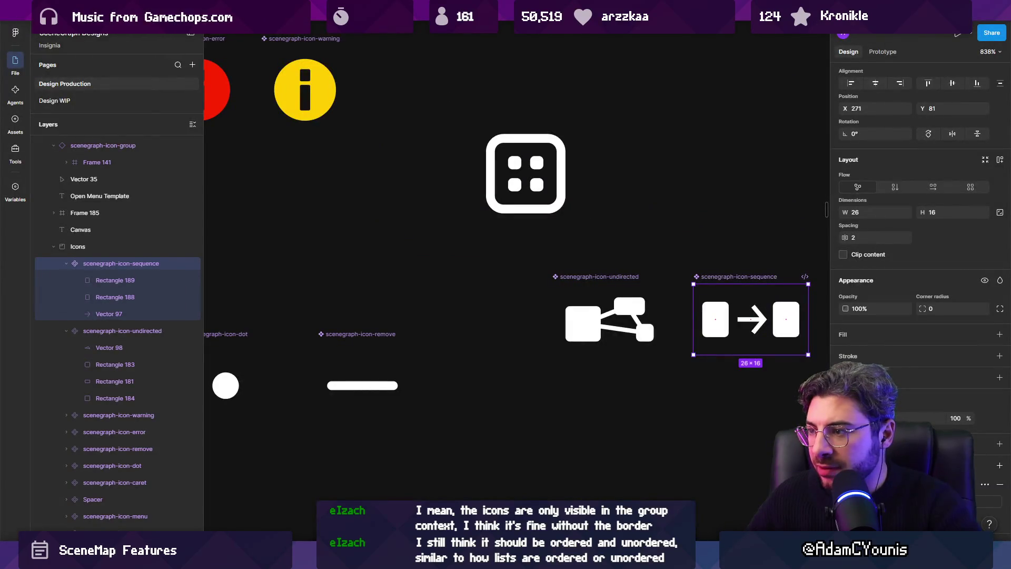
key(alt+Tab)
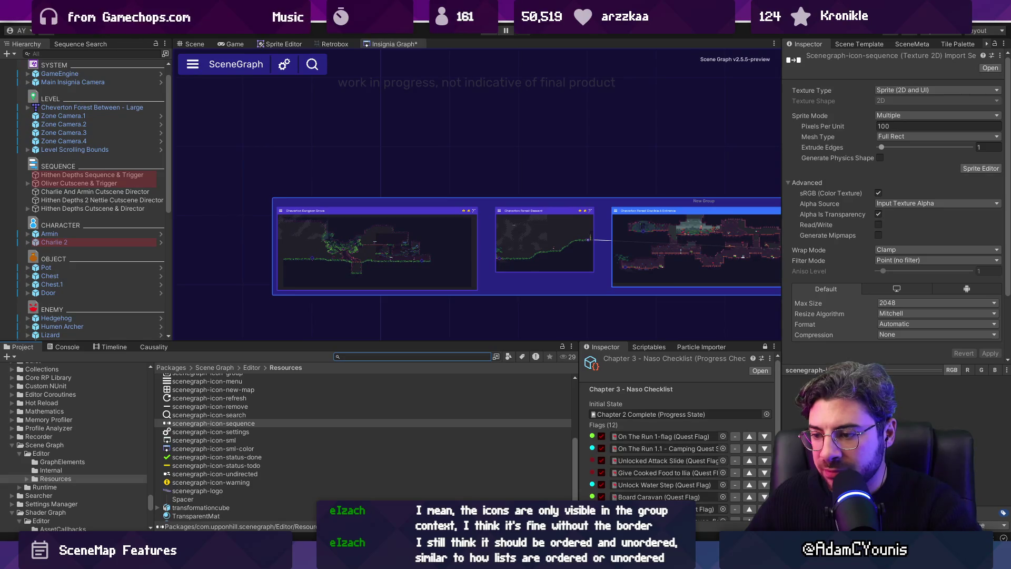
Rename the scenegraph-icon-sequence texture to scenegraph-icon-ordered.
click(257, 424)
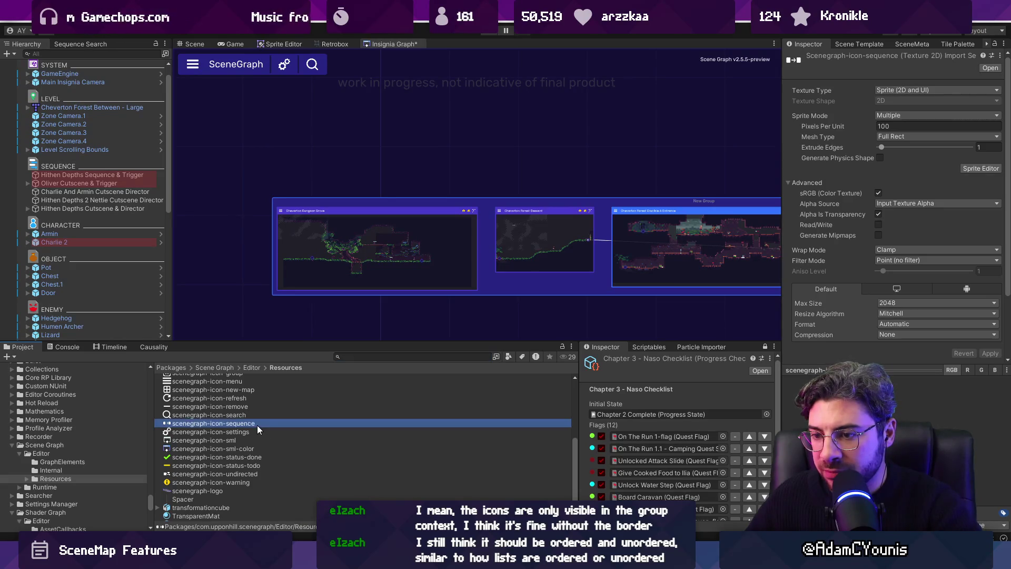
key(F2)
text(scenegraph-icon-orde)
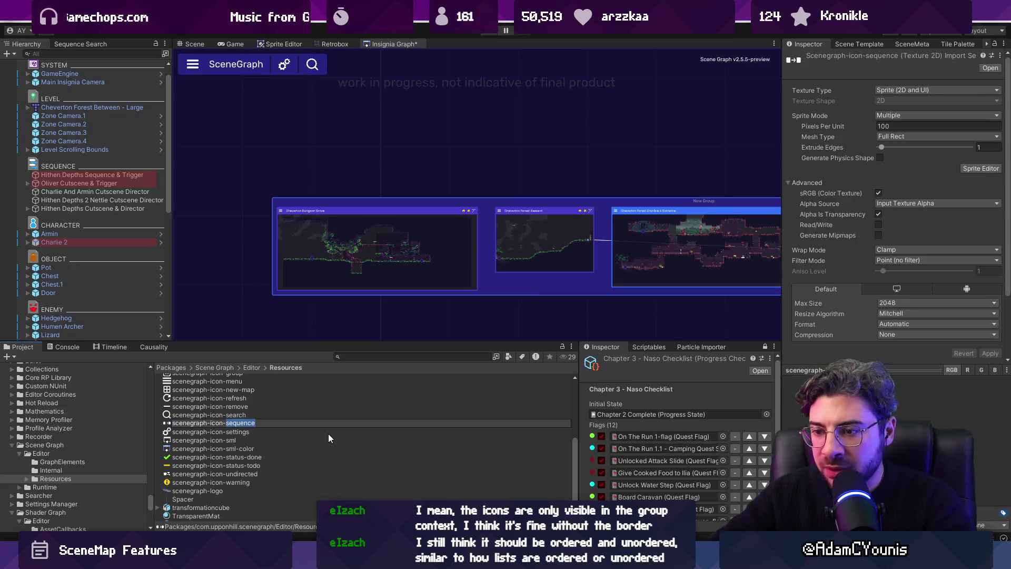
text(red)
key(Return)
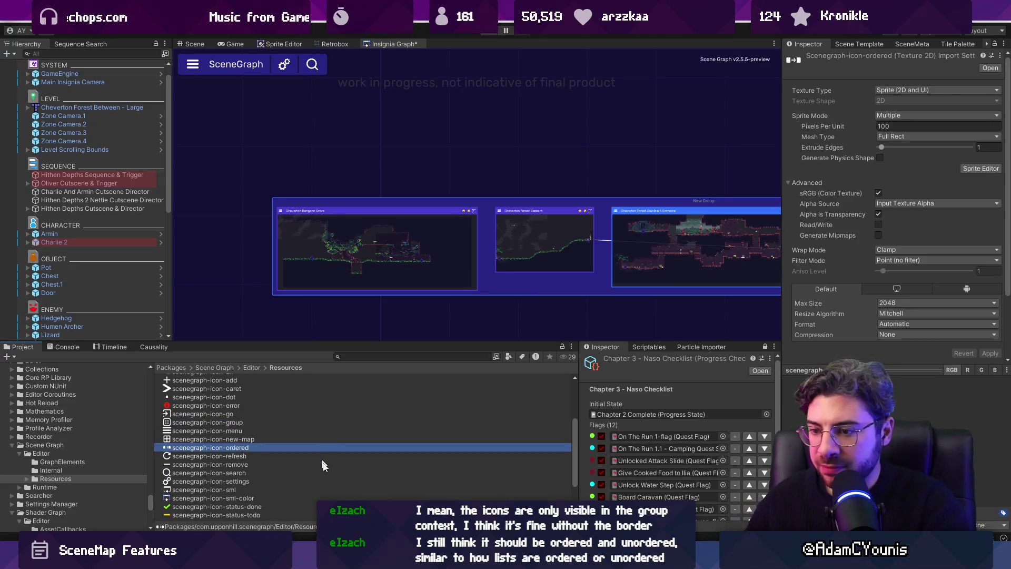
key(alt+Tab)
key(alt+Tab)
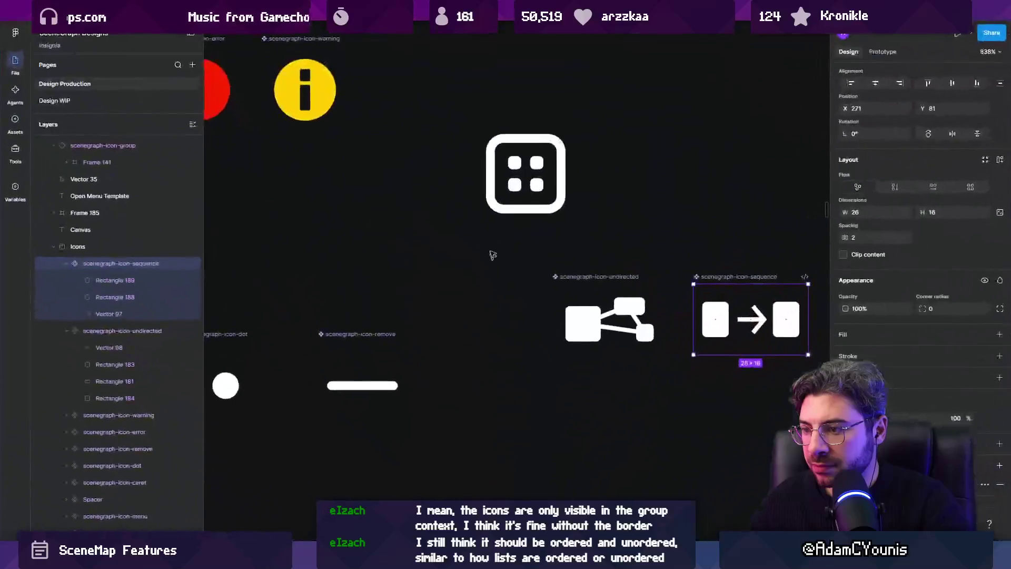
Rename the Figma undirected icon frame to scenegraph-icon-unordered and export it as scenegraph-icon-unordered.png.
click(609, 318)
double_click(592, 276)
key(BackSpace)
key(BackSpace)
key(BackSpace)
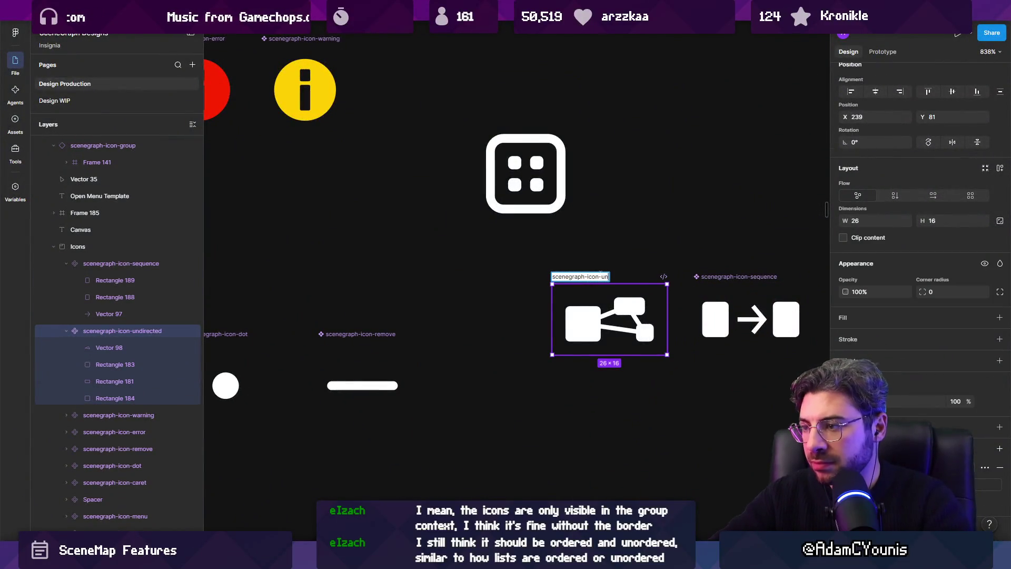
key(Return)
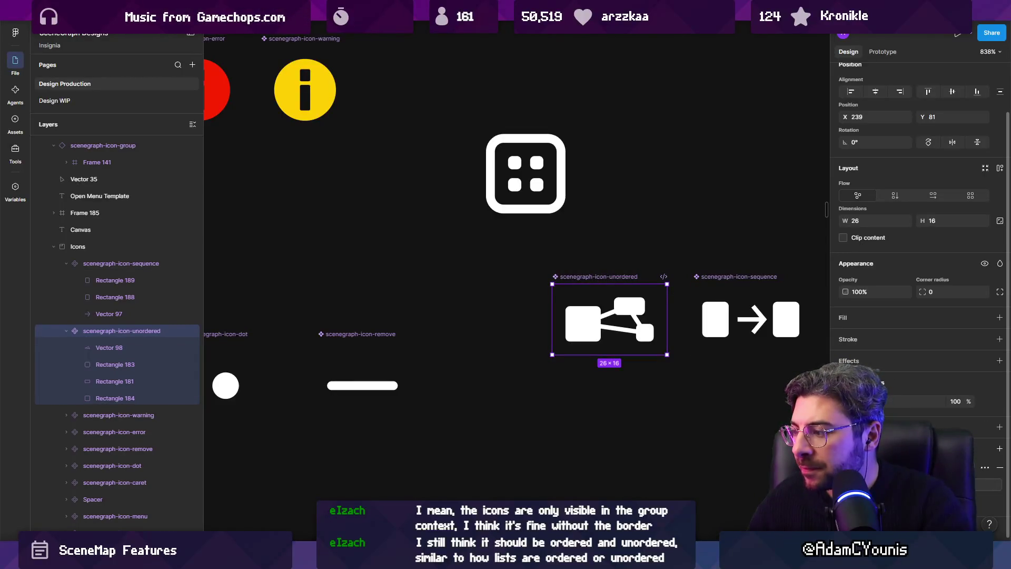
key(ctrl+shift+e)
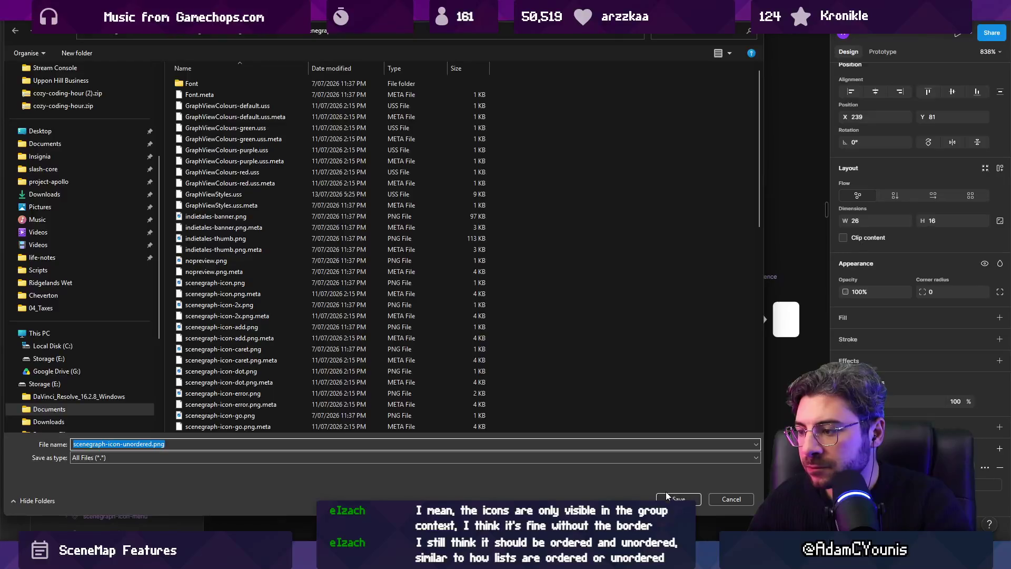
click(667, 495)
key(alt+Tab)
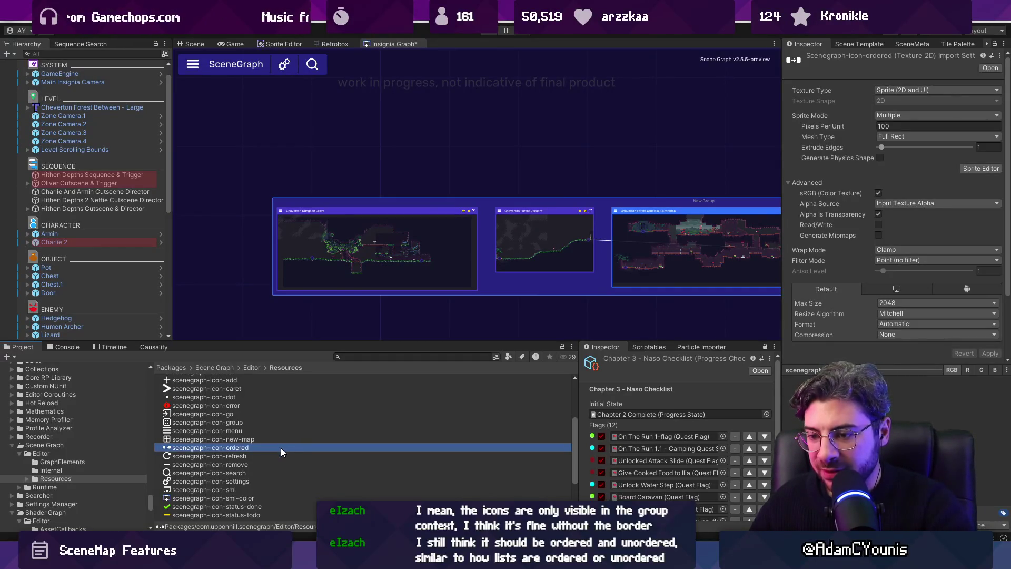
Search the project for 'icon-un' and delete the old scenegraph-icon-undirected texture.
click(250, 456)
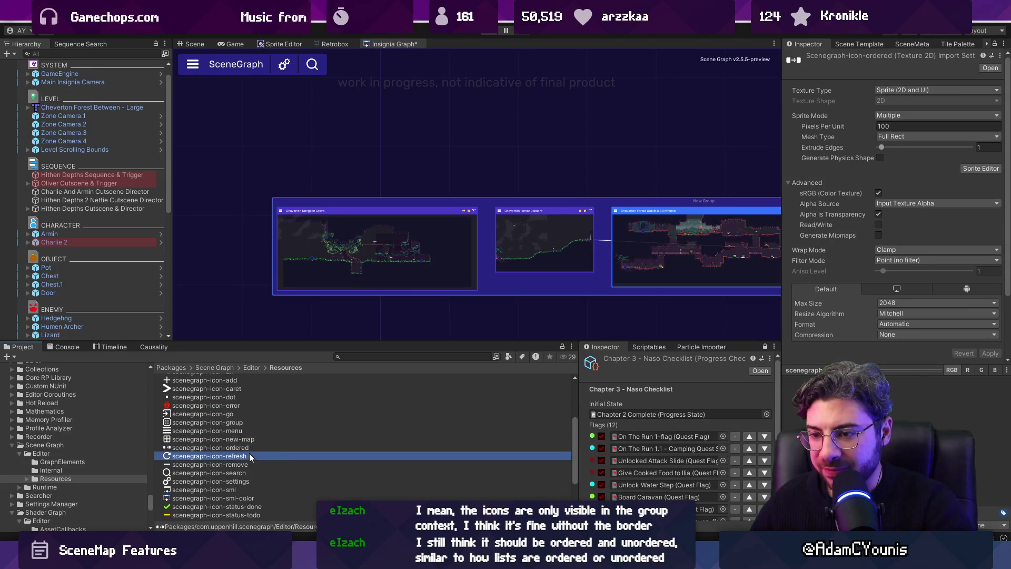
click(252, 448)
scroll(254, 446, down, 1)
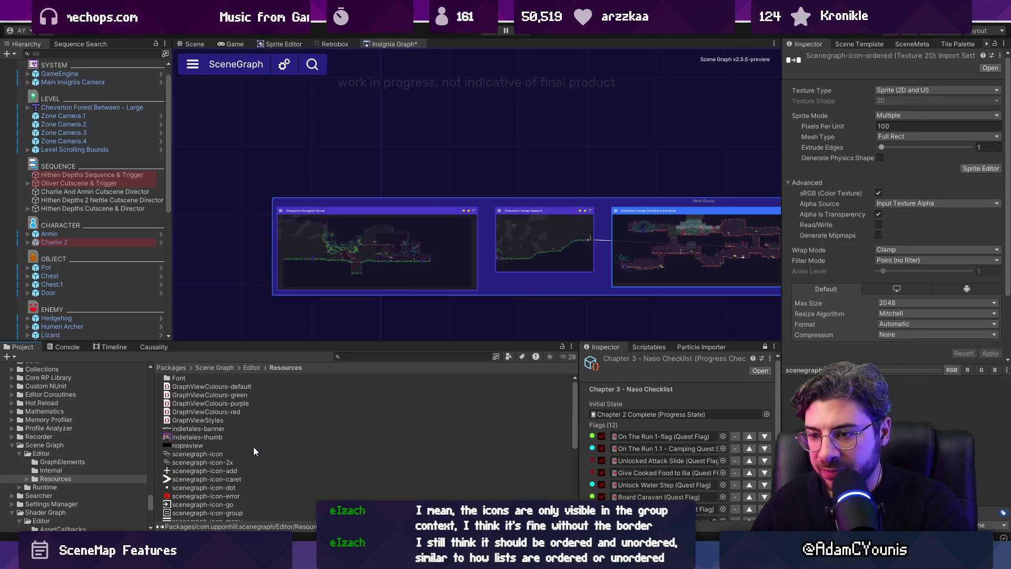
click(352, 356)
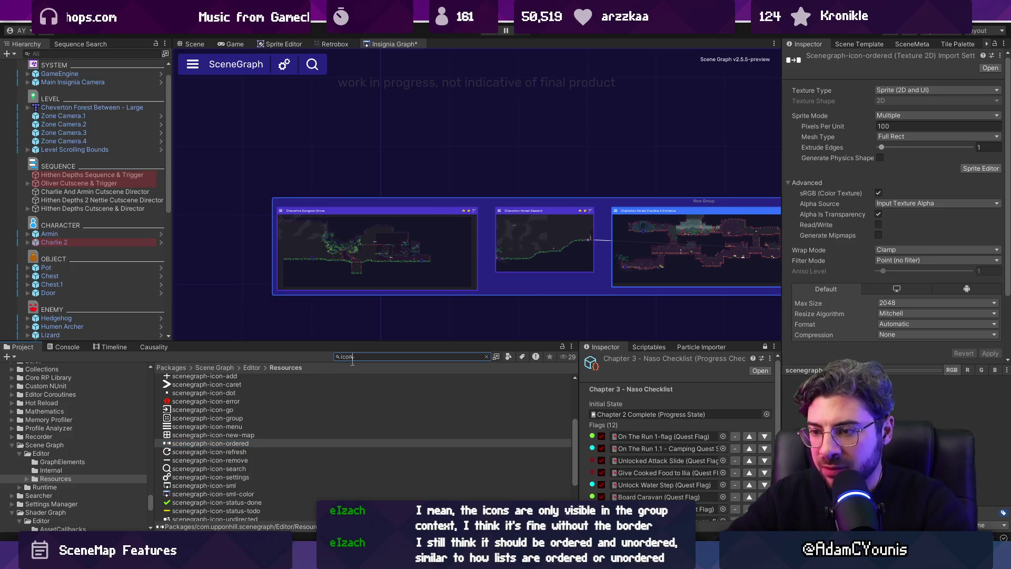
text(icon-unordered)
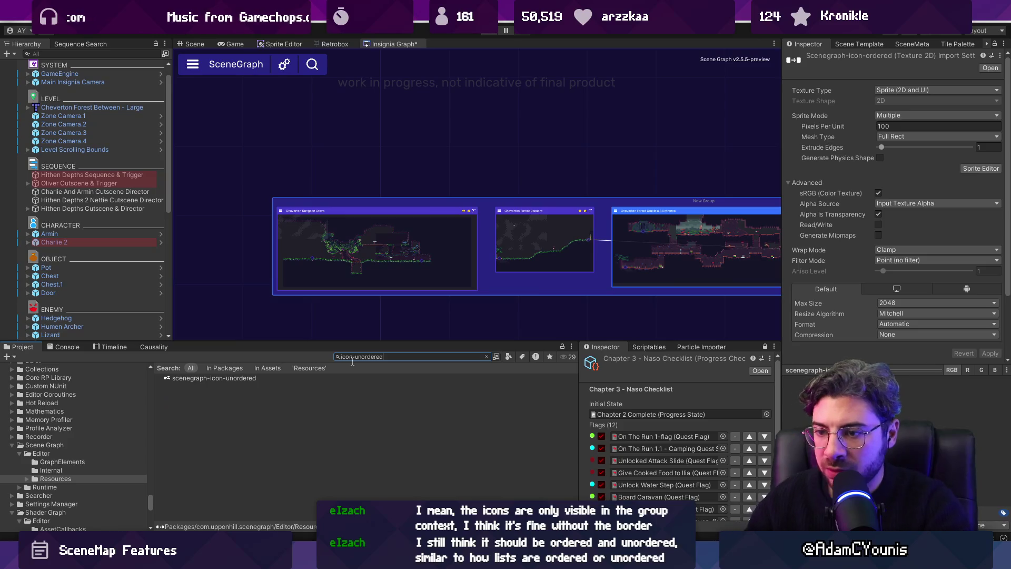
key(BackSpace)
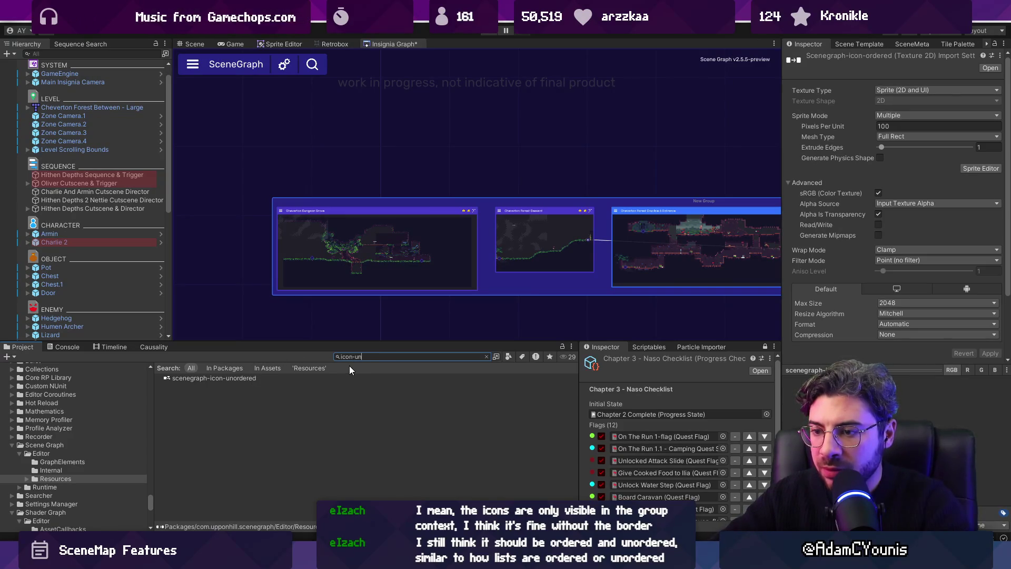
key(BackSpace)
key(BackSpace)
key(BackSpace)
click(287, 377)
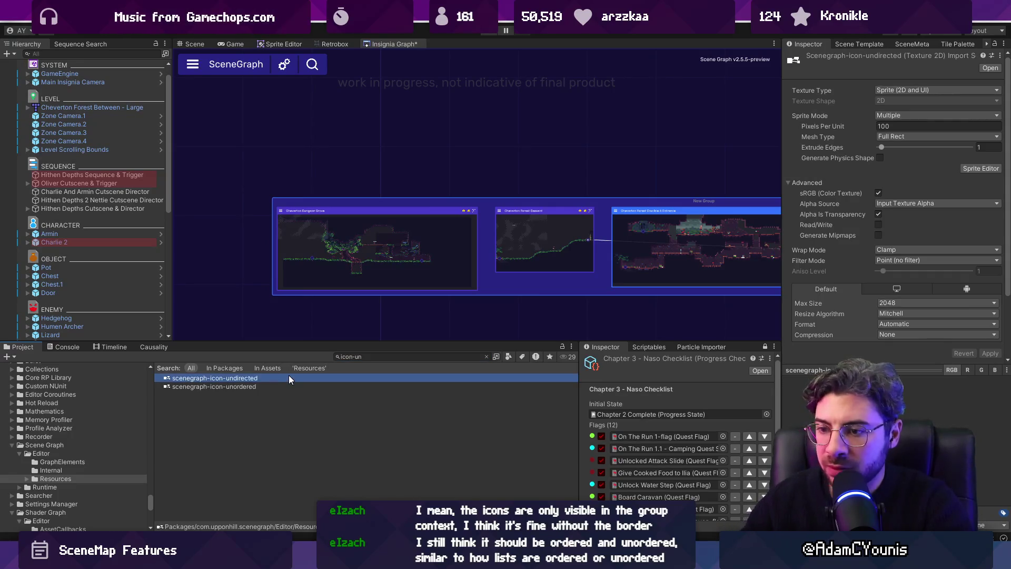
key(Delete)
key(Return)
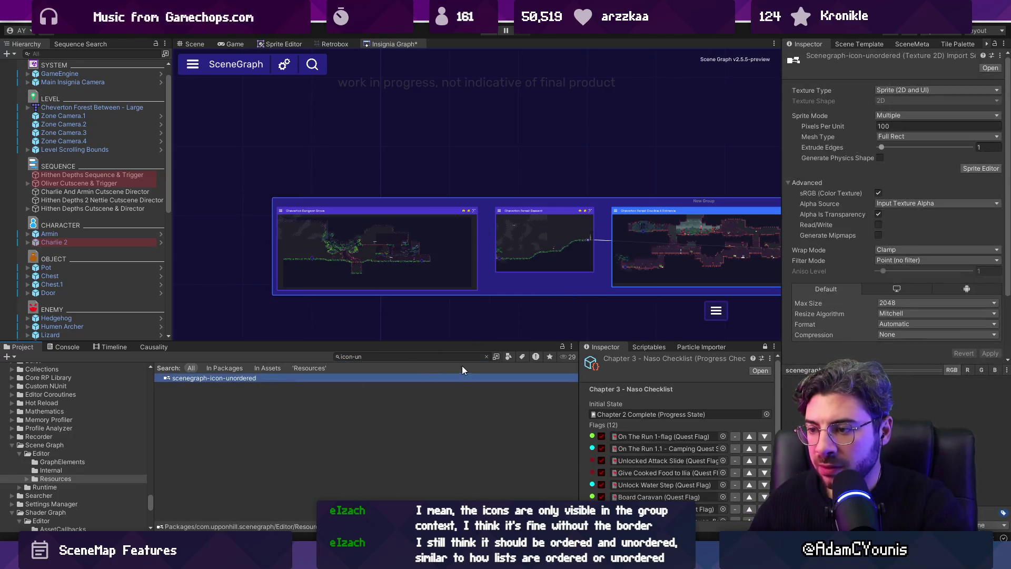
Clear the search and set the scenegraph-icon-unordered texture's filter mode to Bilinear.
click(486, 357)
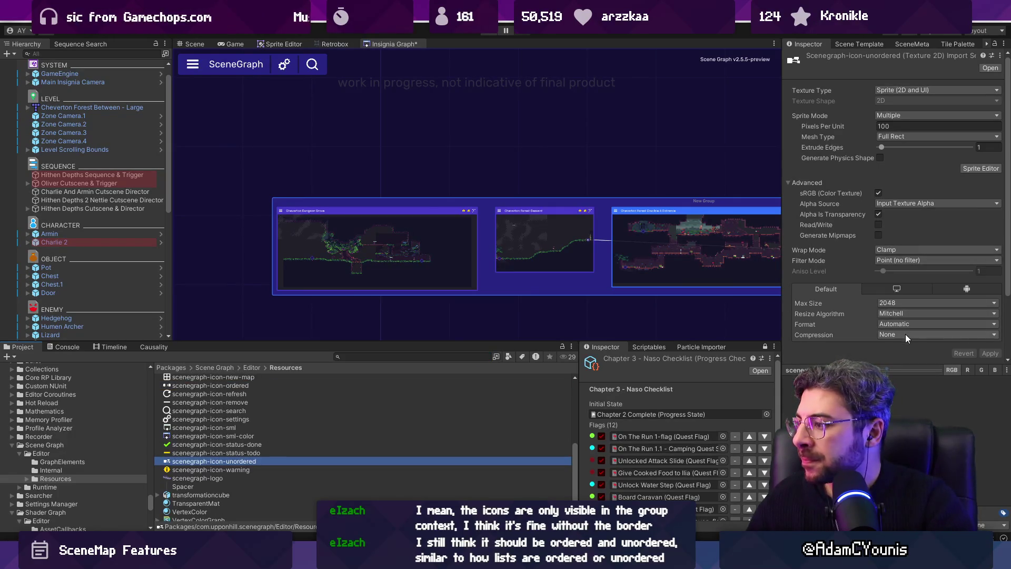
click(902, 259)
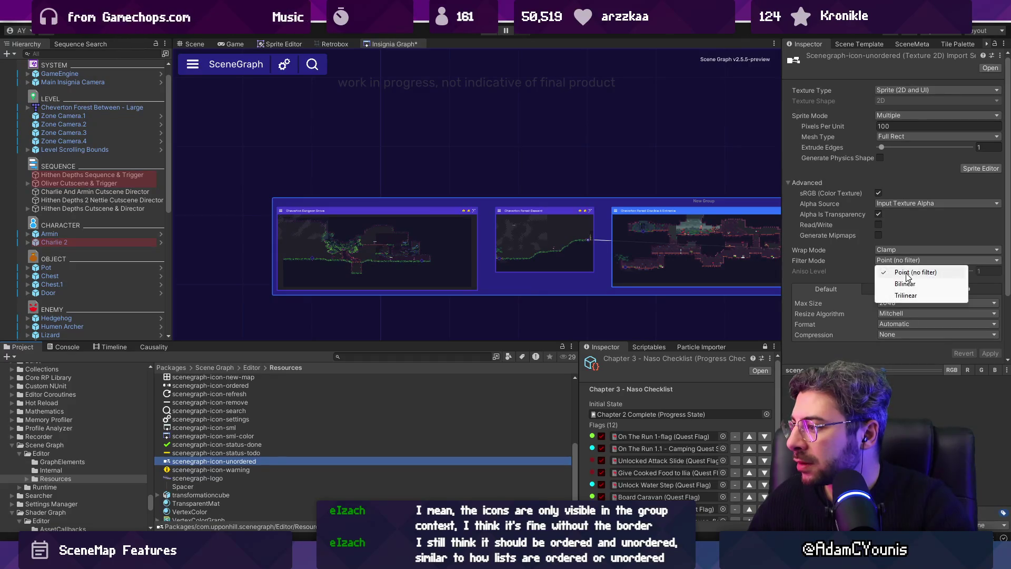
click(895, 280)
mouse_move(478, 282)
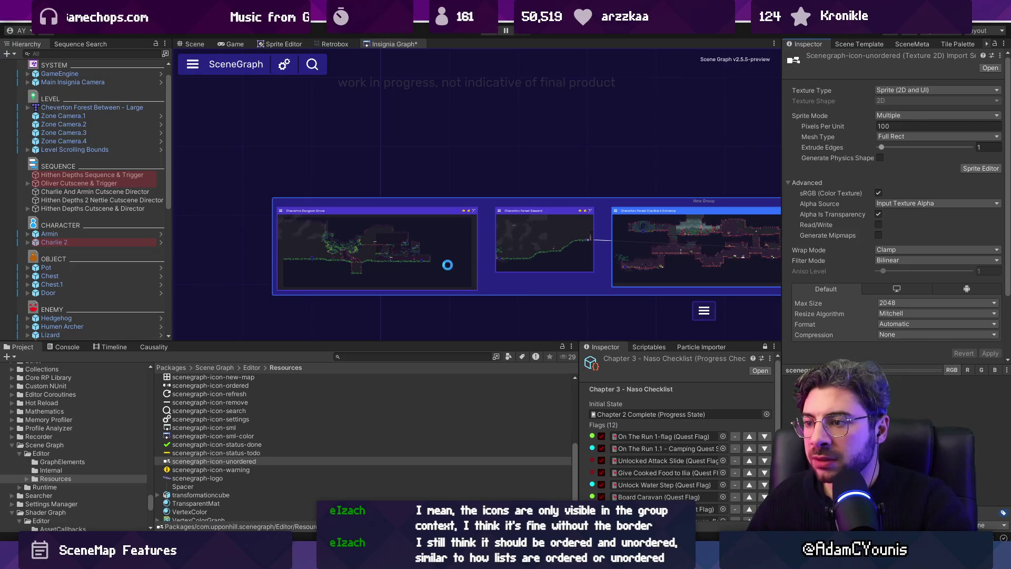
key(alt+Tab)
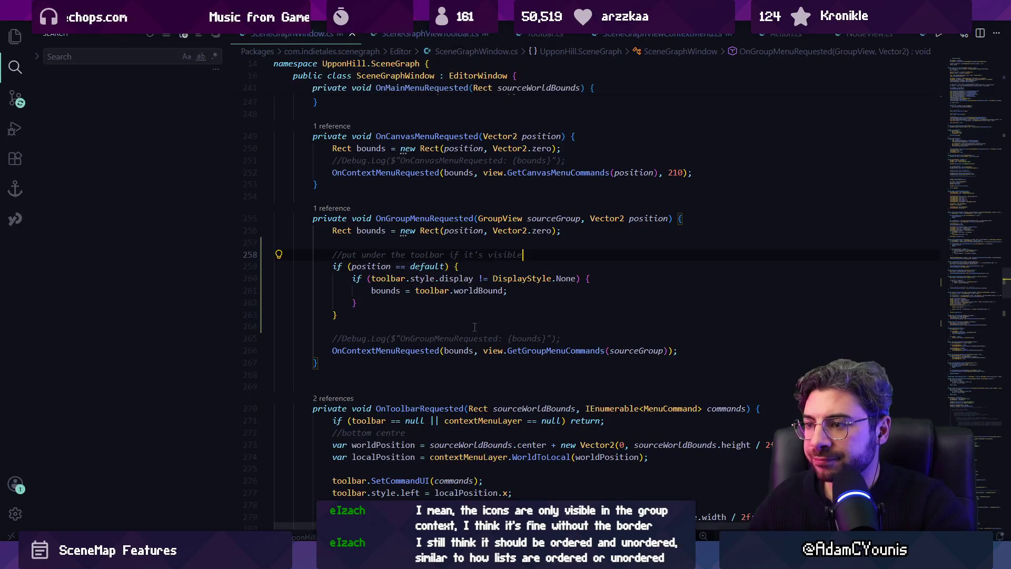
Open SceneGraphViewContextMenu.cs through the quick file finder.
click(966, 73)
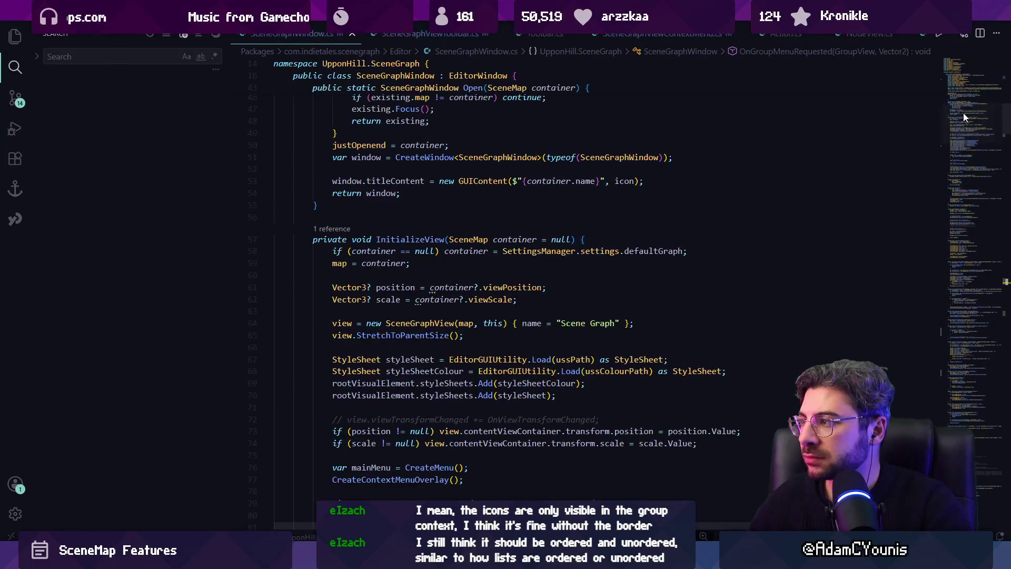
mouse_move(963, 113)
mouse_down()
mouse_move(961, 70)
mouse_move(972, 74)
mouse_up()
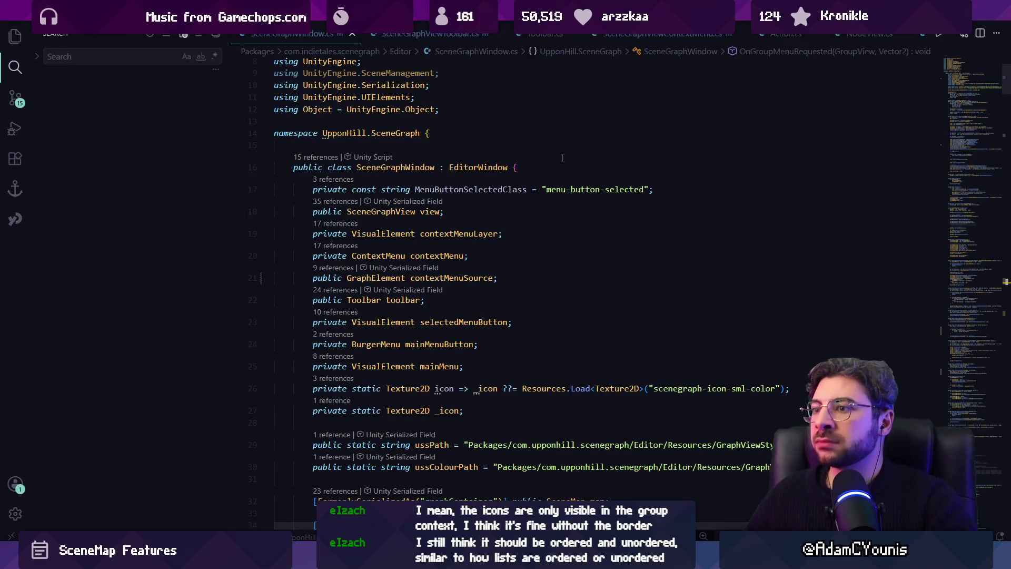
key(ctrl+p)
text(scenegraph)
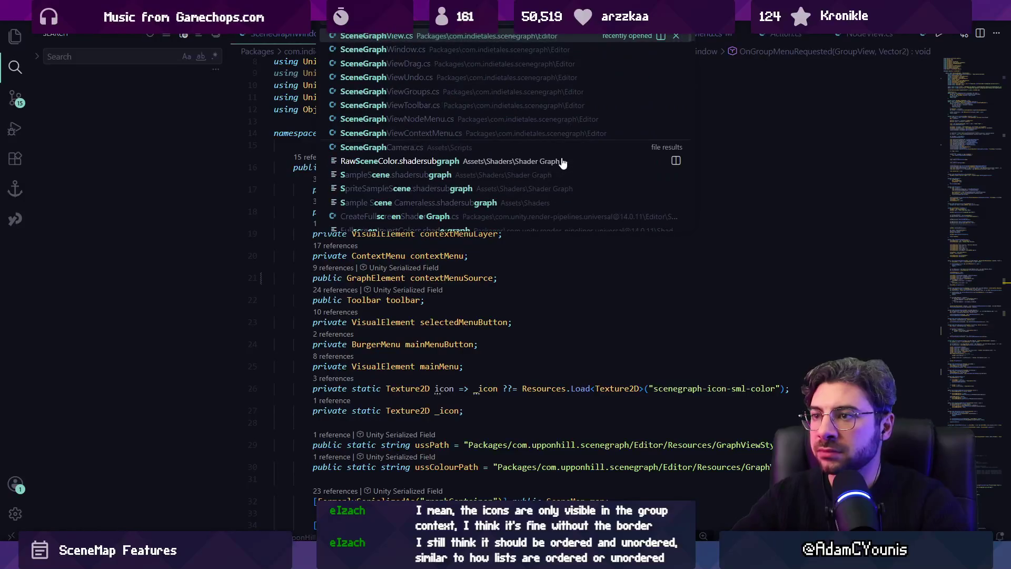
text(context)
key(Return)
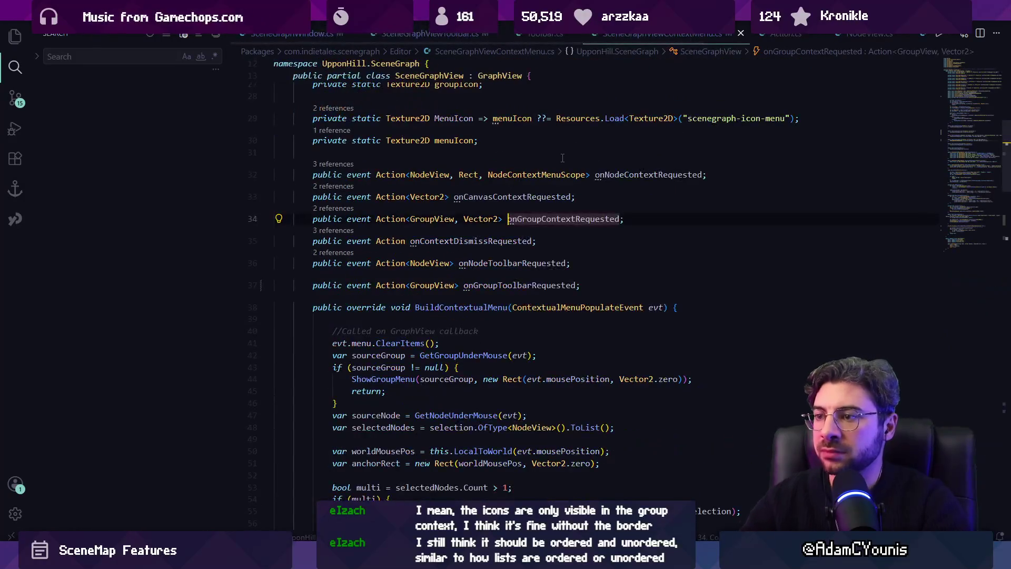
scroll(571, 294, up, 10)
scroll(571, 294, down, 6)
Add an OrderedIcon Texture2D property with an orderedIcon backing field below menuIcon.
click(555, 317)
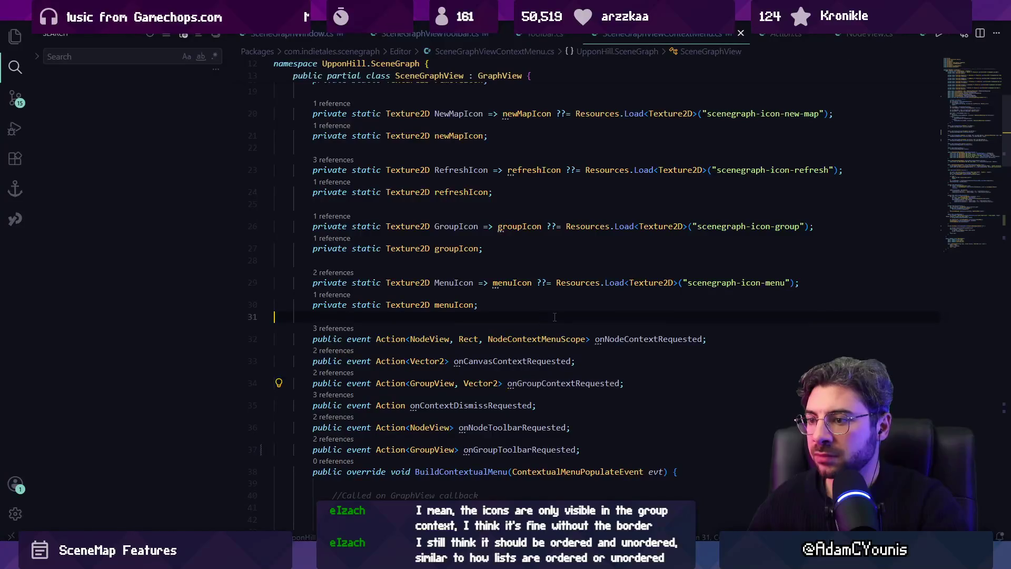
key(Return)
key(Return)
text(p)
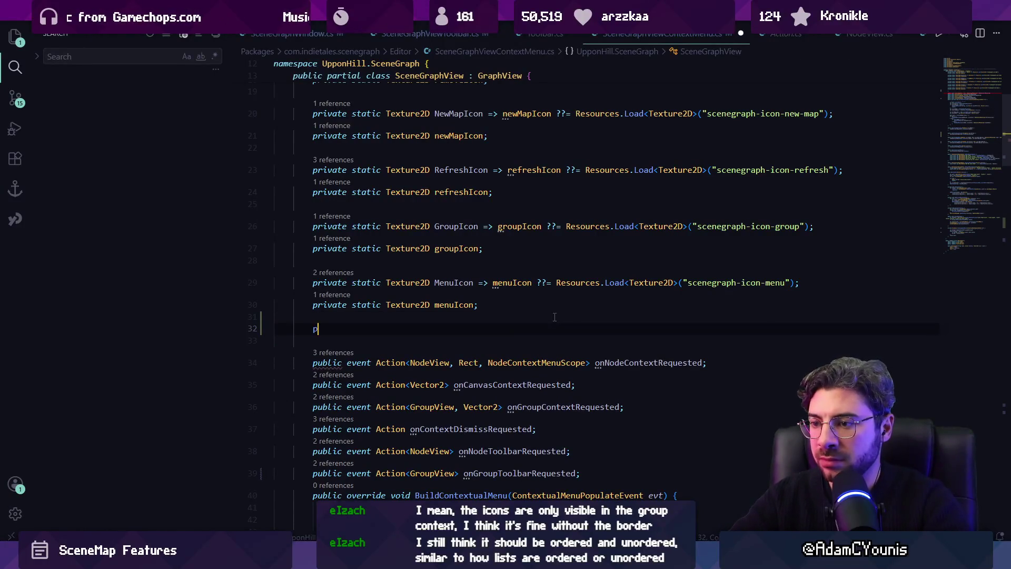
text(rivate static)
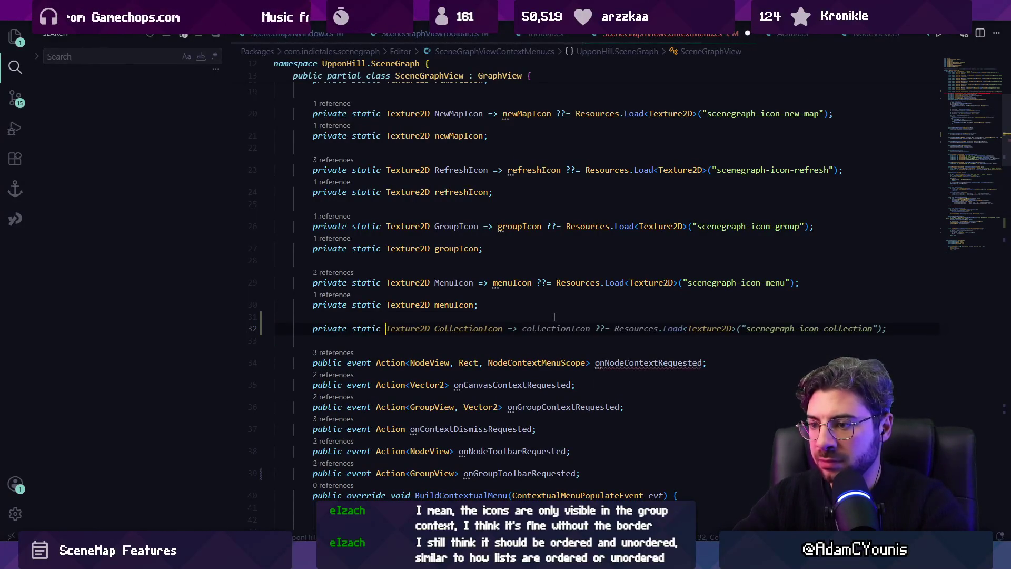
key(Tab)
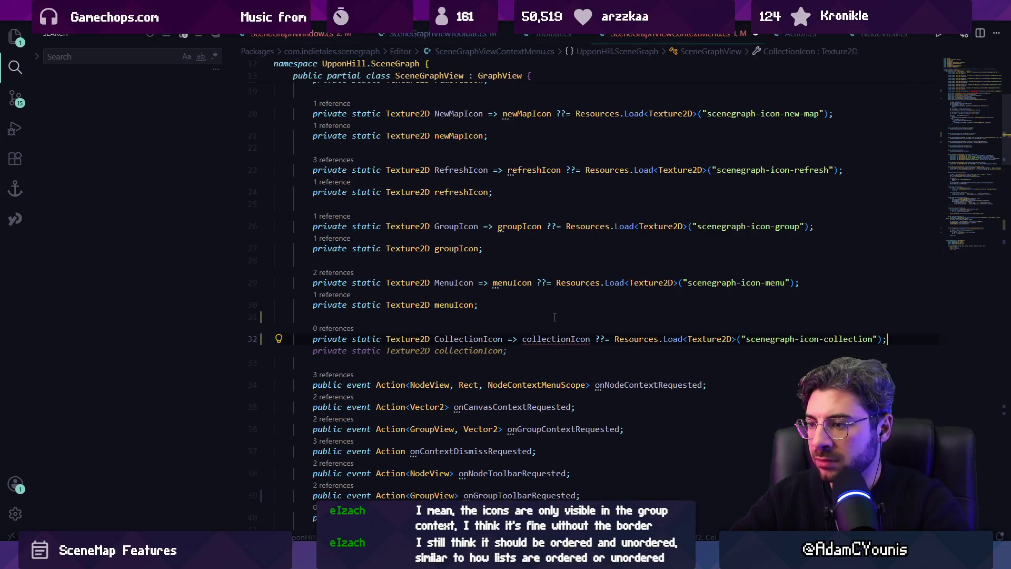
key(Tab)
key(Up)
key(ctrl+Right)
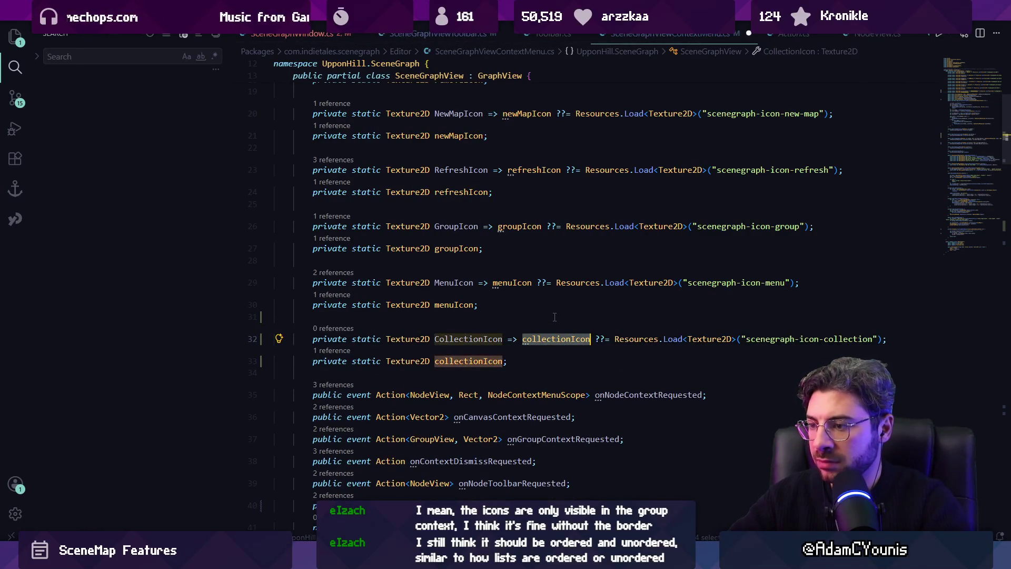
key(ctrl+Left)
key(ctrl+Left)
key(ctrl+Left)
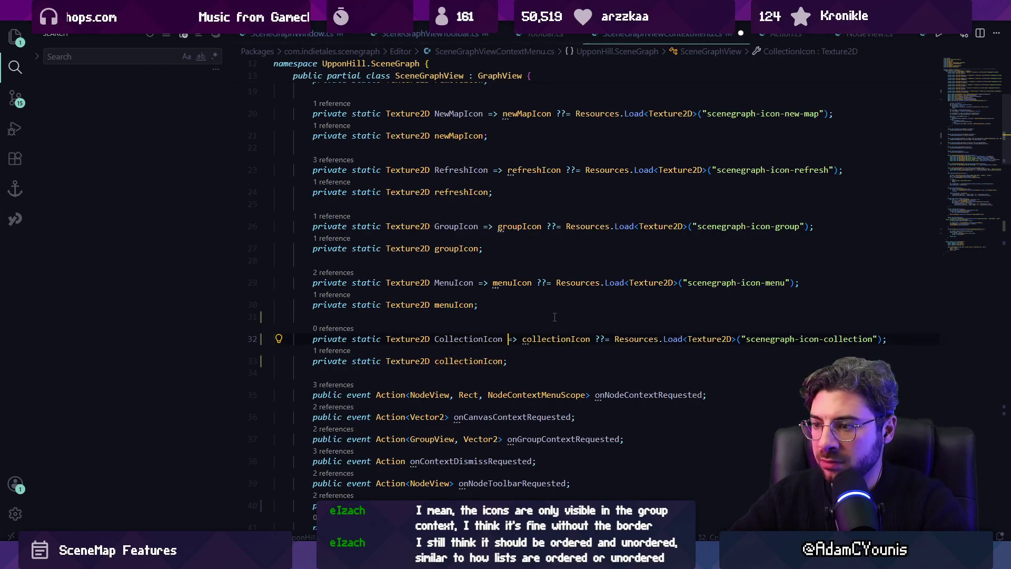
key(ctrl+shift+Right)
text(OrderedIcon)
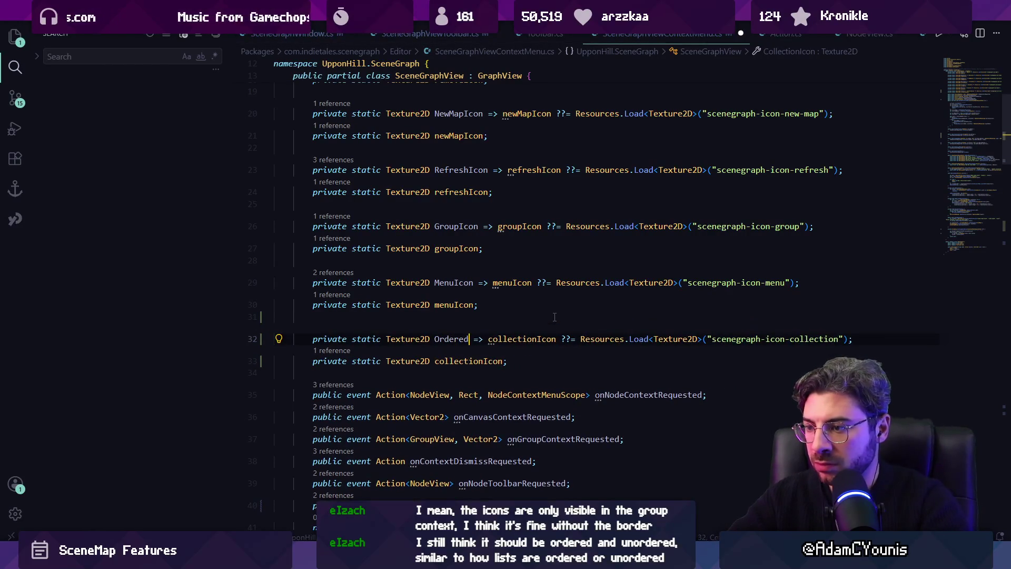
key(ctrl+Right)
key(ctrl+Right)
key(ctrl+Left)
key(ctrl+d)
key(ctrl+d)
key(ctrl+d)
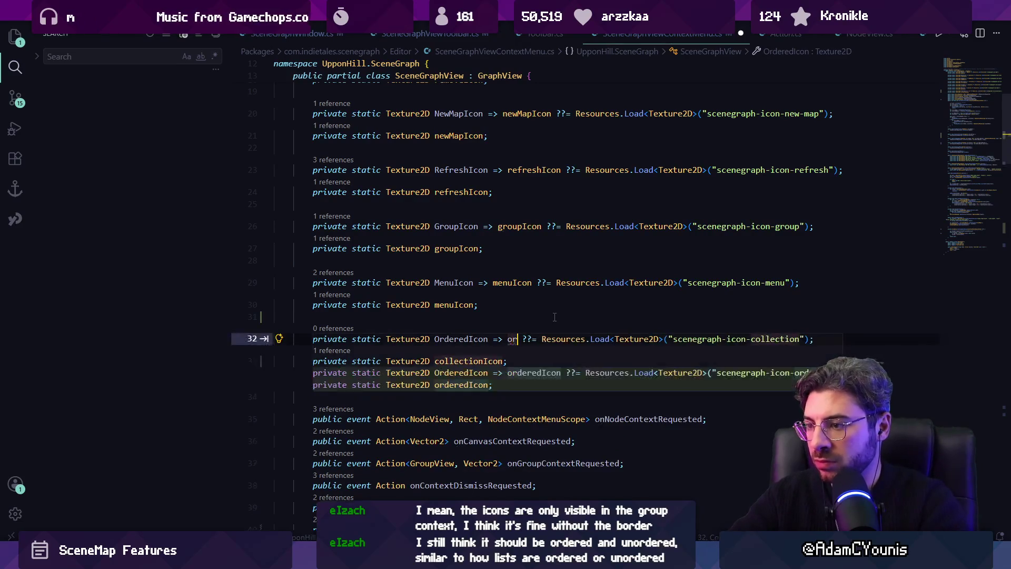
text(ordered)
key(ctrl+Right)
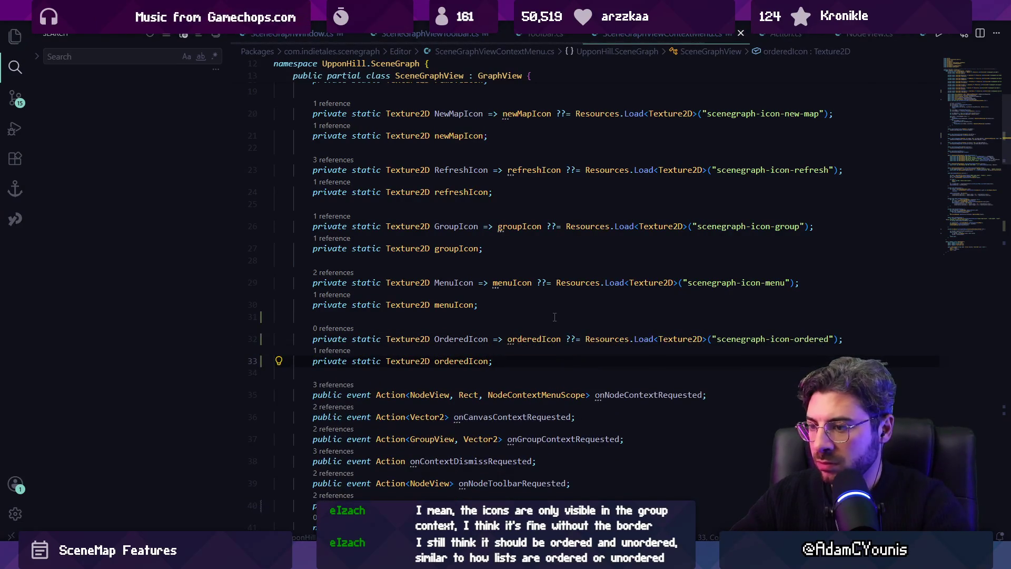
Add an UnorderedIcon property with an unorderedIcon backing field and save the file.
key(Return)
key(Return)
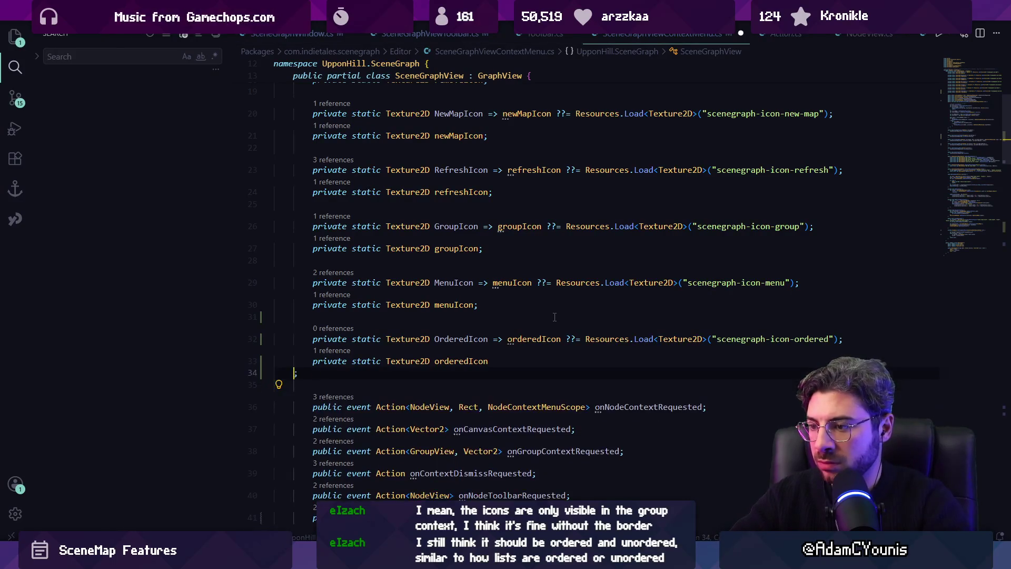
key(ctrl+z)
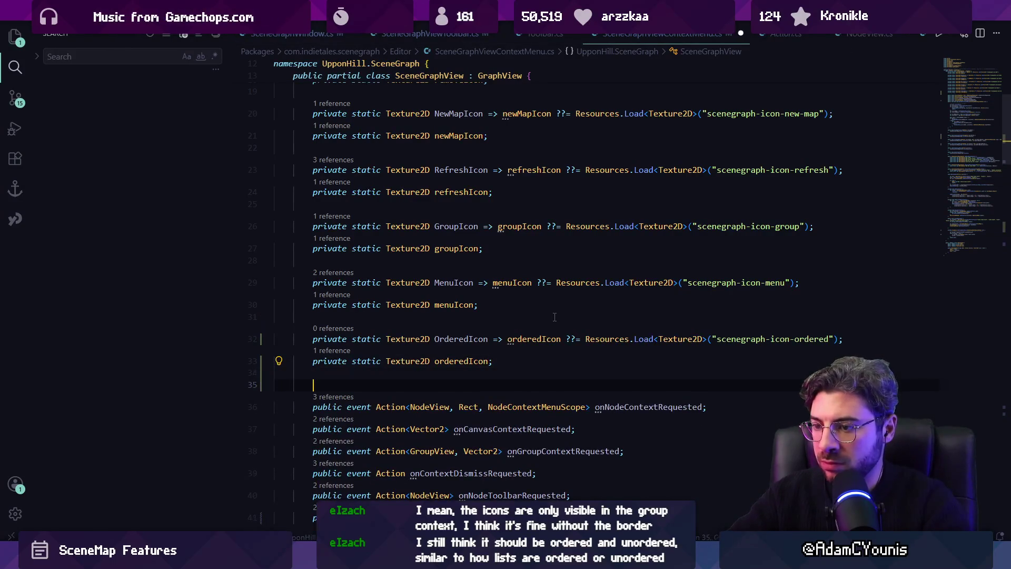
key(Return)
key(Return)
key(Up)
text(po)
key(BackSpace)
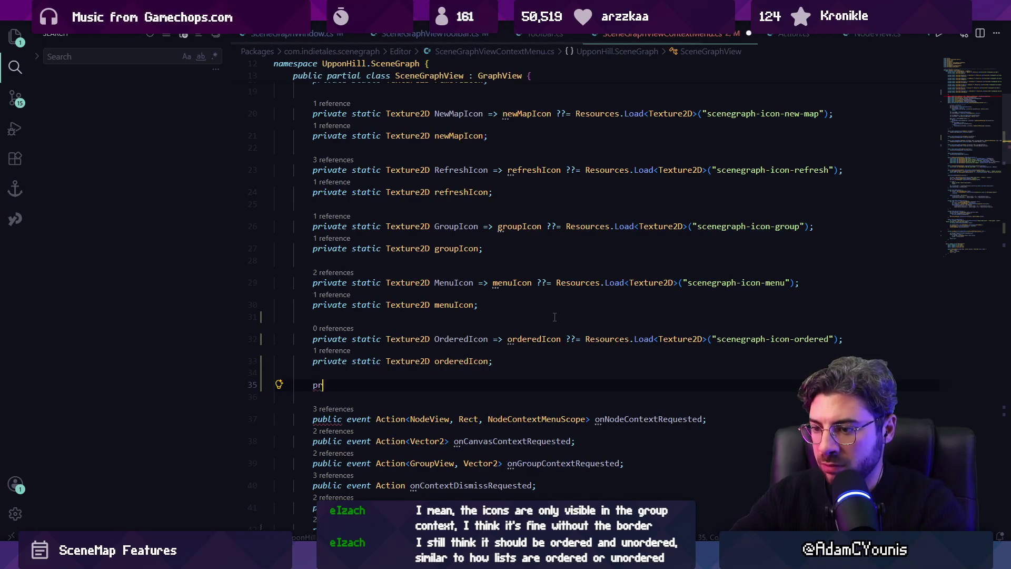
text(rivate)
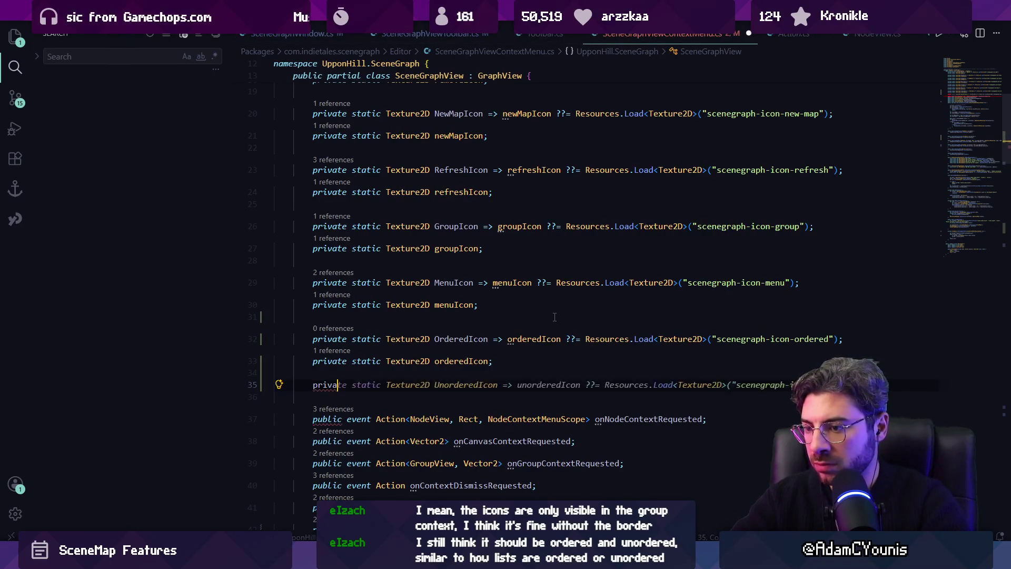
key(Tab)
key(ctrl+s)
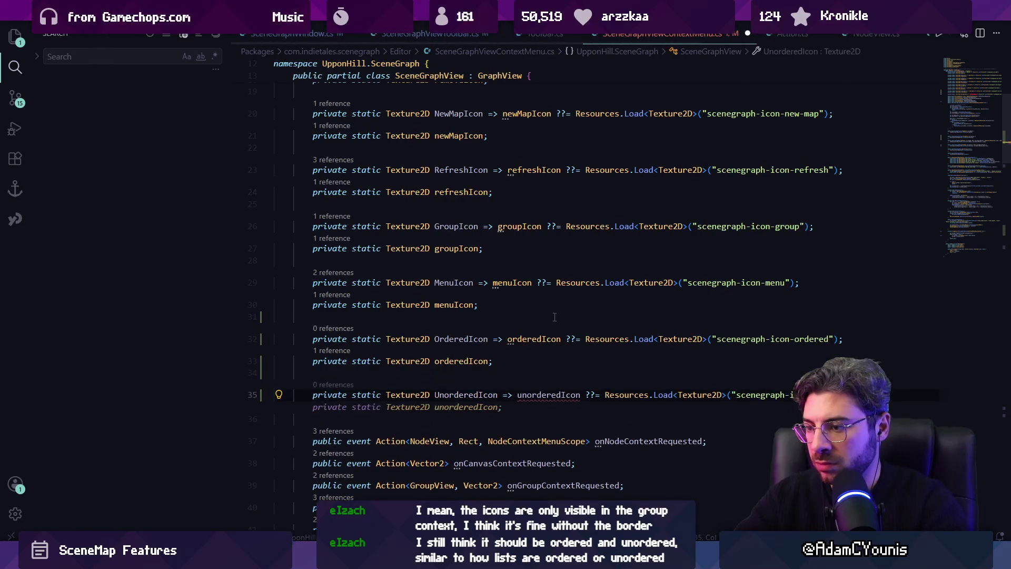
key(Return)
key(Tab)
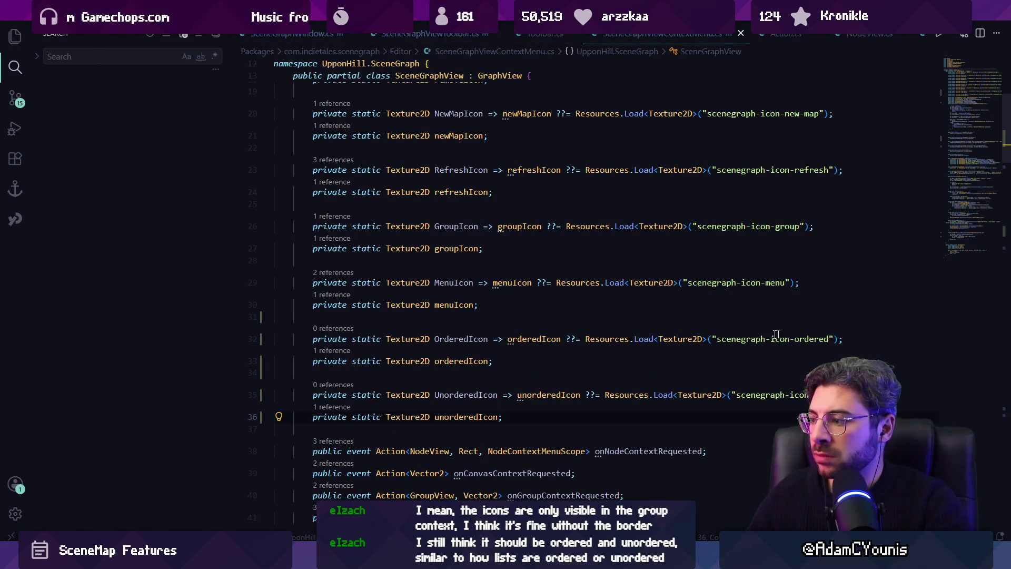
key(ctrl+End)
scroll(487, 307, up, 10)
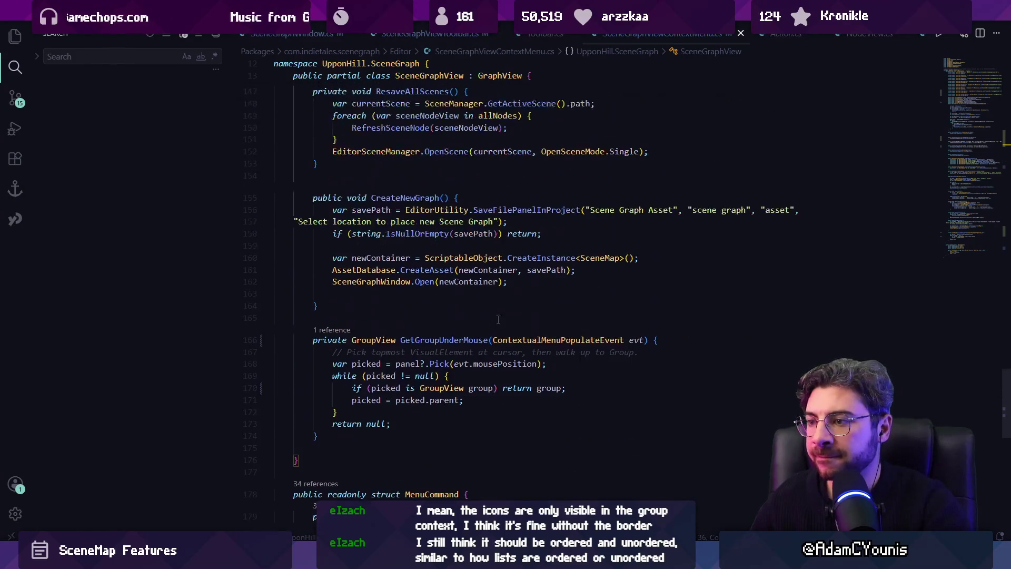
Browse SceneGraphView.cs and SceneGraphViewContextMenu.cs through the quick file finder.
click(521, 327)
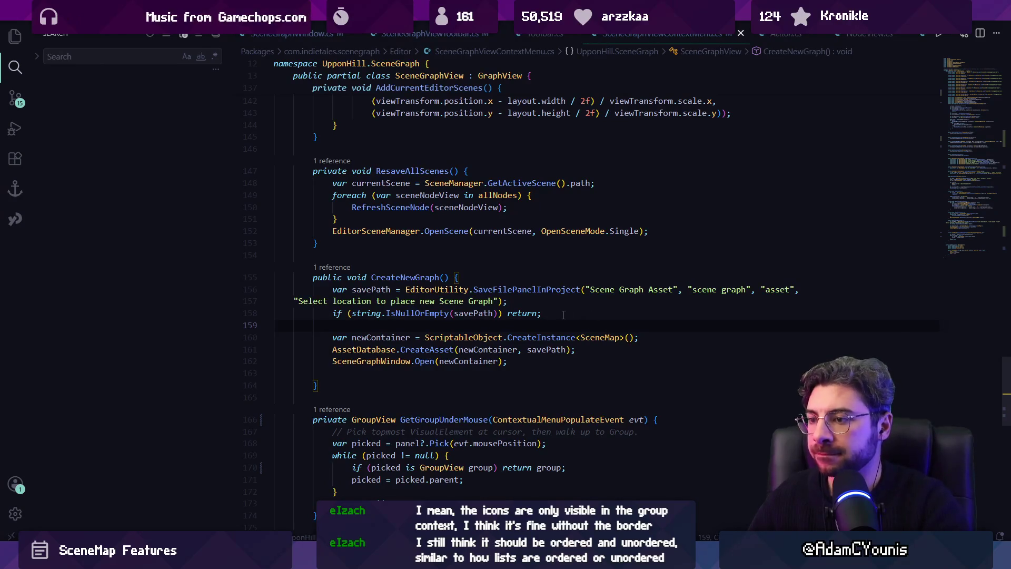
key(ctrl+p)
text(scenegra)
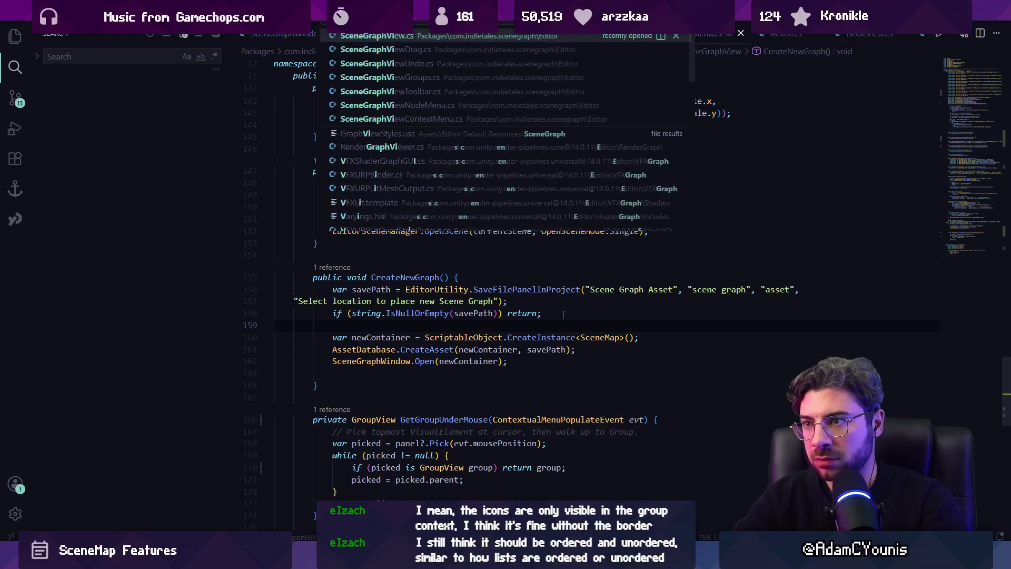
key(Return)
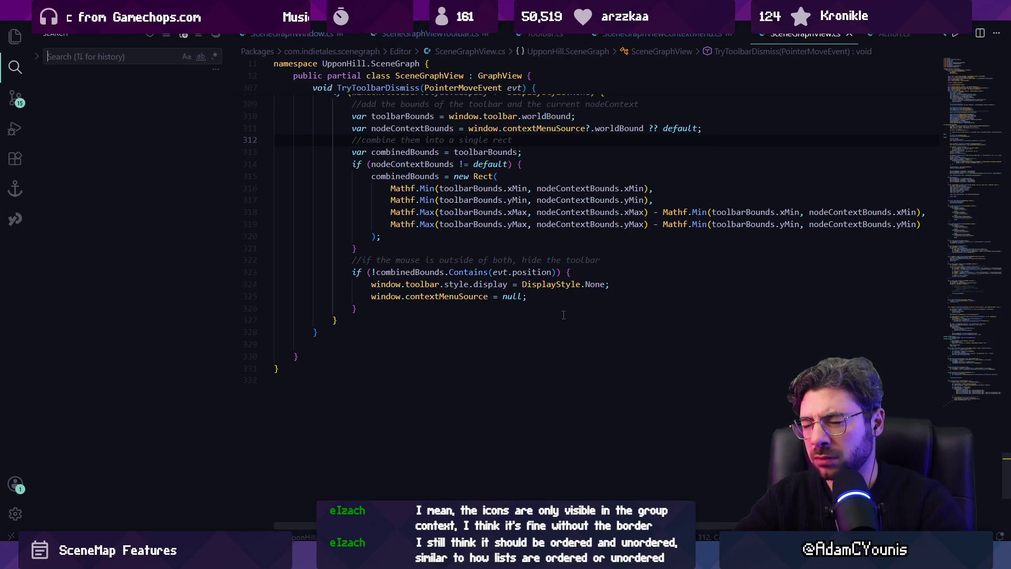
key(ctrl+p)
text(scenegraphview)
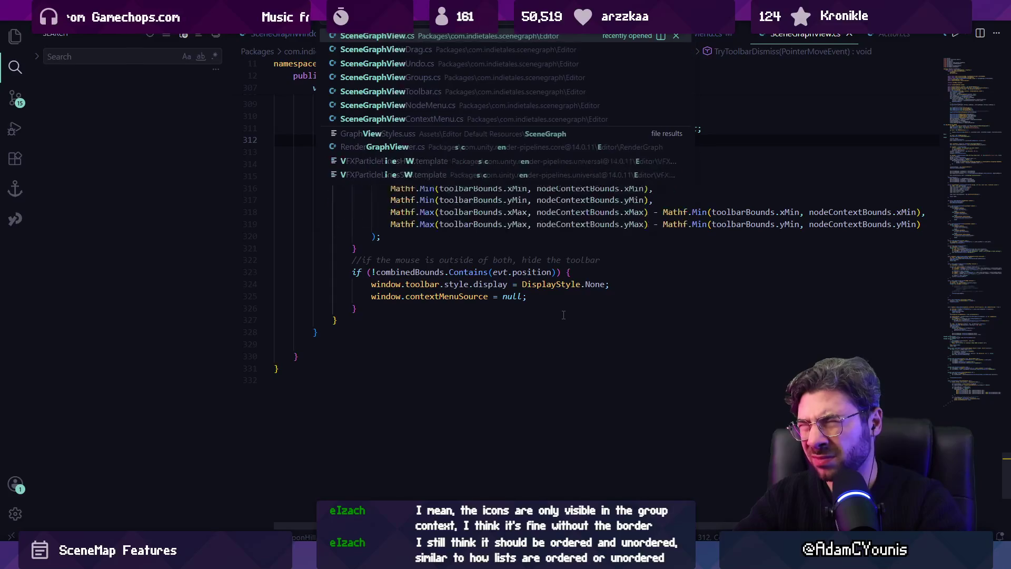
text(con)
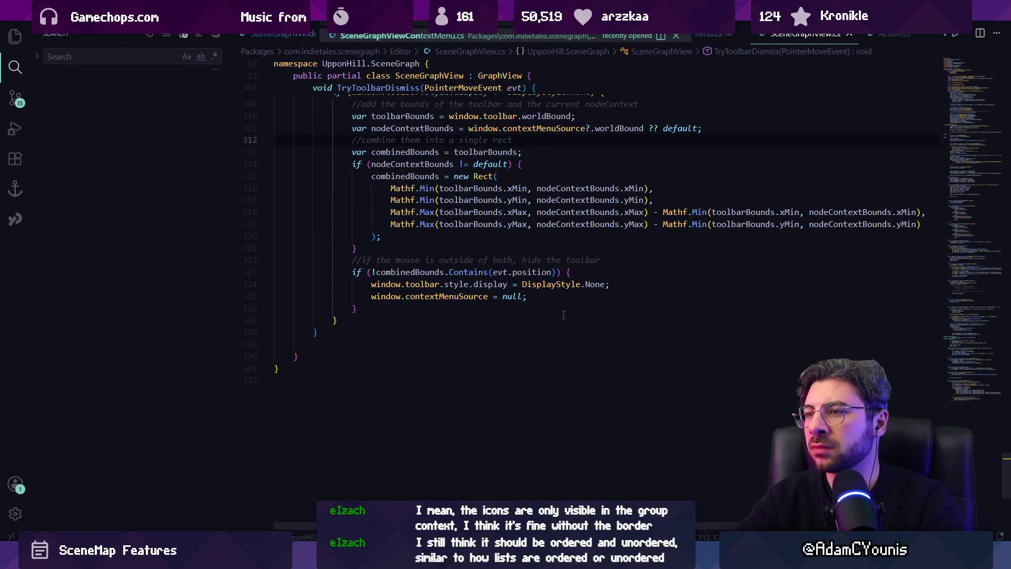
key(Return)
Search the project for GetGroupToolbarCommands and open SceneGraphViewToolbar.cs from the results.
key(ctrl+f)
text(get)
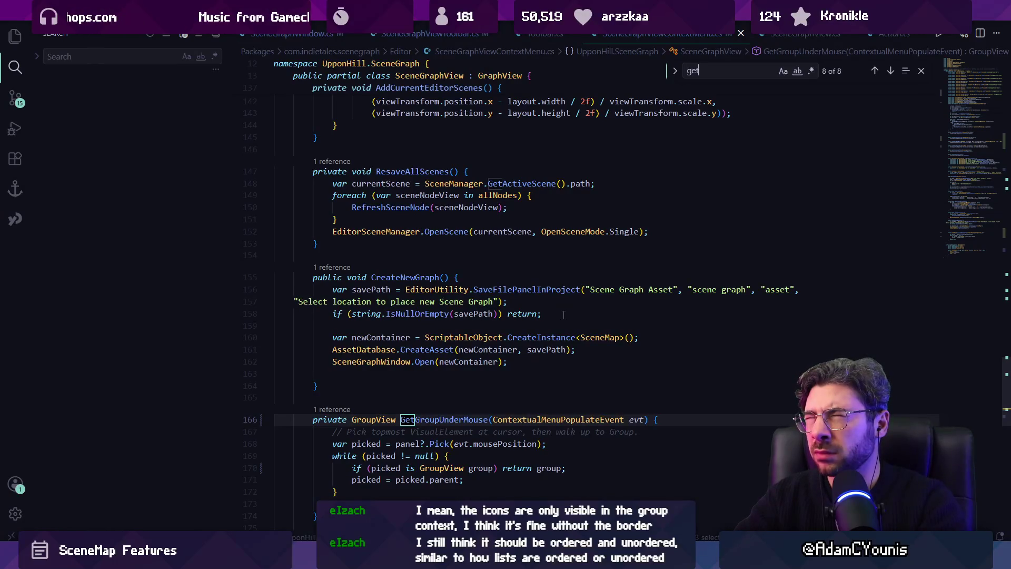
text(group)
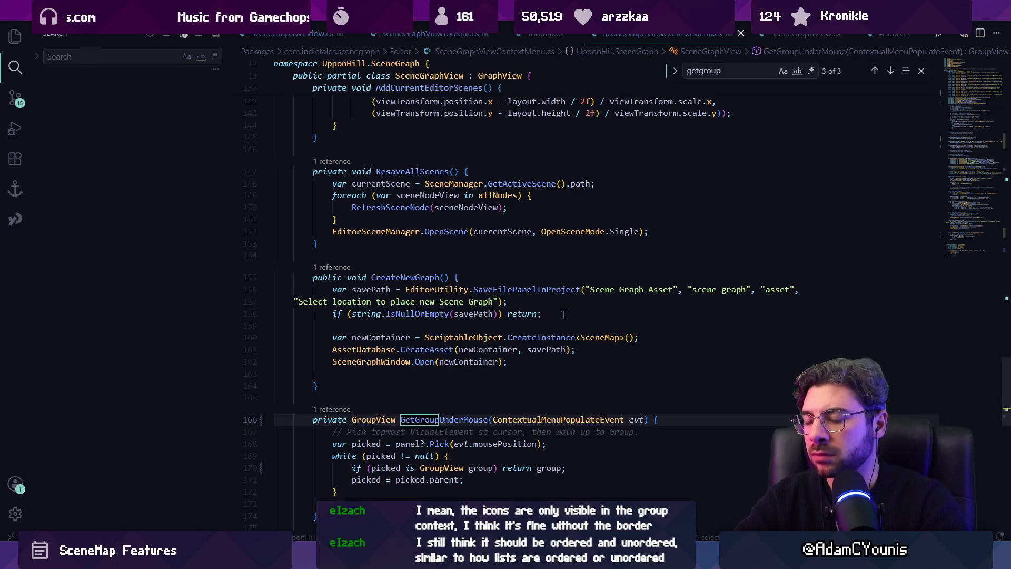
text(t)
key(Escape)
key(ctrl+shift+f)
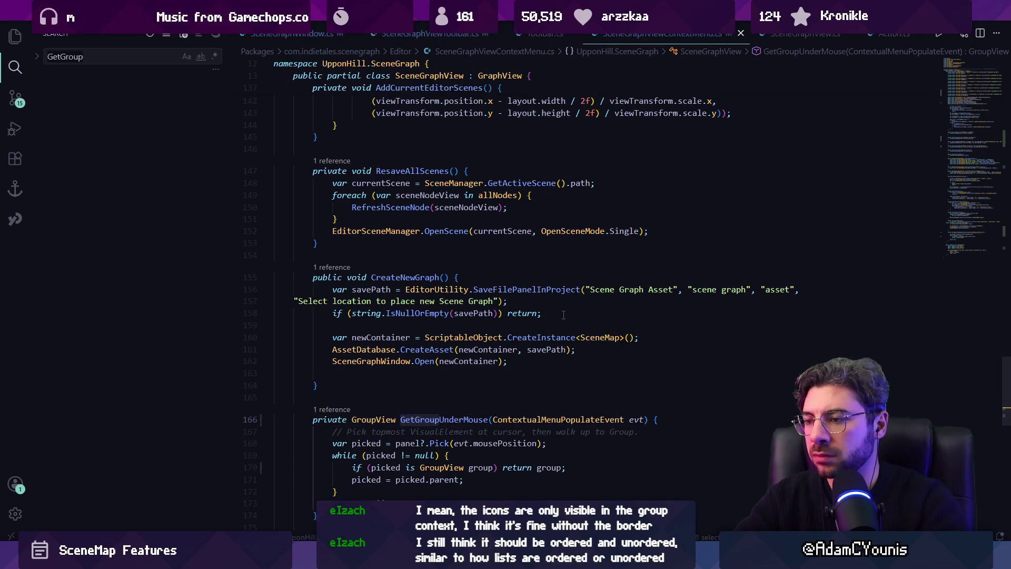
text(tool)
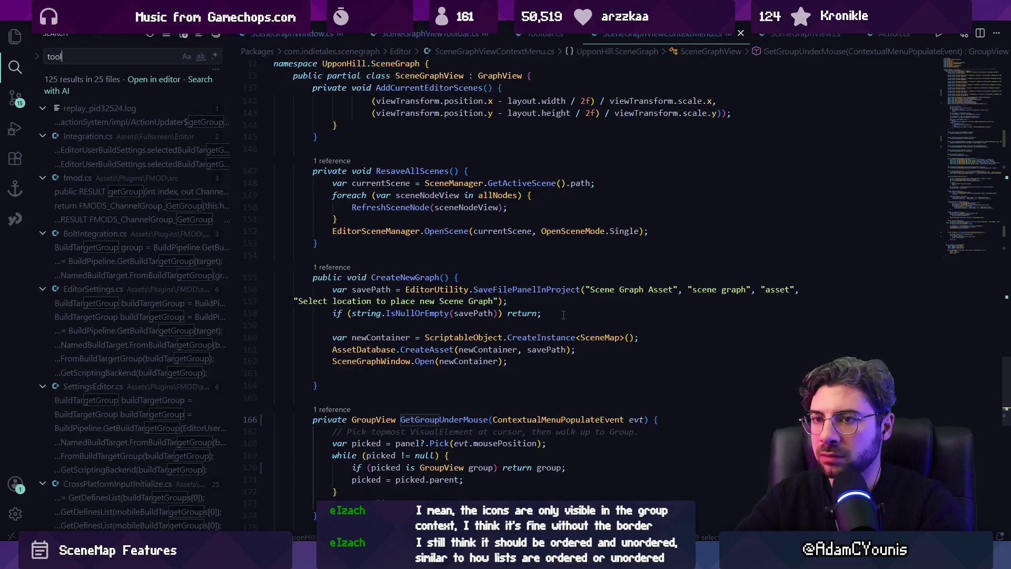
text(arcommands)
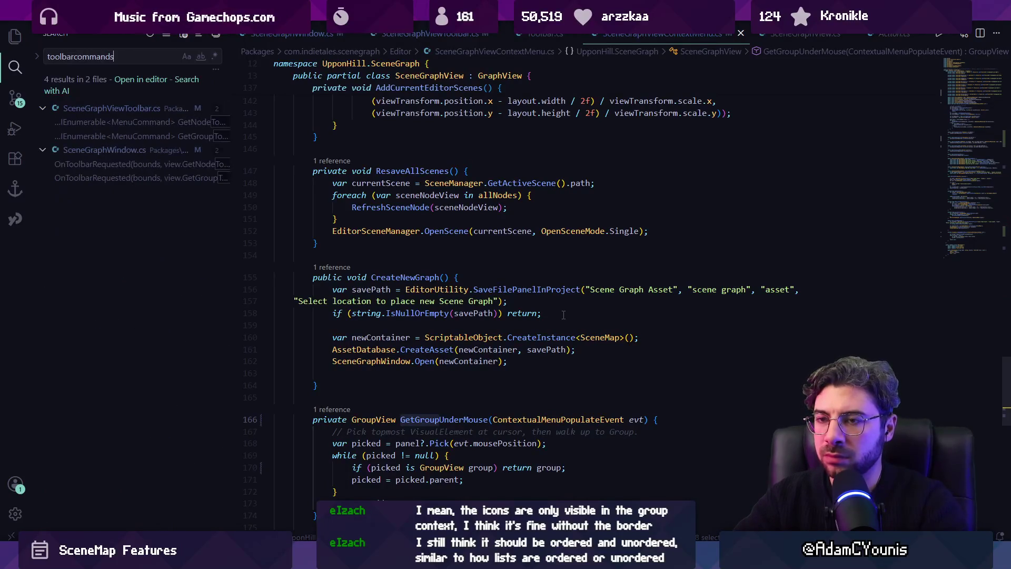
click(169, 126)
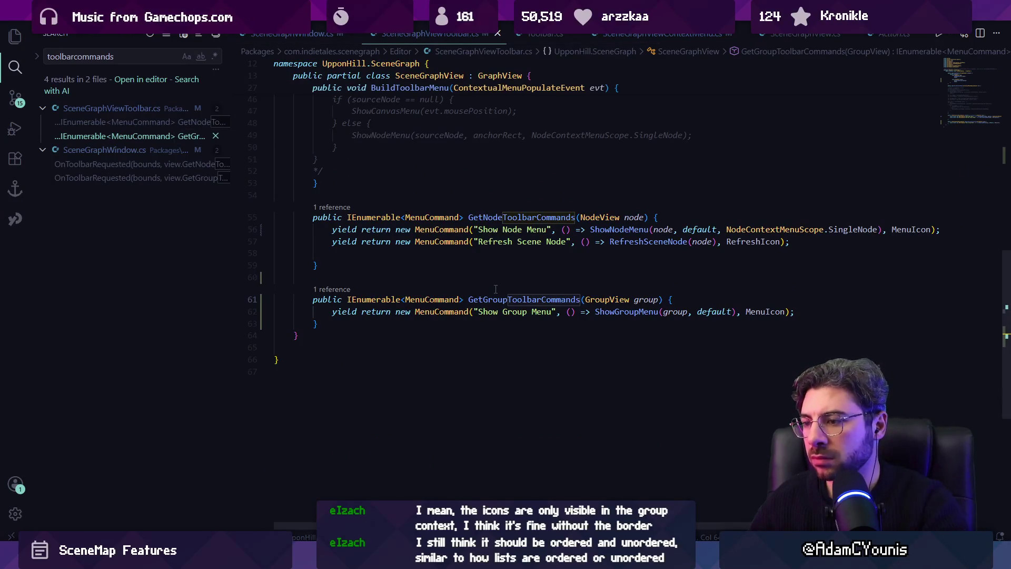
click(521, 299)
click(531, 311)
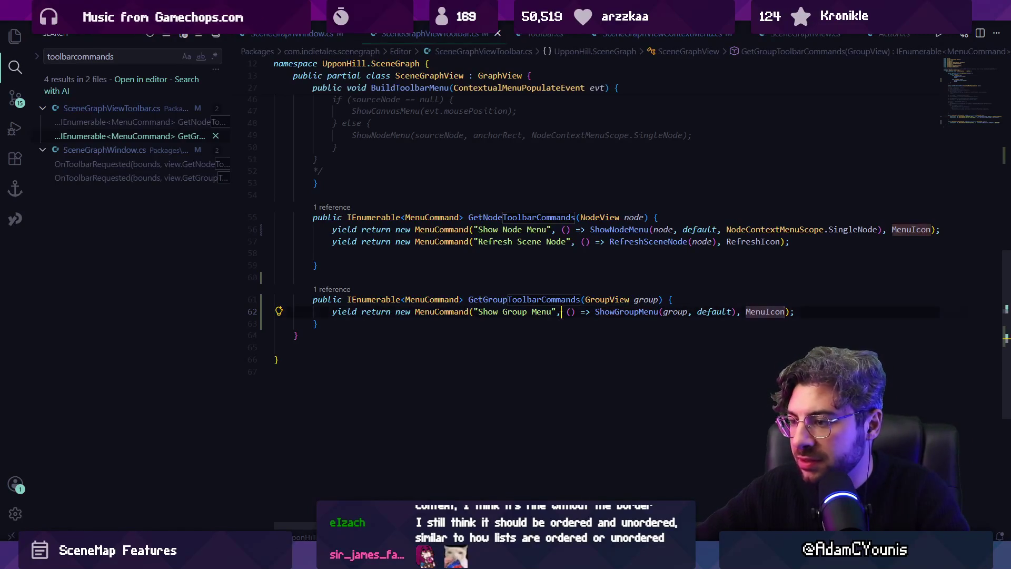
click(817, 311)
Insert the suggested Refresh Group toolbar command after Show Group Menu.
key(Return)
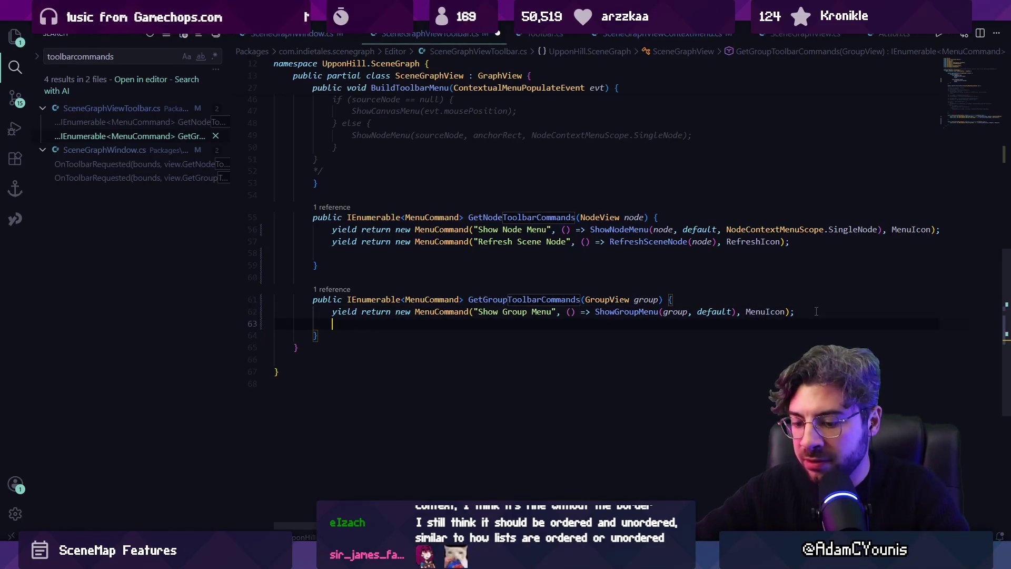
key(Tab)
key(Up)
key(End)
key(ctrl+shift+Left)
key(ctrl+shift+Left)
key(ctrl+shift+Left)
key(Left)
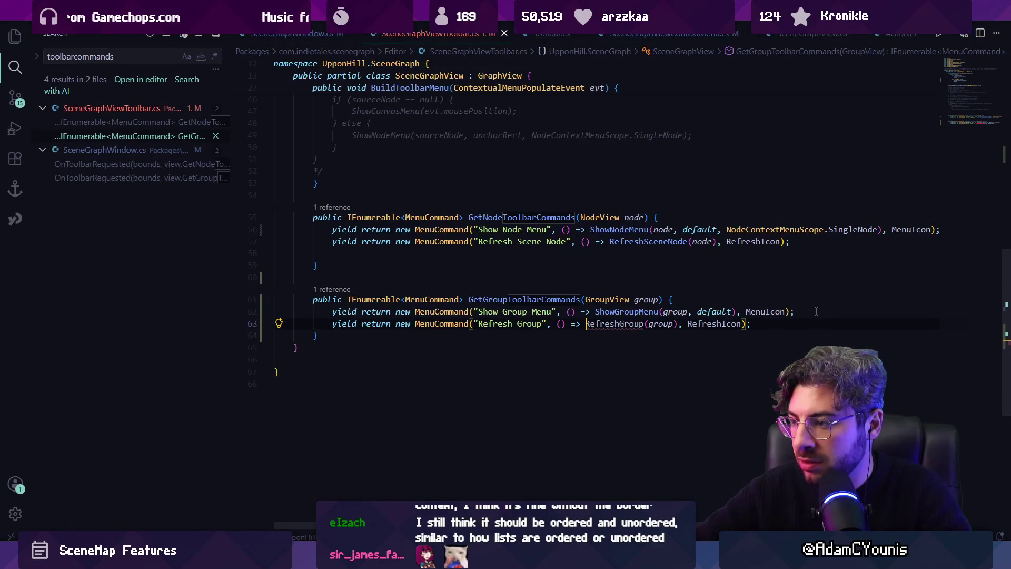
Start a new method above the node commands, then delete the unfinished declaration.
key(Up)
key(Up)
key(Up)
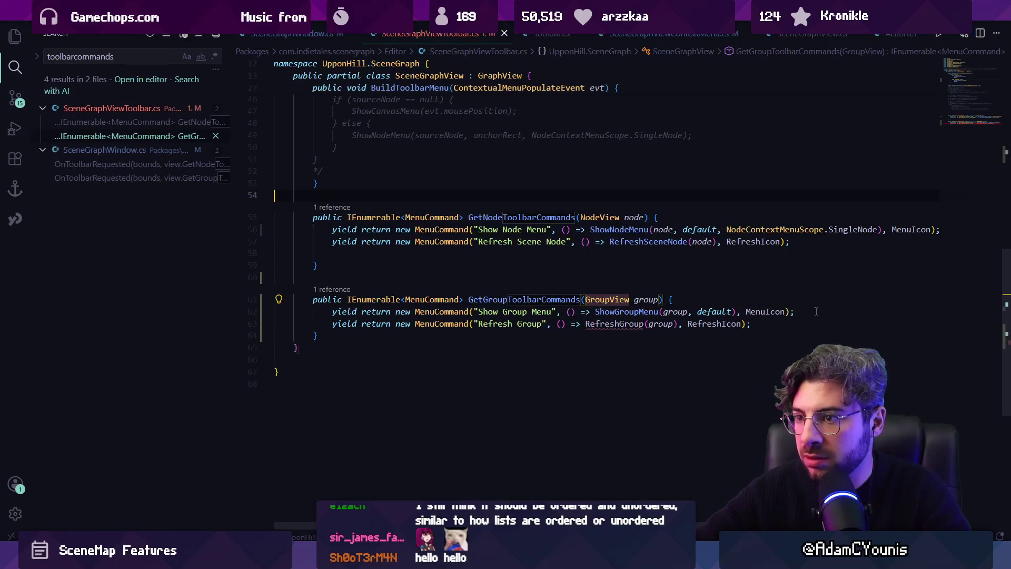
key(Return)
key(Return)
text(public)
key(Tab)
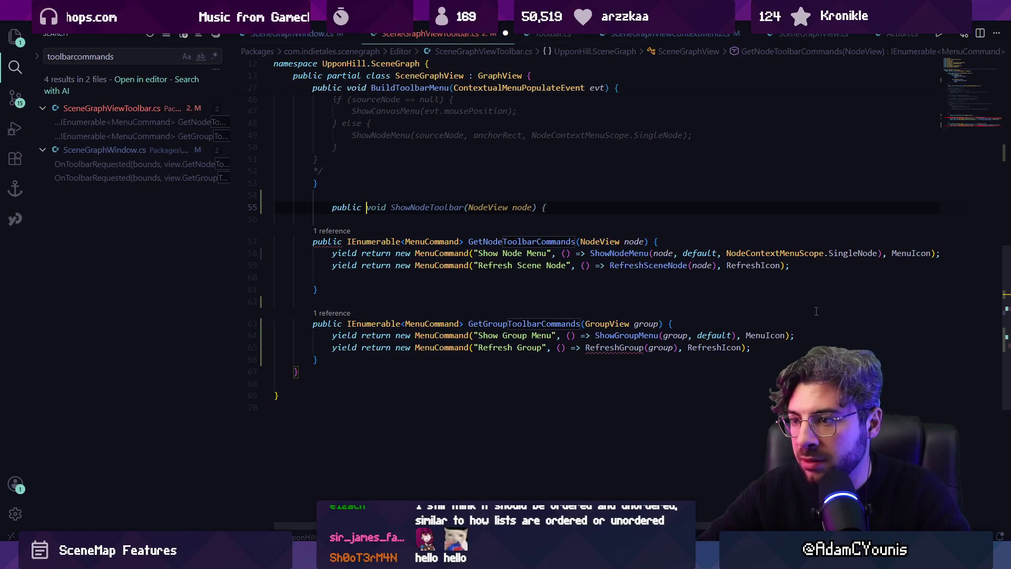
text(Toggle)
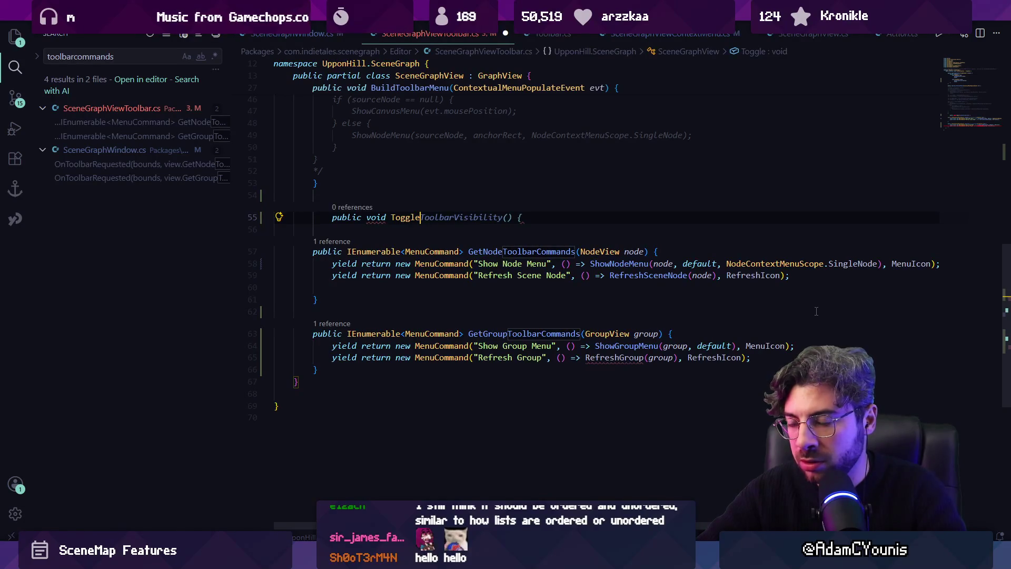
key(shift+Home)
key(BackSpace)
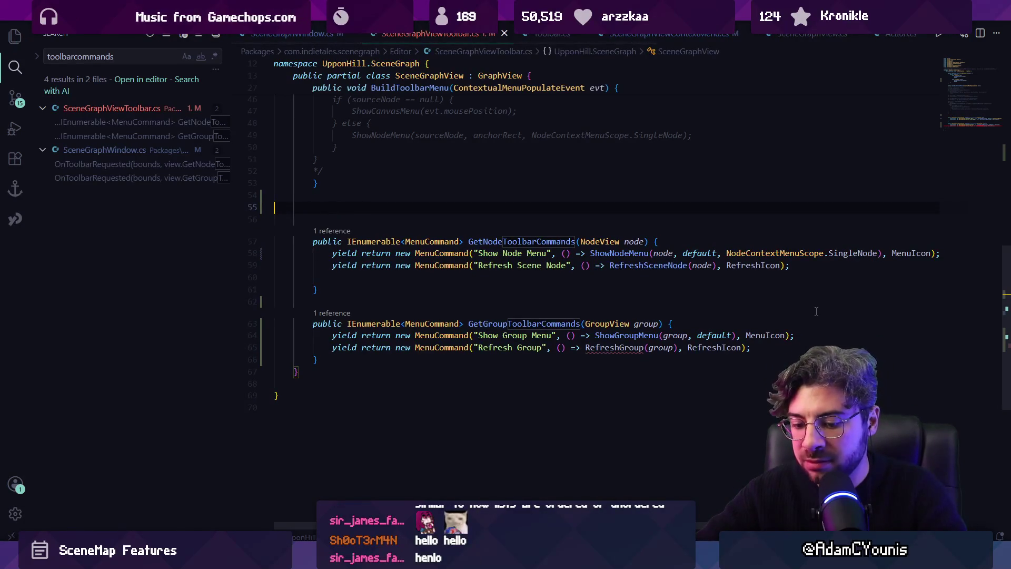
Look up GroupView.cs, then return to the toolbar commands file.
key(ctrl+p)
text(GroupView)
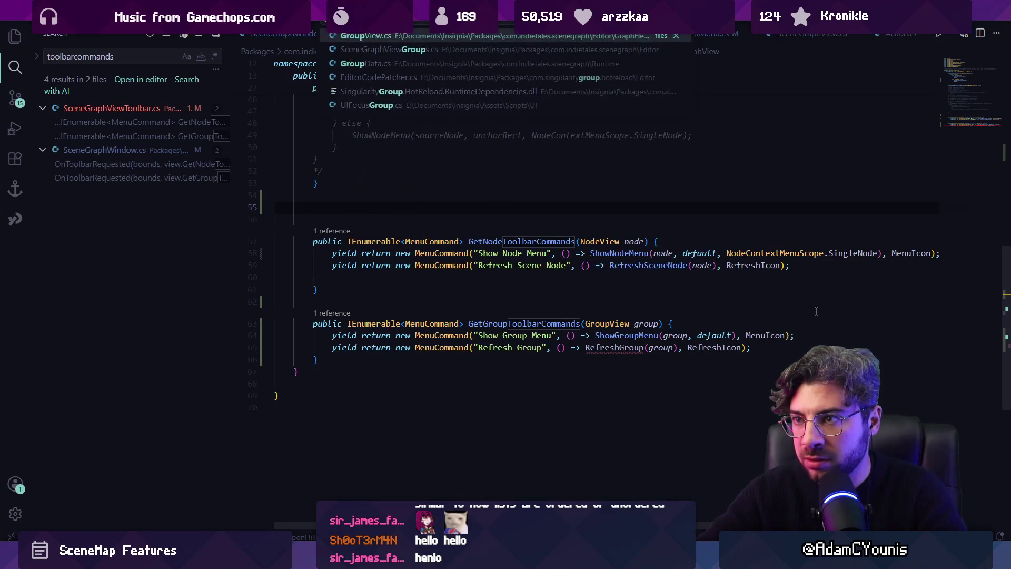
key(Return)
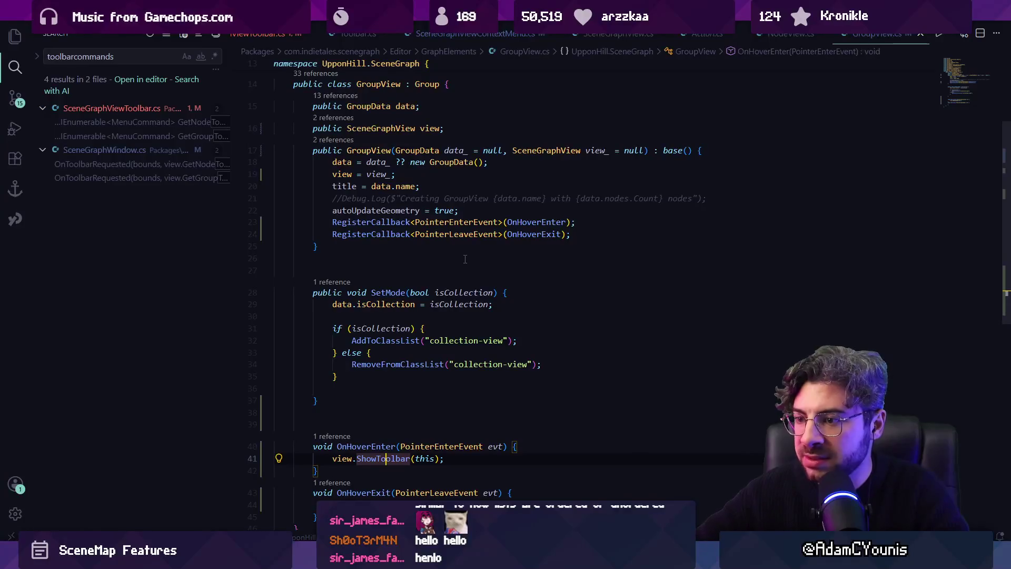
key(alt+Left)
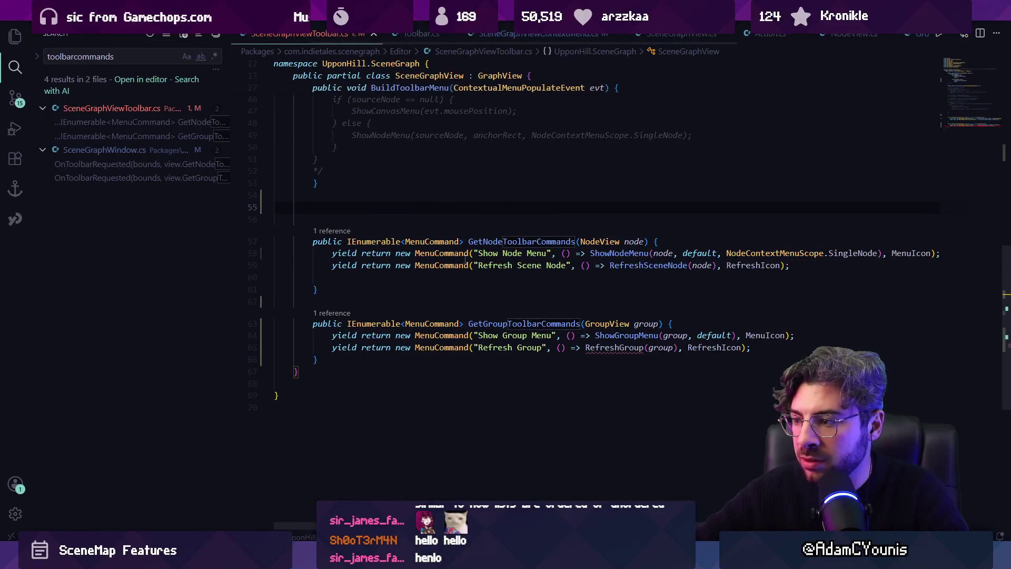
Turn the Refresh Group command into Set Unordered and Set Ordered commands.
click(683, 347)
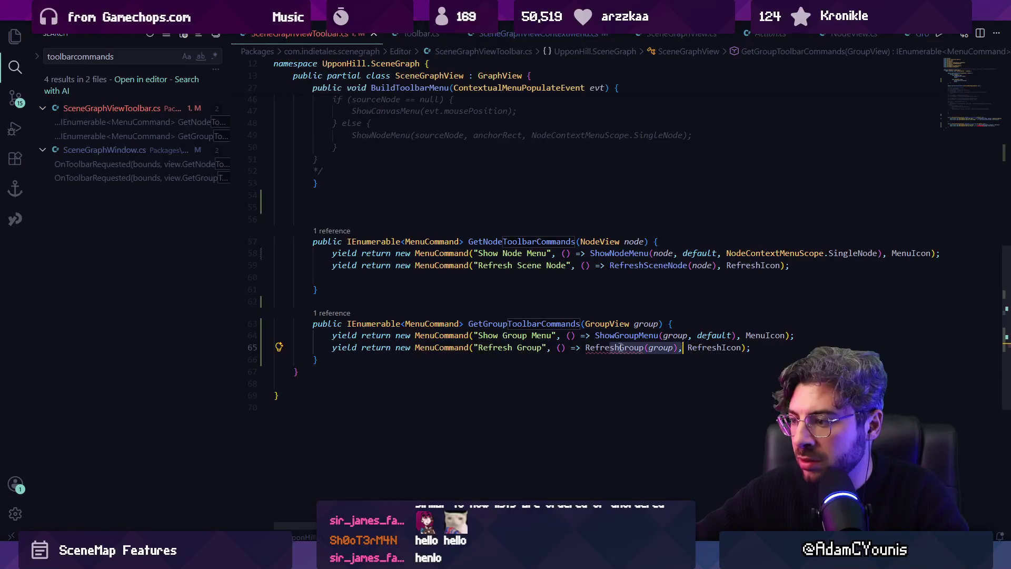
key(BackSpace)
key(BackSpace)
key(BackSpace)
text(group)
key(BackSpace)
key(ctrl+shift+Left)
key(ctrl+shift+Left)
key(ctrl+shift+Left)
key(ctrl+Left)
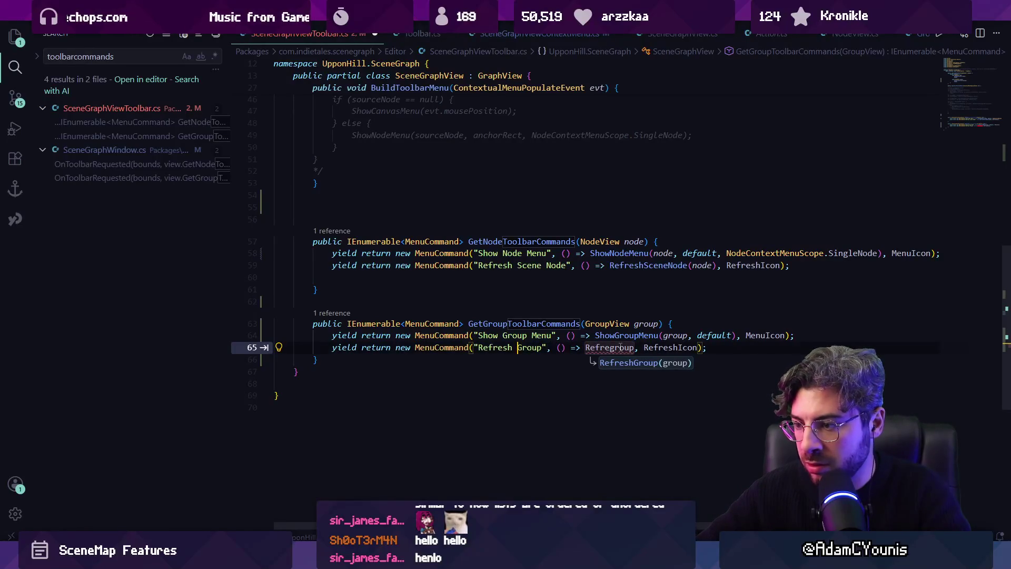
key(ctrl+shift+Left)
key(ctrl+shift+Left)
text(Set Order)
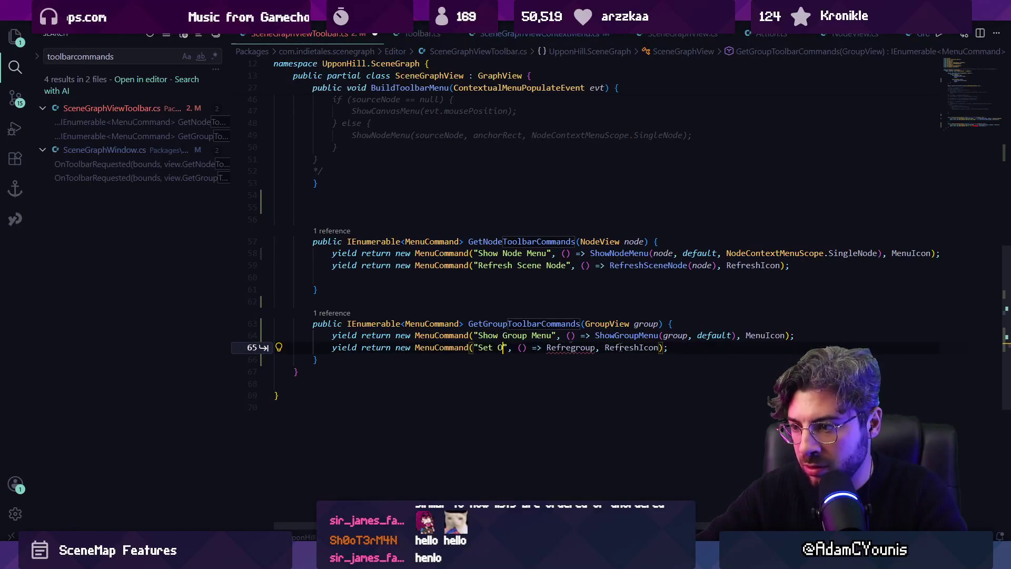
text(d)
key(ctrl+Right)
key(ctrl+Left)
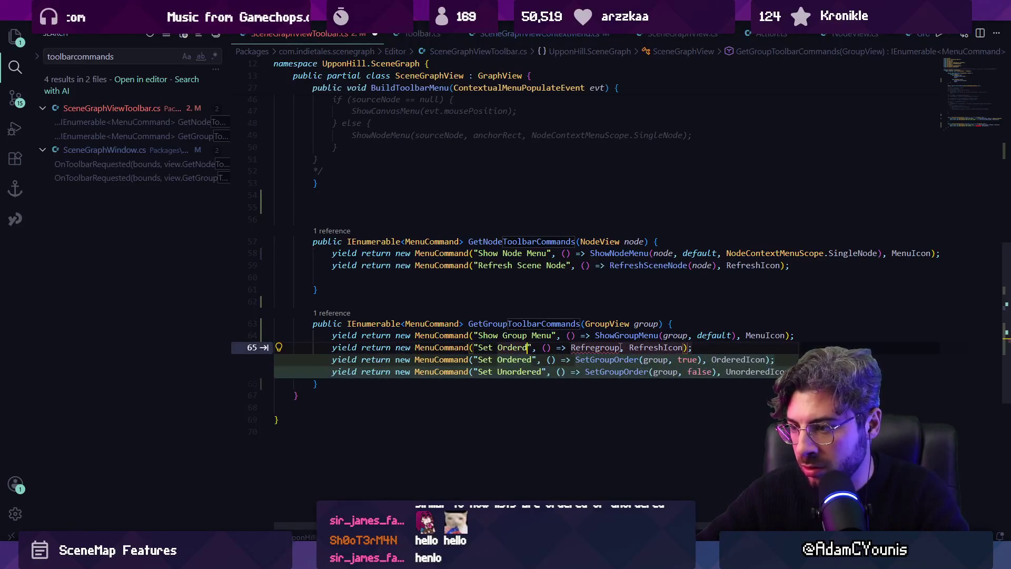
key(Tab)
key(Tab)
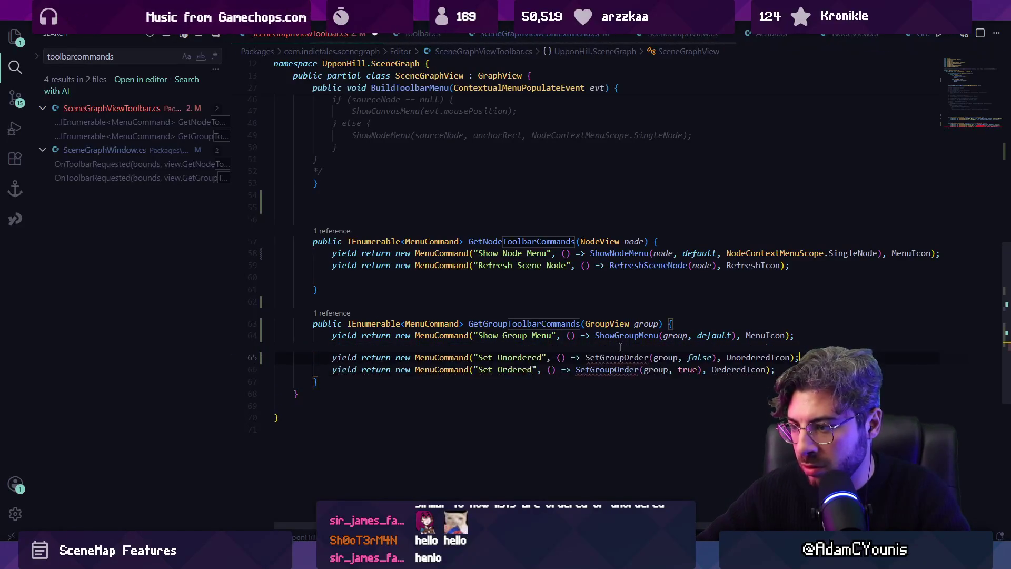
Make the commands call group.SetMode(false) and group.SetMode(true) instead of SetGroupOrder.
key(ctrl+Left)
key(ctrl+Left)
key(ctrl+Left)
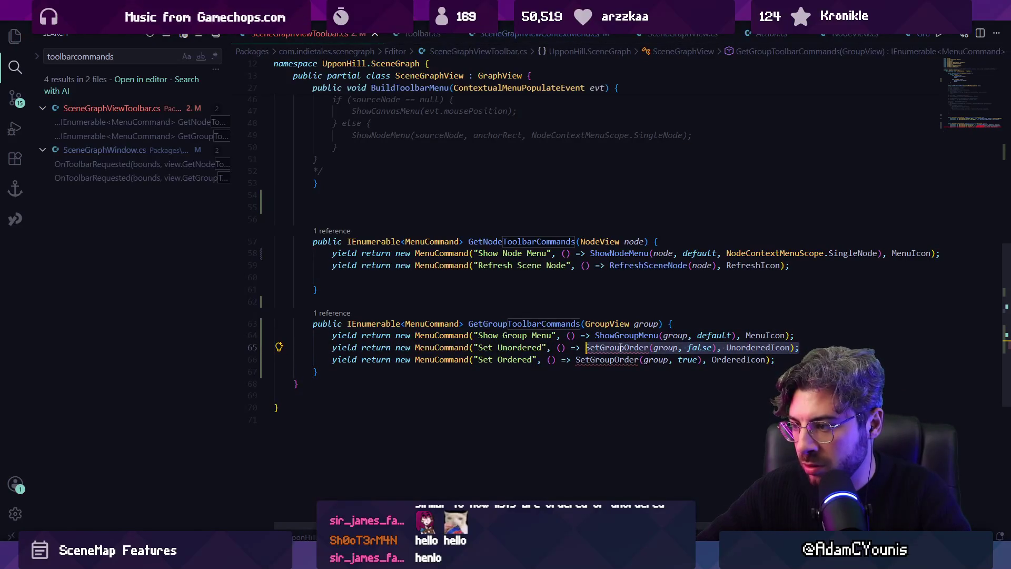
key(ctrl+Right)
key(ctrl+Right)
text(group.)
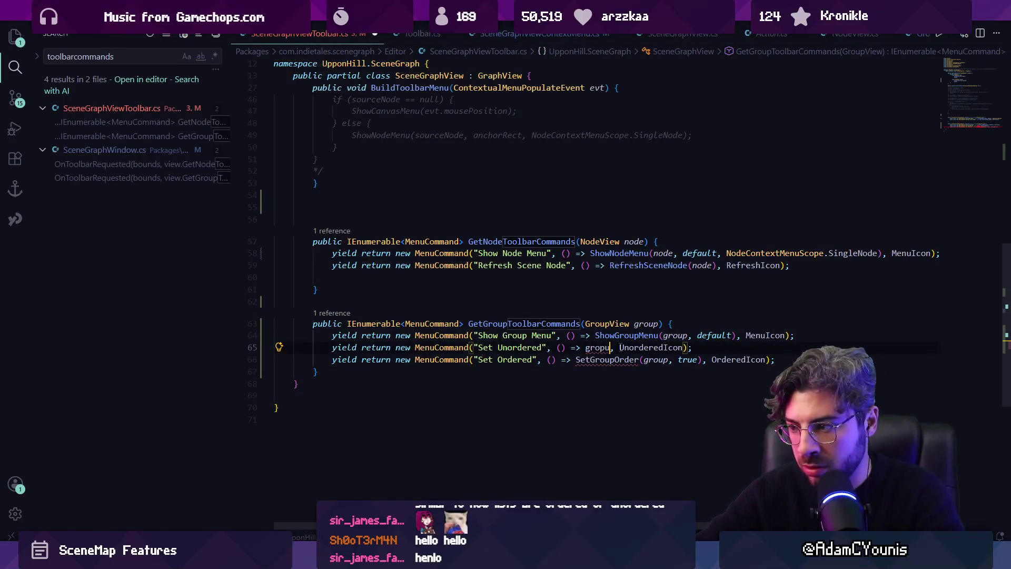
text(SetMode)
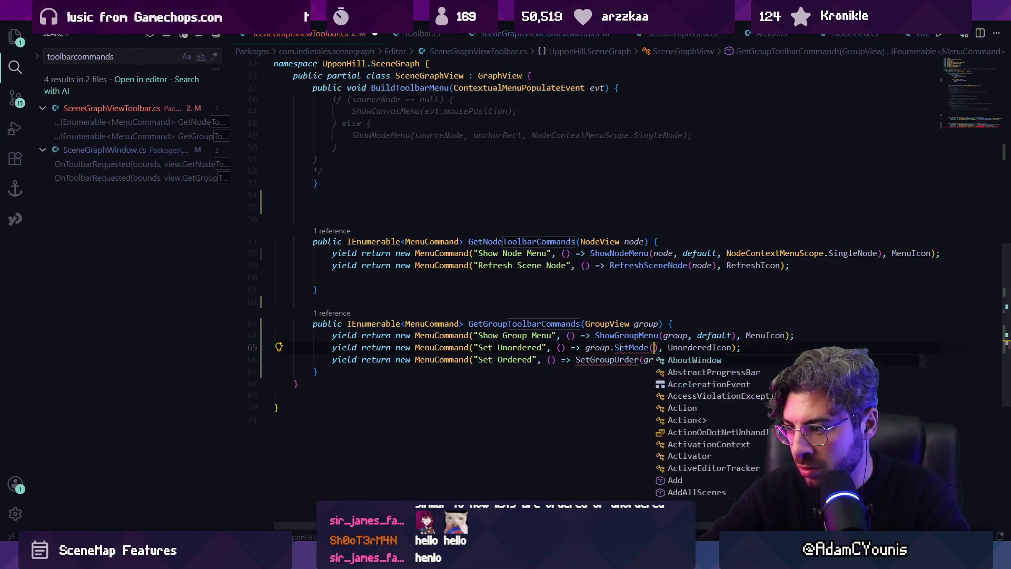
text(()
key(Tab)
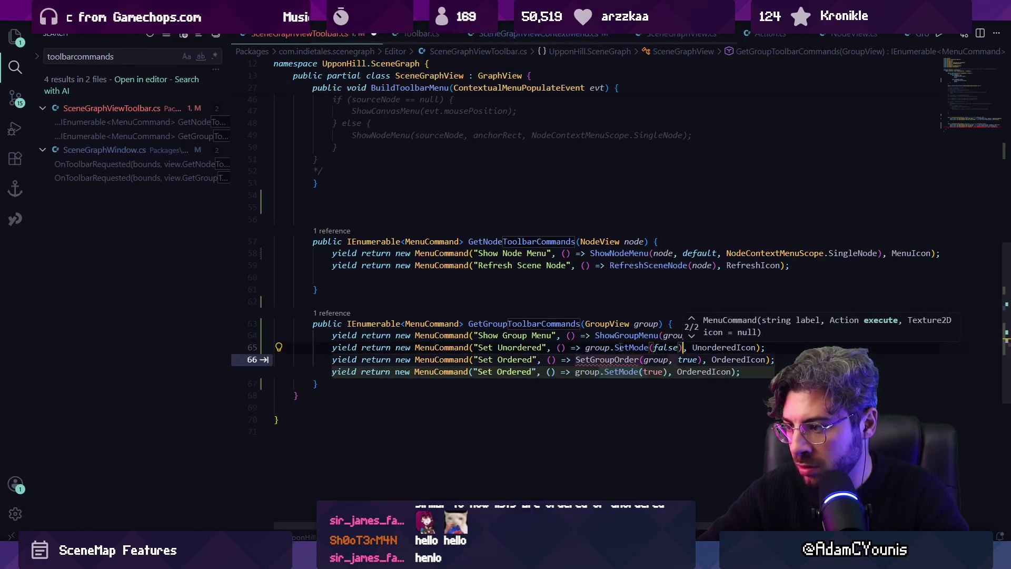
key(Tab)
ctrl+click(620, 347)
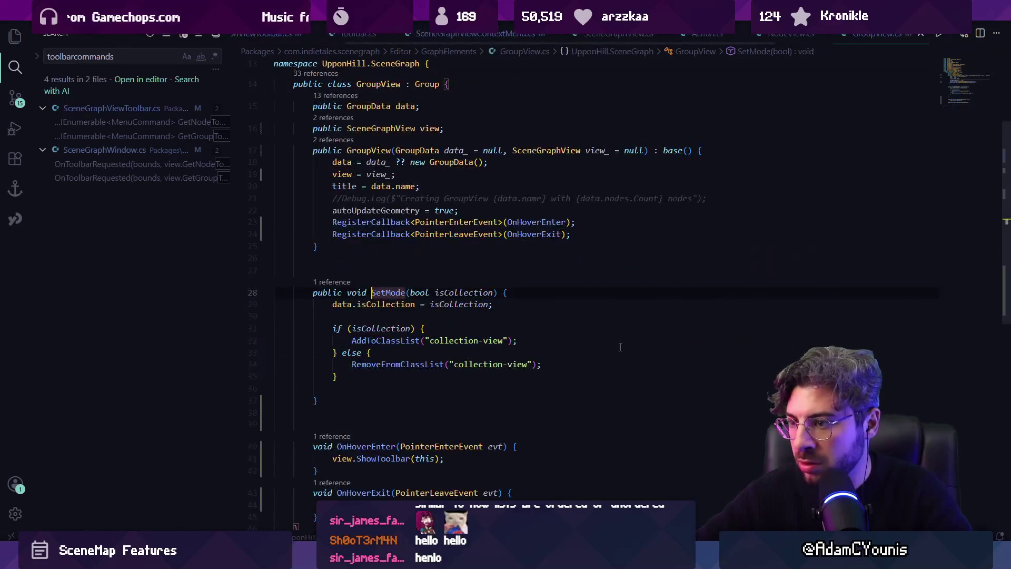
Rename SetMode's isCollection parameter to isOrdered in GroupView.cs.
key(alt+Left)
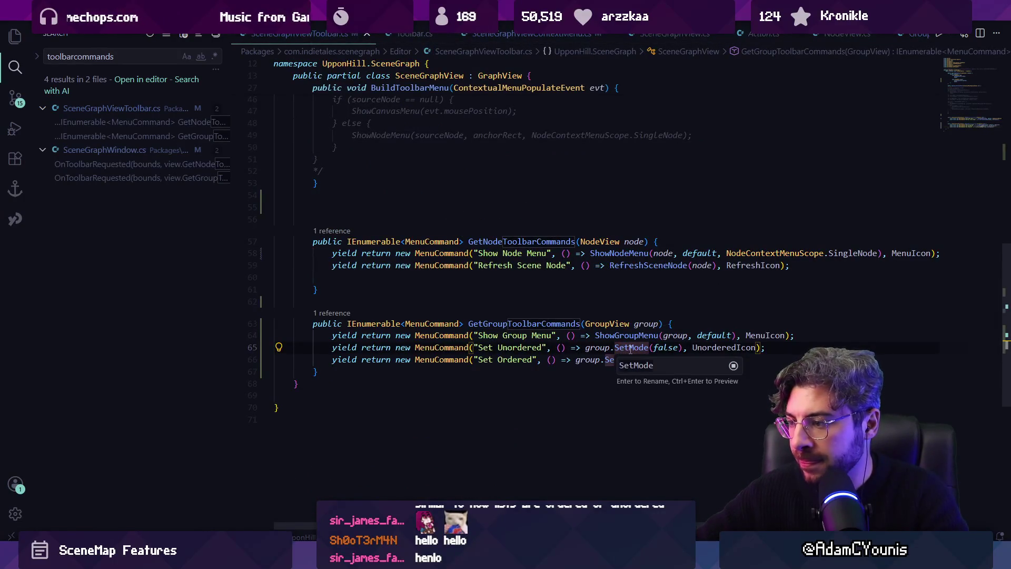
ctrl+click(623, 347)
click(485, 293)
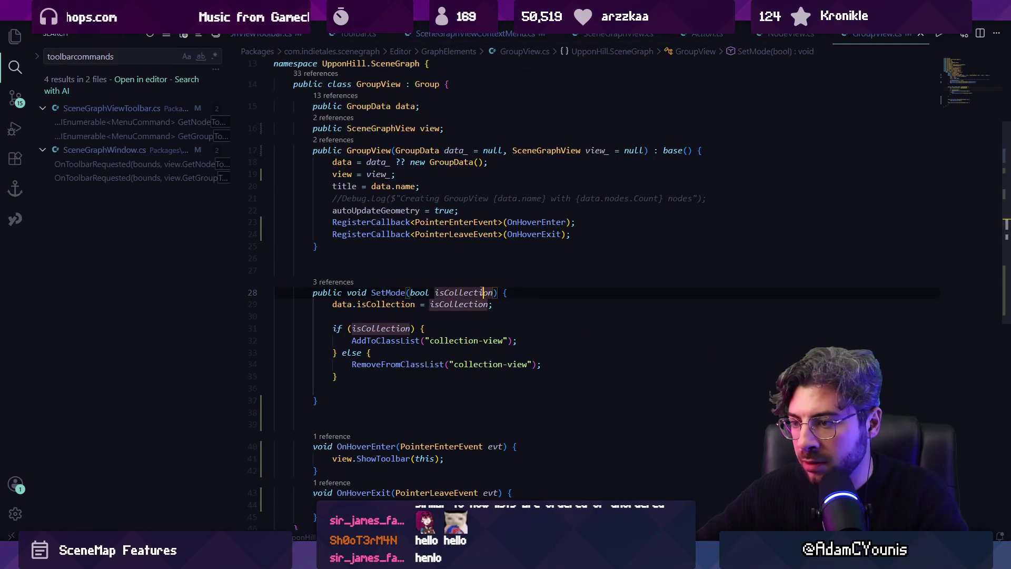
key(F2)
text(isOrdered)
key(Return)
Rename the group data's isCollection field to isOrdered and go back to the toolbar code.
key(alt+Left)
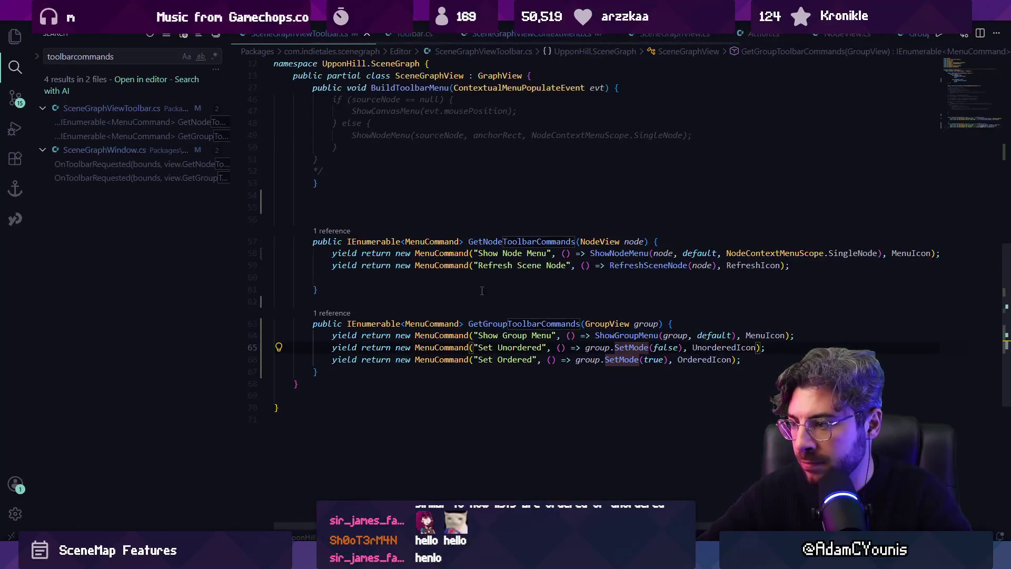
key(F12)
key(alt+Left)
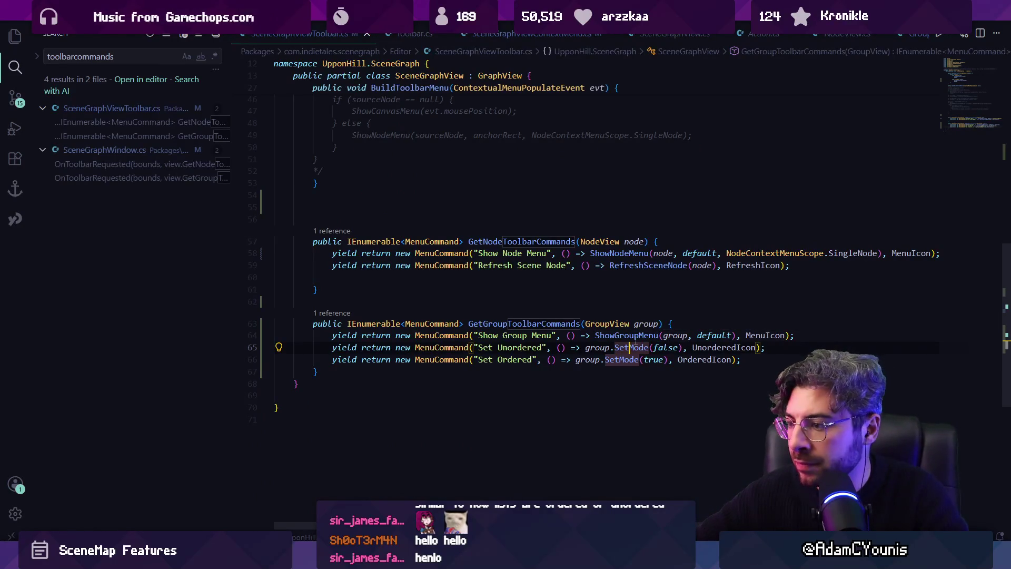
key(F12)
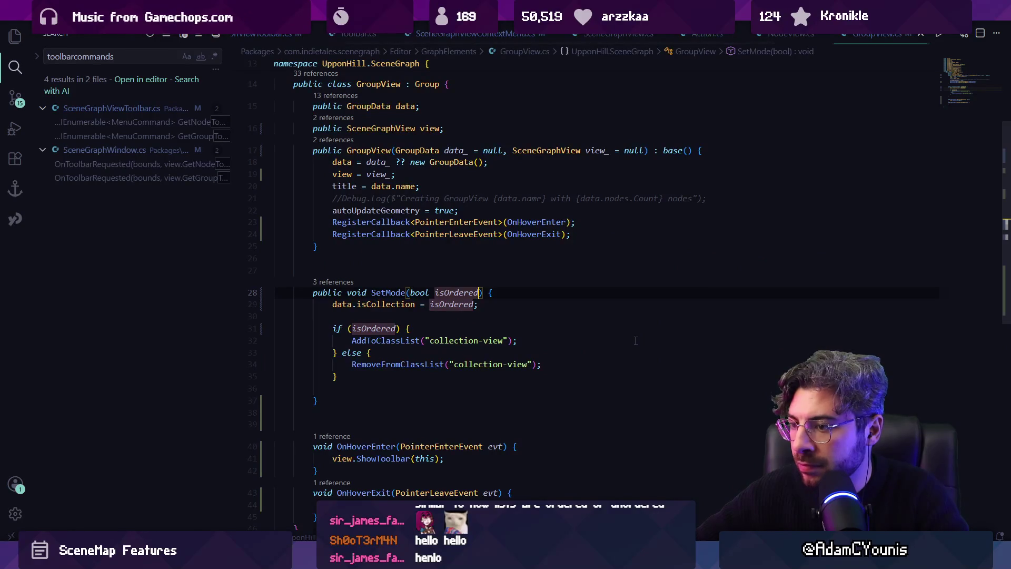
click(402, 306)
key(F2)
text(isOr)
key(Return)
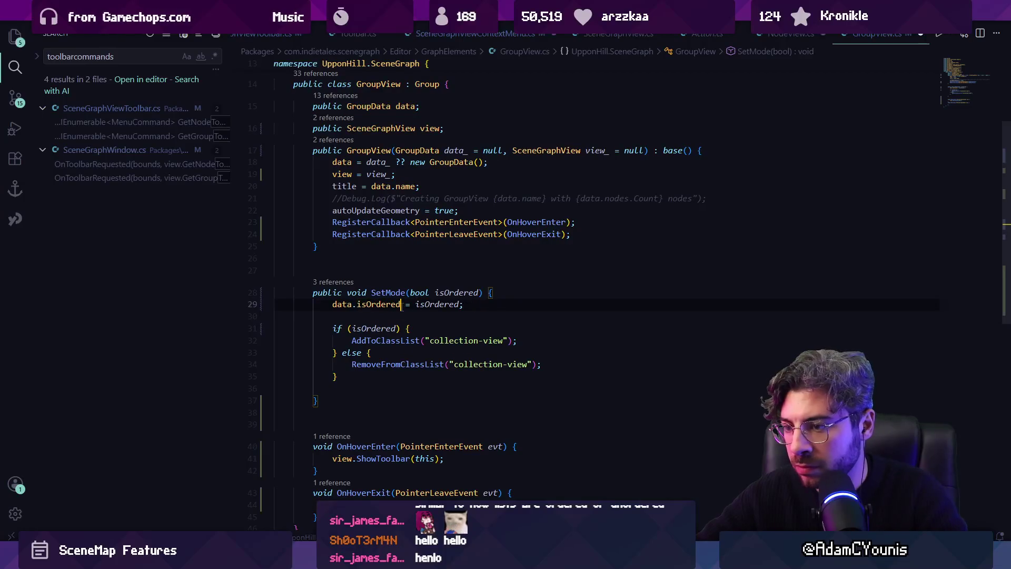
key(alt+Left)
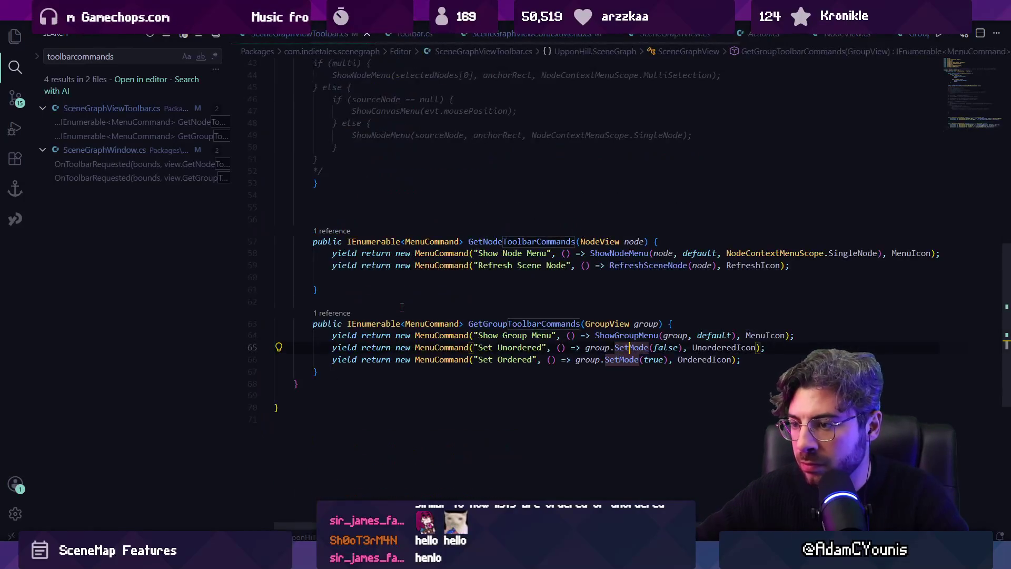
Leave the Set Unordered toolbar code and bring up the Unity SceneGraph window for testing.
click(546, 348)
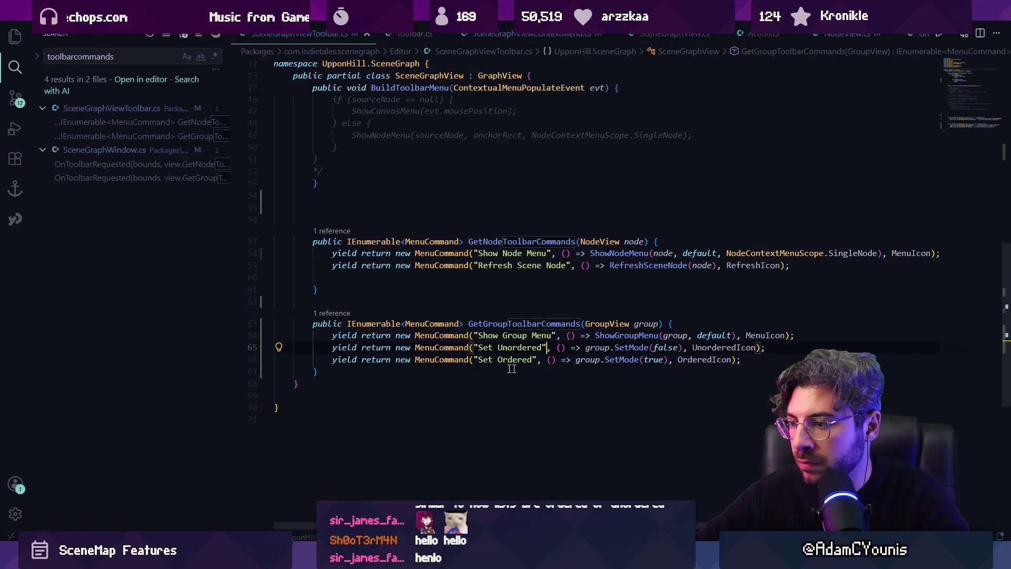
key(alt+Tab)
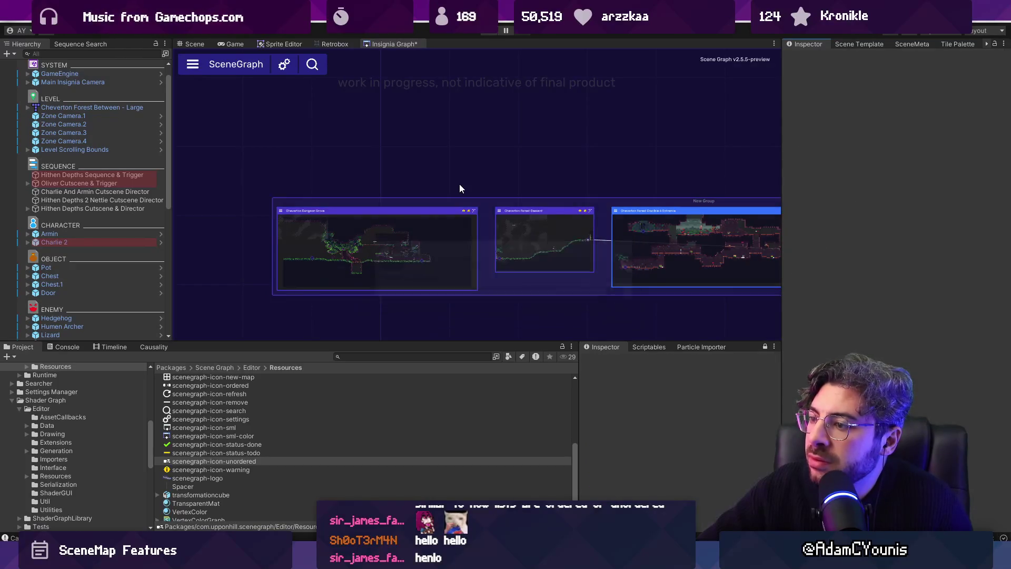
Zoom around the SceneGraph canvas to inspect the level group's toolbar, then switch to Figma.
scroll(459, 187, down, 3)
scroll(620, 251, up, 4)
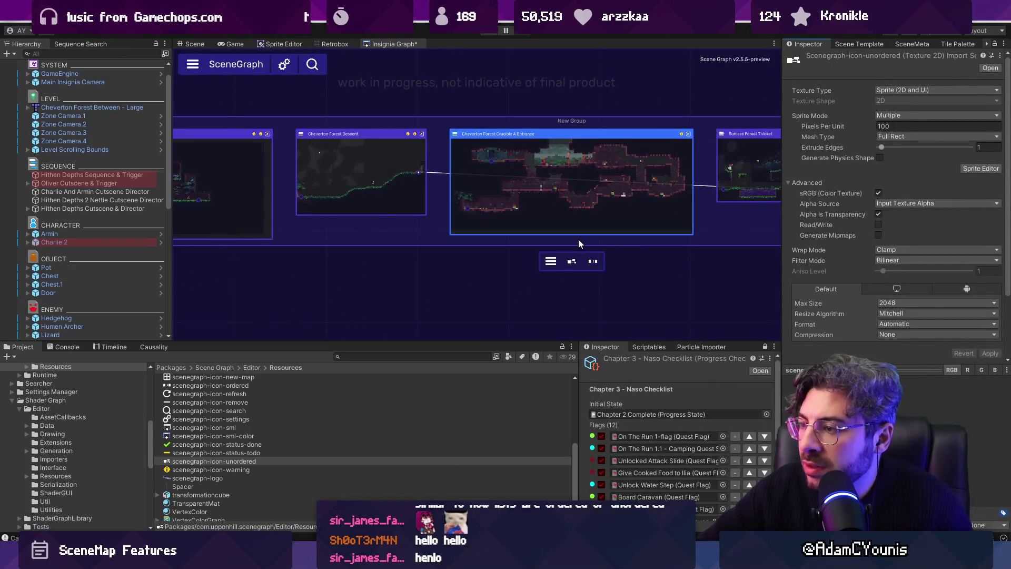
scroll(578, 239, up, 3)
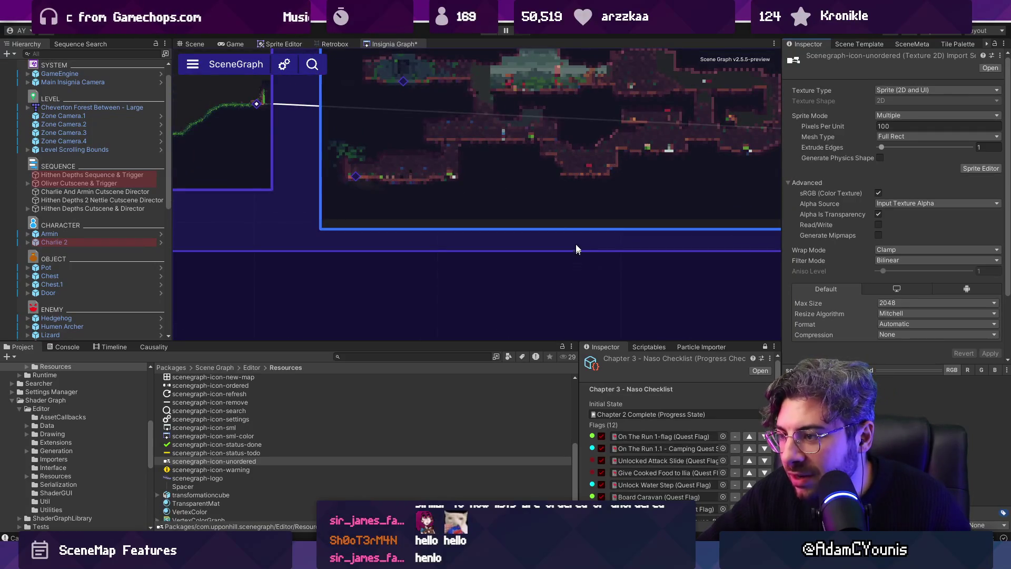
scroll(578, 238, down, 4)
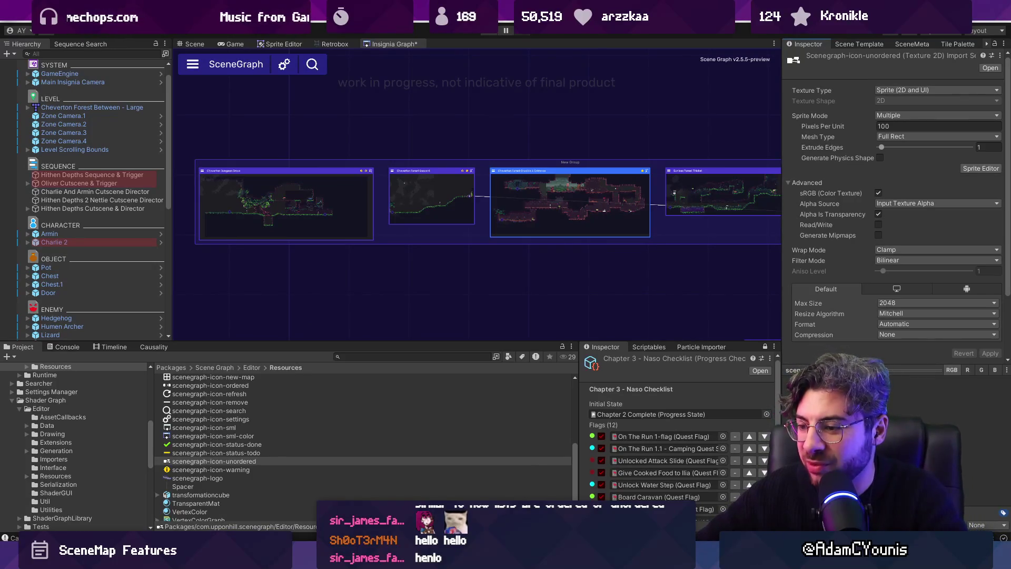
key(alt+Tab)
scroll(540, 265, up, 3)
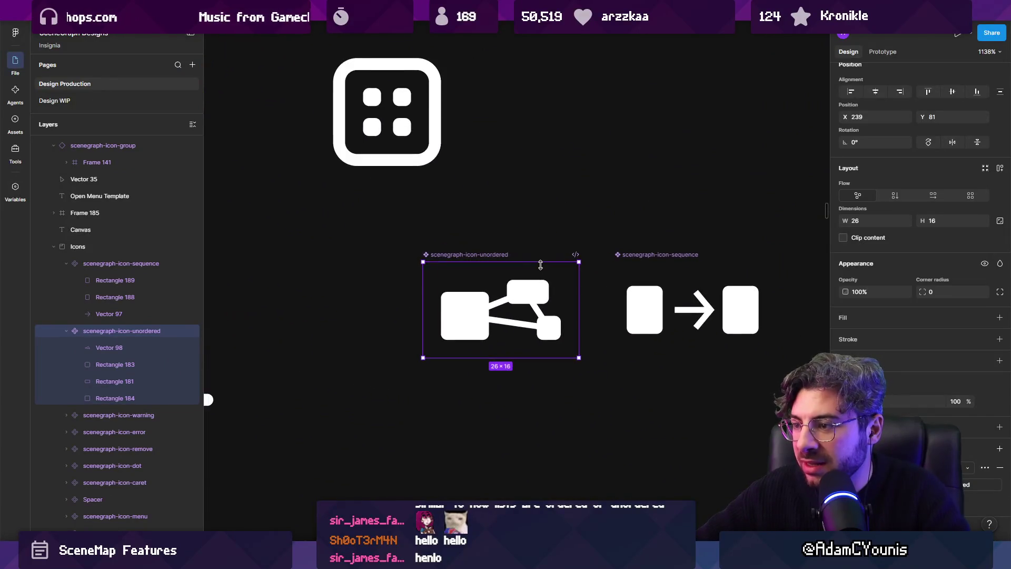
Shorten the unordered icon frame's height and shrink the sequence icon frame to 22 wide.
mouse_move(540, 263)
mouse_down()
mouse_move(538, 279)
mouse_move(560, 268)
mouse_move(560, 256)
mouse_move(561, 307)
mouse_up()
click(664, 264)
drag(664, 262, 667, 281)
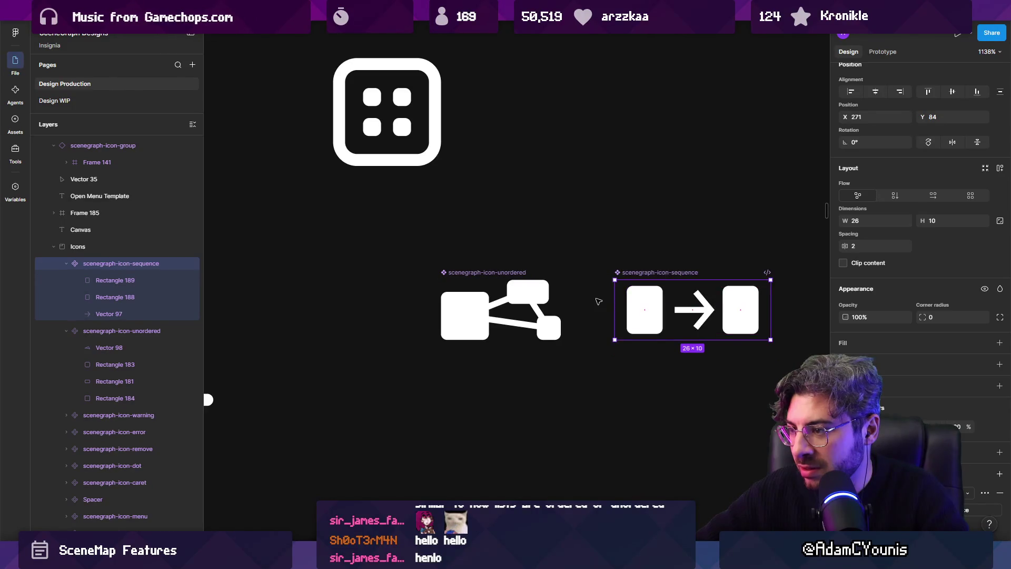
mouse_move(614, 301)
mouse_down()
mouse_move(625, 303)
mouse_move(467, 205)
mouse_up()
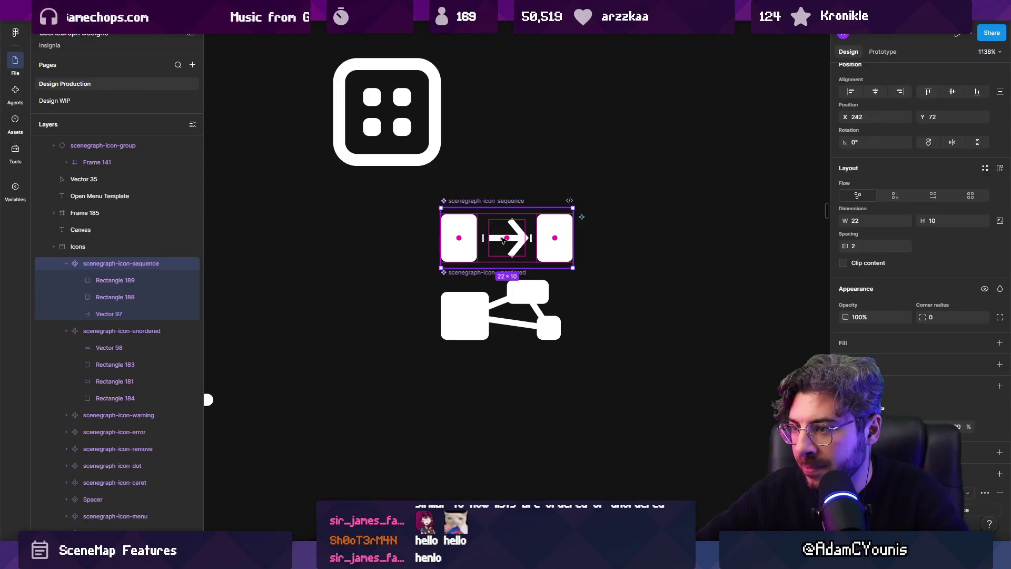
Narrow the sequence icon's arrow to 4 units, shift the arrow and right rectangle left, and size it to 20×10.
click(498, 238)
drag(491, 238, 496, 238)
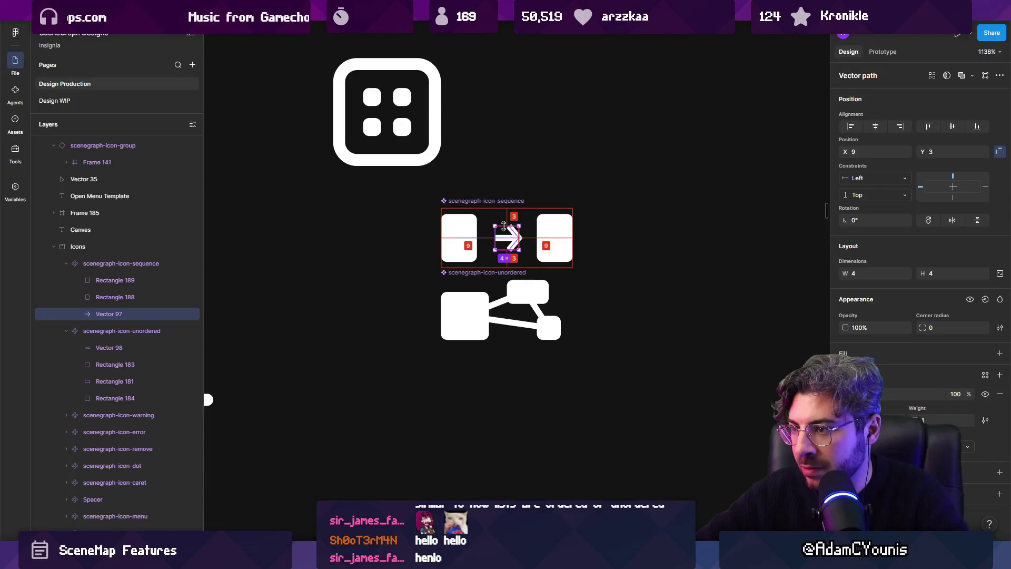
double_click(556, 239)
key(Escape)
key(Left)
click(468, 238)
click(548, 235)
key(Left)
click(506, 237)
key(Left)
key(Escape)
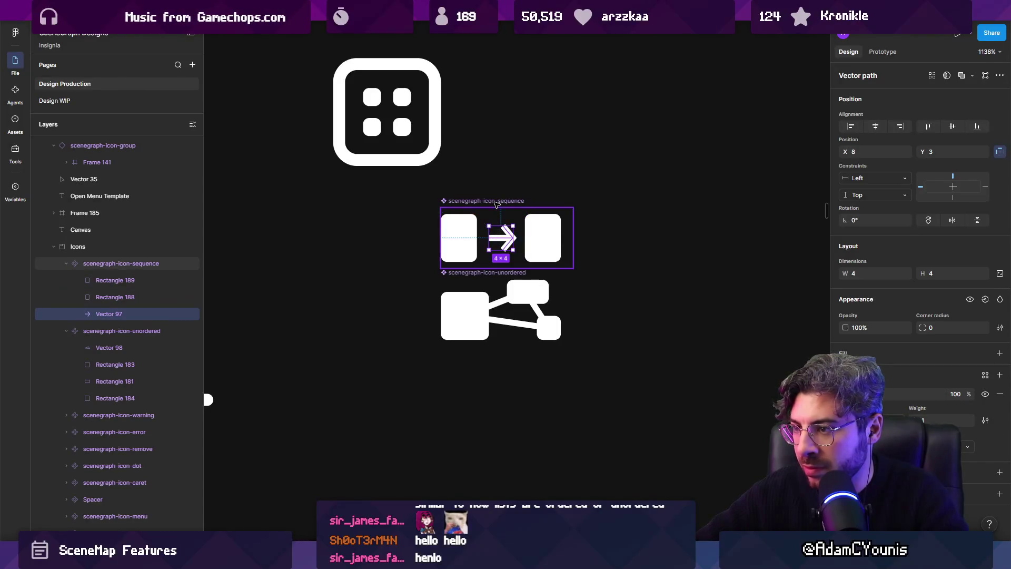
drag(573, 226, 561, 226)
Place the sequence icon beside the unordered icon and export both to the Resources folder.
drag(487, 204, 622, 274)
scroll(463, 262, down, 2)
click(462, 264)
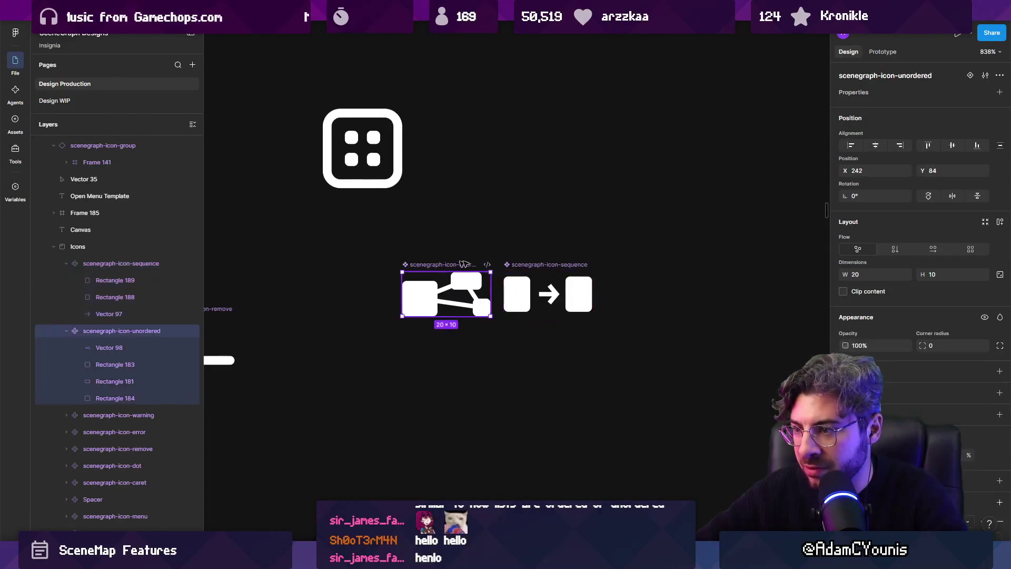
shift+click(548, 264)
click(983, 501)
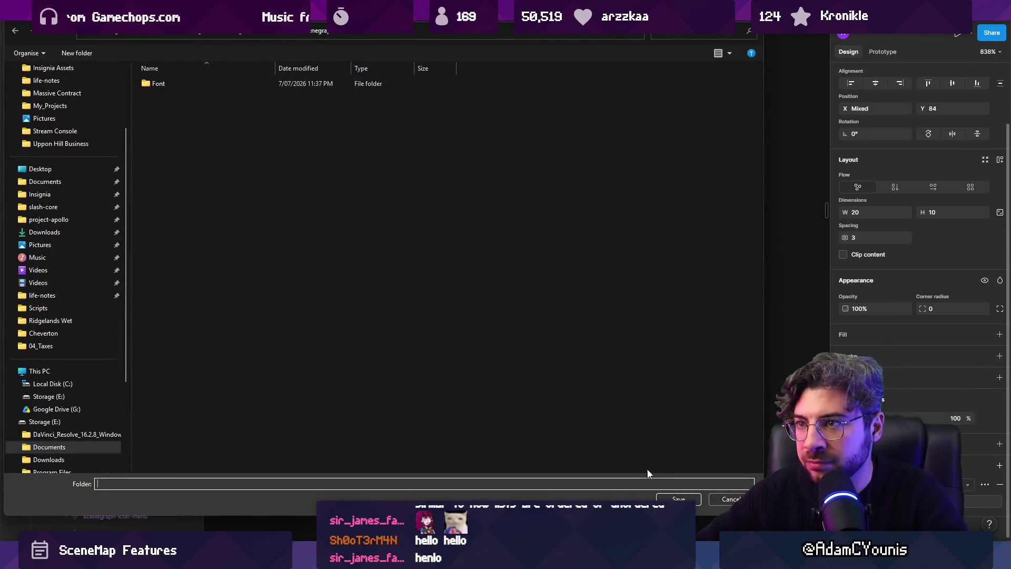
Replace the old icon PNGs with the new export and review the imported icons in Unity's toolbar.
key(Return)
click(539, 279)
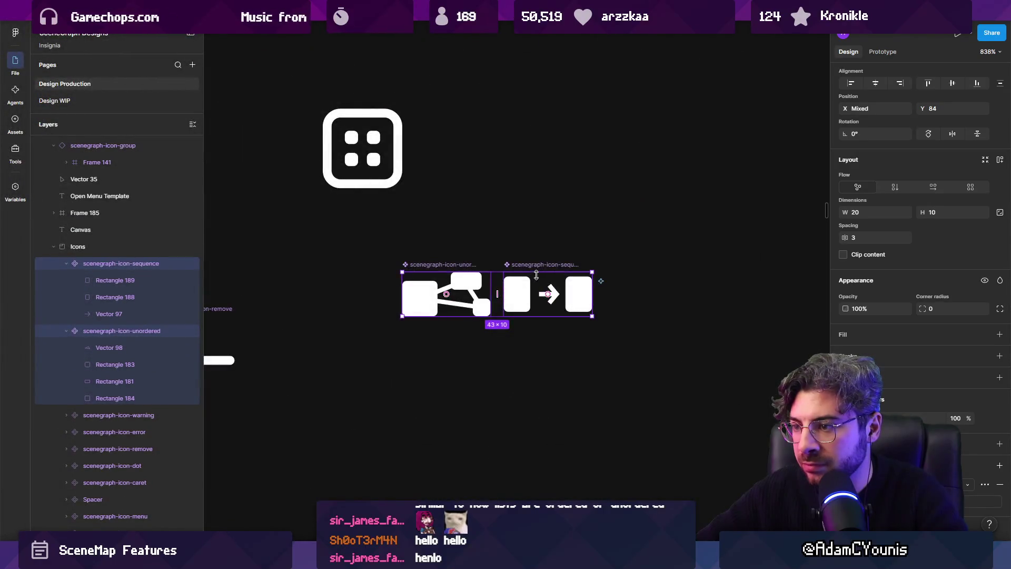
key(alt+Tab)
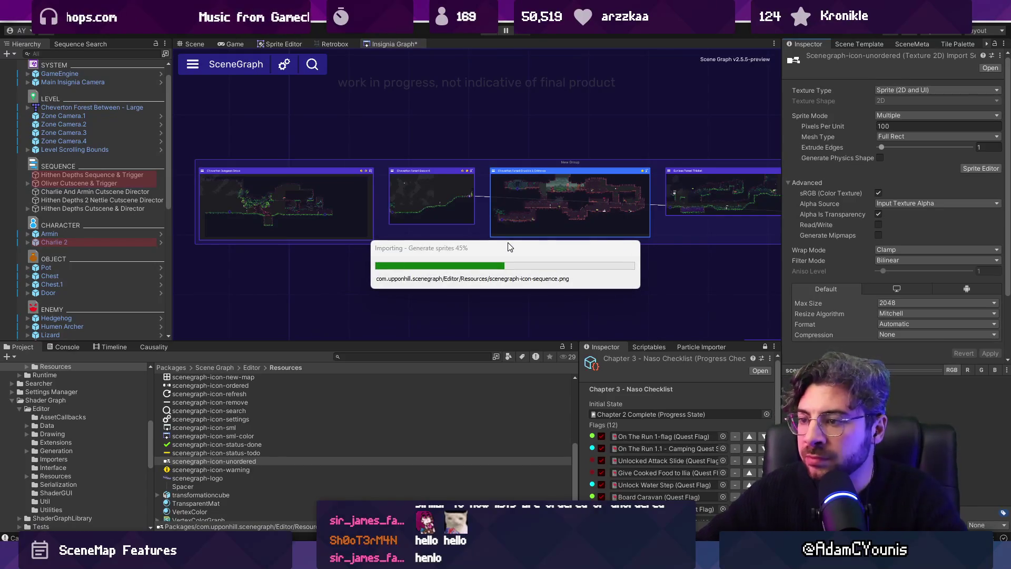
scroll(543, 239, up, 2)
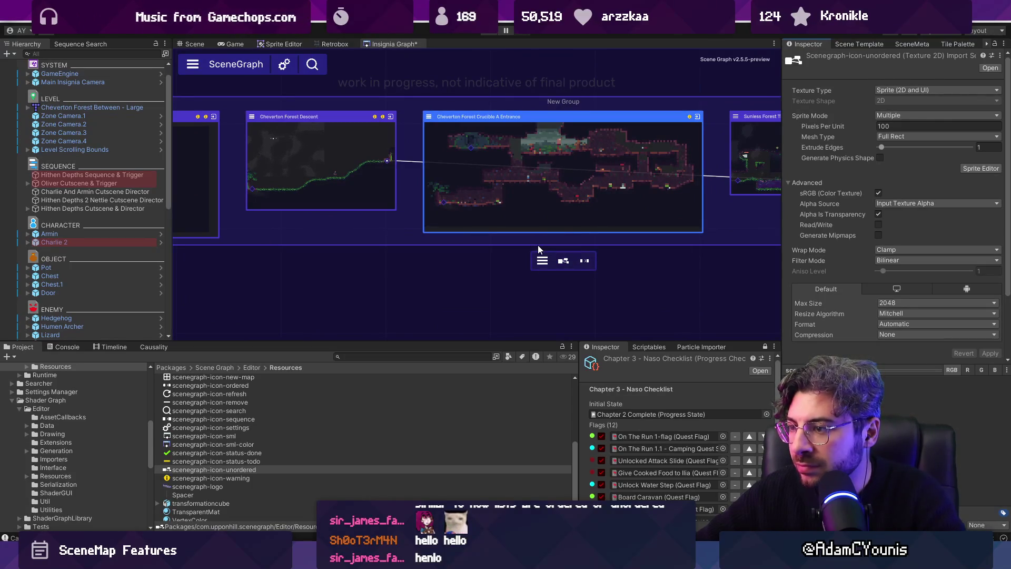
key(alt+Tab)
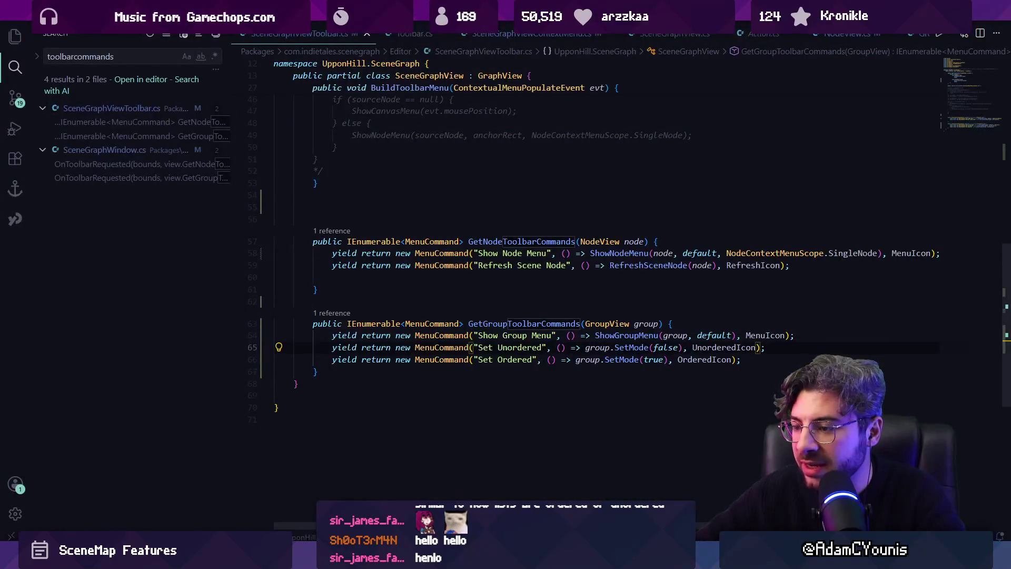
key(alt+Tab)
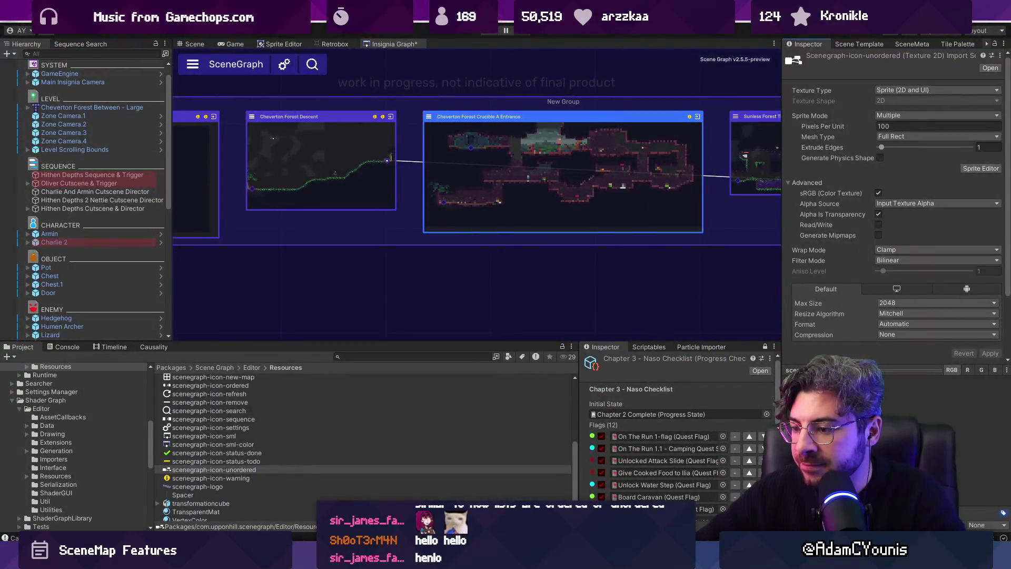
key(alt+Tab)
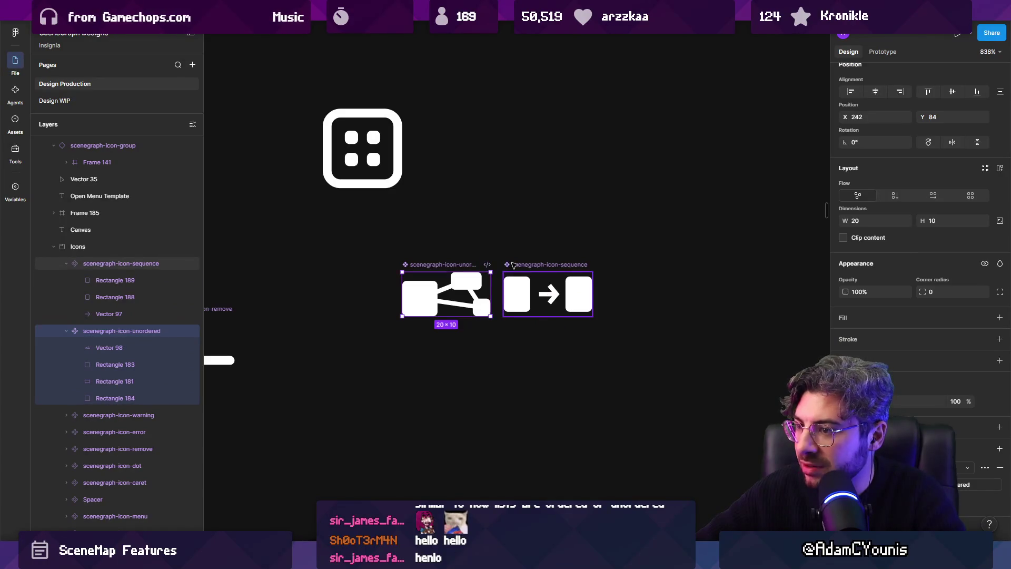
Move the unordered and sequence icons together into the icon row beside the dice icon.
scroll(596, 268, down, 5)
mouse_move(548, 263)
mouse_down()
mouse_move(311, 295)
mouse_move(548, 264)
mouse_up()
scroll(617, 284, up, 1)
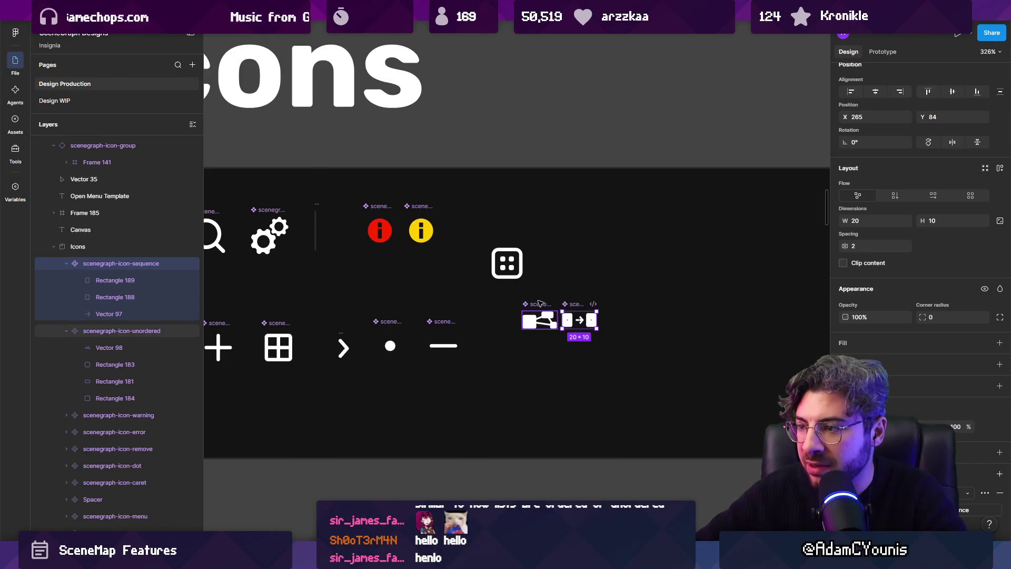
shift+click(540, 320)
scroll(634, 279, left, 3)
drag(634, 278, 680, 231)
scroll(679, 232, left, 5)
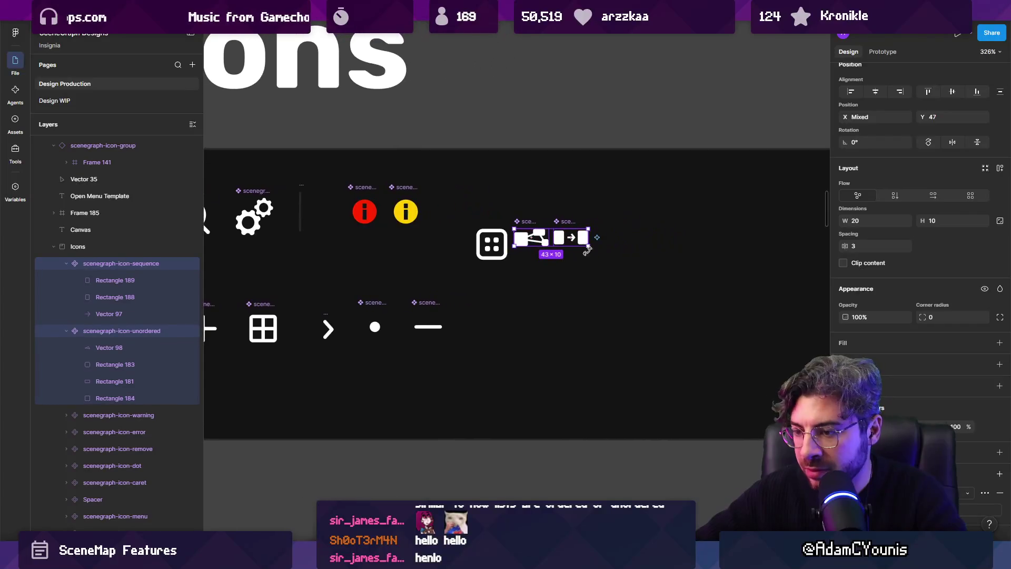
scroll(744, 224, up, 3)
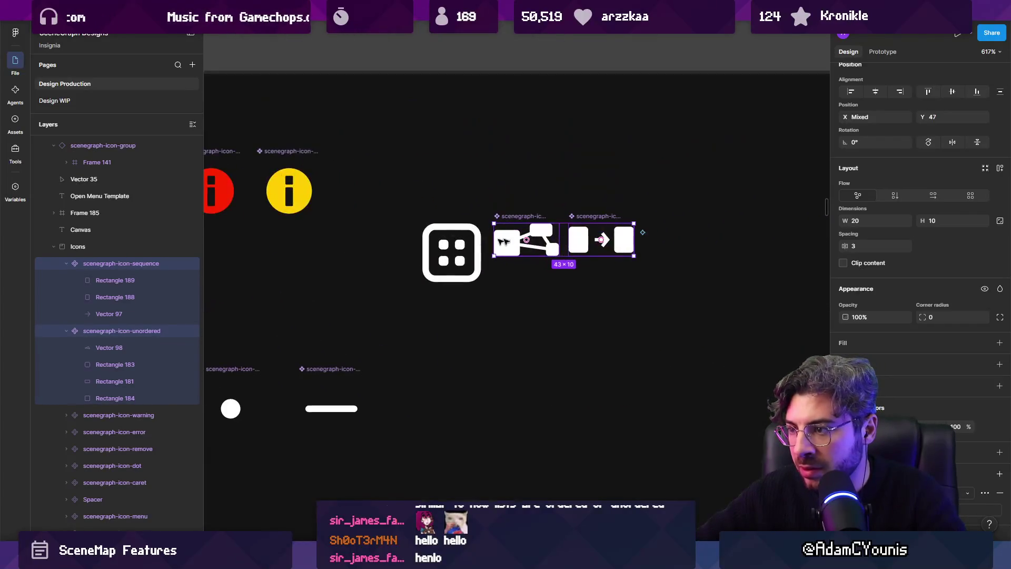
scroll(472, 228, left, 3)
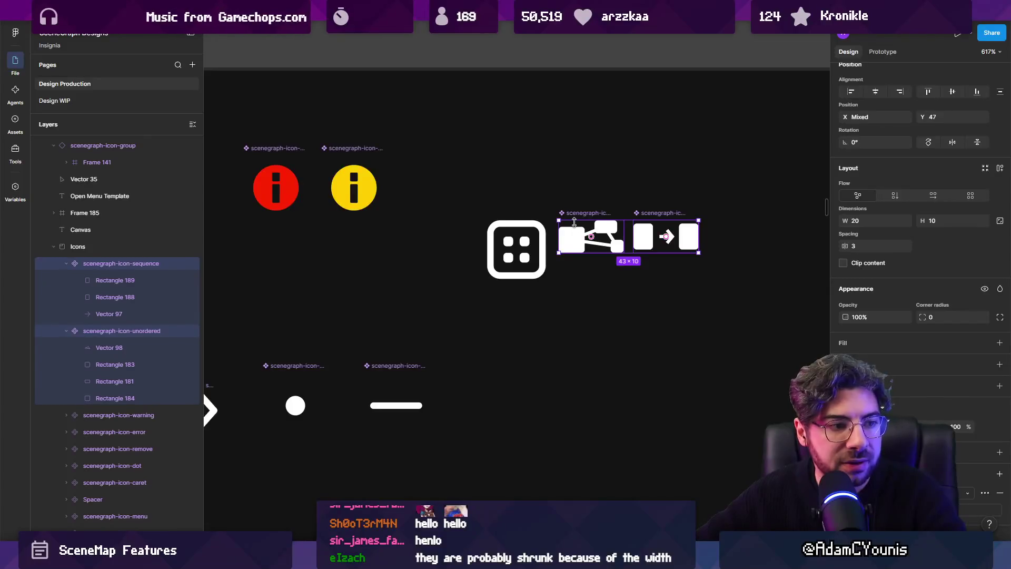
scroll(574, 222, down, 3)
mouse_move(581, 214)
mouse_down()
mouse_move(752, 215)
mouse_move(720, 216)
mouse_up()
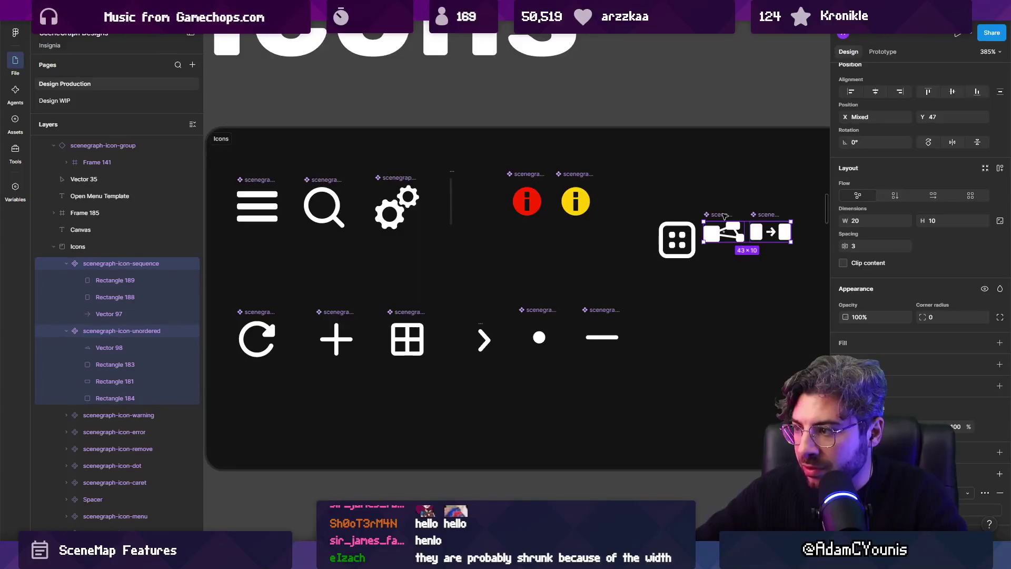
mouse_move(725, 216)
mouse_down()
mouse_move(501, 285)
mouse_move(446, 320)
mouse_move(726, 223)
mouse_up()
scroll(696, 274, right, 3)
Scale the icon pair proportionally with the K tool.
mouse_move(653, 256)
mouse_down()
mouse_move(729, 273)
mouse_move(649, 264)
mouse_up()
key(k)
scroll(647, 253, up, 5)
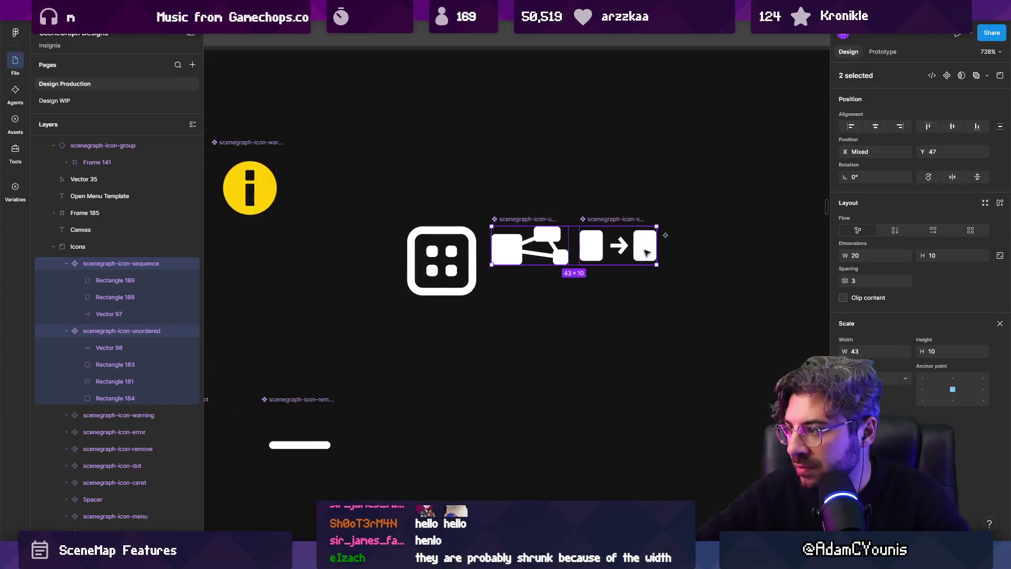
Move the icon pair off the dice icon and undo the accidental rearrangement and resizing.
drag(509, 223, 431, 223)
key(Escape)
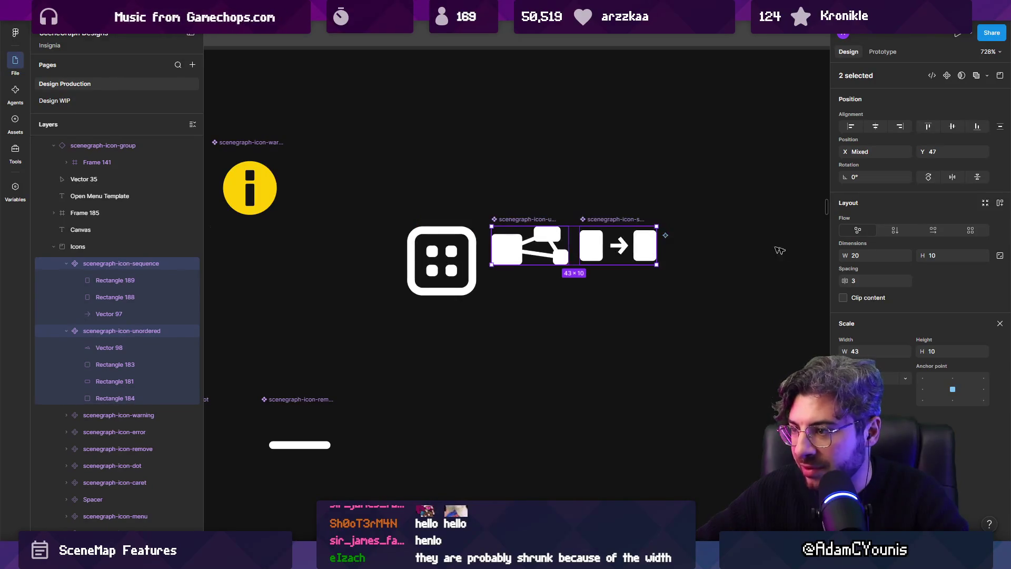
key(ctrl+z)
mouse_move(445, 199)
mouse_down()
mouse_move(544, 211)
mouse_move(528, 210)
mouse_up()
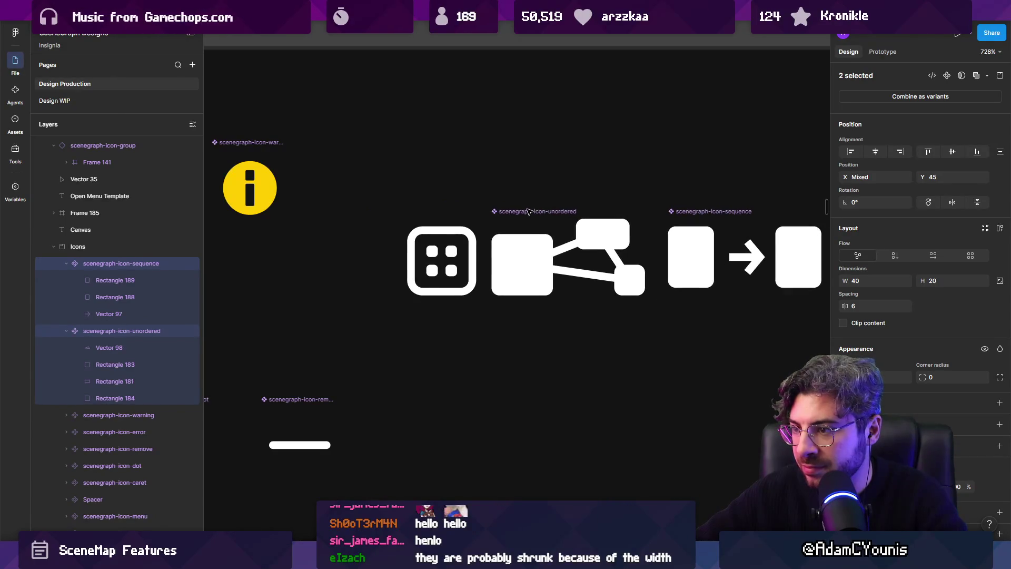
scroll(571, 210, right, 2)
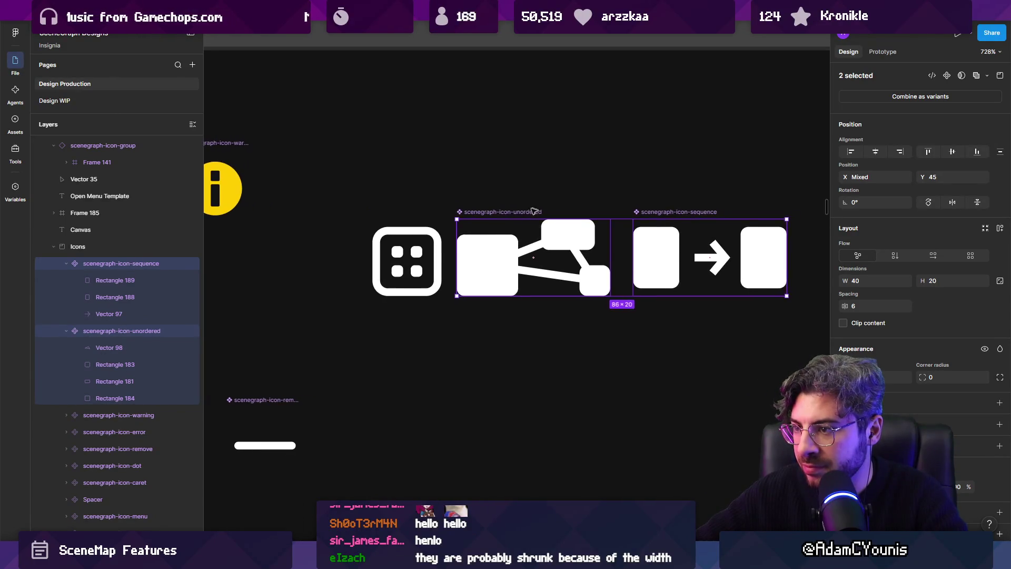
click(563, 232)
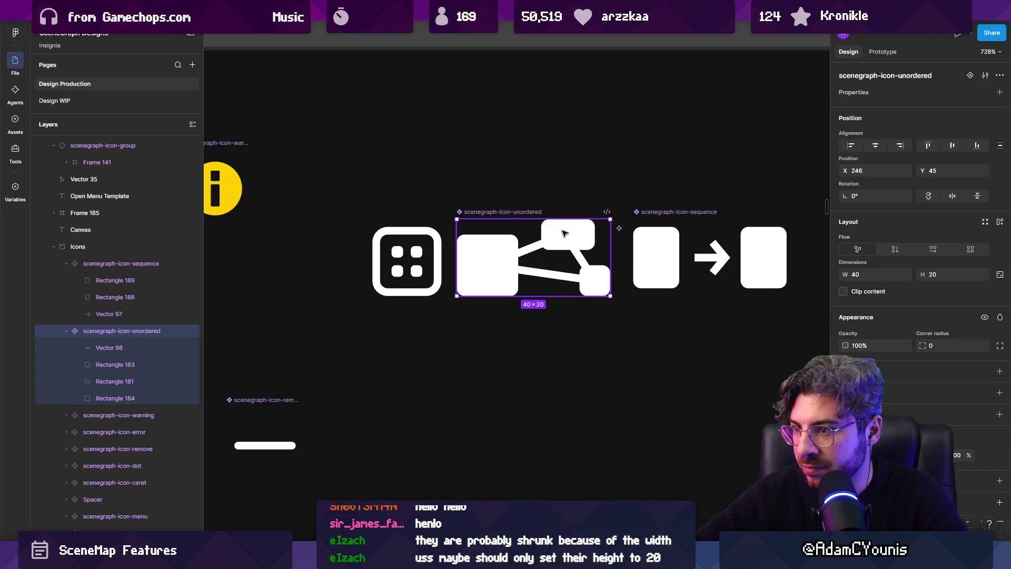
key(ctrl+z)
key(ctrl+z)
key(ctrl+z)
key(ctrl+z)
key(ctrl+z)
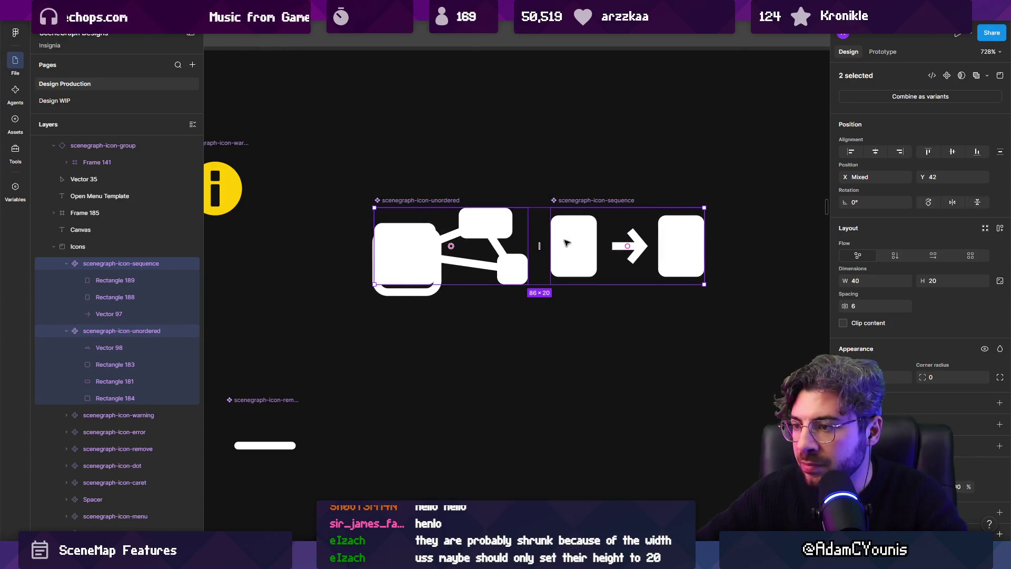
key(ctrl+z)
key(ctrl+z)
key(ctrl+z)
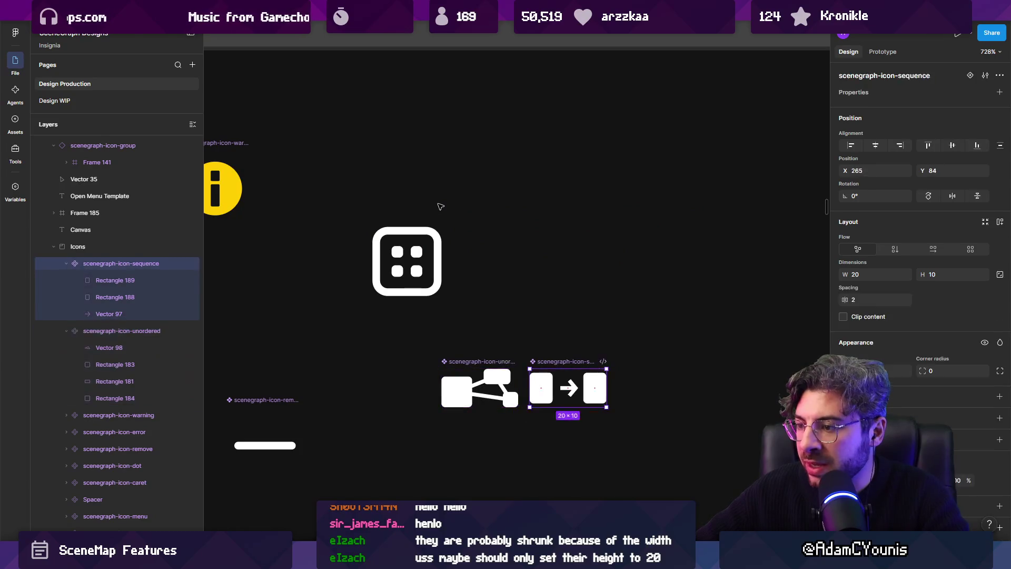
key(ctrl+z)
key(ctrl+z)
key(ctrl+z)
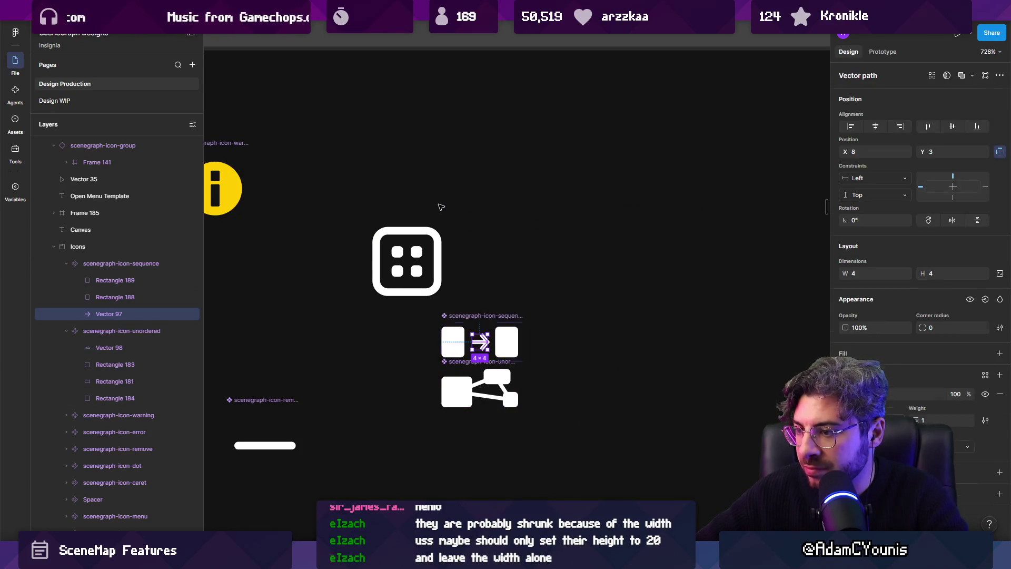
key(ctrl+z)
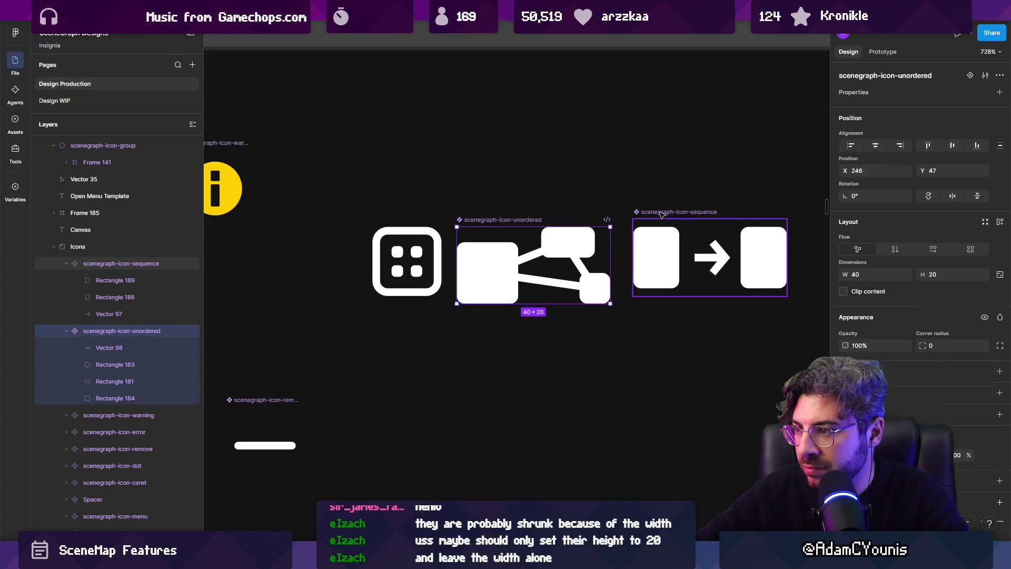
Nudge the unordered icon's top-right box down 2 units and trim its frame height to fit.
click(662, 214)
scroll(505, 227, down, 3)
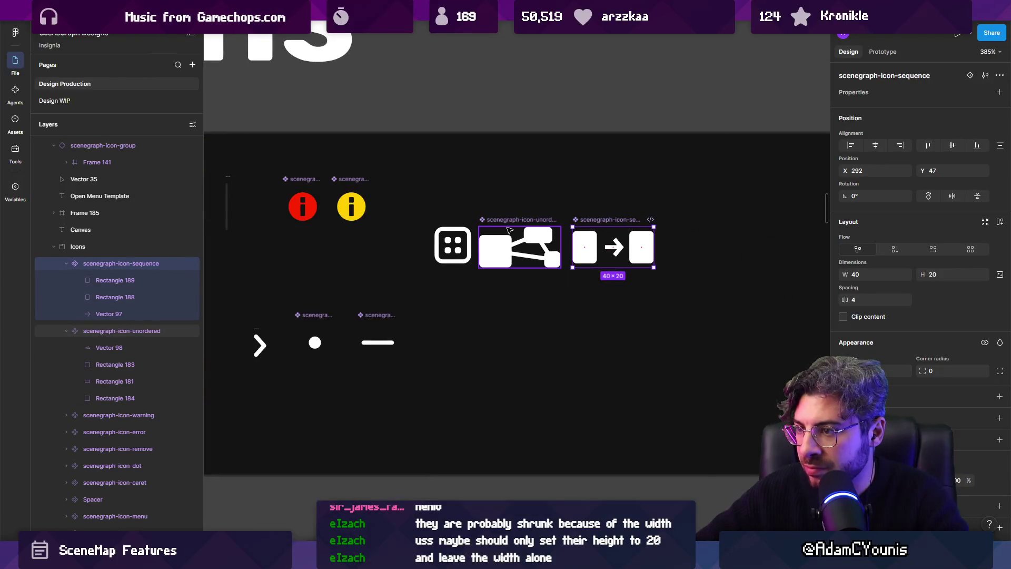
scroll(510, 230, up, 4)
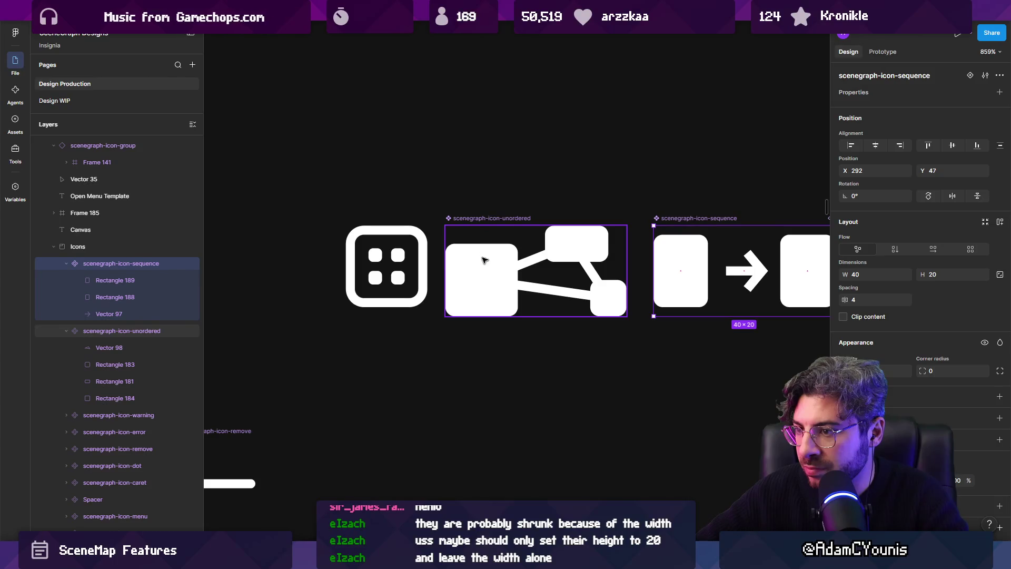
double_click(551, 241)
key(Down)
key(Down)
mouse_move(499, 220)
mouse_down()
mouse_move(499, 211)
mouse_move(502, 225)
mouse_up()
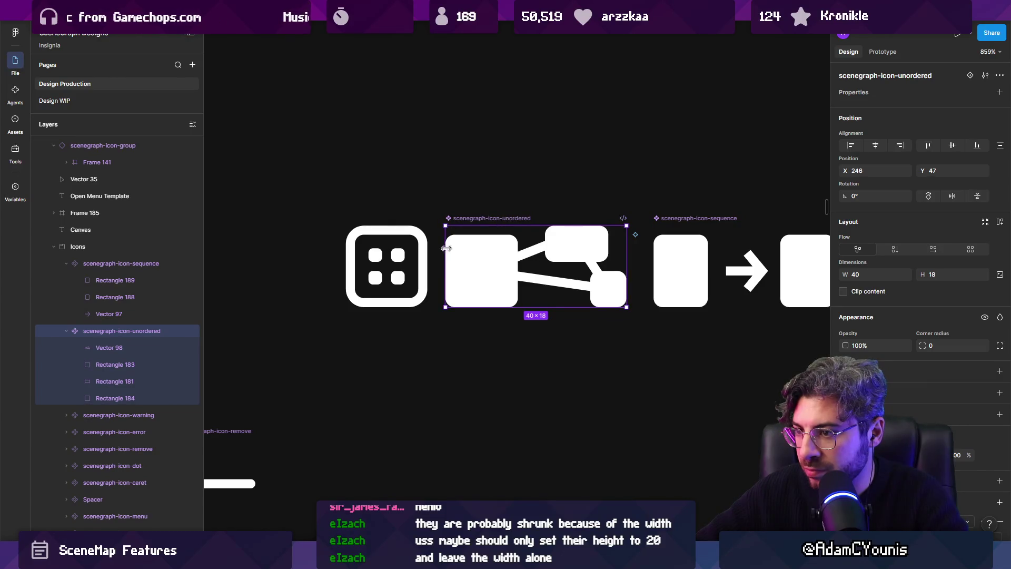
Resize the sequence icon frame to 40×18 and line it up with the unordered icon.
scroll(447, 244, right, 5)
click(549, 217)
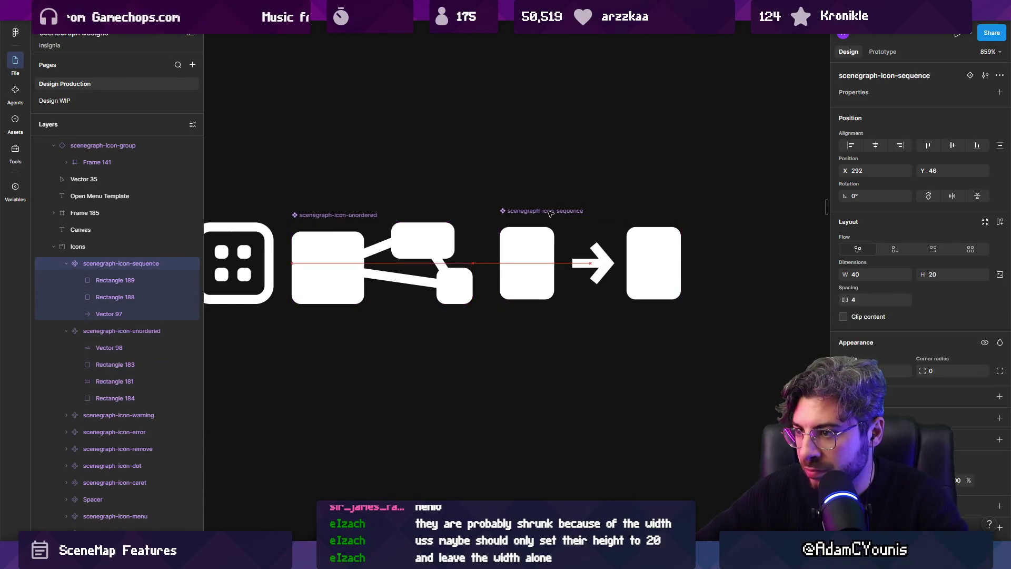
drag(547, 222, 546, 221)
scroll(648, 267, left, 4)
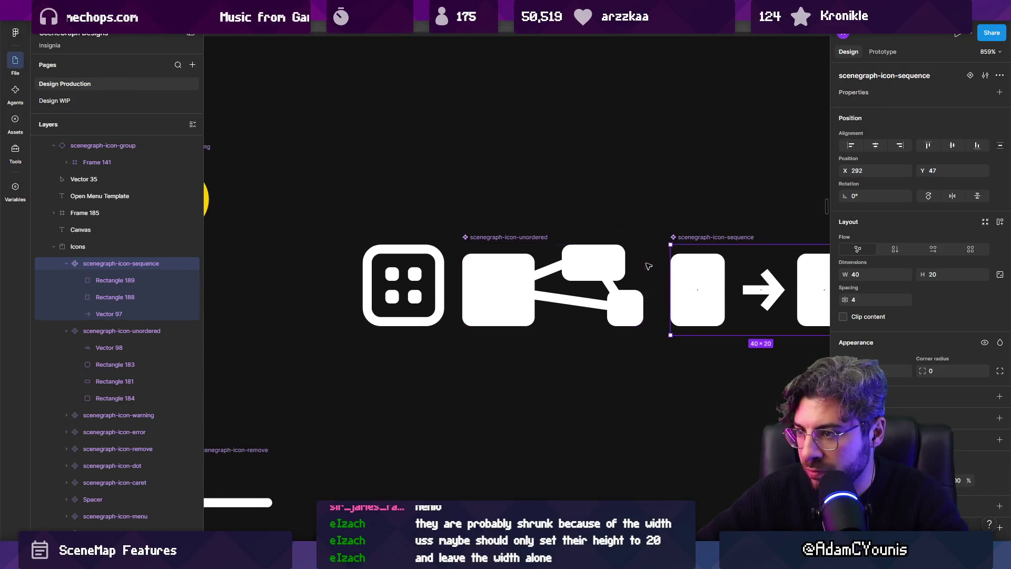
click(655, 248)
drag(694, 238, 688, 238)
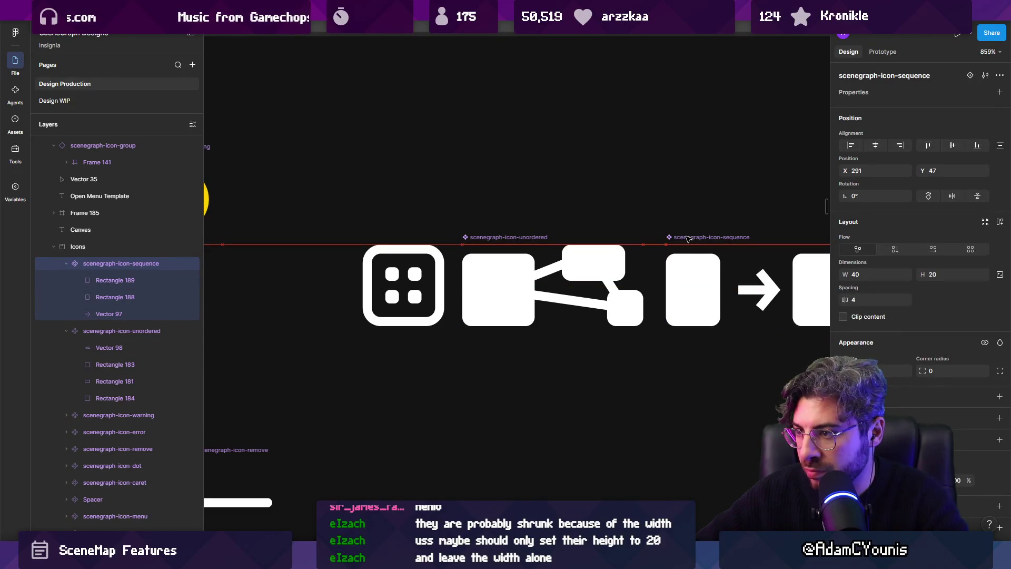
scroll(687, 239, right, 3)
shift+click(353, 232)
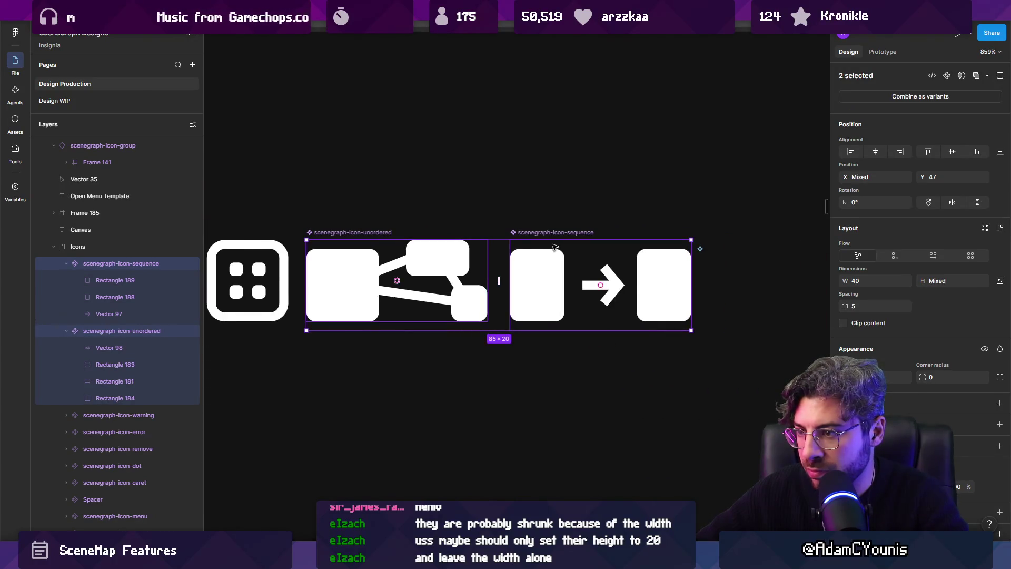
click(542, 295)
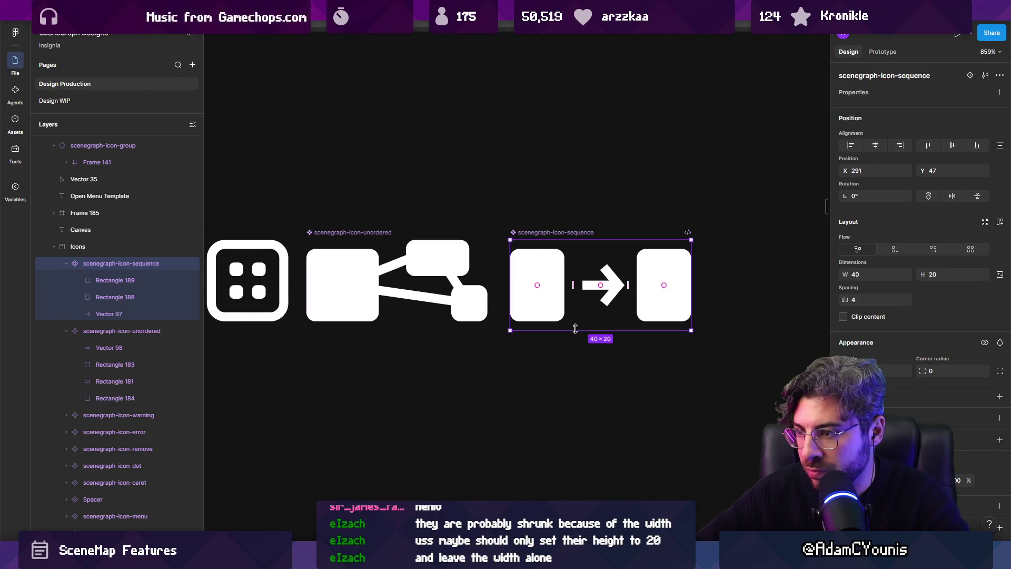
Stretch the sequence icon's left and right boxes to the full 18-unit height.
click(550, 290)
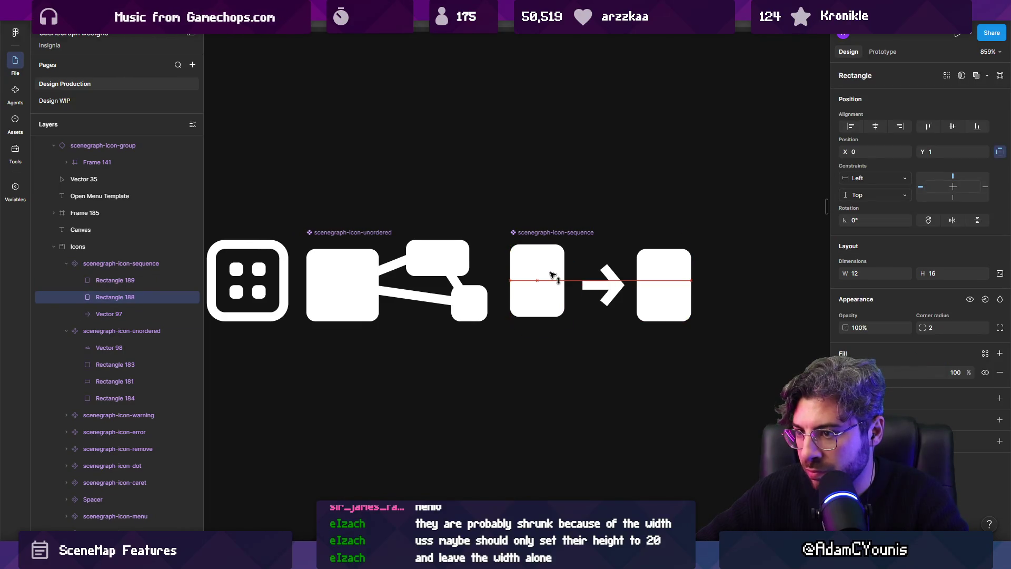
drag(538, 245, 538, 240)
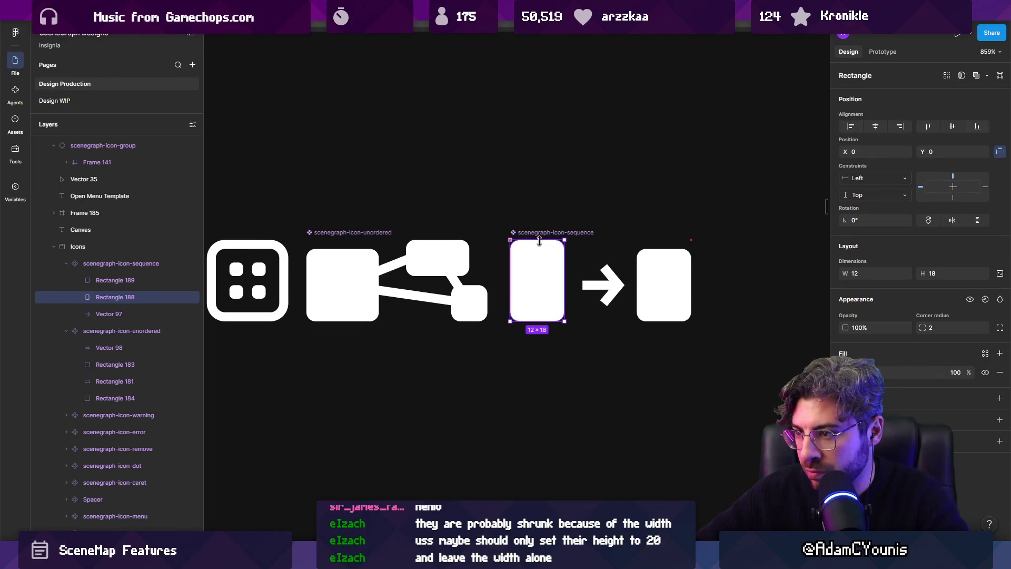
click(653, 274)
drag(645, 249, 646, 240)
key(Escape)
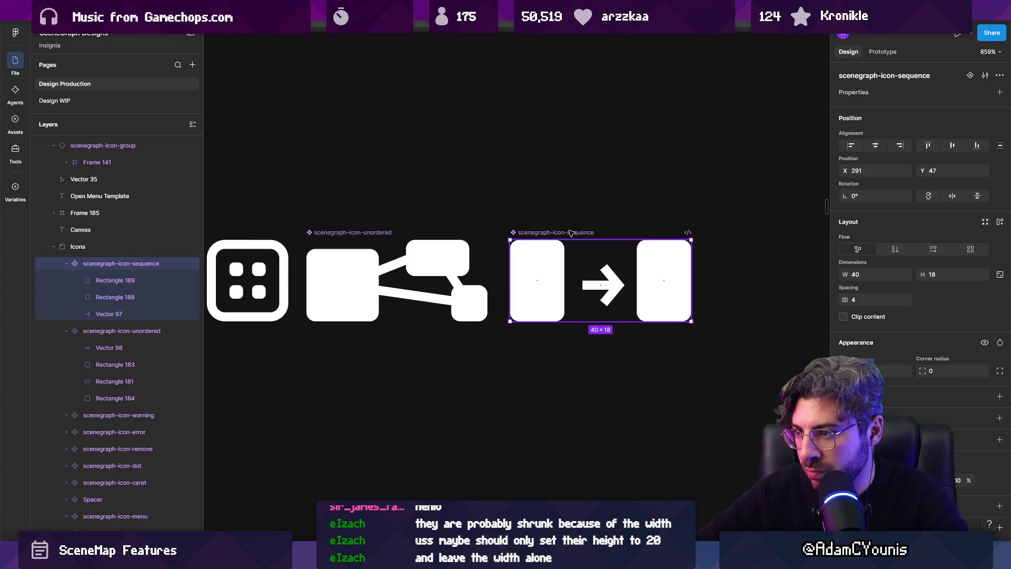
Export the unordered and sequence icon components over the existing files with Ctrl+Shift+E.
shift+click(374, 234)
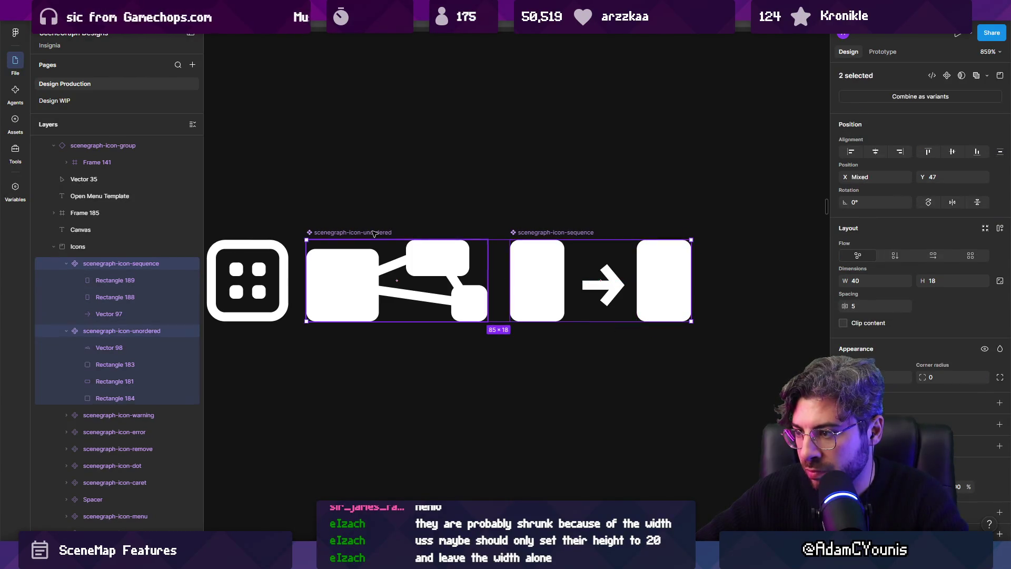
click(374, 233)
shift+click(555, 232)
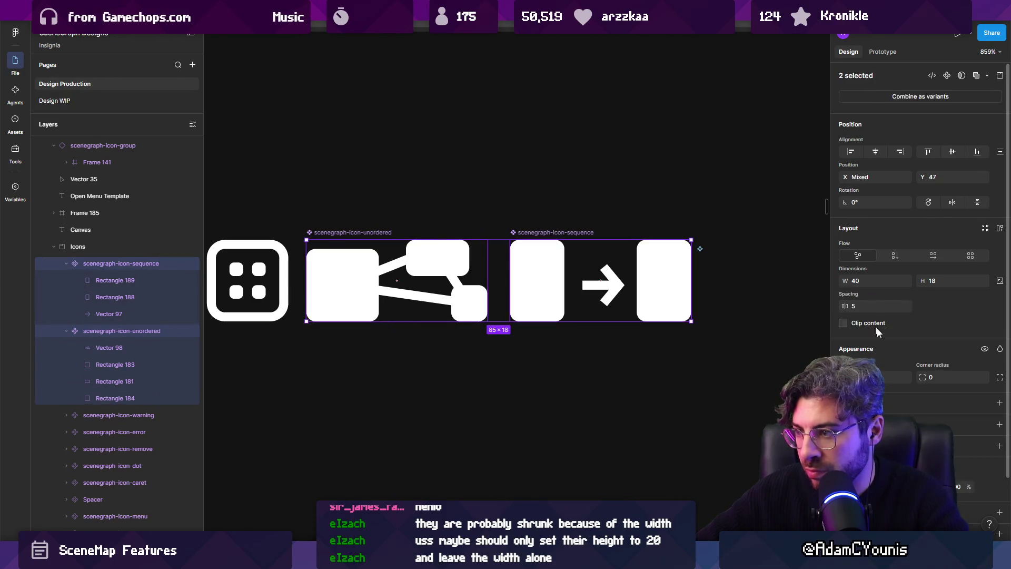
key(ctrl+shift+e)
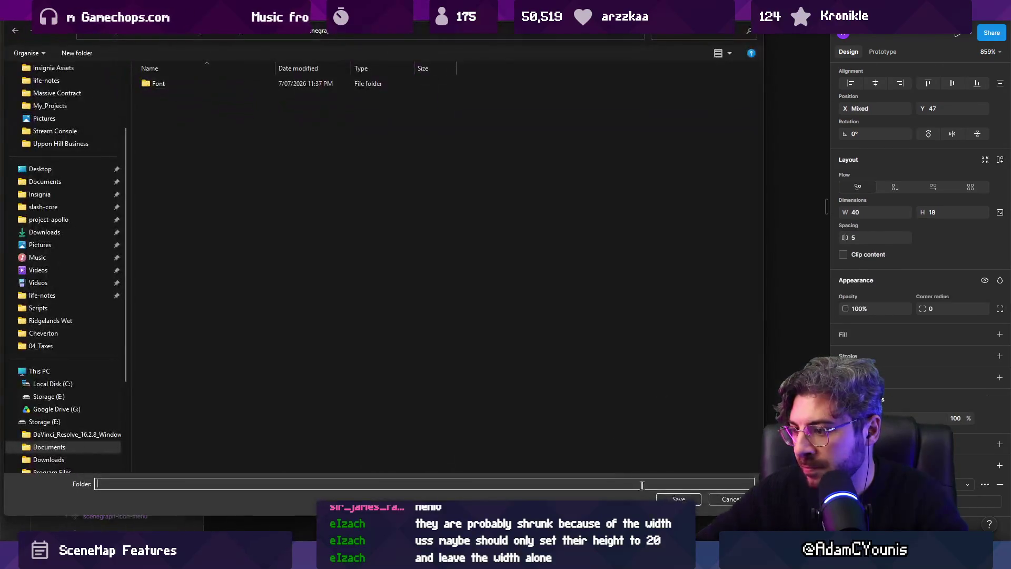
key(Return)
key(Return)
key(alt+Tab)
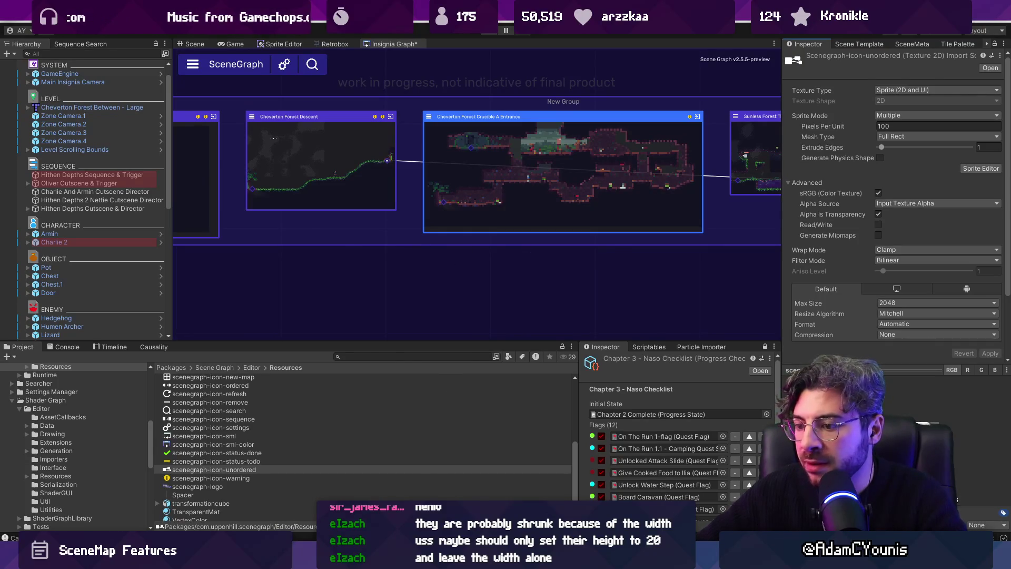
Open GraphViewStyles.uss through the quick file search in VS Code.
key(alt+Tab)
key(ctrl+p)
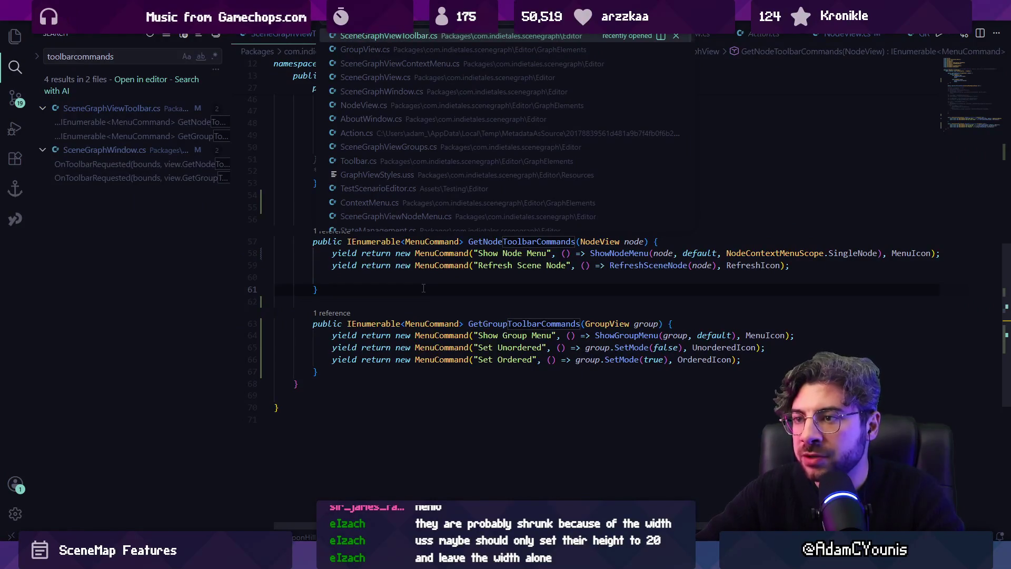
text(tool)
key(ctrl+BackSpace)
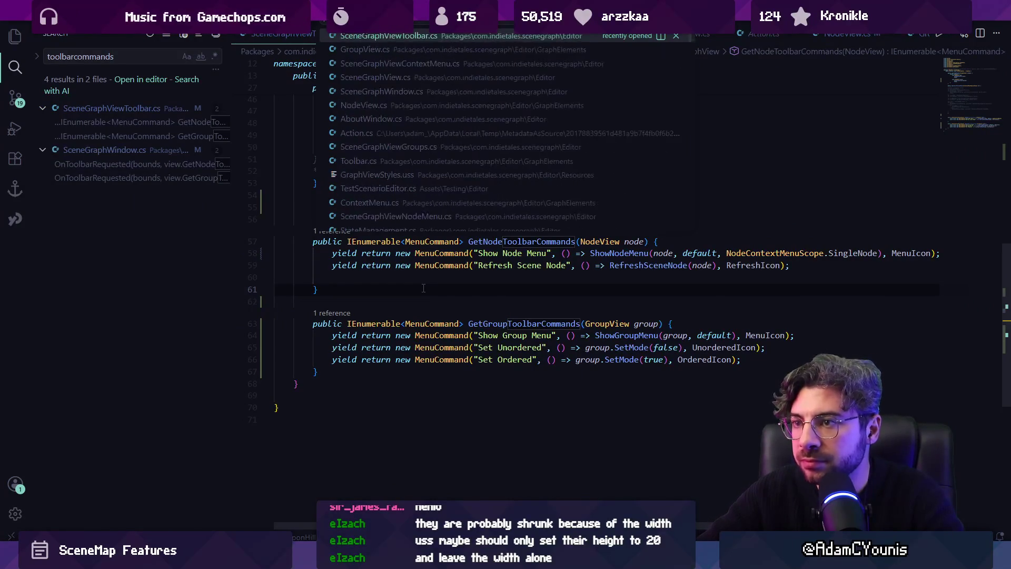
text(ussgraph)
key(Return)
Wrap the .toolbar-item-icon 'width: 20px;' line in /* */ and save the stylesheet.
click(401, 271)
click(358, 350)
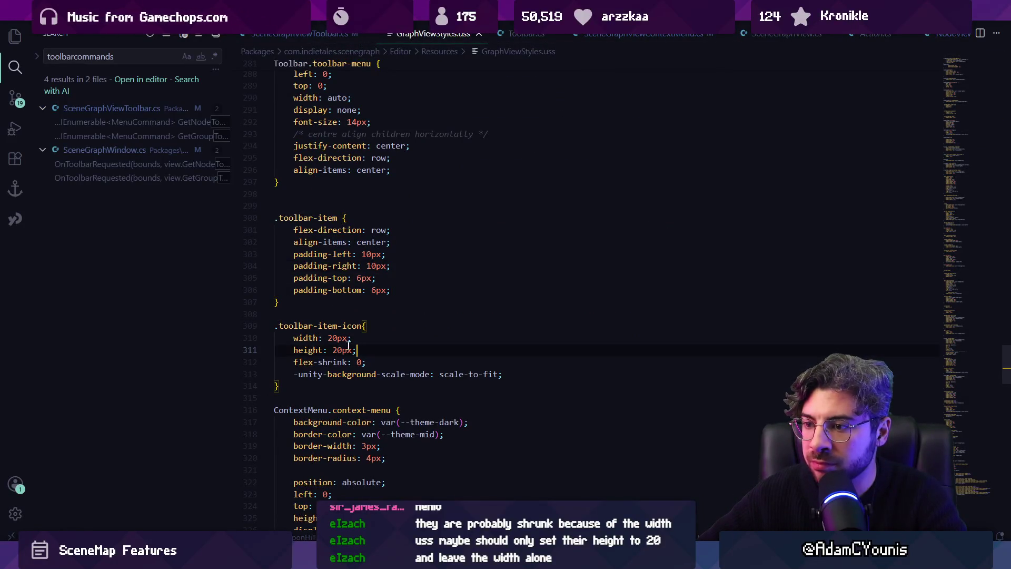
click(291, 339)
text(//)
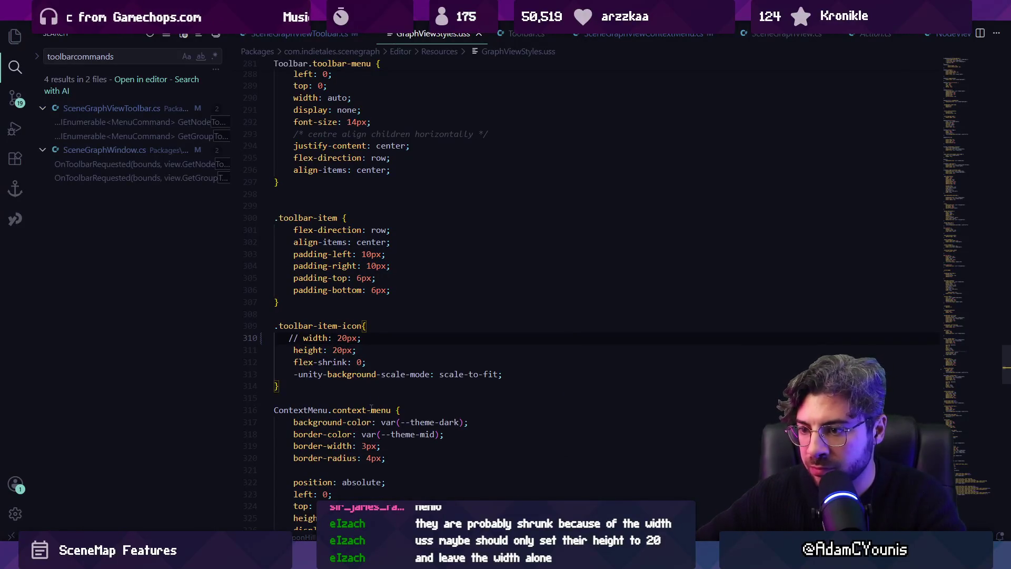
key(BackSpace)
key(BackSpace)
text(/*)
key(End)
text(*/)
key(ctrl+s)
key(alt+Tab)
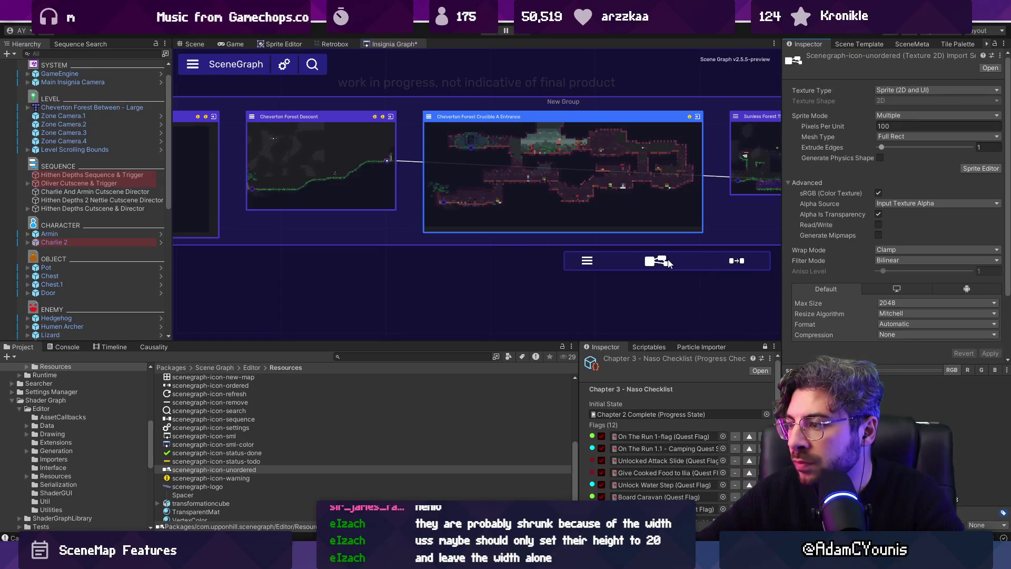
Compare the SceneGraph toolbar icons against the Figma design, then open Unity's Window menu.
scroll(494, 236, down, 3)
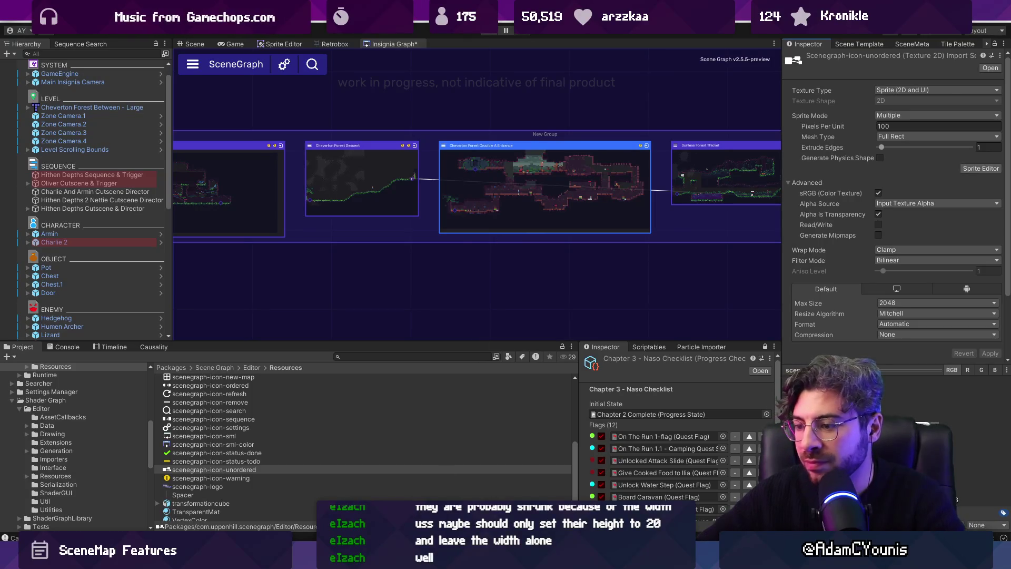
key(alt+Tab)
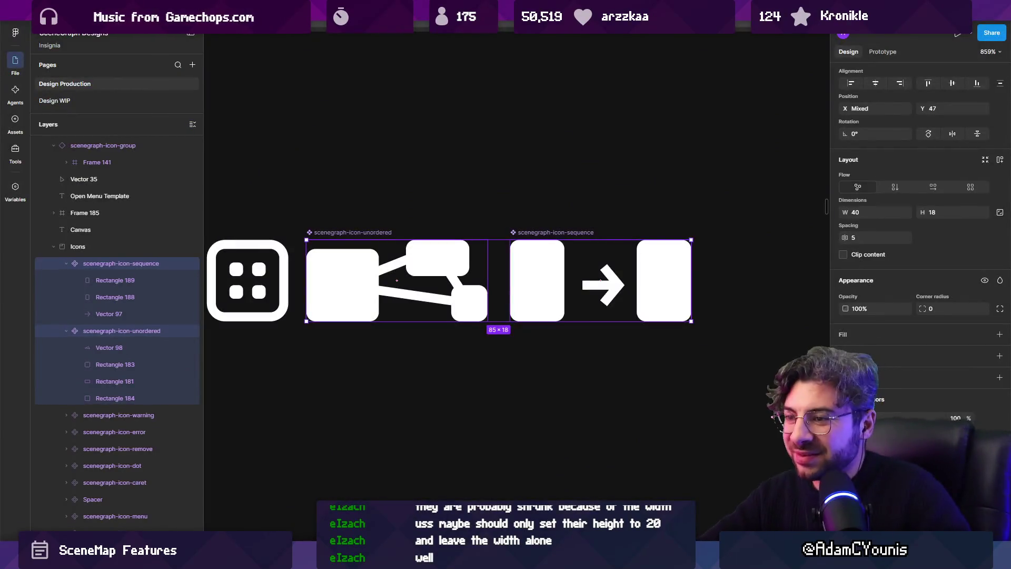
key(alt+Tab)
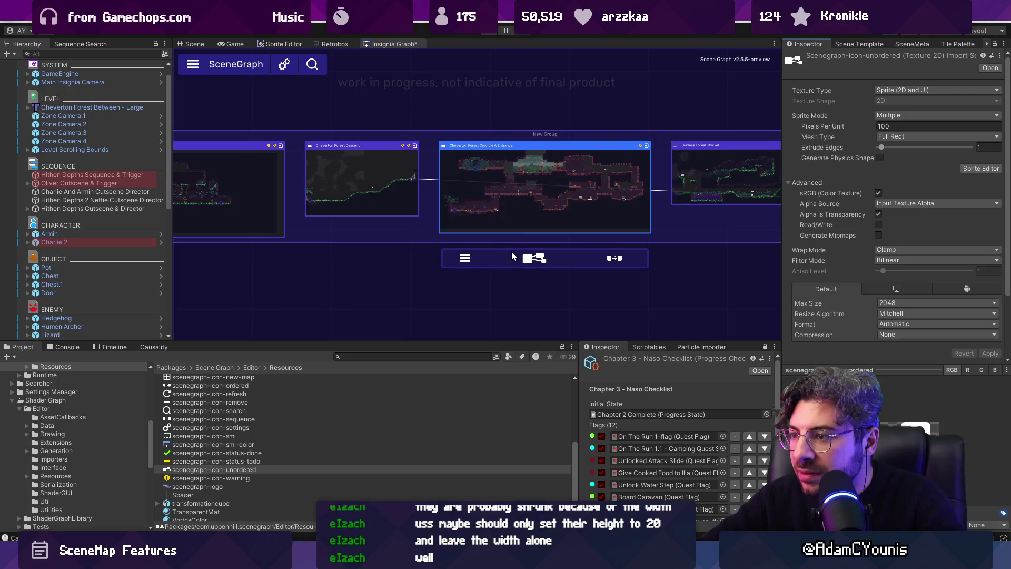
click(375, 24)
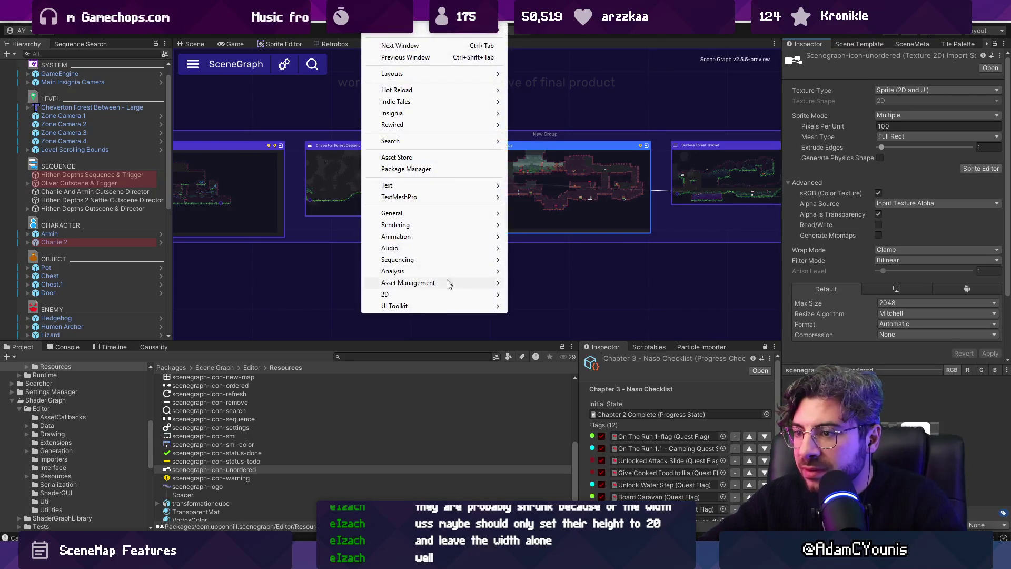
Open the UI Toolkit Debugger and target the SceneGraph window.
mouse_move(495, 306)
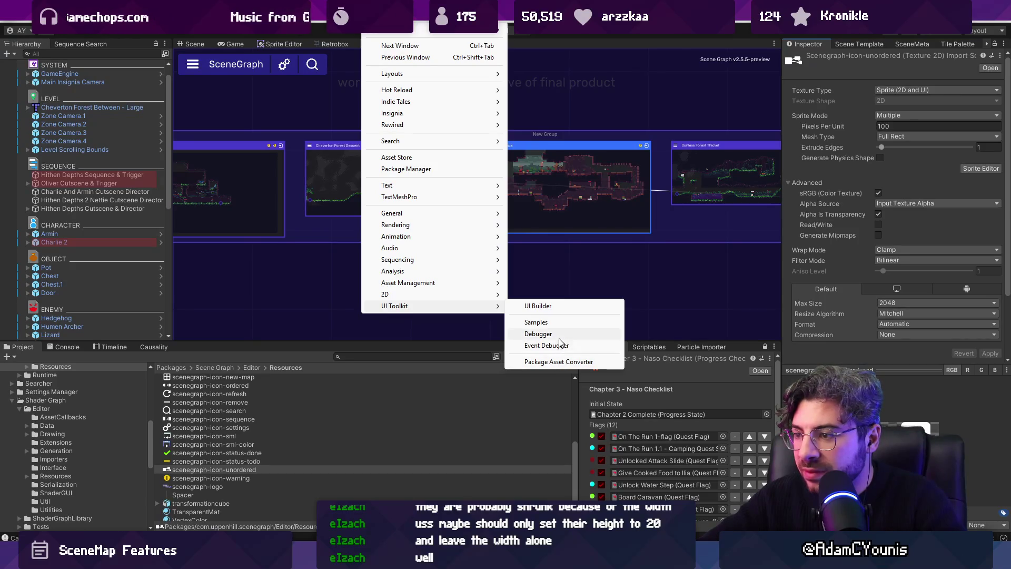
click(558, 336)
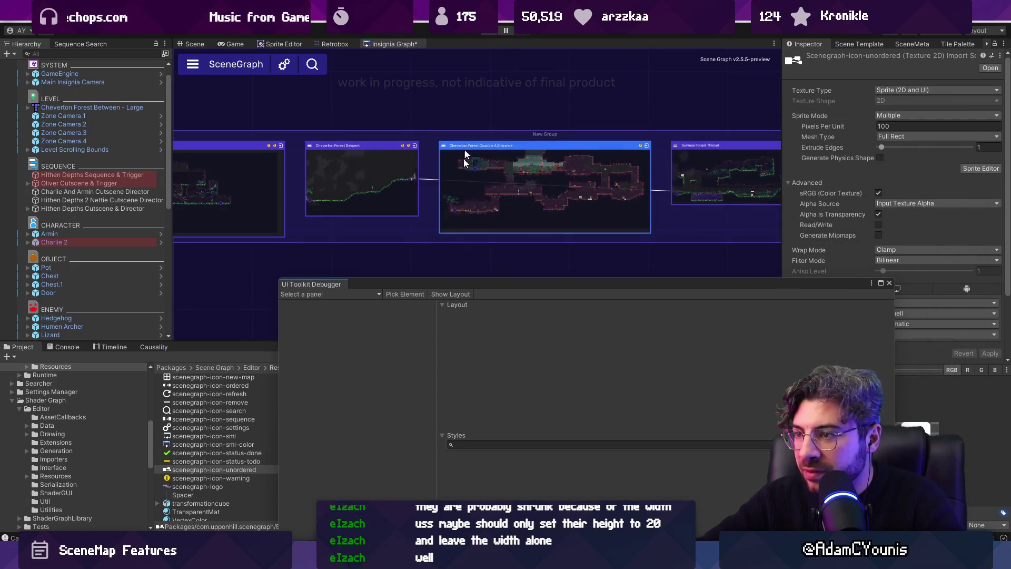
key(f)
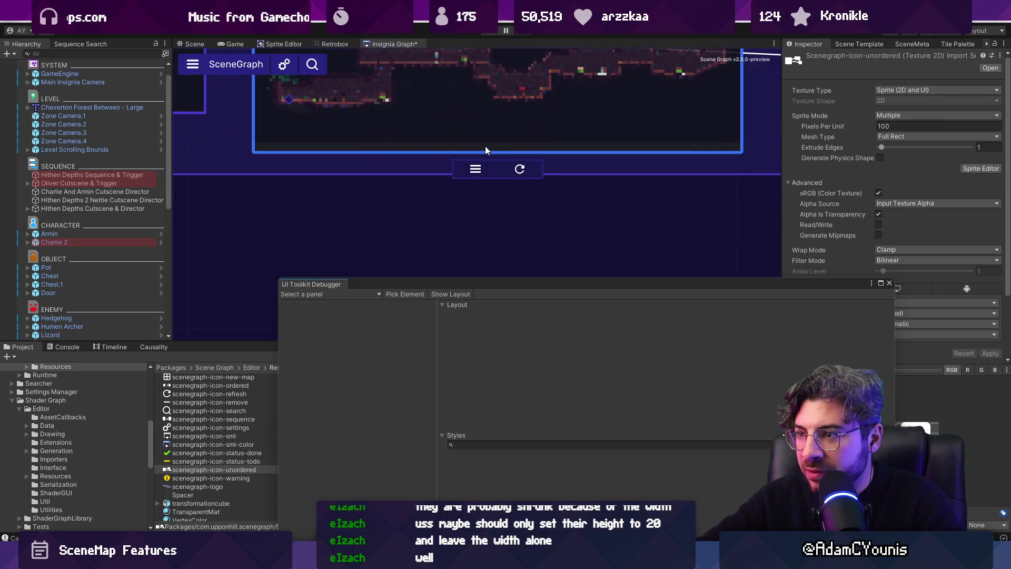
click(405, 294)
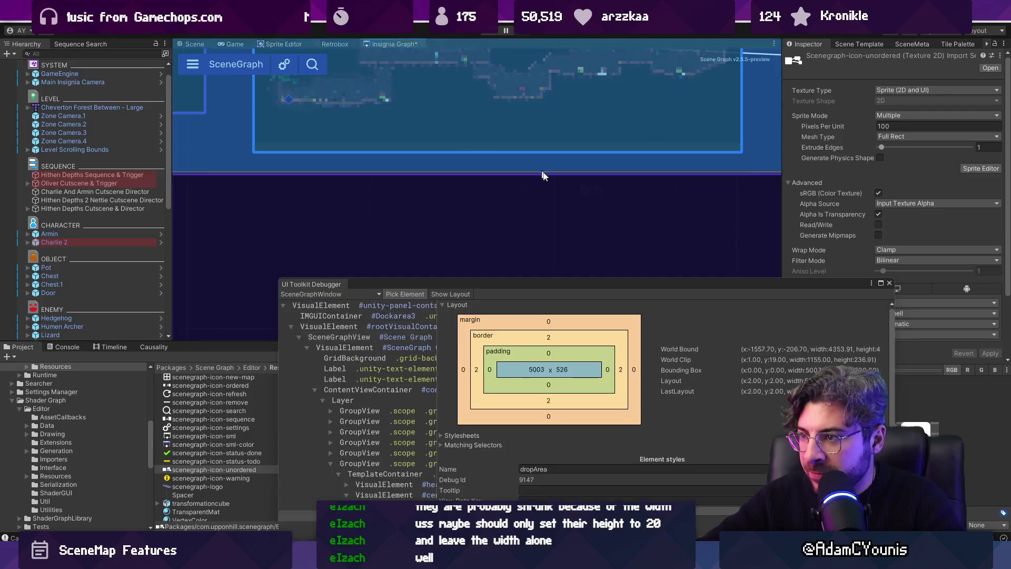
Pick the SceneGraph toolbar element, expand its children, and widen the element tree pane.
click(532, 182)
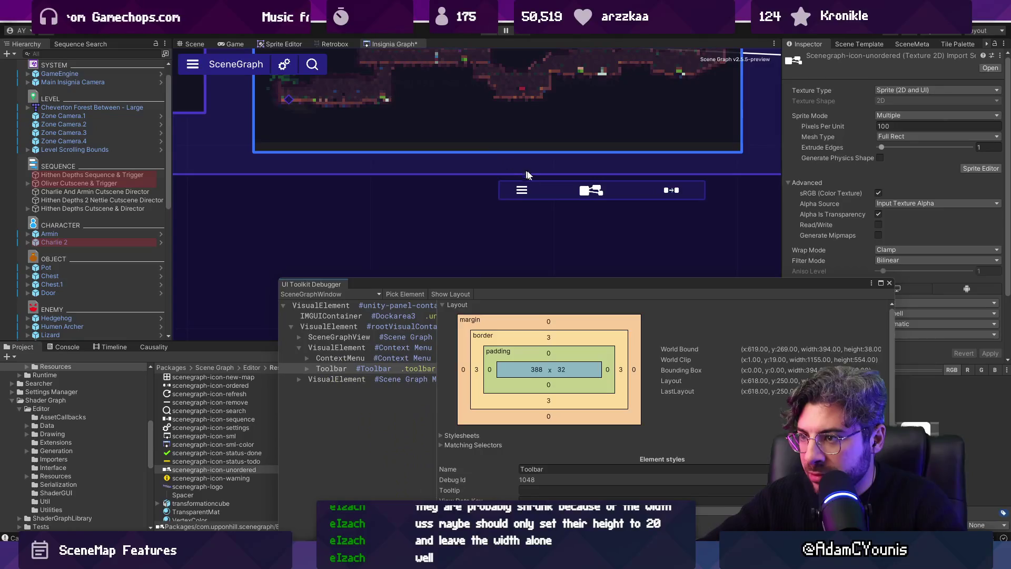
click(331, 369)
click(307, 369)
click(315, 379)
mouse_move(437, 372)
mouse_down()
mouse_move(548, 373)
mouse_move(503, 373)
mouse_up()
Pick an individual toolbar icon item to check its layout size.
click(410, 294)
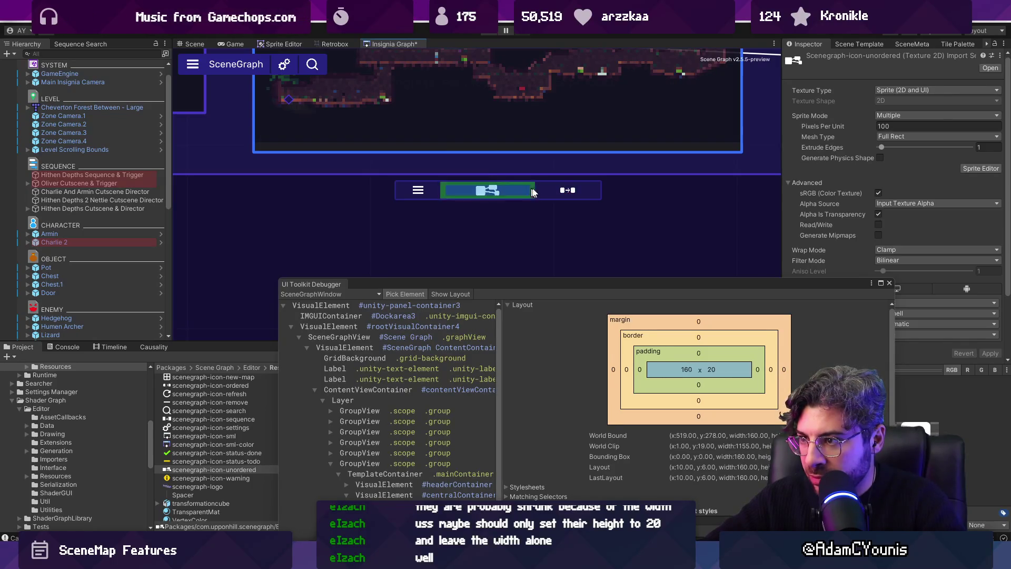
click(547, 194)
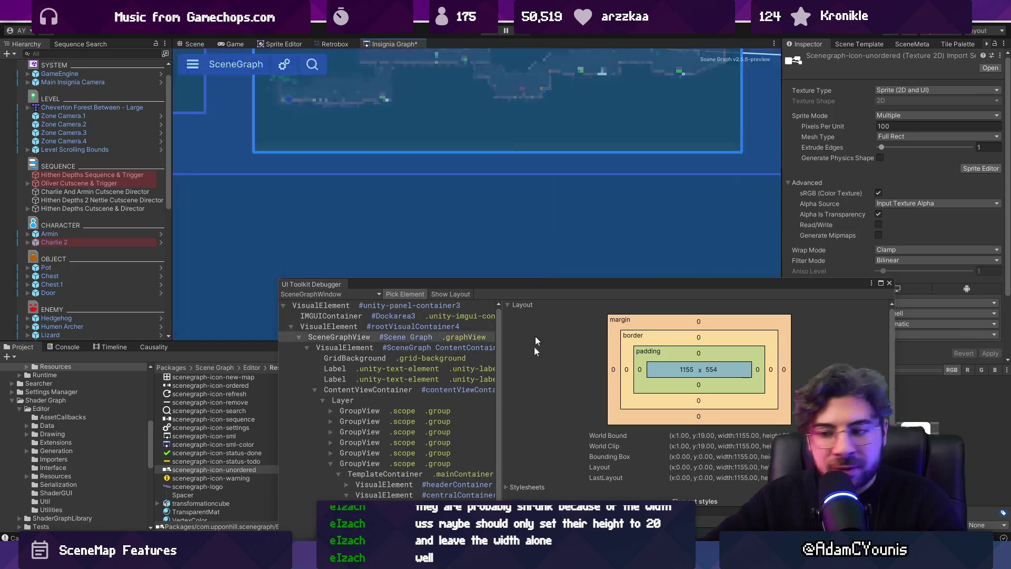
key(alt+Tab)
Uncomment the icon width line as 'max-width: 40px' in .toolbar-item-icon and fix its indentation.
key(BackSpace)
key(BackSpace)
key(BackSpace)
key(BackSpace)
key(Home)
text(max-)
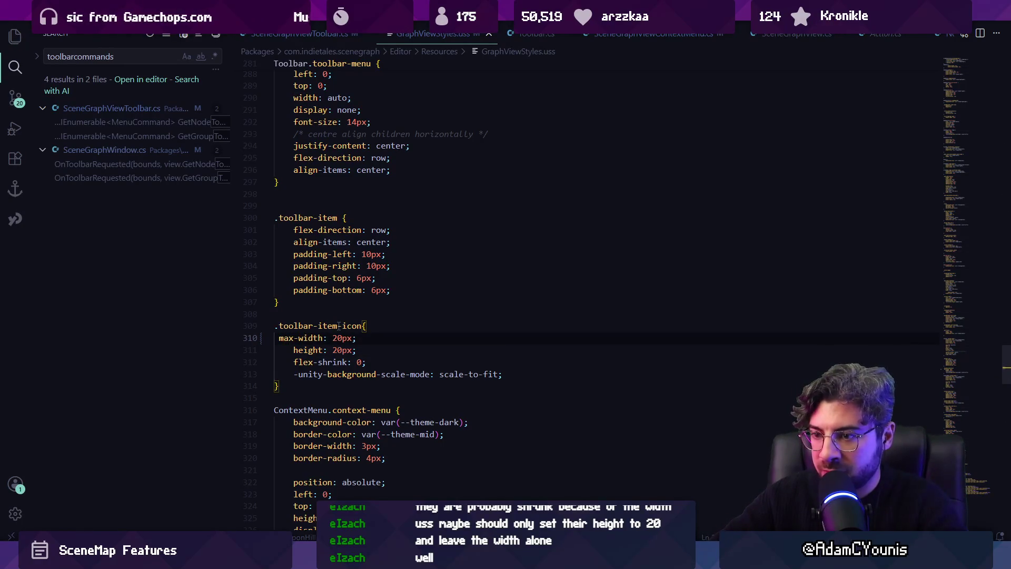
key(shift+Down)
key(shift+Down)
key(Up)
key(Up)
key(Up)
key(Down)
key(ctrl+Right)
key(ctrl+Right)
key(Delete)
text(5)
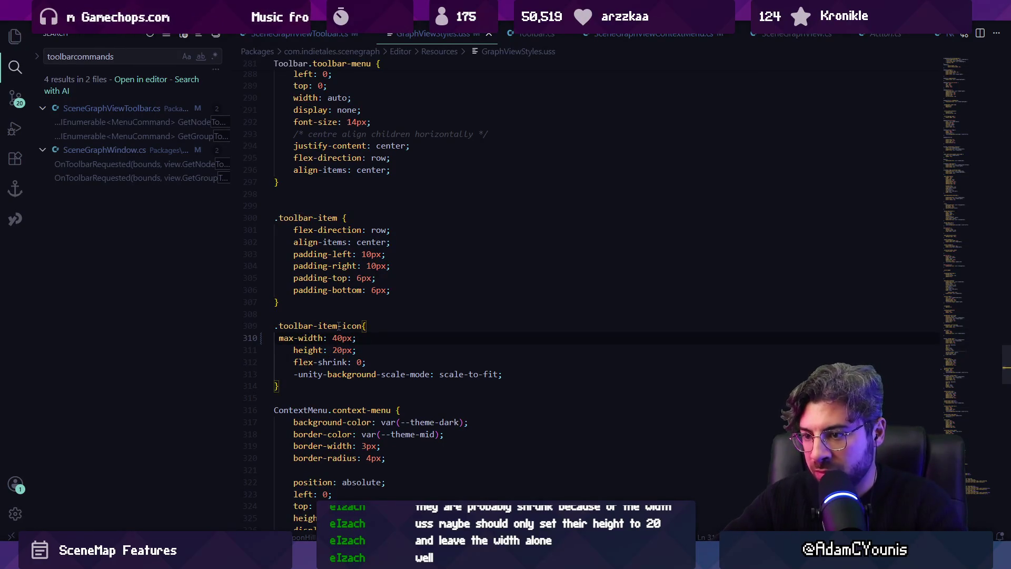
key(Tab)
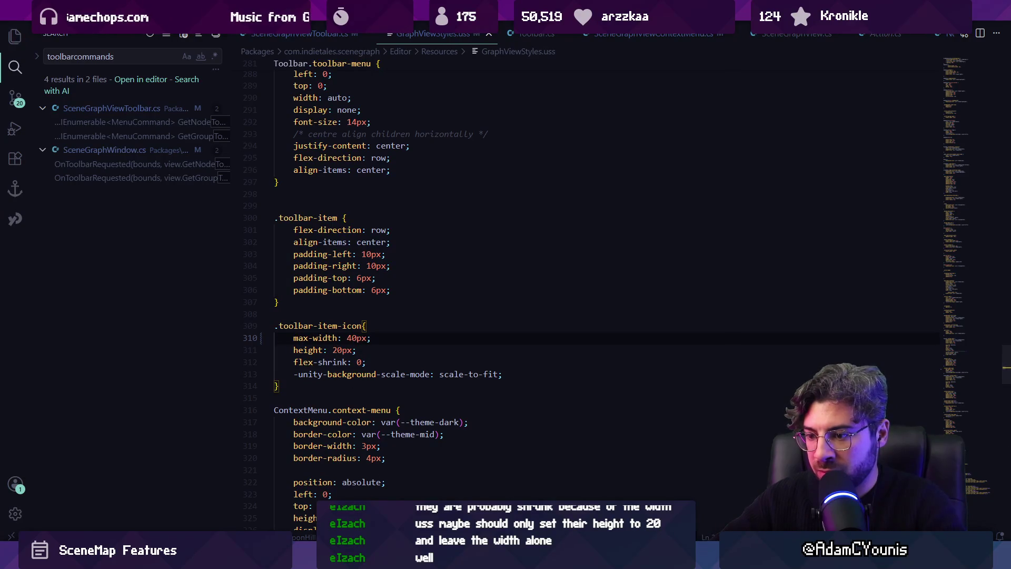
key(alt+Tab)
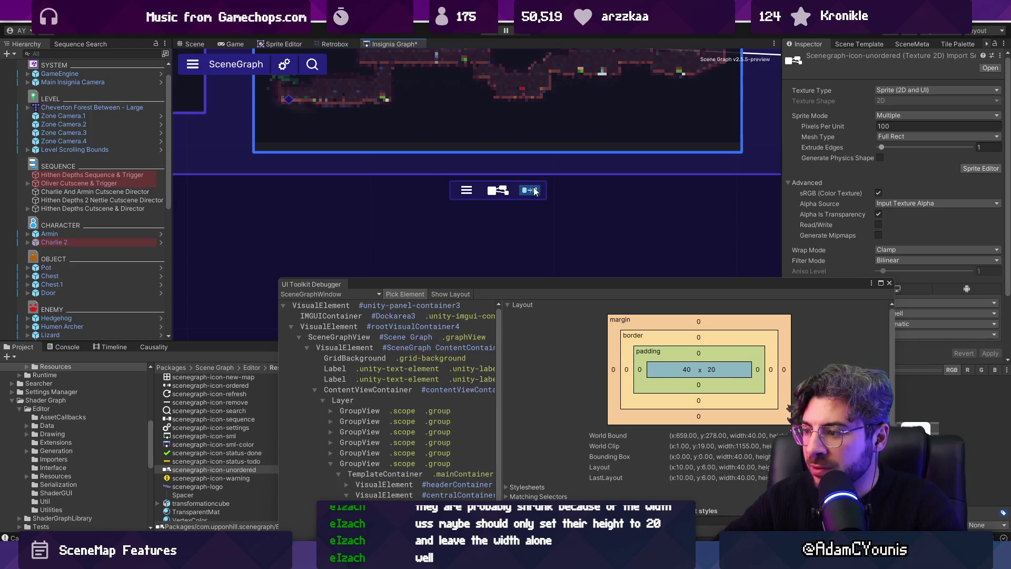
key(alt+Tab)
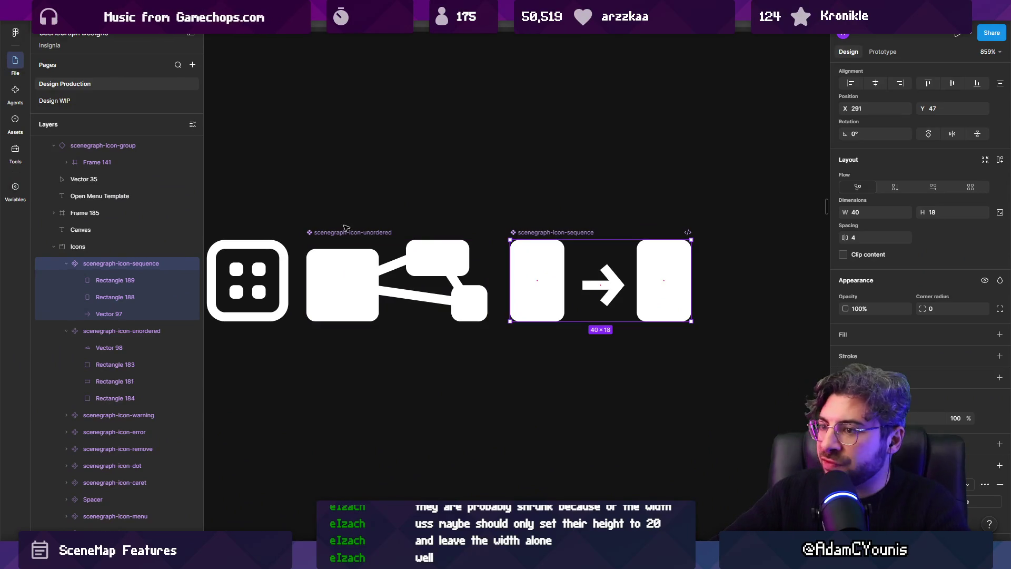
click(346, 230)
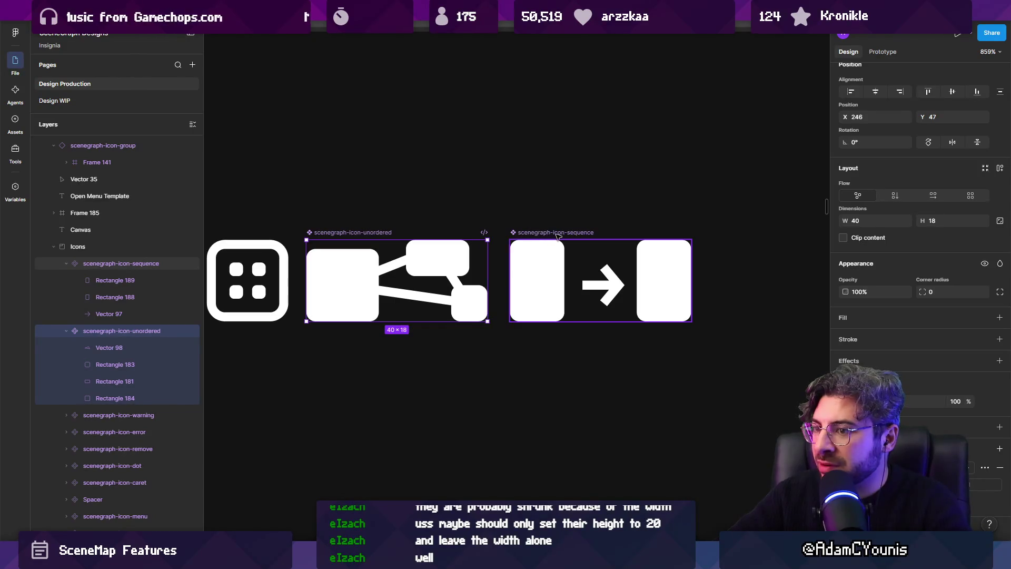
scroll(557, 235, down, 5)
scroll(557, 236, up, 5)
click(552, 236)
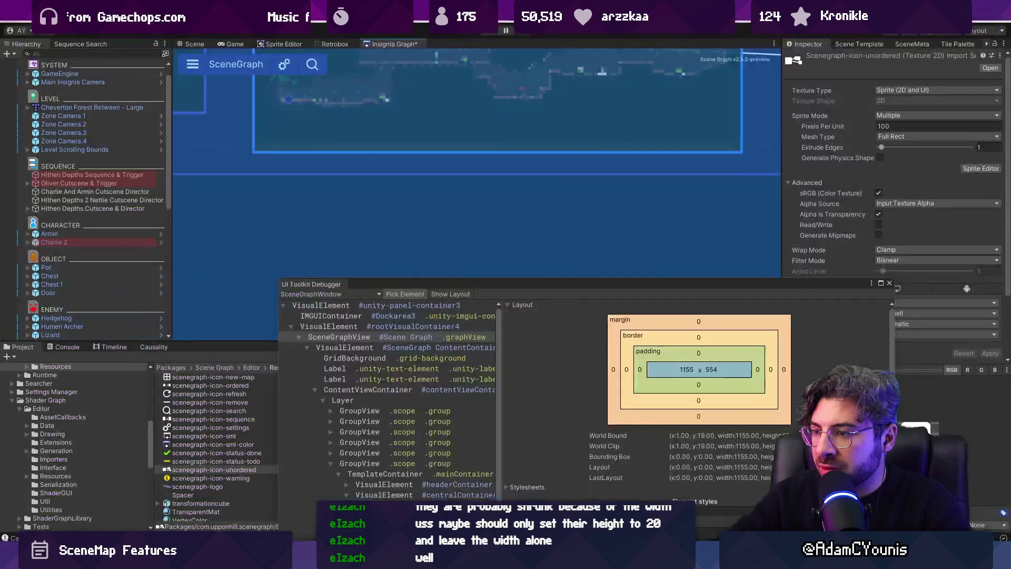
click(378, 477)
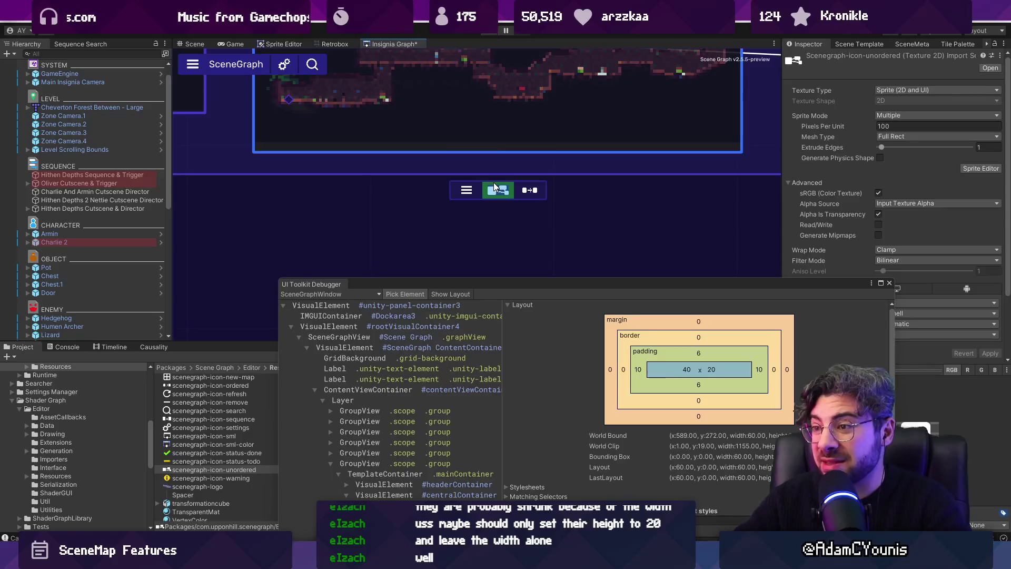
click(470, 189)
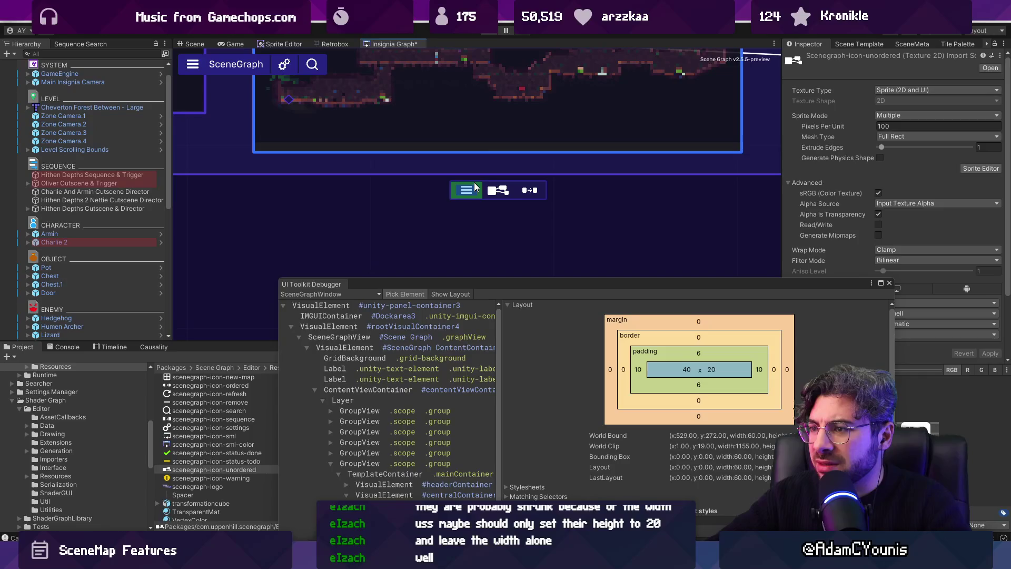
Change height: 20px to 32px on line 311 of GraphViewStyles.uss, then return to Unity.
key(alt+Tab)
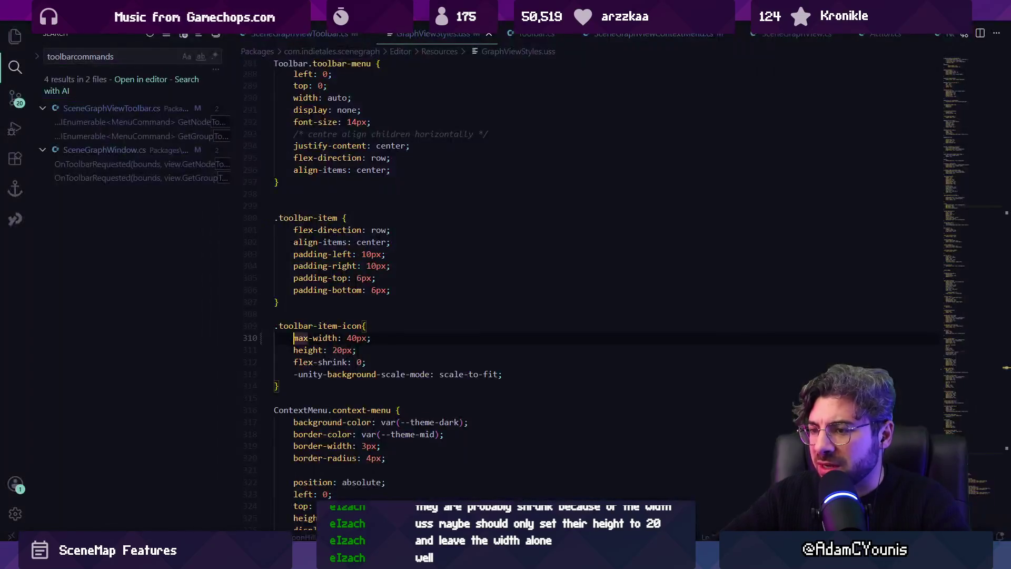
drag(332, 350, 343, 349)
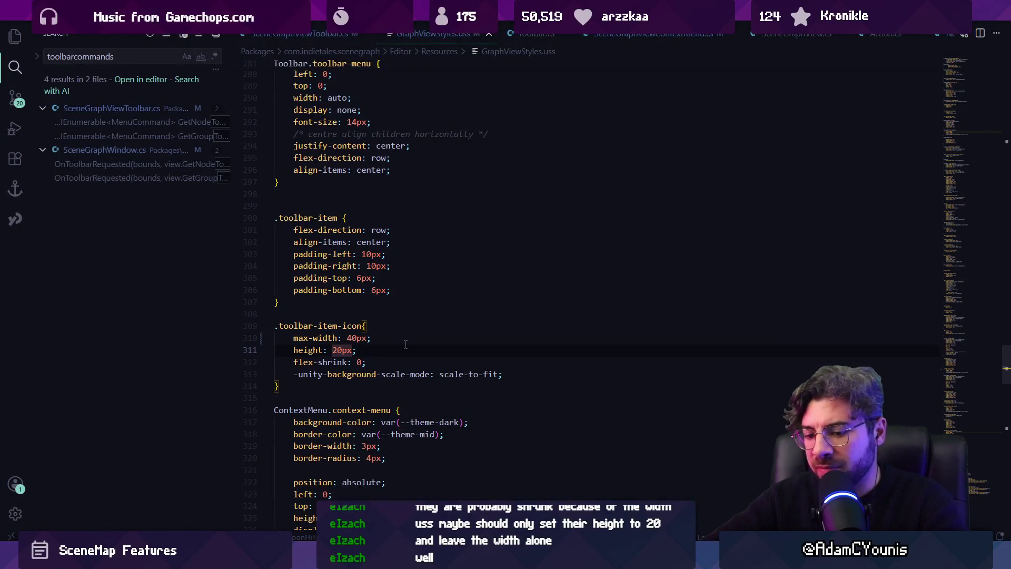
text(2)
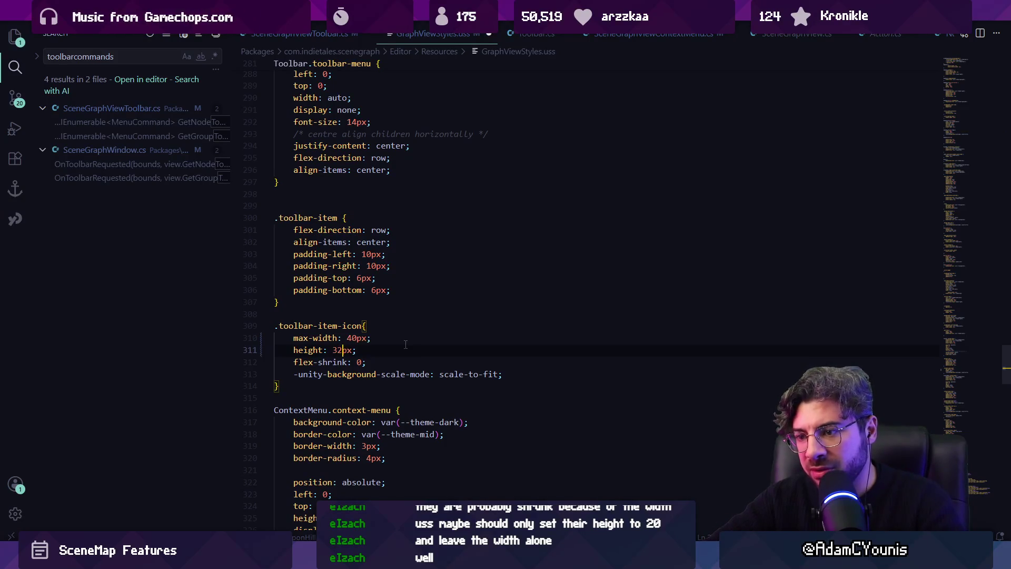
key(alt+Tab)
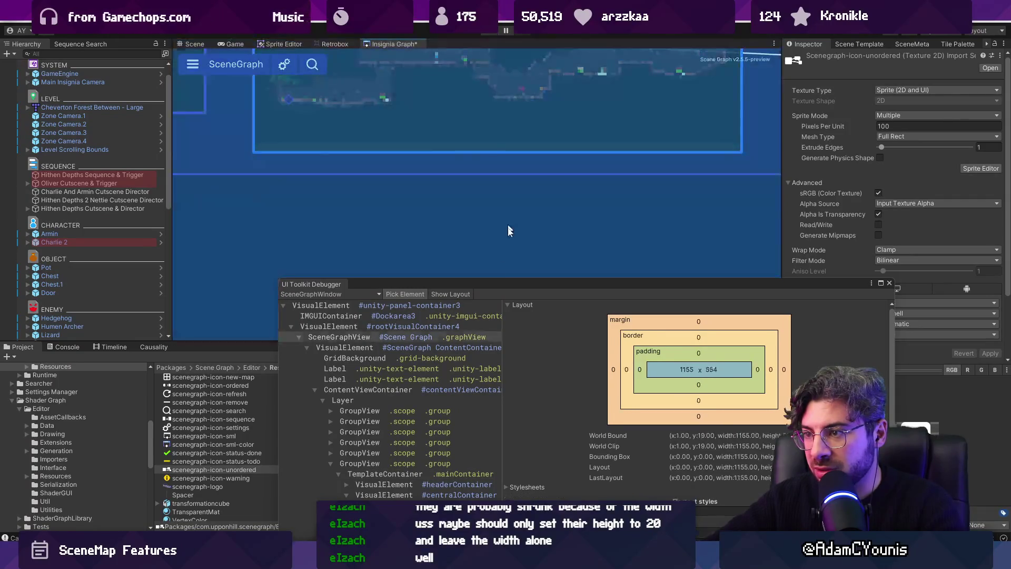
Raise the icon max-width from 40px to 60px and check the larger toolbar icons in Unity.
key(alt+Tab)
click(352, 337)
key(BackSpace)
text(60px;)
key(alt+Tab)
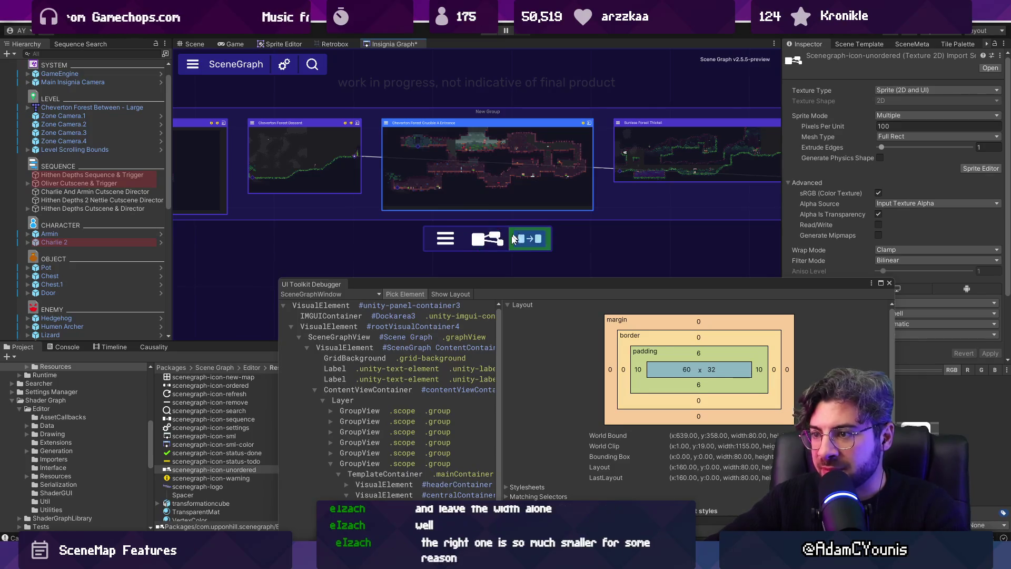
key(alt+Tab)
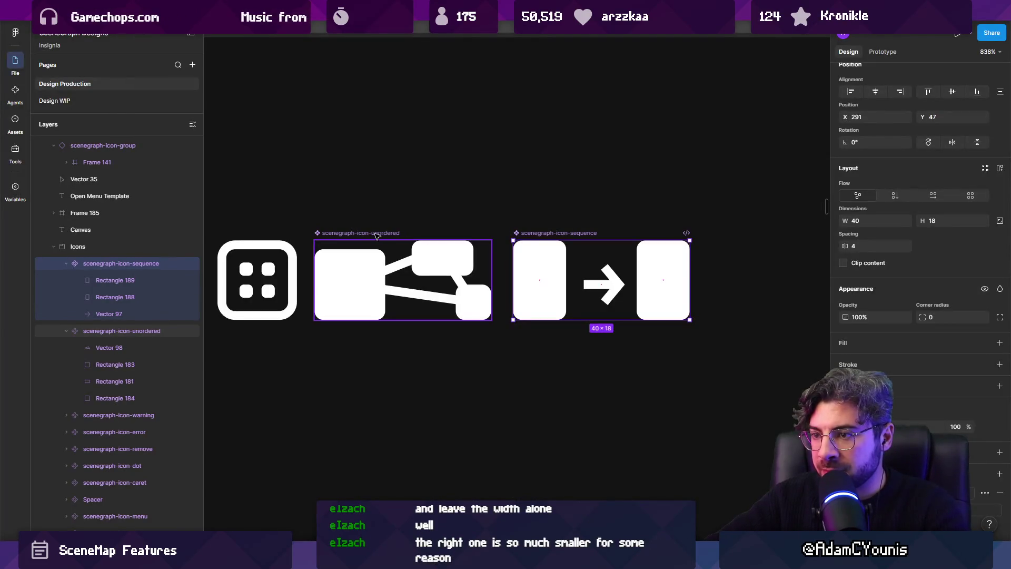
Give the unordered and sequence icon components a grey 777777 fill.
click(411, 246)
shift+click(562, 237)
key(shift+1)
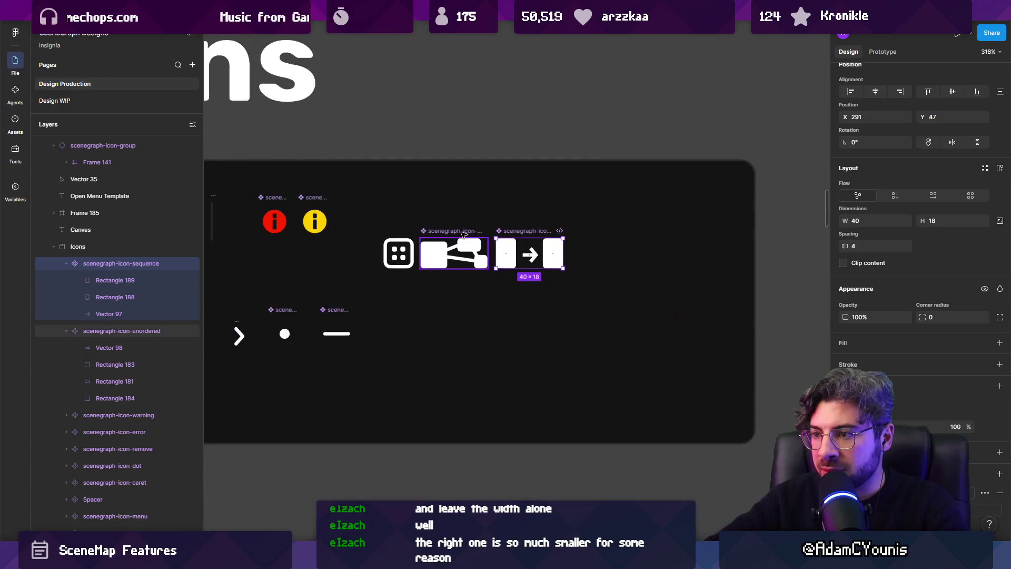
key(shift+2)
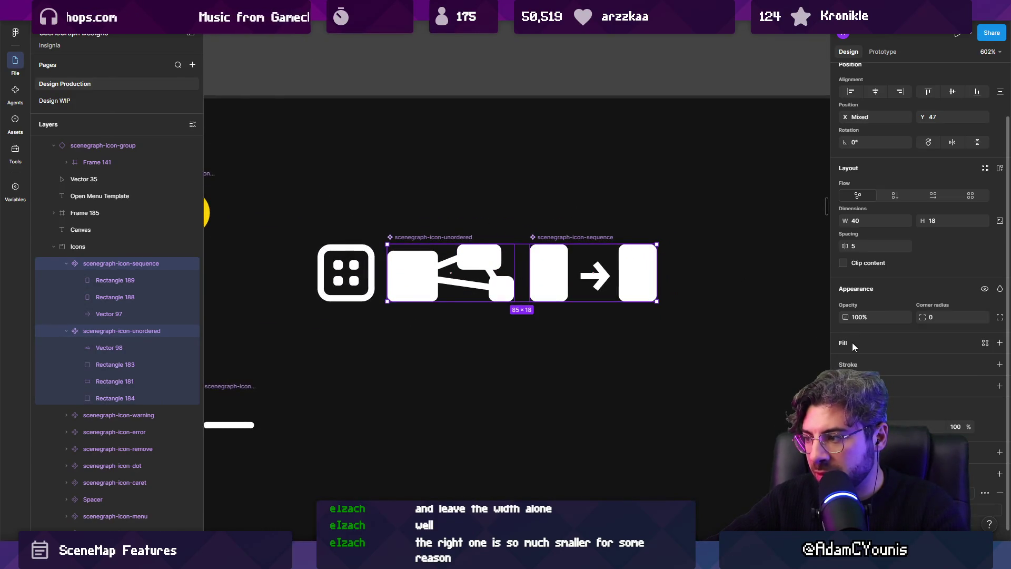
click(999, 343)
click(845, 362)
text(777777)
key(Return)
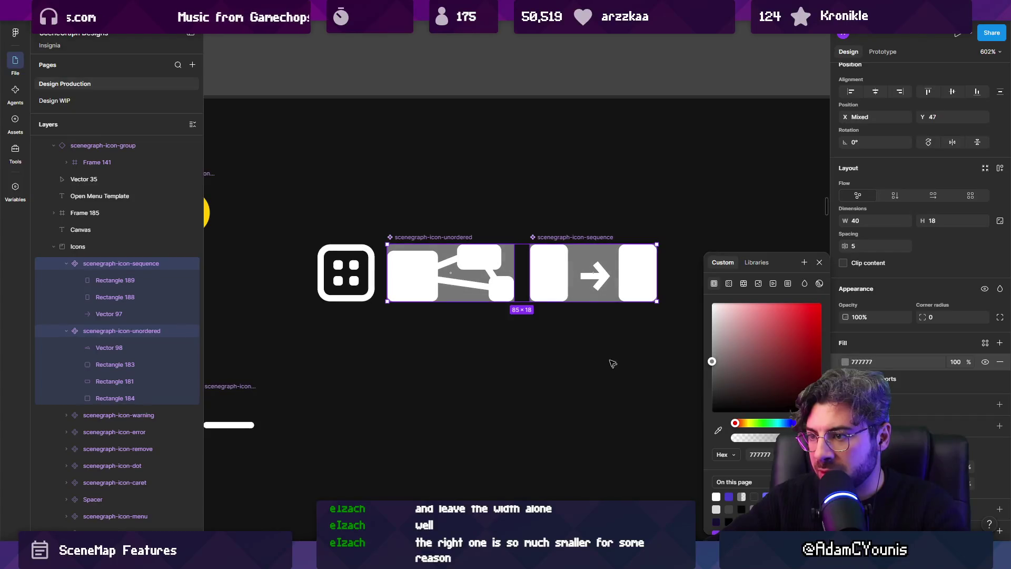
Try moving the sequence icon below the unordered icon, then undo the move.
mouse_move(566, 233)
mouse_down()
mouse_move(566, 268)
mouse_move(432, 306)
mouse_move(584, 238)
mouse_up()
click(574, 238)
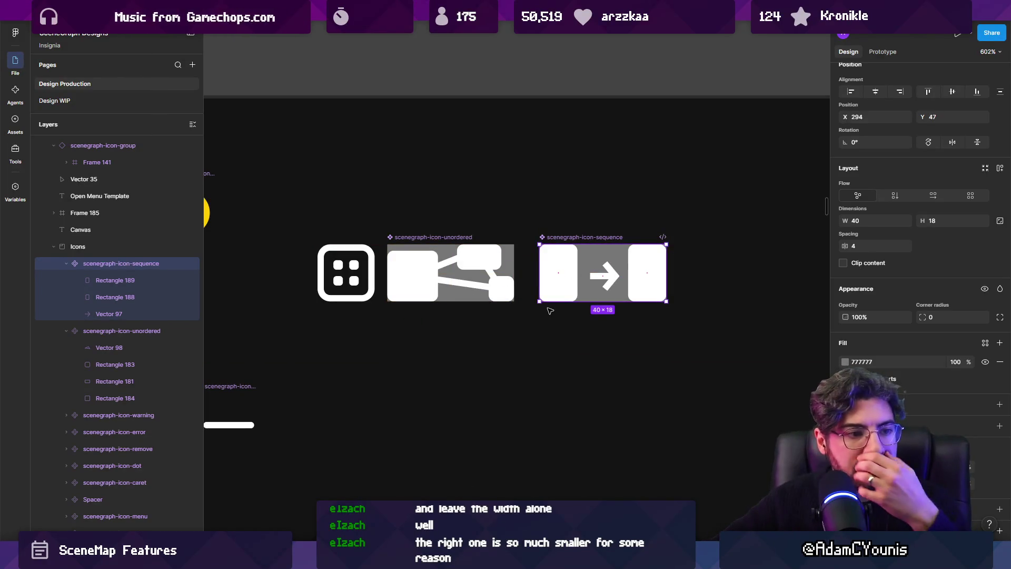
mouse_move(592, 239)
mouse_down()
mouse_move(461, 319)
mouse_move(439, 309)
mouse_up()
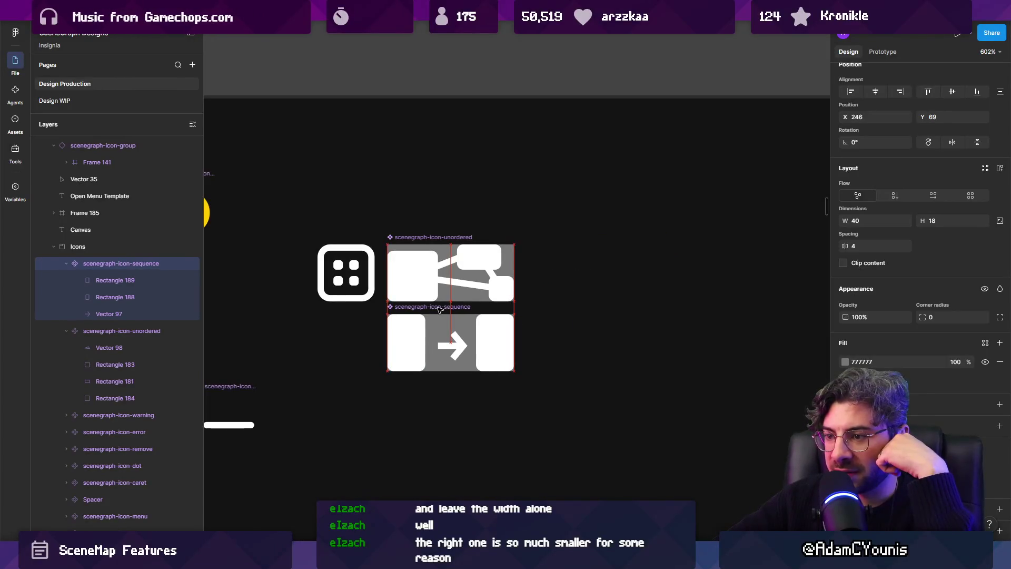
key(ctrl+z)
In Unity, pick the graph view in the UI Toolkit Debugger and widen the element tree pane.
key(alt+Tab)
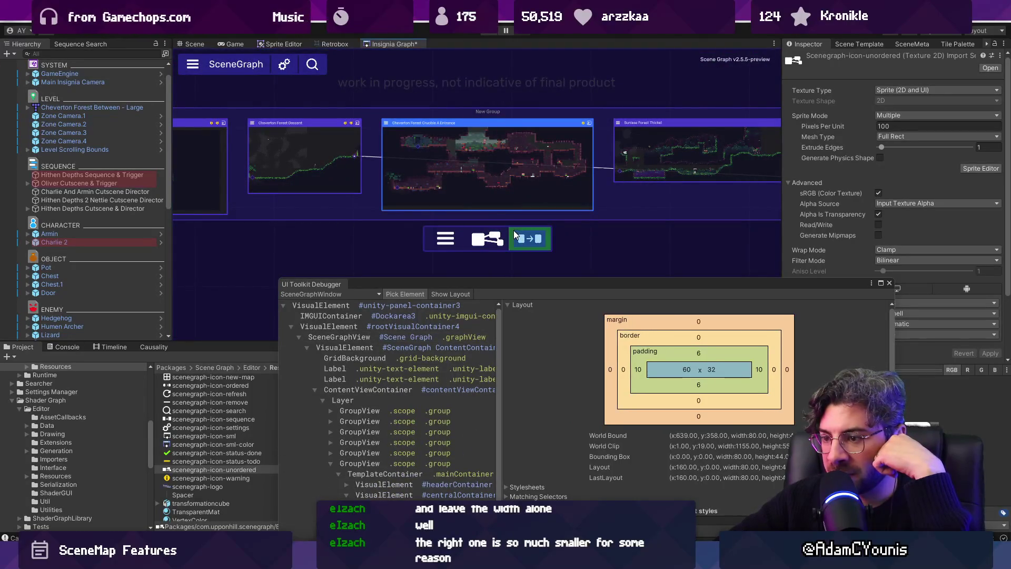
click(508, 258)
drag(499, 330, 630, 329)
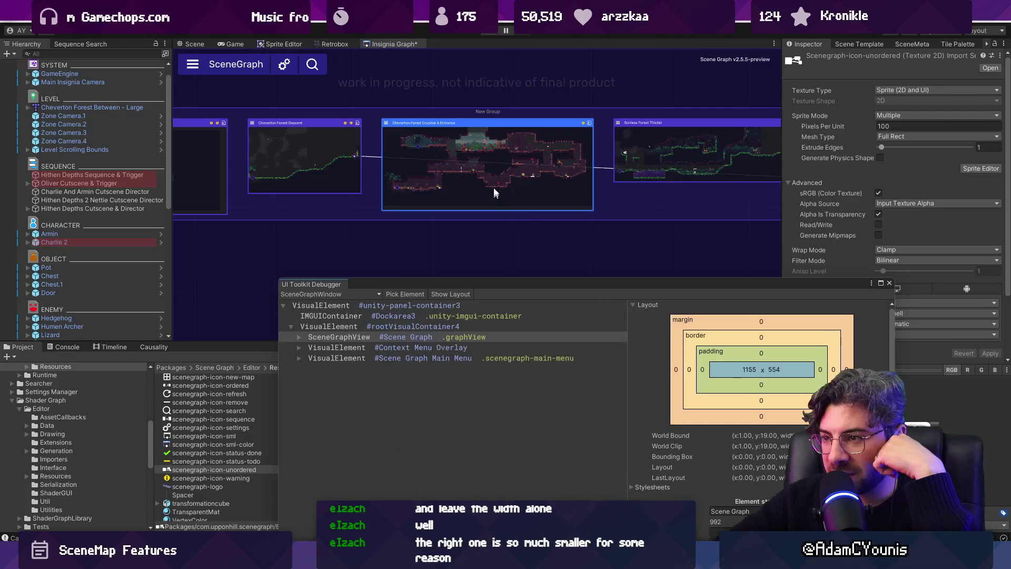
mouse_move(495, 219)
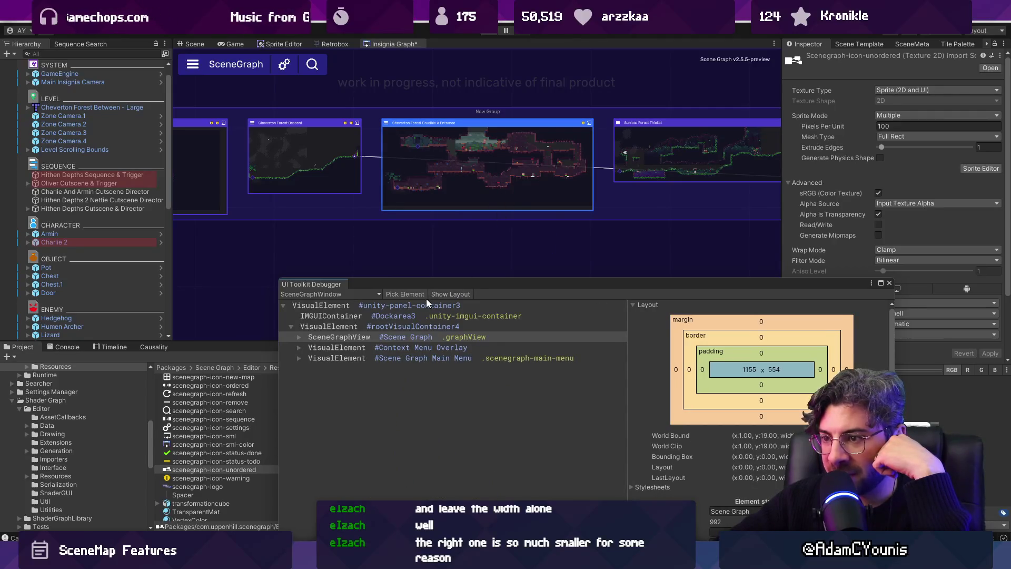
Pick the SceneGraph toolbar element in the UI Toolkit Debugger and move the debugger window up.
mouse_move(521, 234)
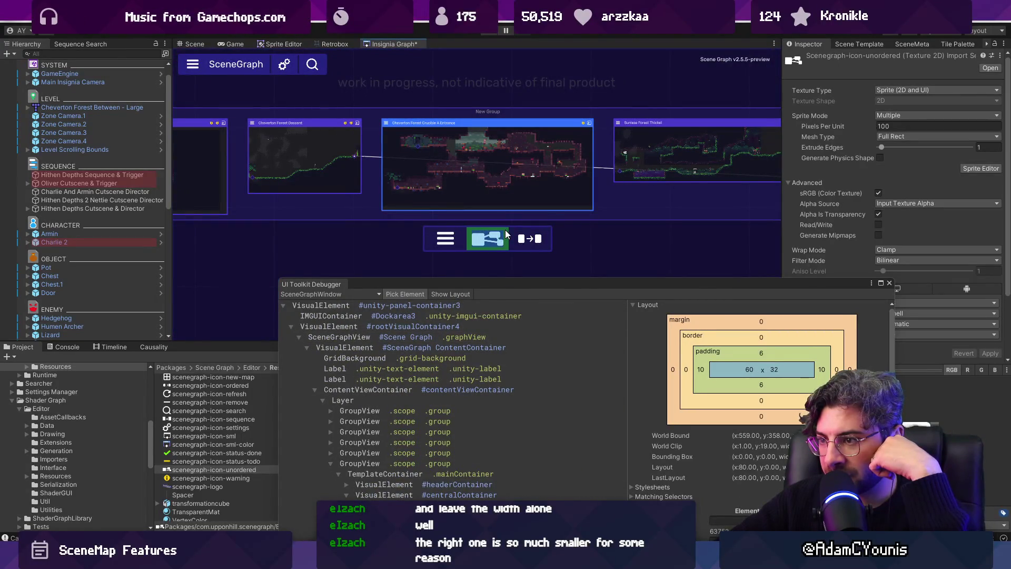
click(508, 226)
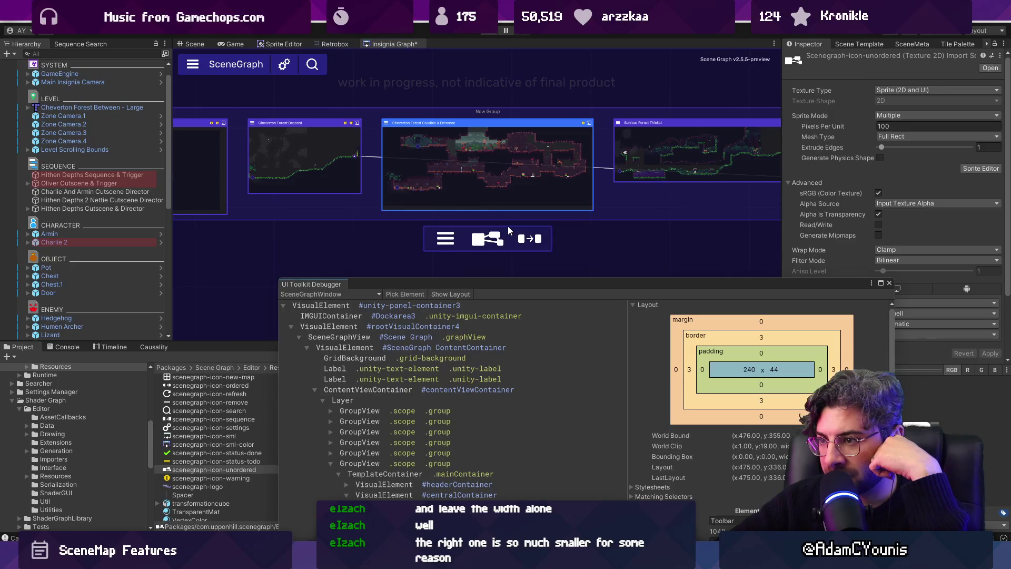
drag(480, 281, 485, 251)
mouse_move(489, 216)
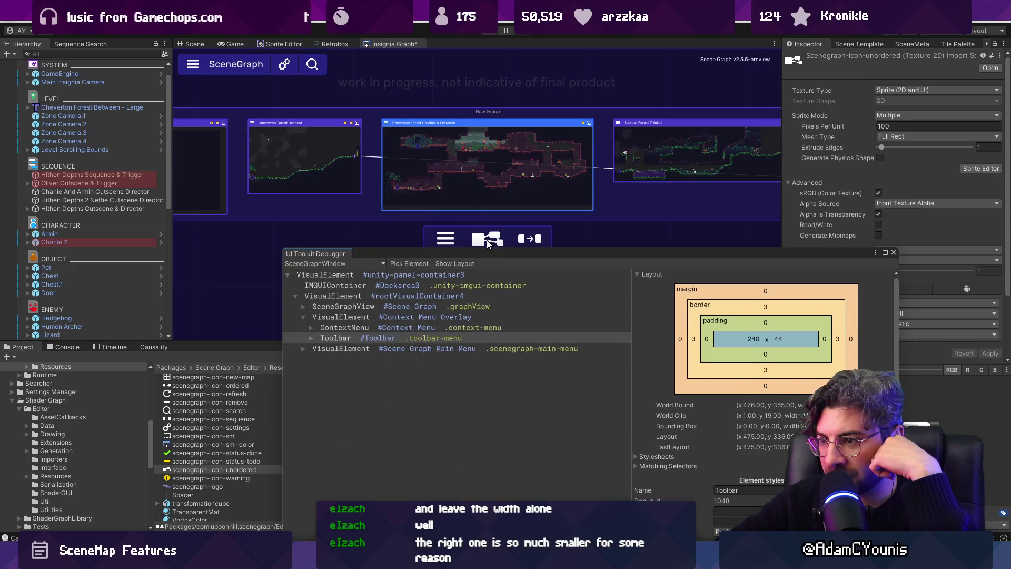
Expand the Toolbar's children and select the third toolbar-item, sized 60×32 with 10/6 padding.
click(409, 263)
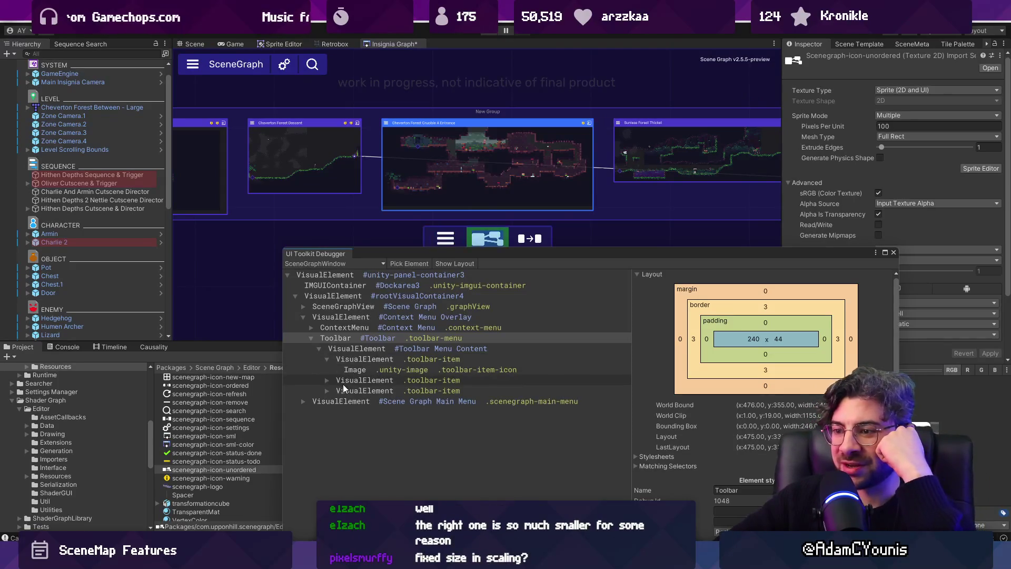
click(358, 390)
click(326, 390)
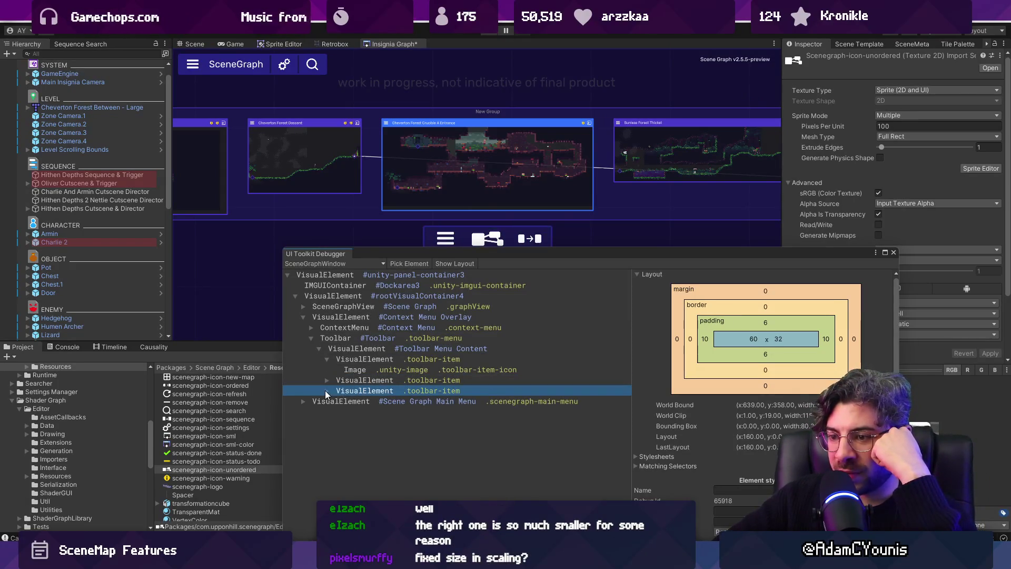
click(327, 380)
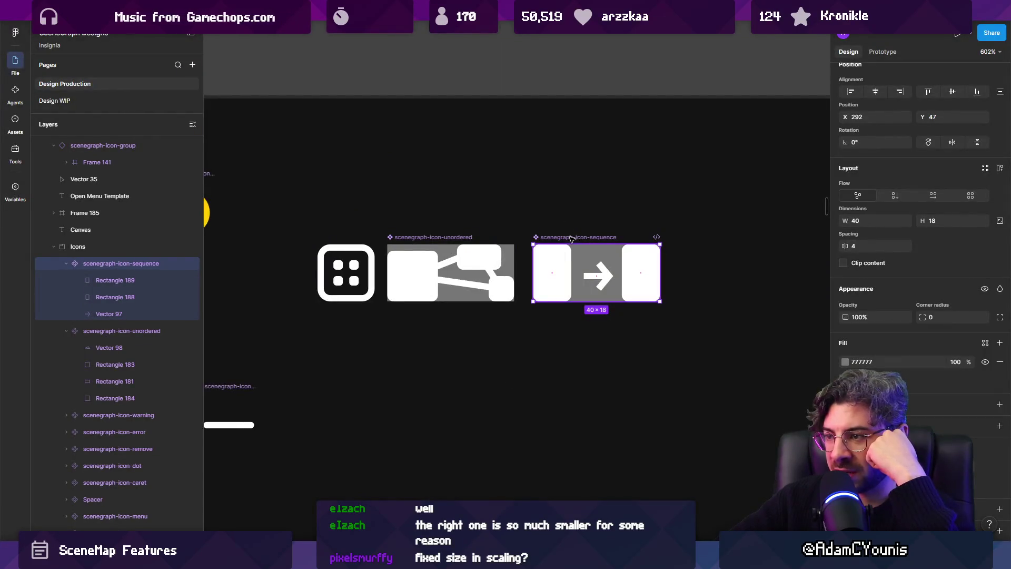
Rename the scenegraph-icon-sequence frame to scenegraph-icon-ordered.
double_click(574, 238)
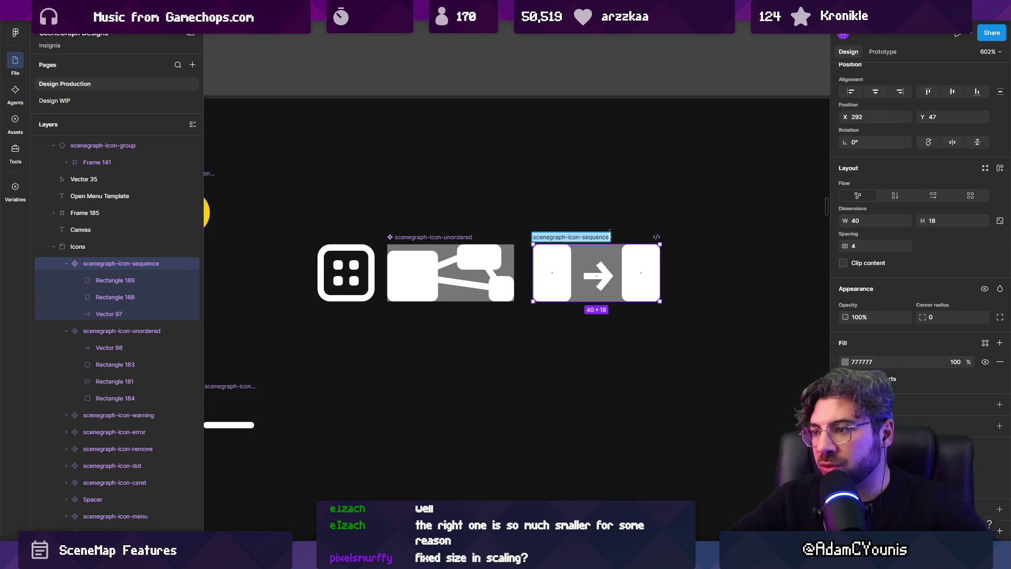
text(ordered)
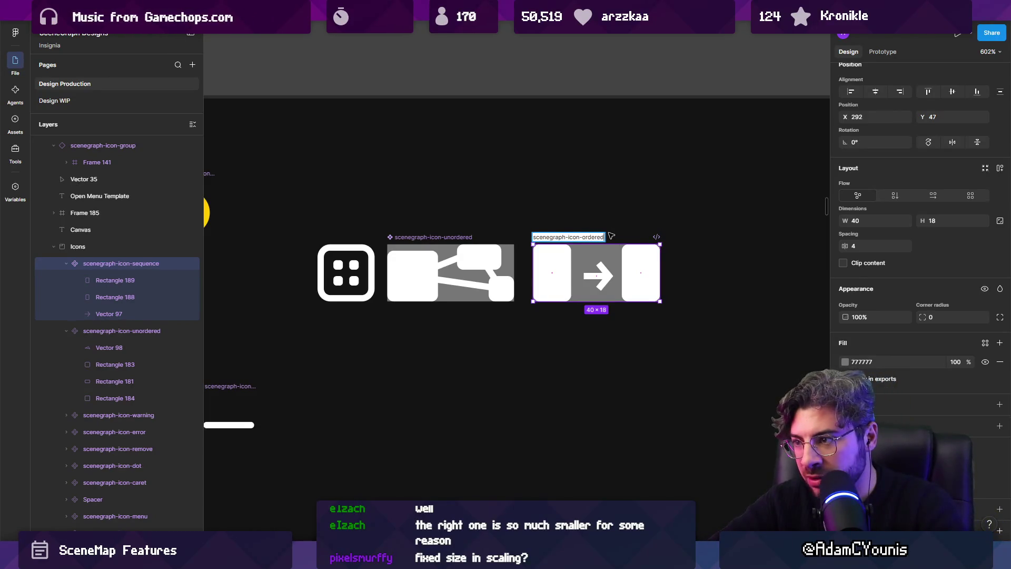
key(Return)
Export the ordered and unordered icon frames to the icon folder, replacing the old files.
shift+click(431, 237)
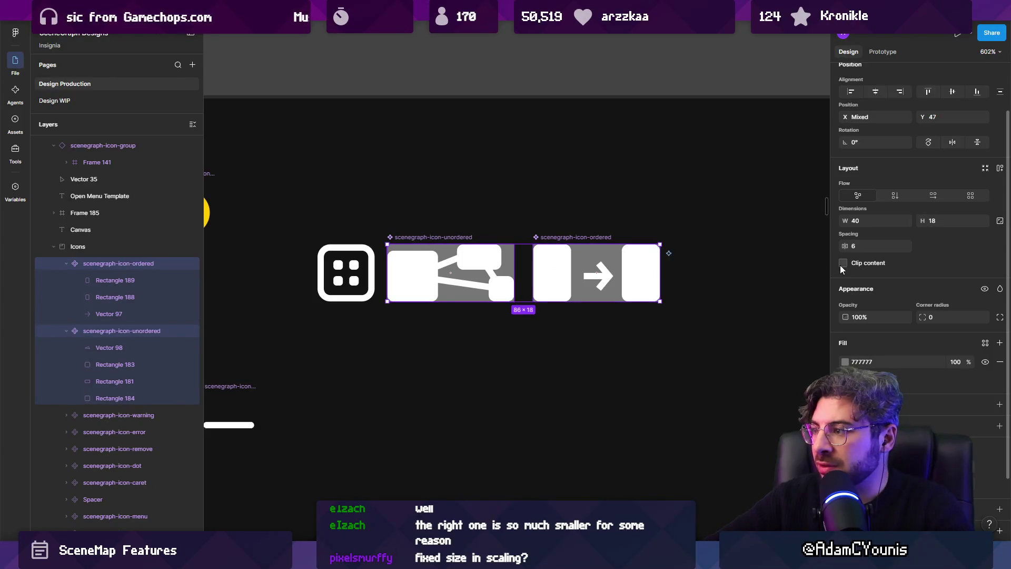
scroll(919, 211, down, 2)
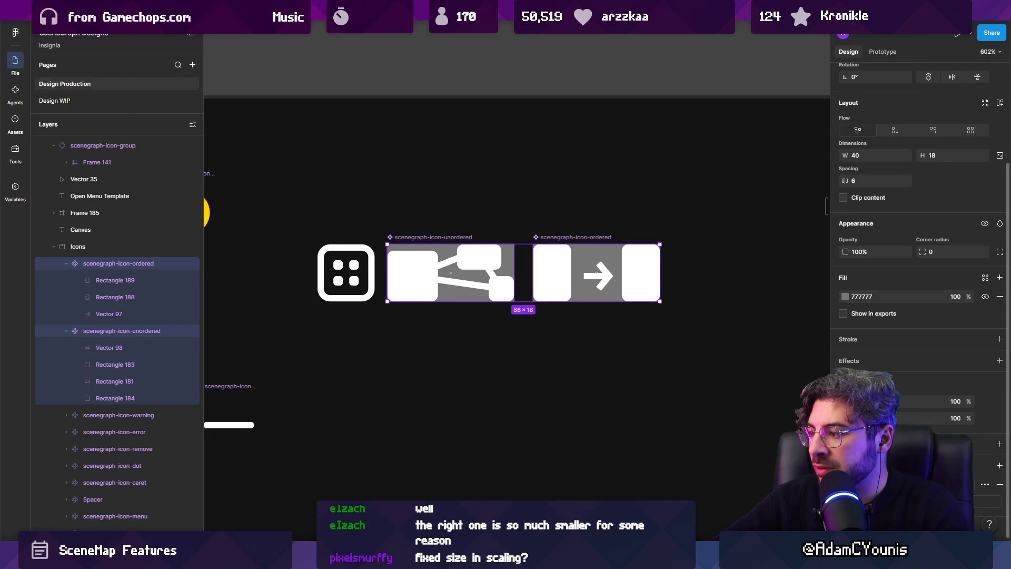
key(ctrl+shift+e)
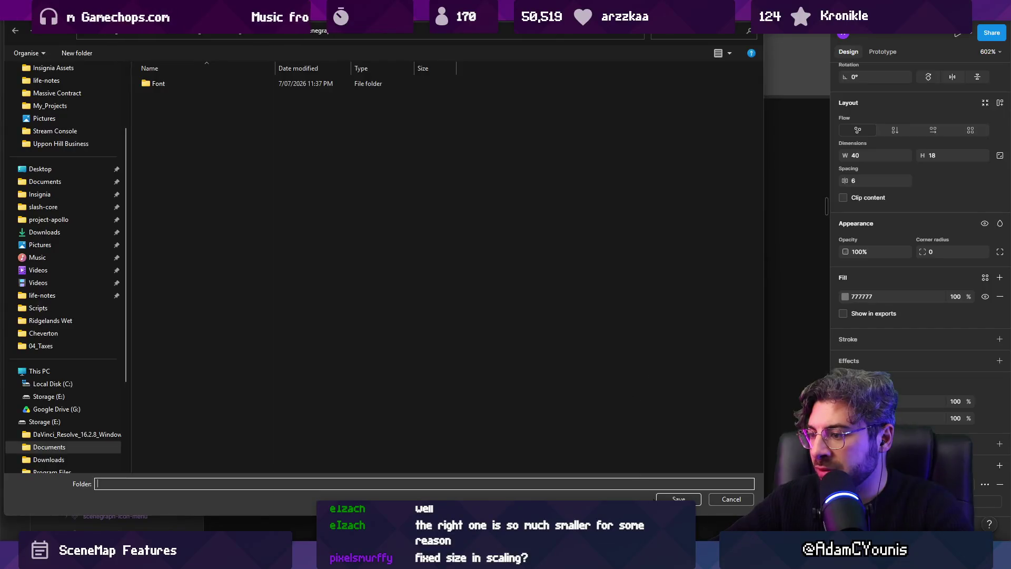
click(678, 500)
key(Return)
key(alt+Tab)
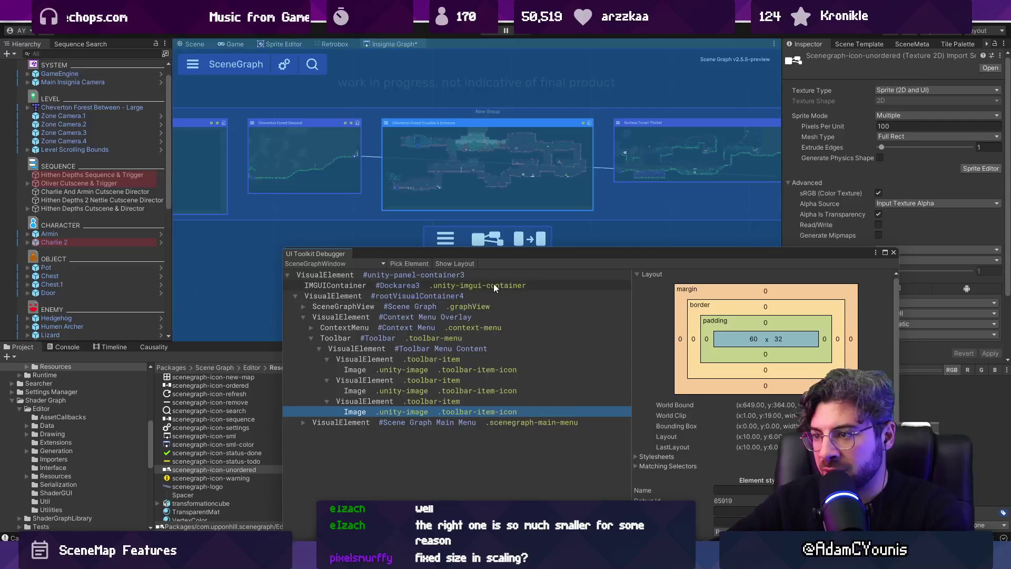
Close the UI Toolkit Debugger, select a node to show its new toolbar icons, and maximize Insignia Graph.
click(894, 252)
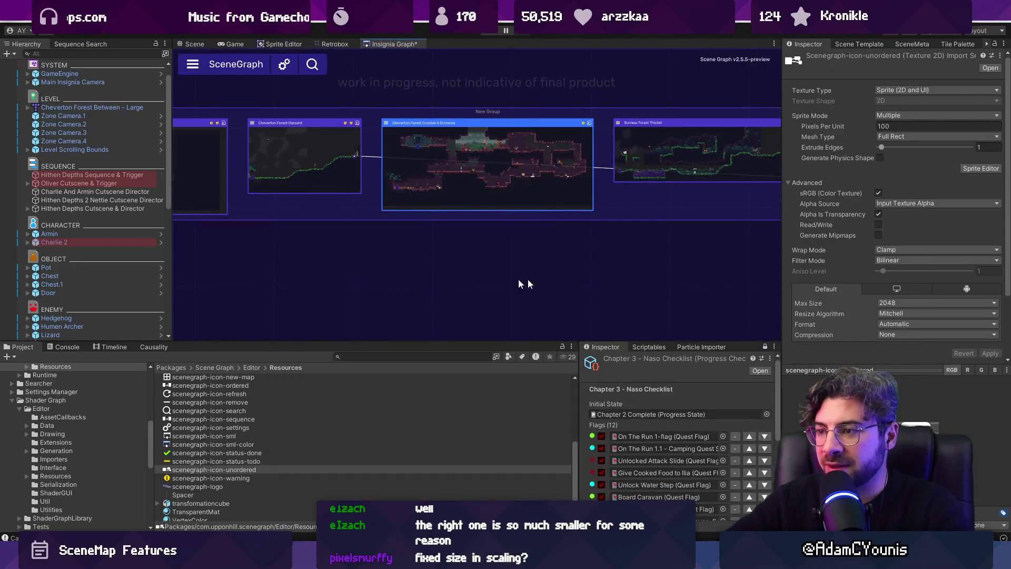
scroll(566, 279, down, 3)
click(492, 251)
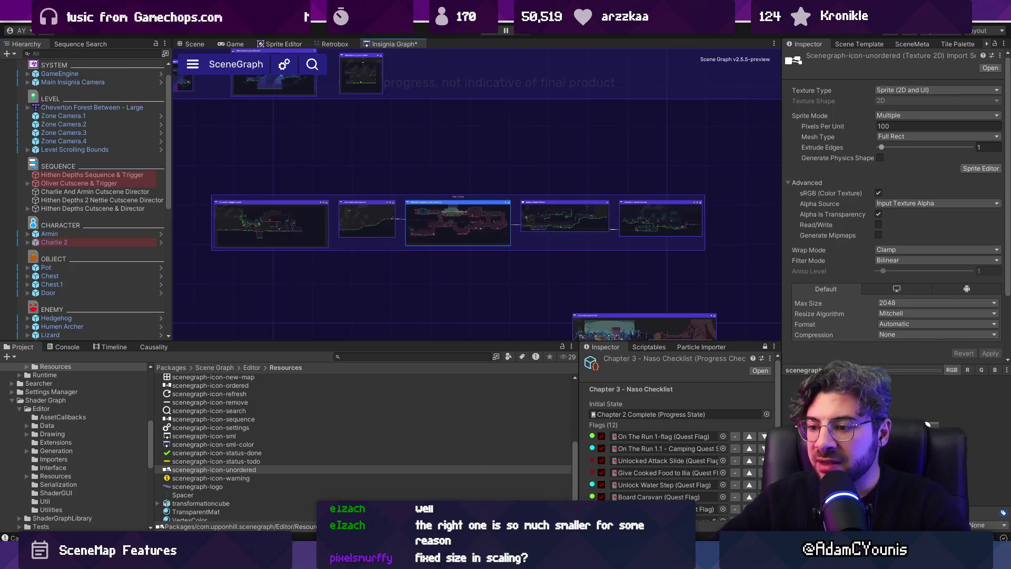
key(alt+Tab)
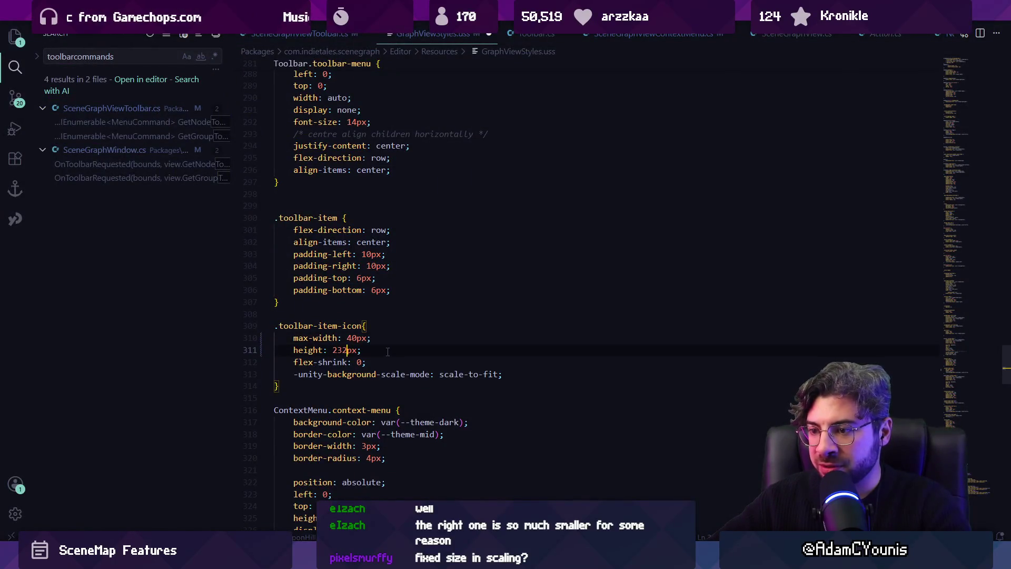
key(alt+Tab)
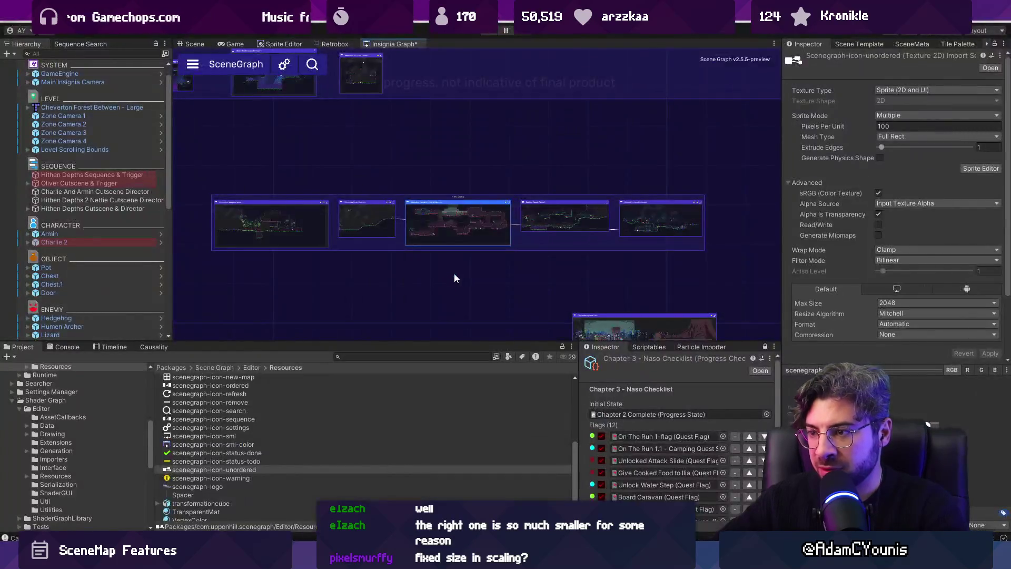
mouse_move(466, 250)
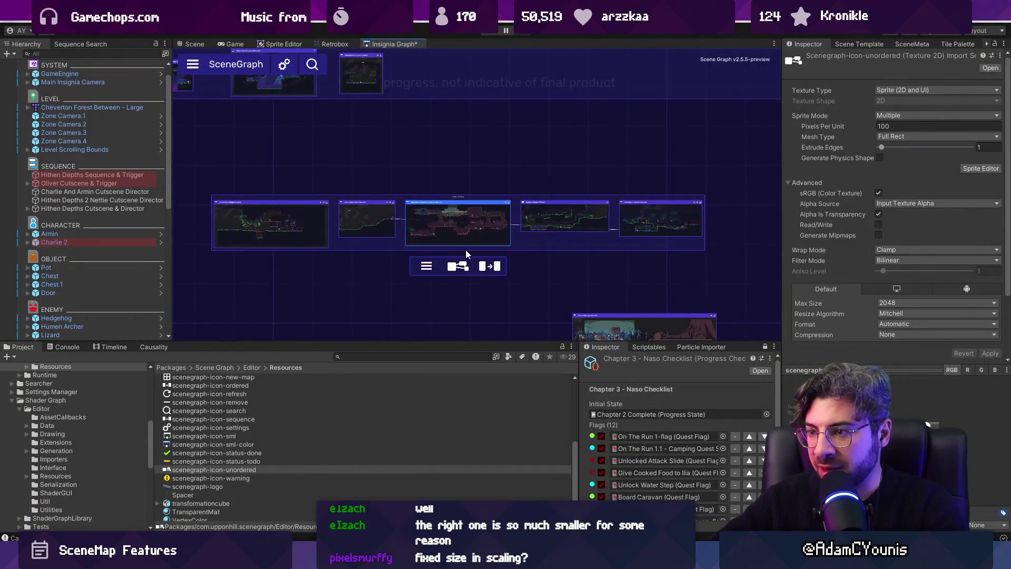
double_click(394, 42)
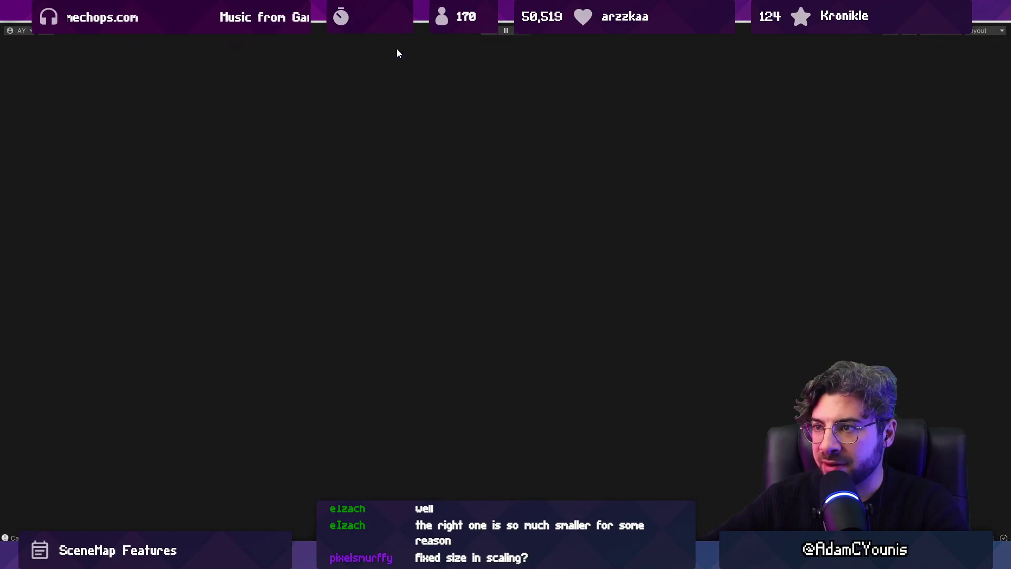
Zoom in on a node to inspect its toolbar's new icons, then zoom back out.
scroll(263, 248, up, 5)
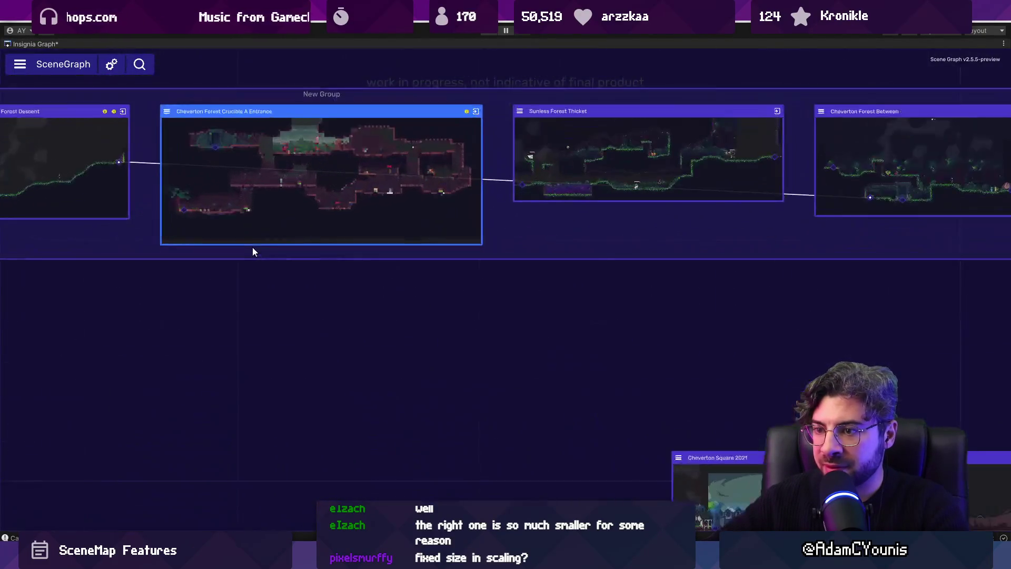
mouse_move(317, 236)
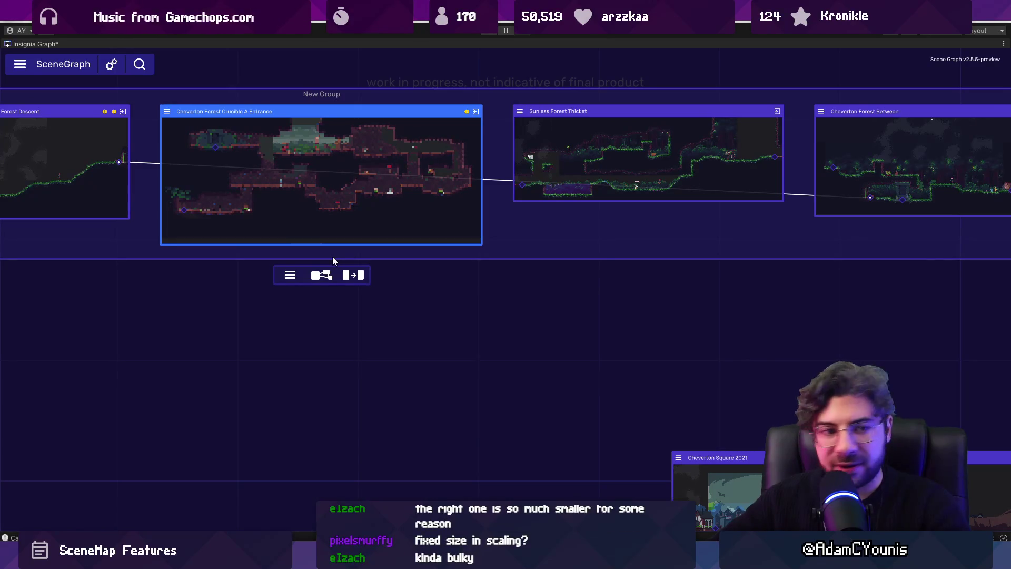
scroll(345, 254, down, 1)
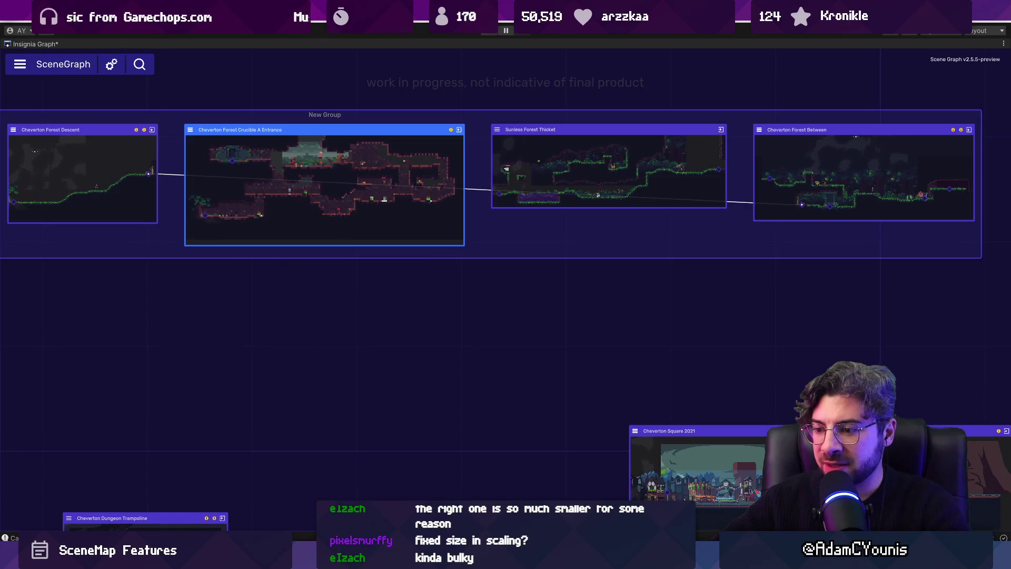
Set corner radius 0 on the unordered icon's Rectangles 184, 181 and 183.
key(alt+Tab)
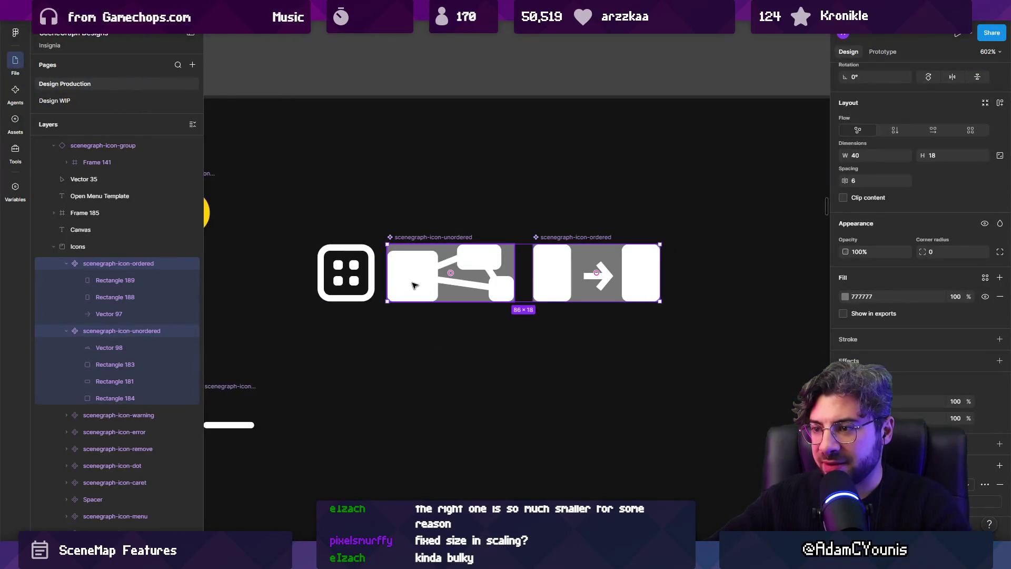
shift+click(487, 254)
click(496, 253)
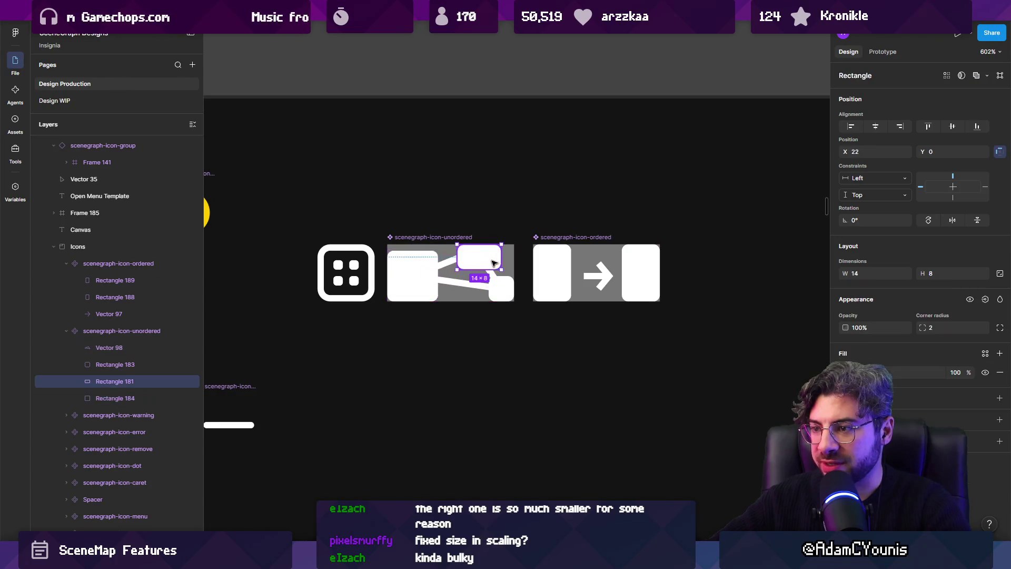
scroll(453, 263, up, 3)
click(337, 284)
shift+click(441, 242)
shift+click(514, 311)
shift+click(765, 282)
shift+click(764, 283)
click(948, 353)
text(0)
key(Return)
Set corner radius 0 on the ordered icon's Rectangles 189 and 188.
click(643, 289)
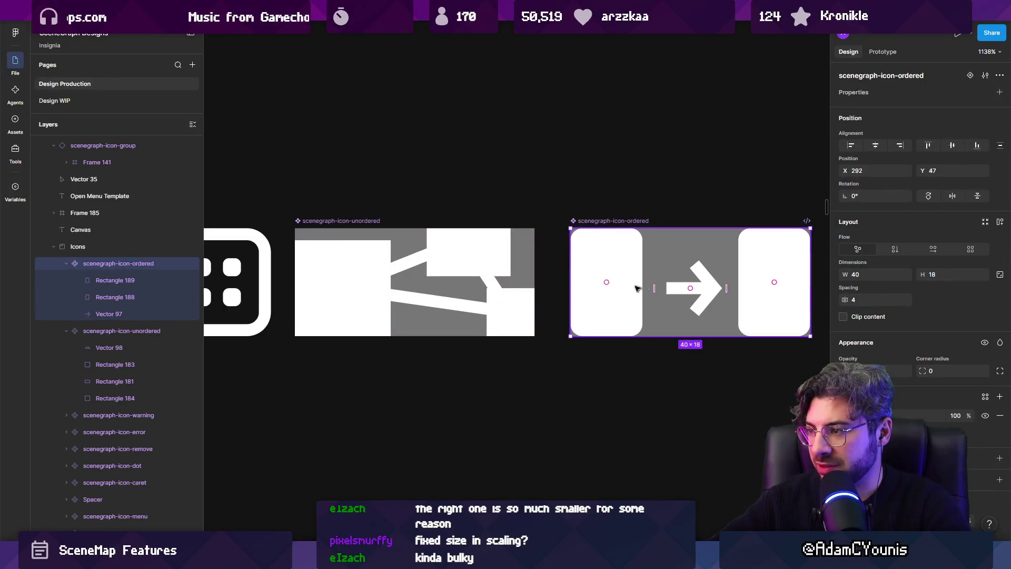
click(611, 267)
shift+click(774, 266)
click(948, 352)
text(0)
key(Return)
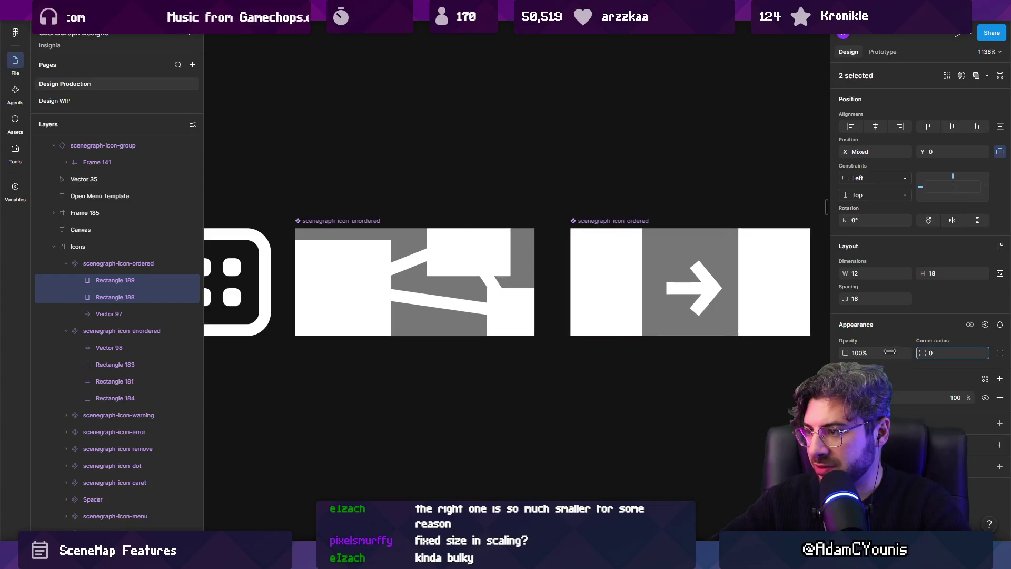
Turn the rectangles of both icons from solid fills into white outlines.
click(346, 294)
double_click(373, 283)
click(338, 262)
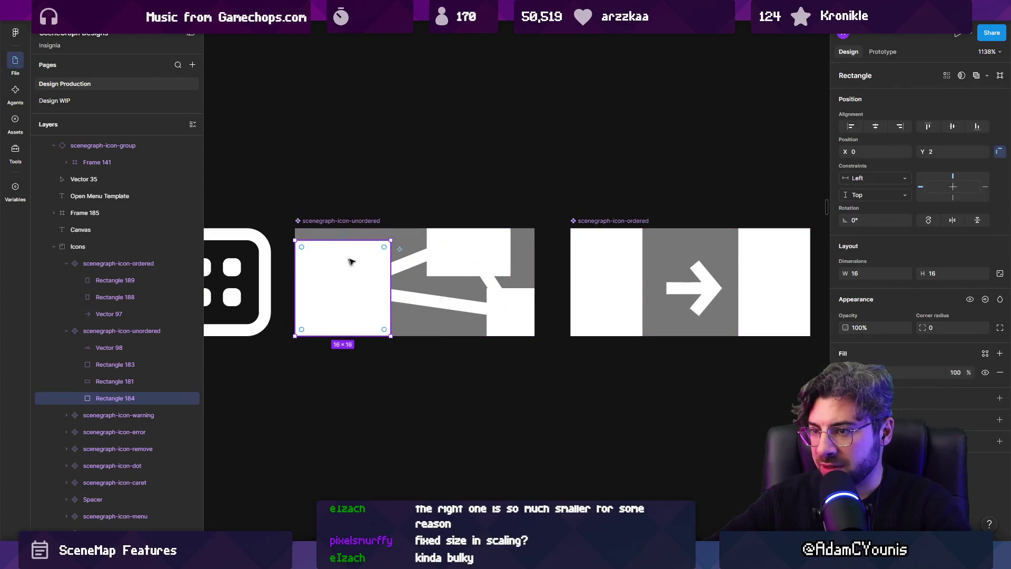
shift+click(444, 246)
shift+click(524, 316)
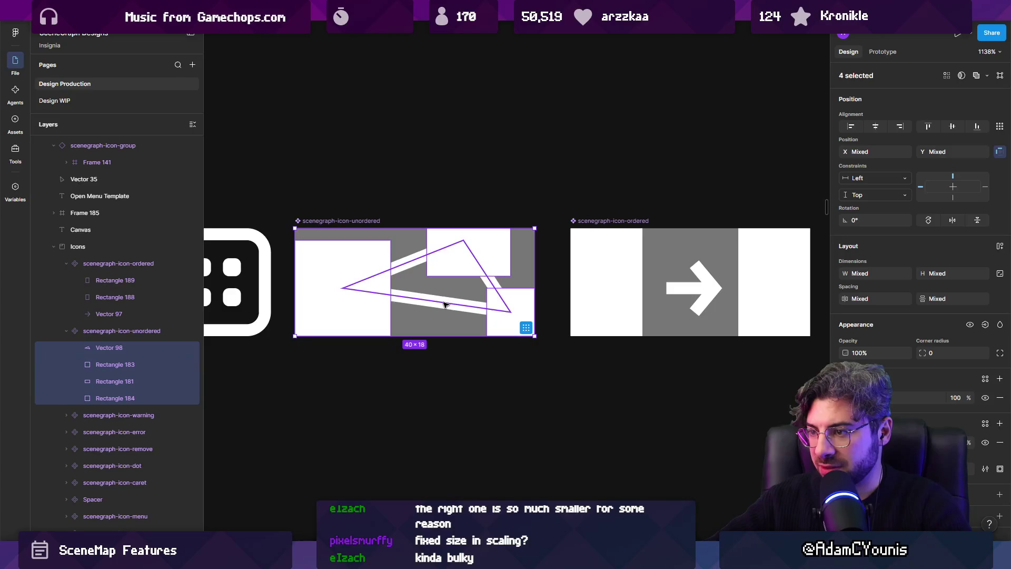
shift+click(625, 296)
shift+click(625, 296)
ctrl+shift+click(610, 274)
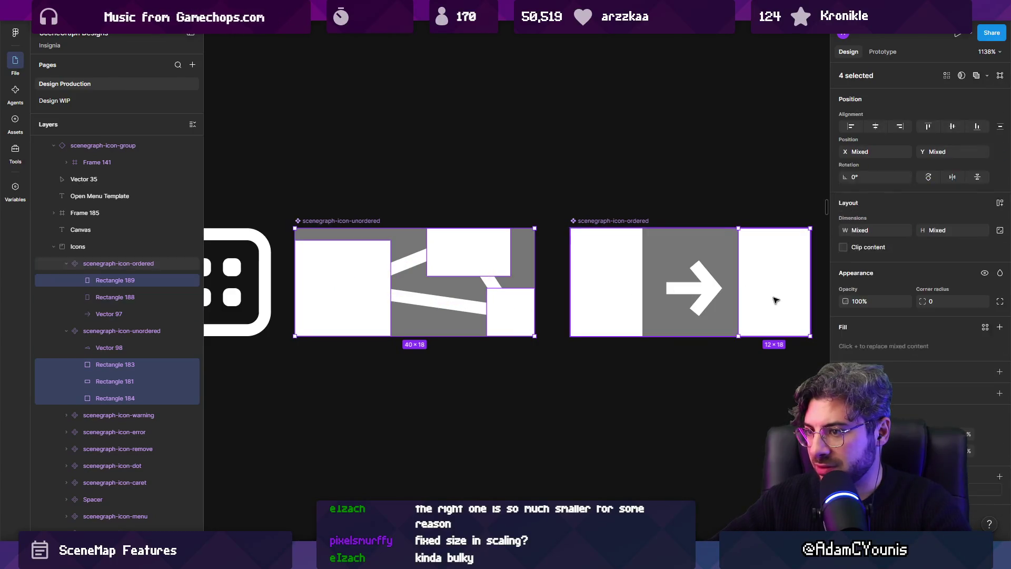
ctrl+shift+click(775, 284)
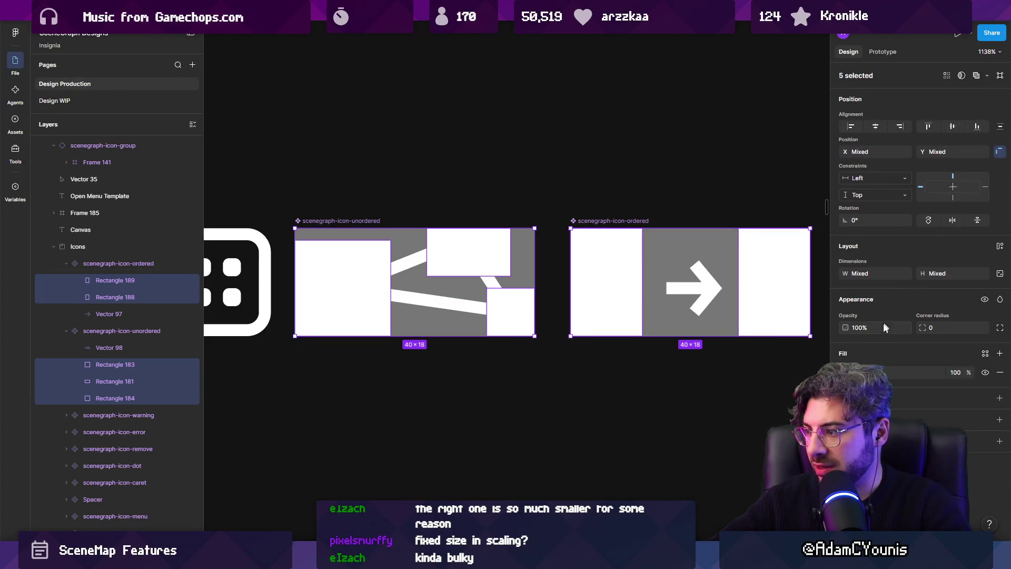
key(shift+x)
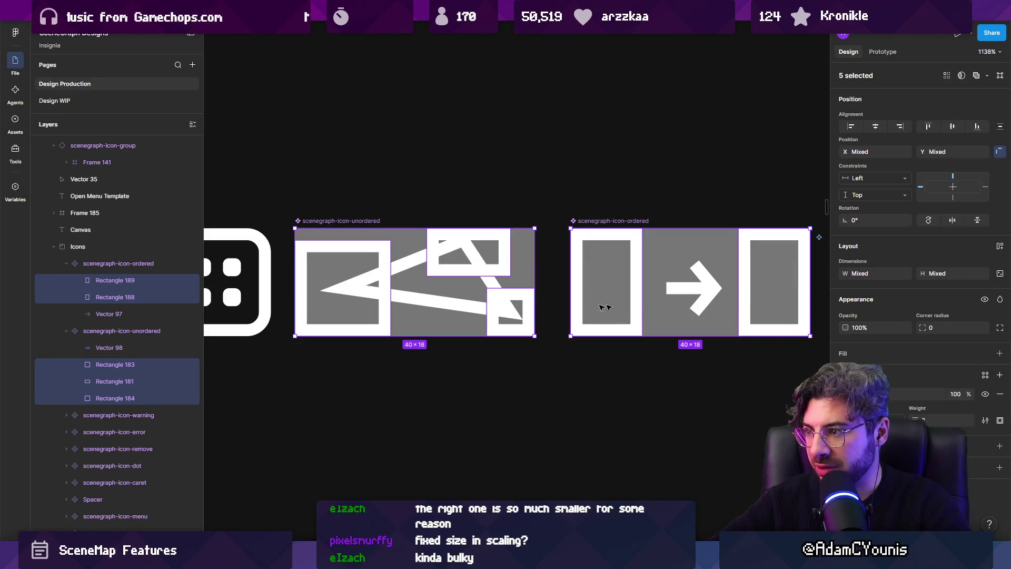
Send the diagonal line Vector 98 to back and select the unordered icon's three rectangles.
click(389, 298)
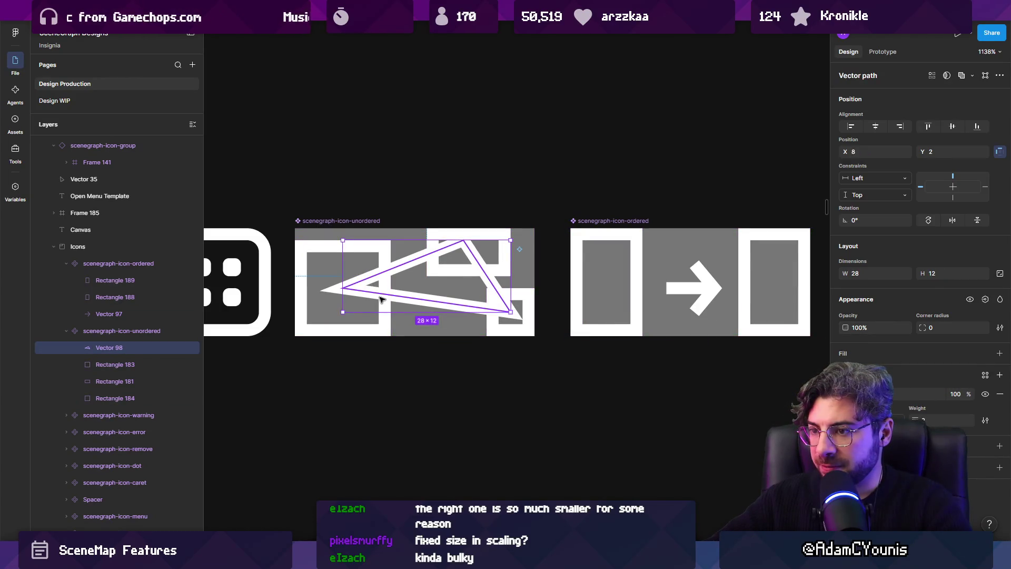
key(ctrl+shift+bracketleft)
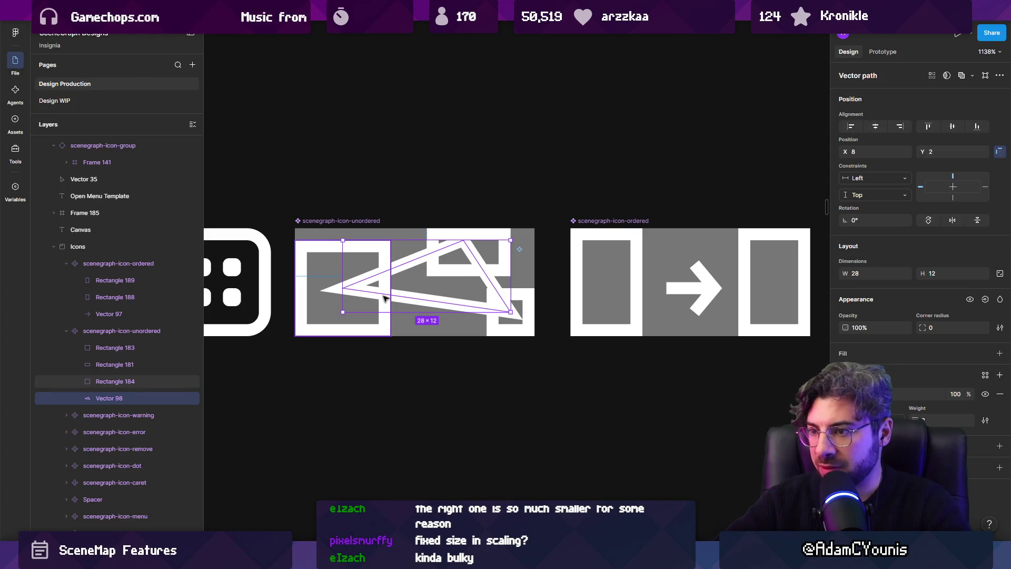
click(387, 330)
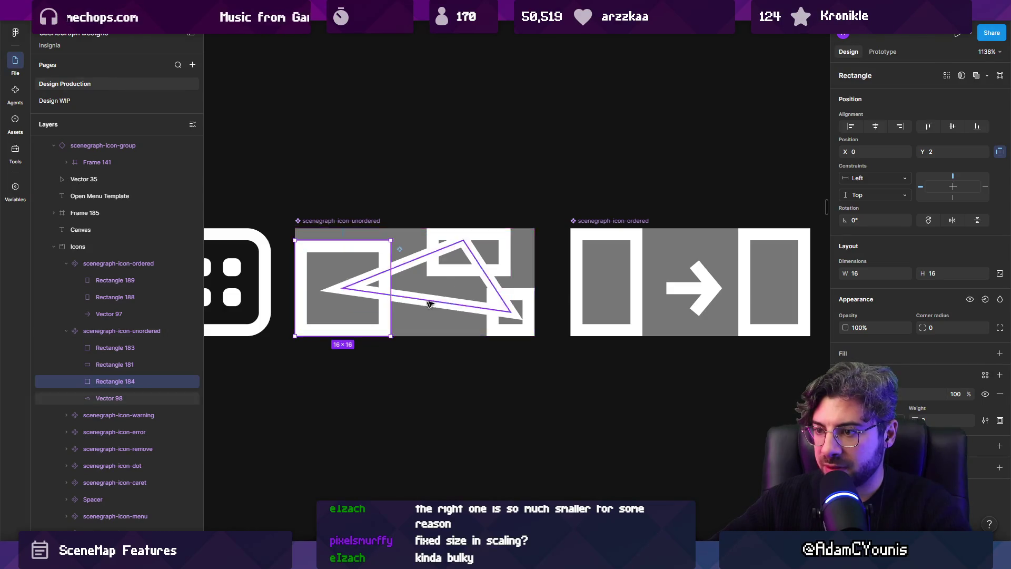
shift+click(506, 247)
shift+click(530, 297)
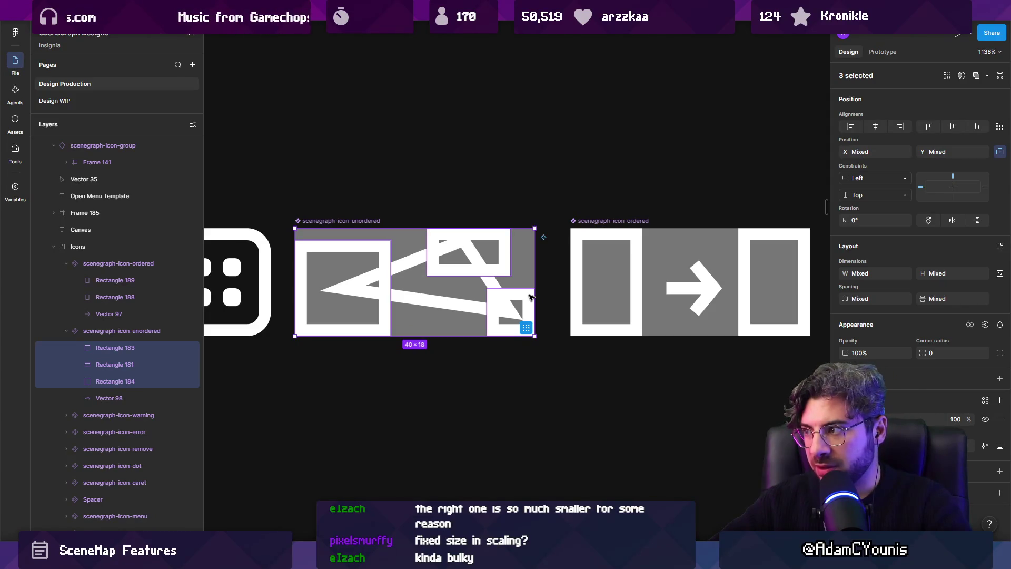
Union the three copied rectangles and paste the union outside the unordered icon component.
click(976, 76)
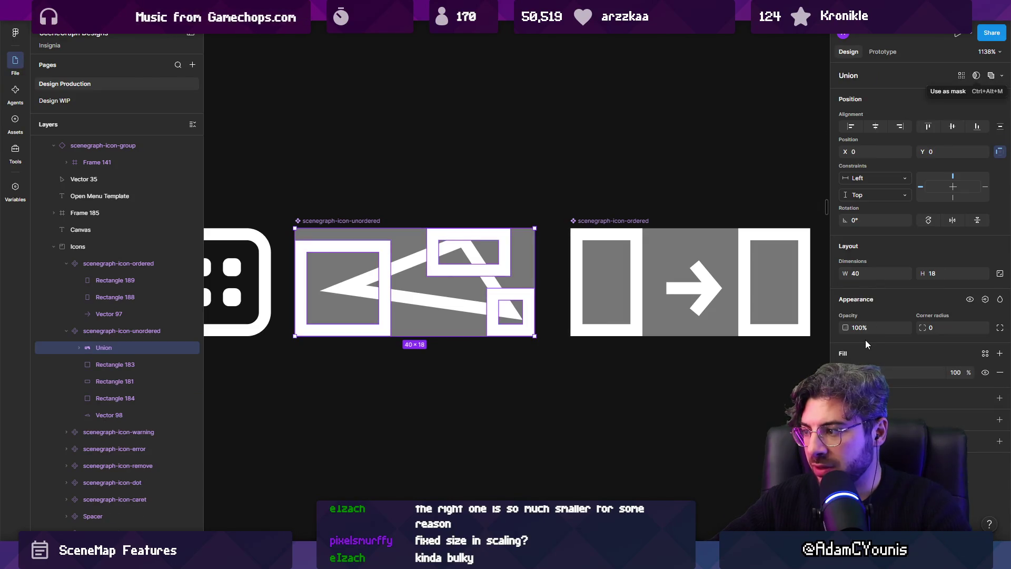
key(shift+x)
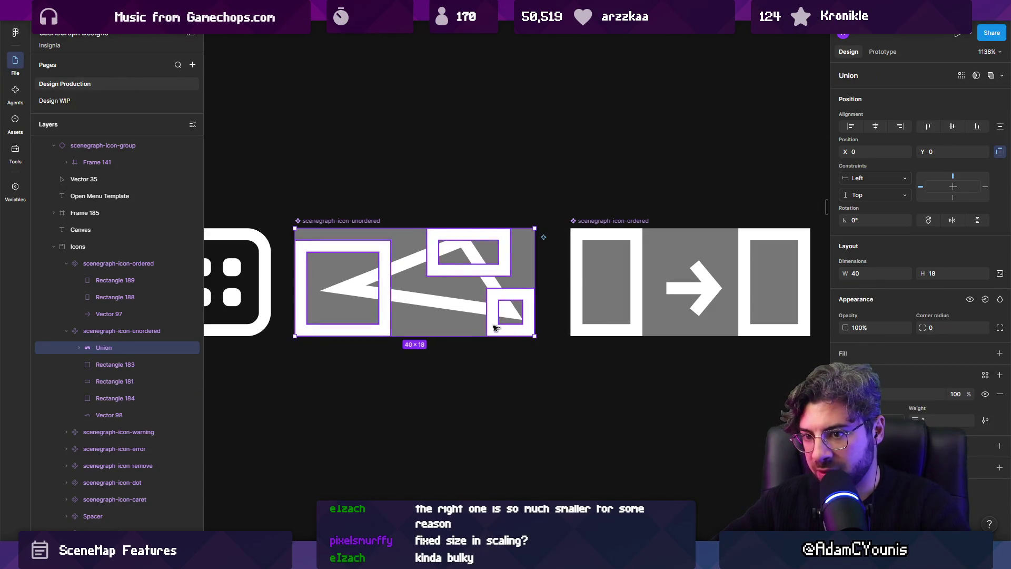
key(ctrl+z)
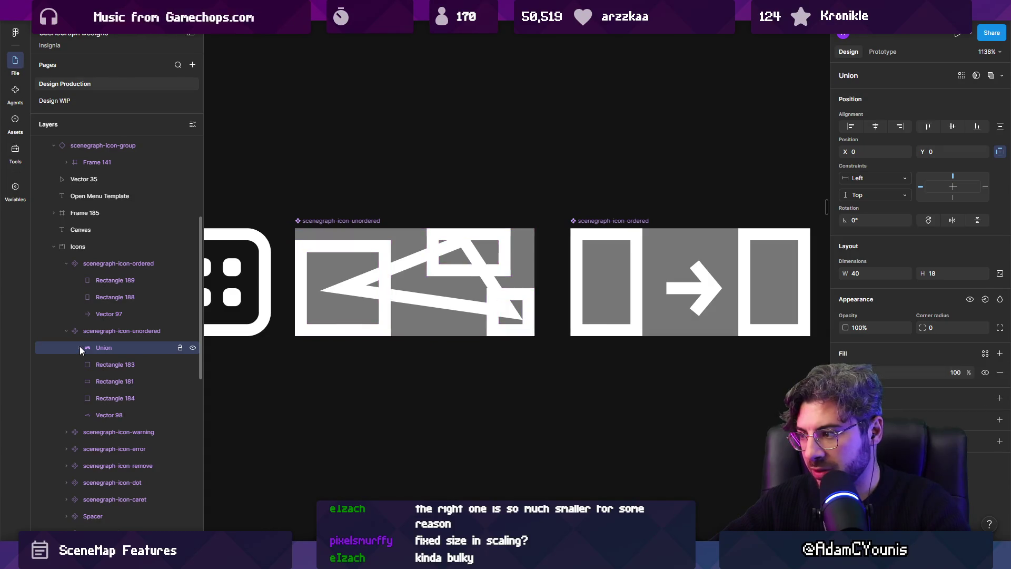
key(ctrl+x)
key(ctrl+v)
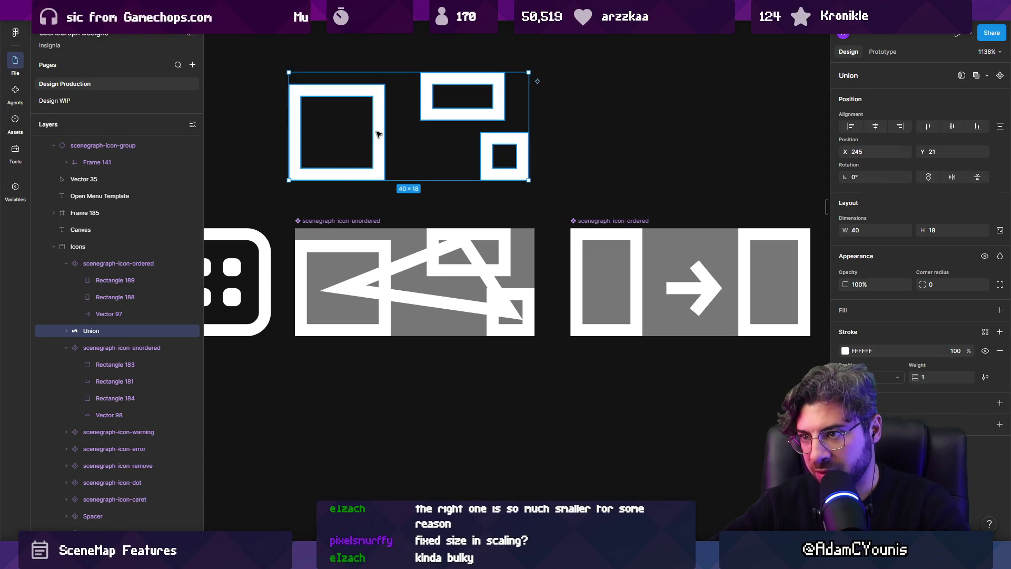
Convert the union's rectangle strokes into filled outline shapes.
double_click(359, 134)
shift+click(455, 113)
shift+click(515, 173)
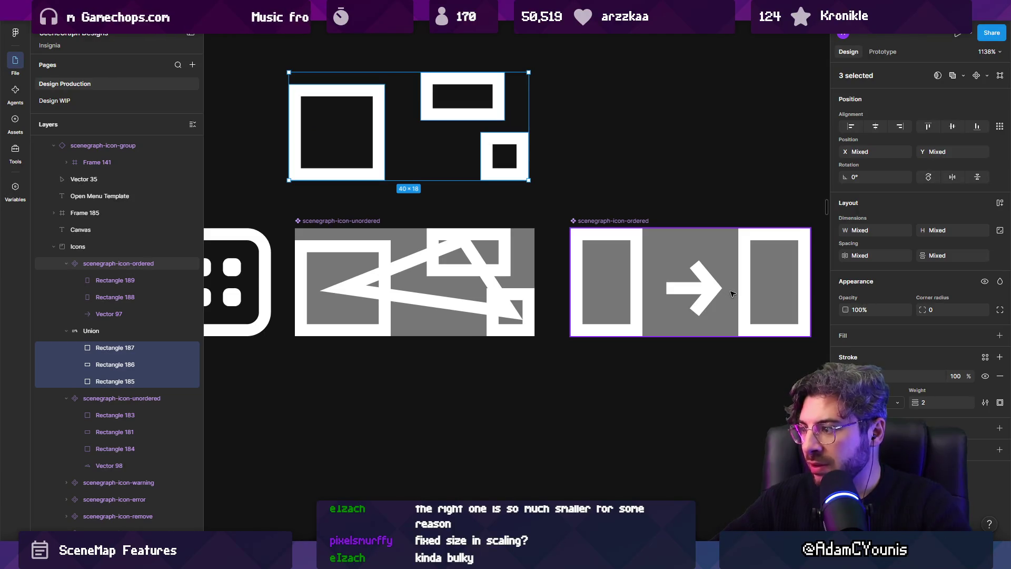
key(ctrl+alt+o)
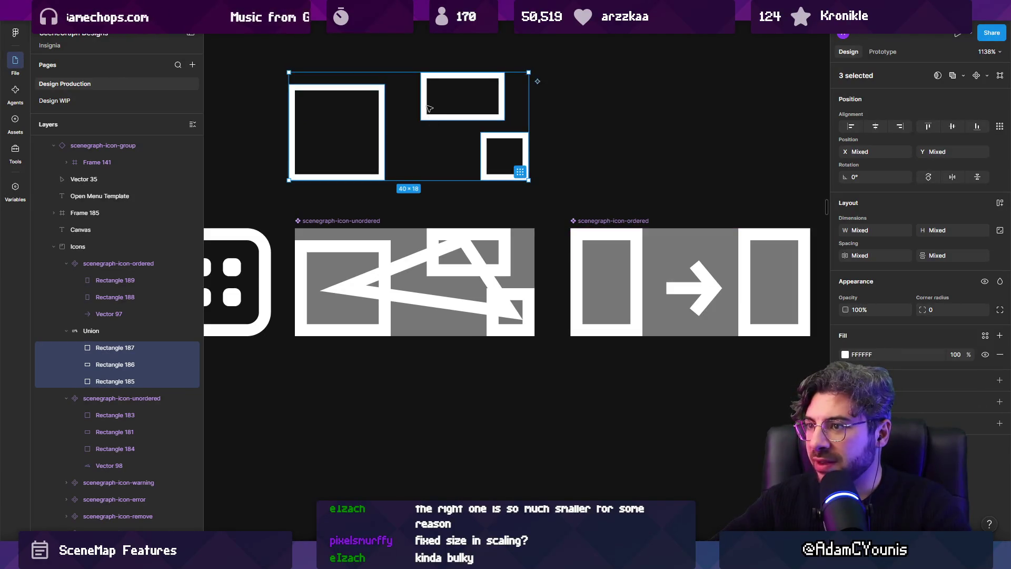
double_click(428, 124)
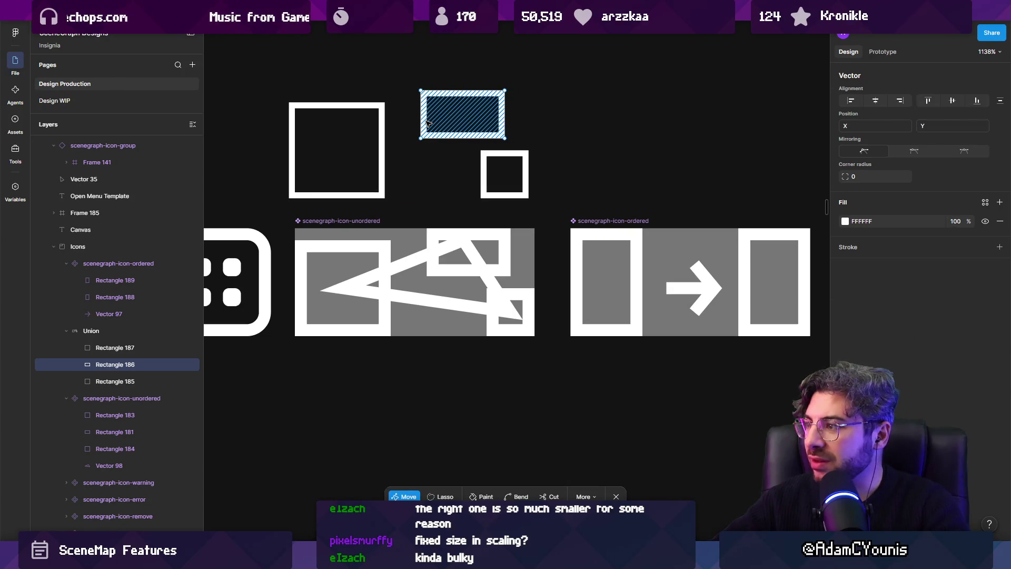
key(Escape)
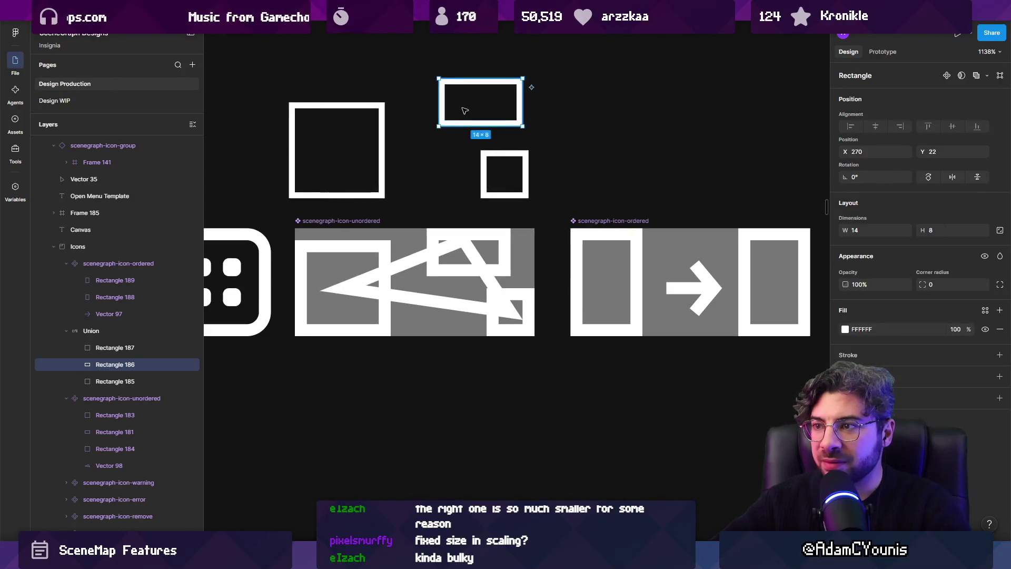
Give the union a white FFFFFF fill with no stroke and move it back into the unordered icon.
click(92, 331)
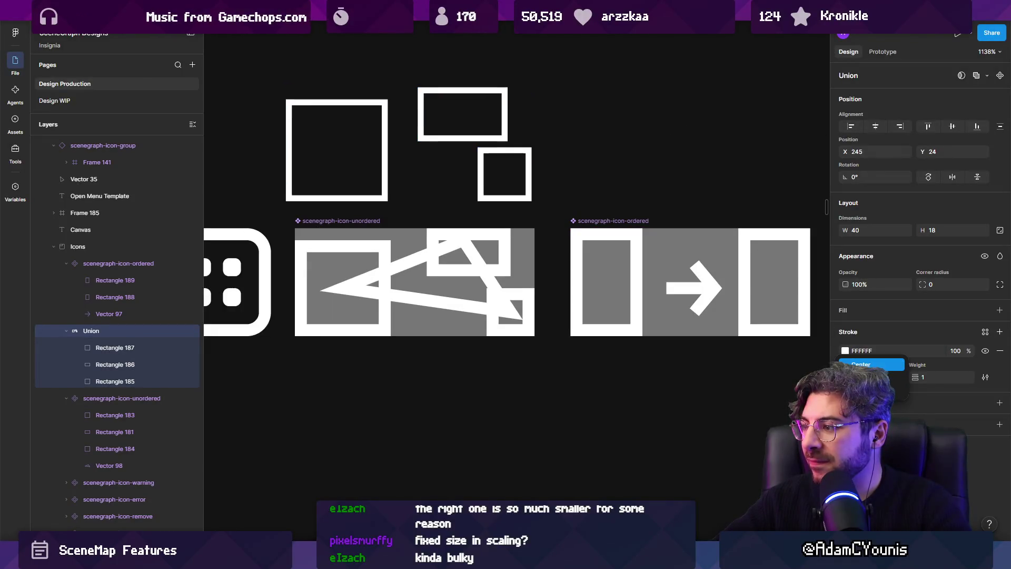
click(846, 311)
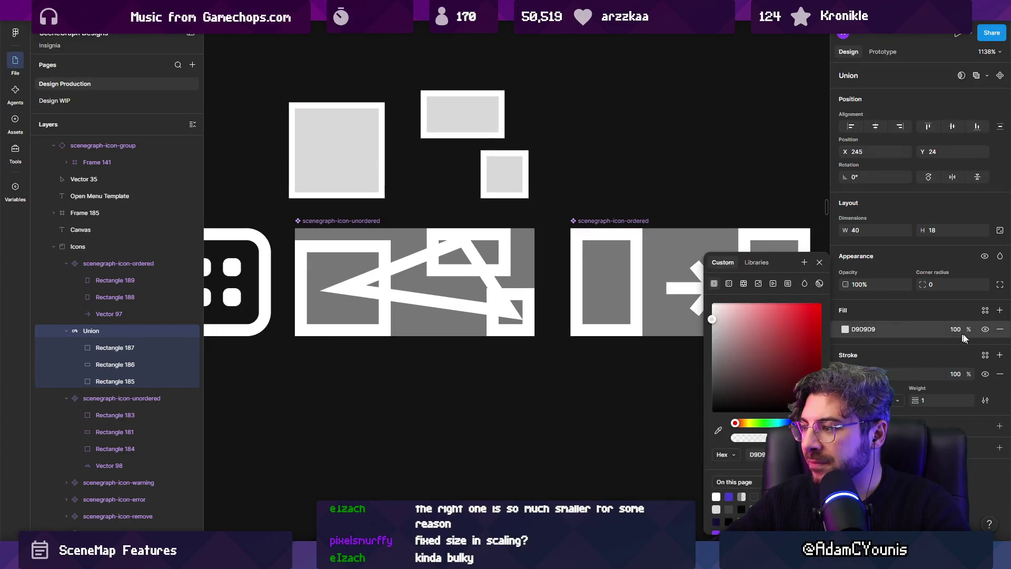
click(1000, 374)
key(Escape)
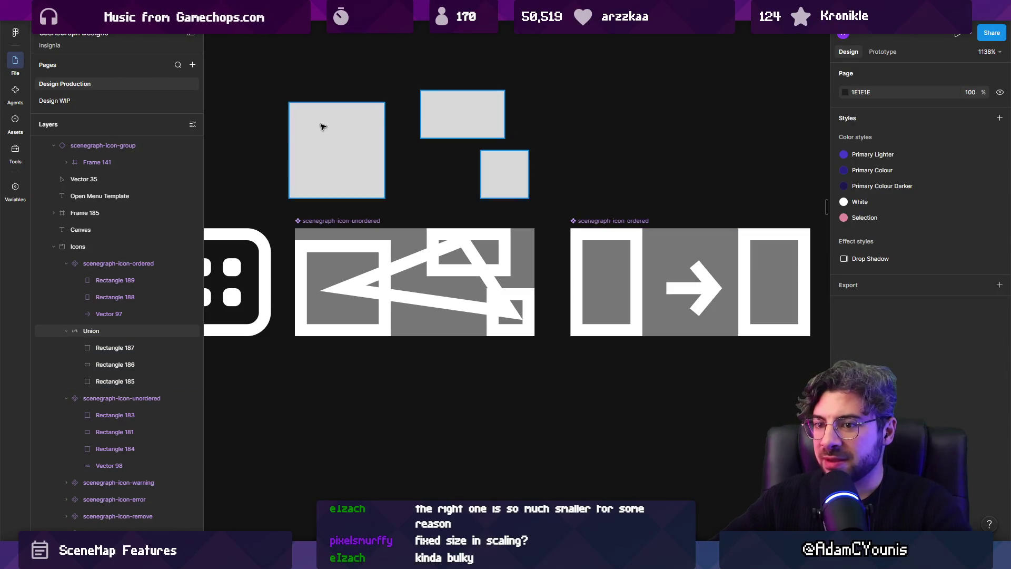
click(322, 126)
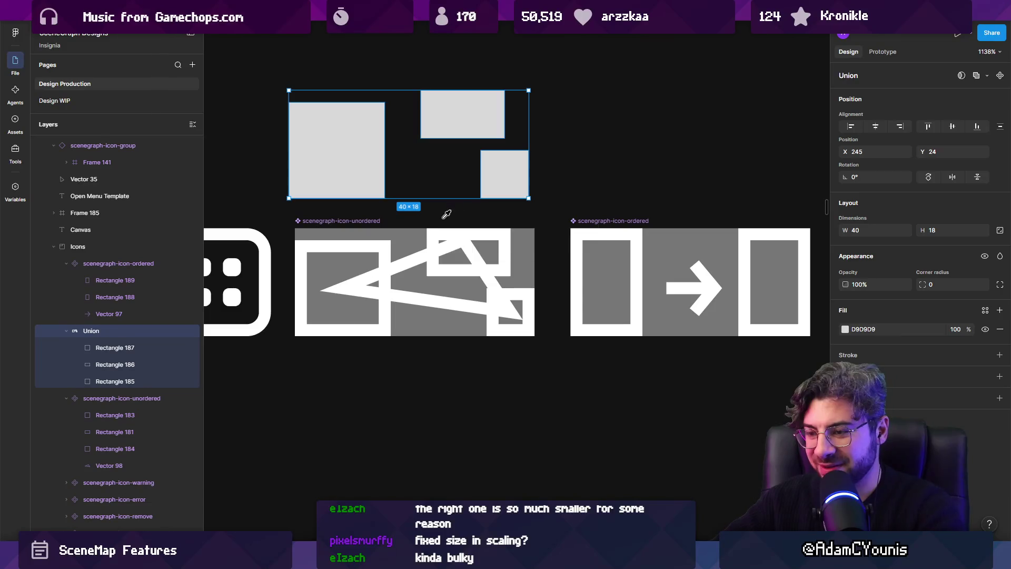
click(482, 240)
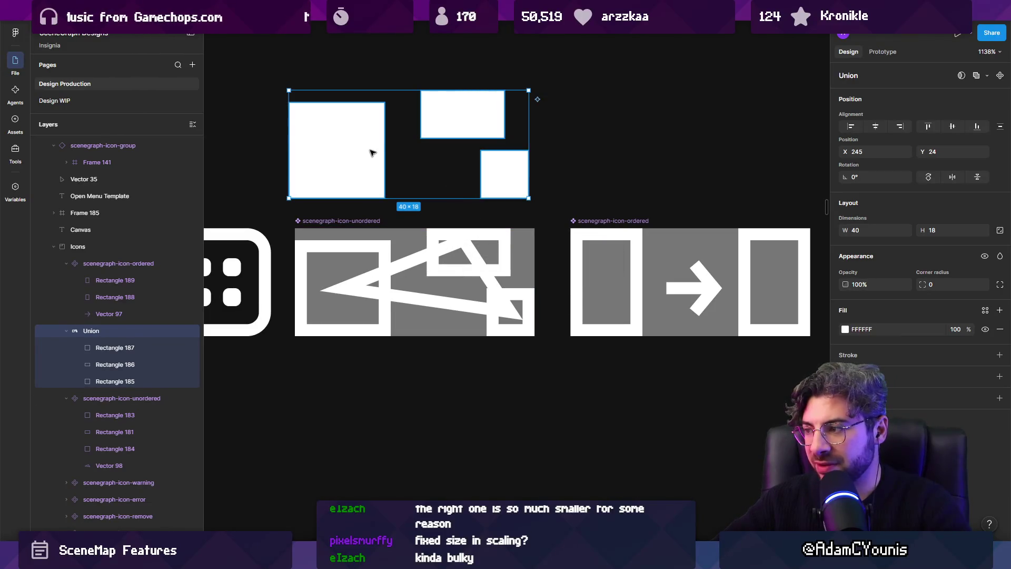
drag(371, 143, 377, 278)
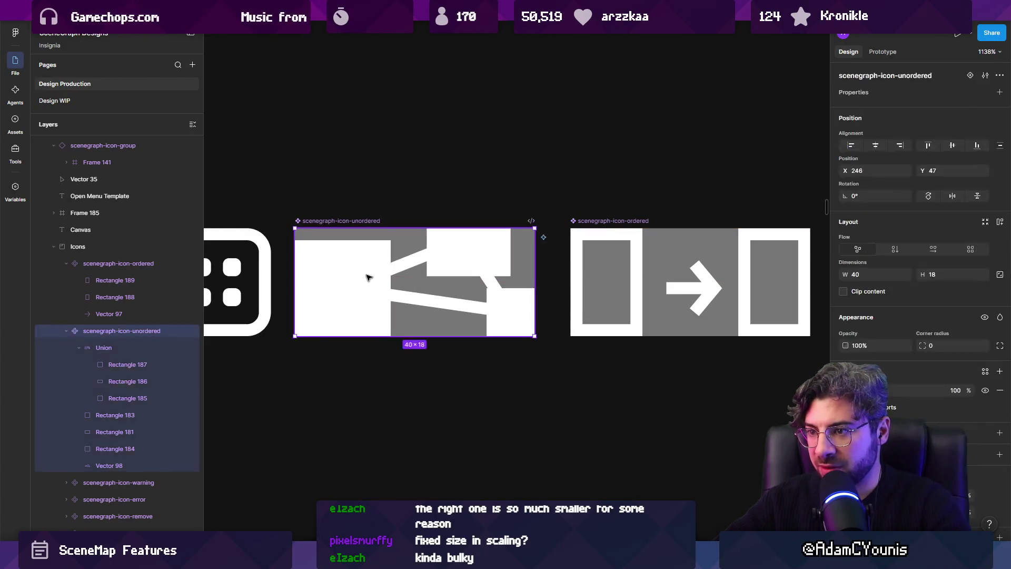
Shrink the inner rectangles: left square to 14×14, top-right bar to 10×6, and the small square.
double_click(312, 275)
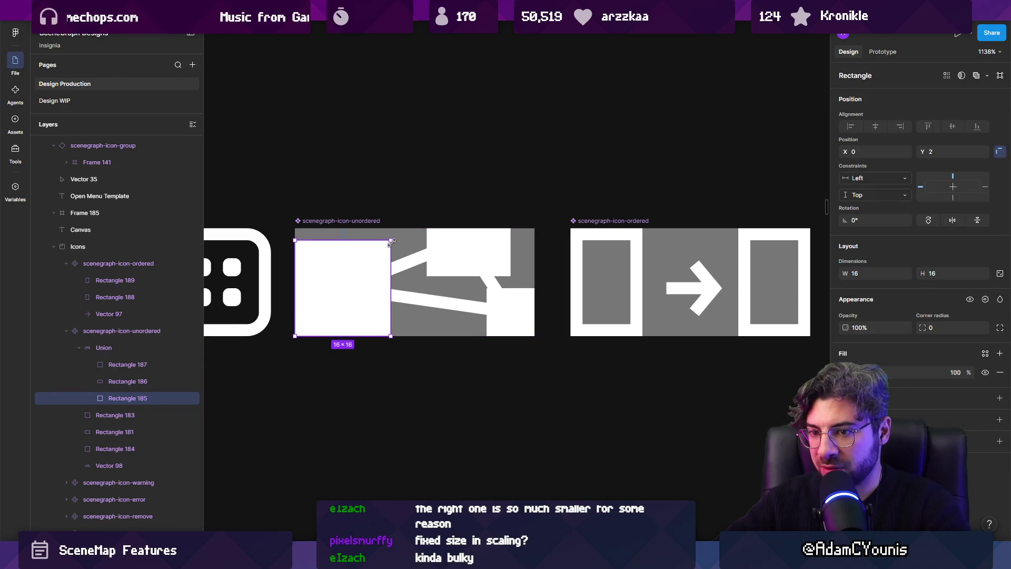
drag(392, 242, 387, 247)
click(501, 242)
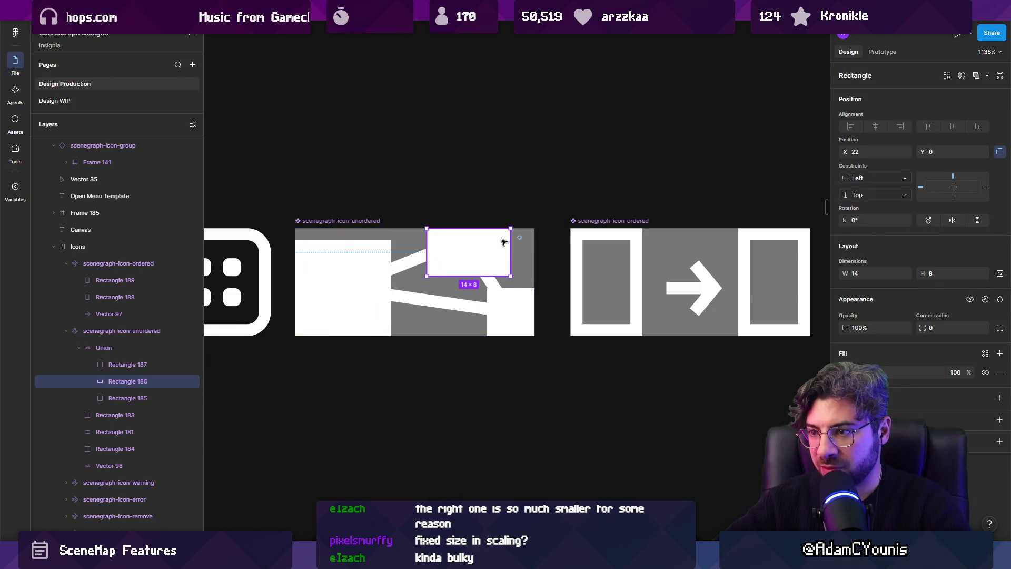
drag(511, 229, 499, 233)
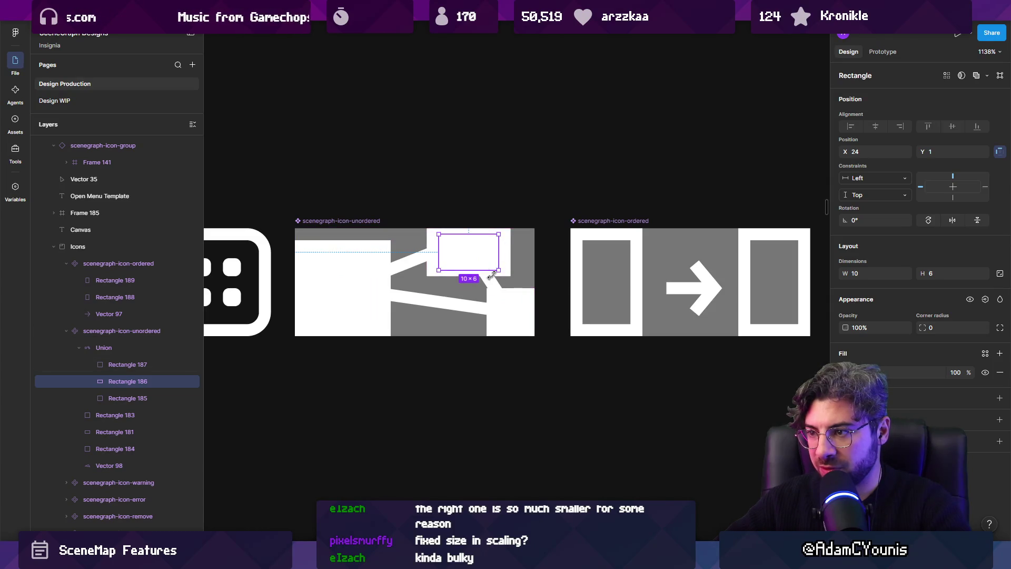
click(514, 300)
drag(532, 287, 525, 299)
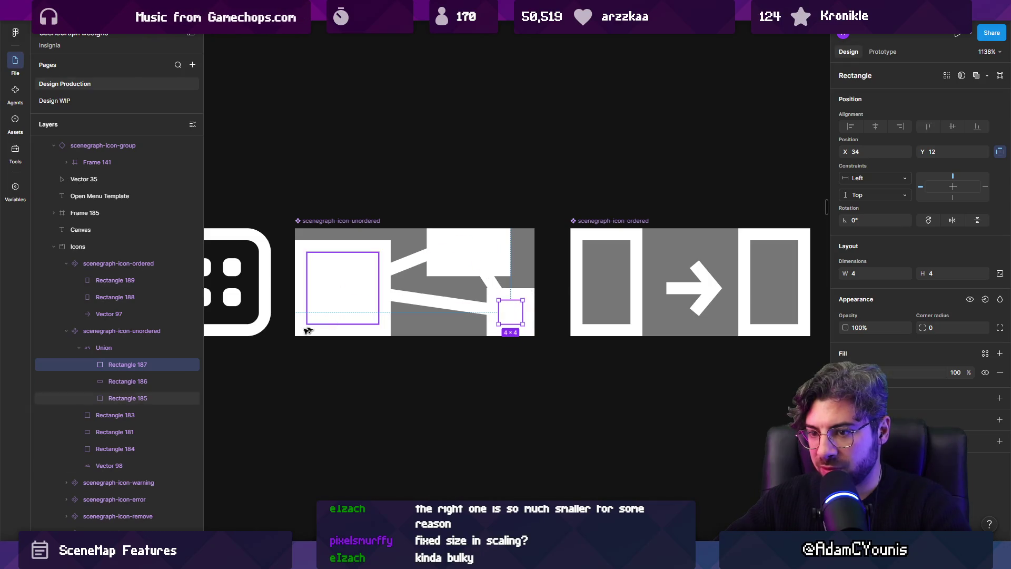
Subtract the rectangle union from the diagonal line Vector 98.
click(144, 352)
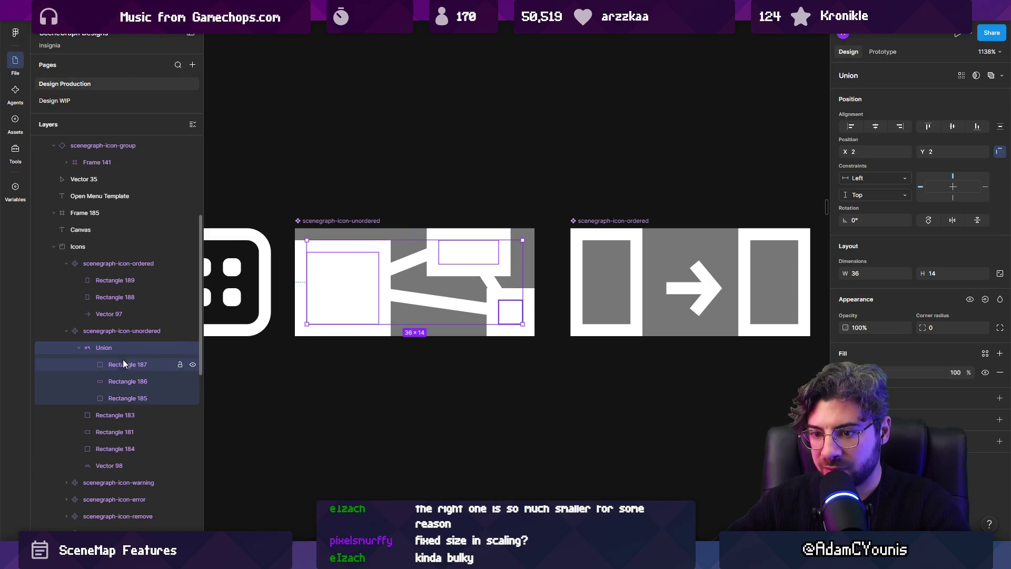
shift+click(108, 465)
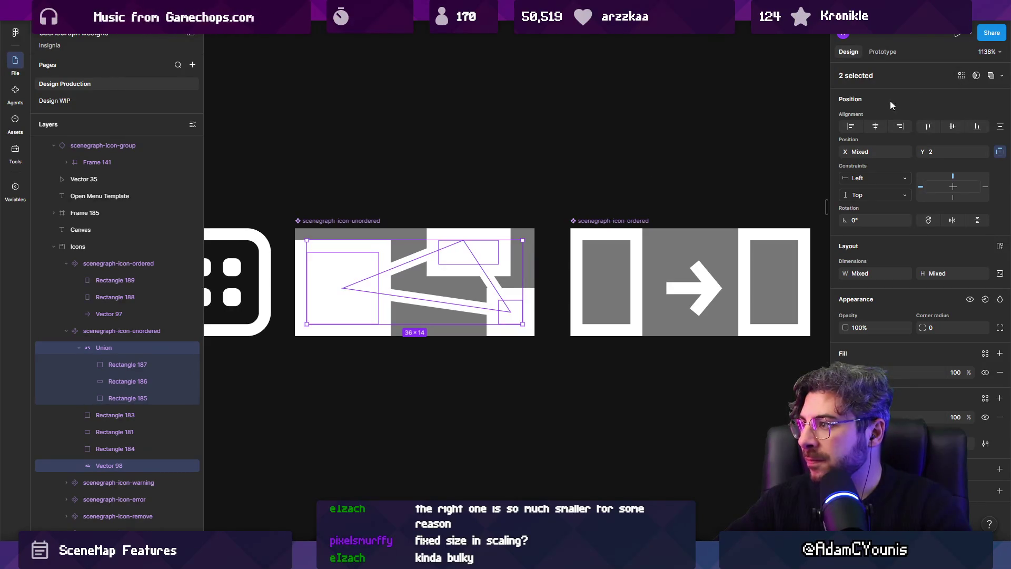
click(991, 75)
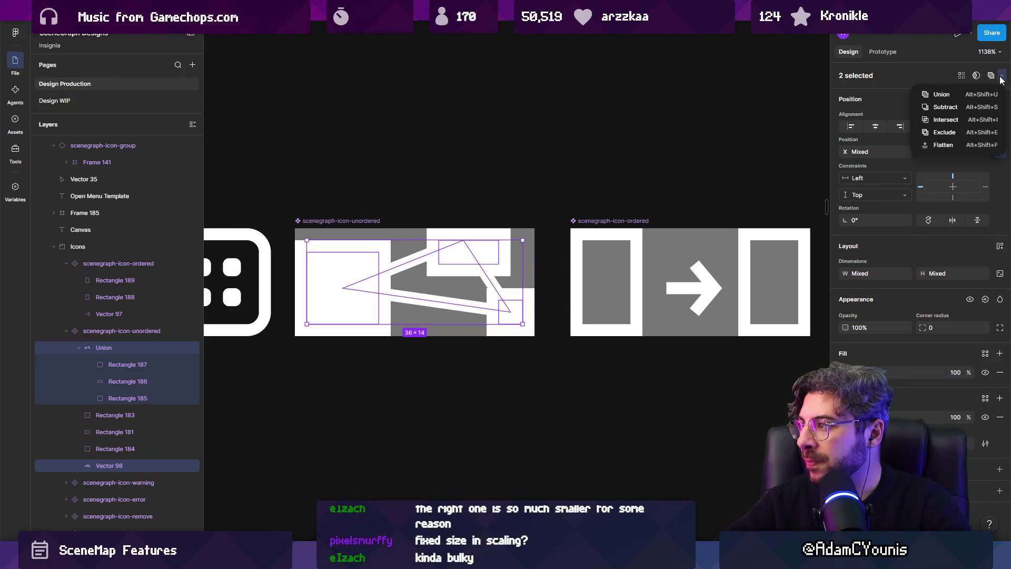
click(971, 106)
Select both the unordered and ordered icons and start exporting them.
click(513, 122)
scroll(514, 123, down, 5)
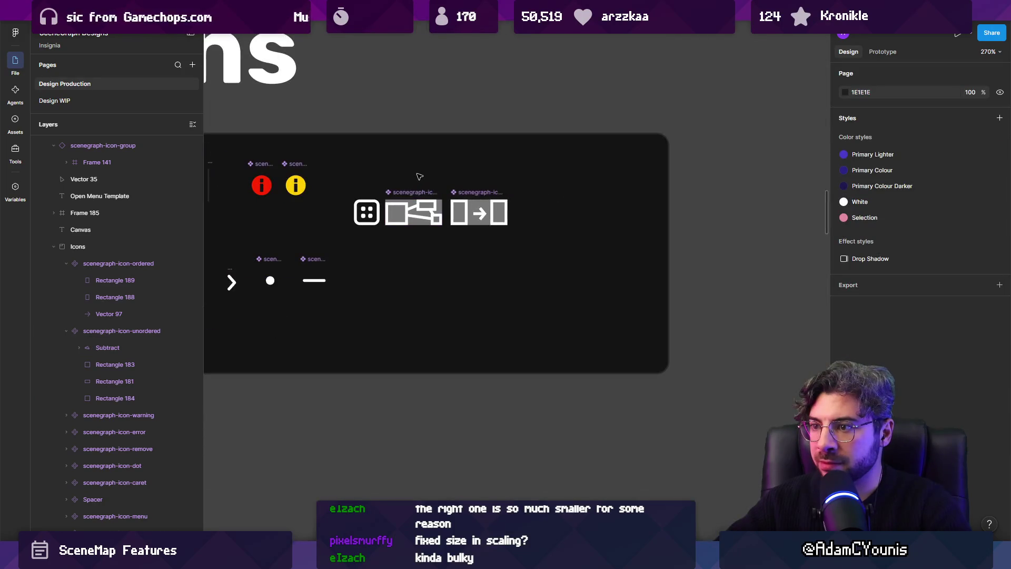
scroll(385, 211, up, 5)
click(383, 216)
shift+click(546, 215)
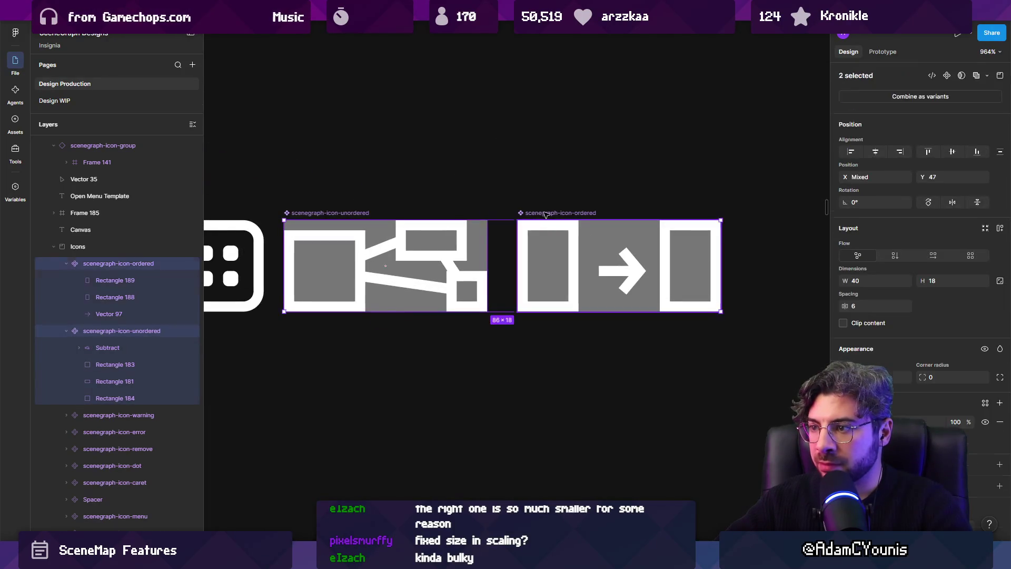
click(985, 500)
Overwrite the existing icon PNGs, then check the node's toolbar icons in Unity's SceneGraph.
key(Return)
click(507, 274)
key(alt+Tab)
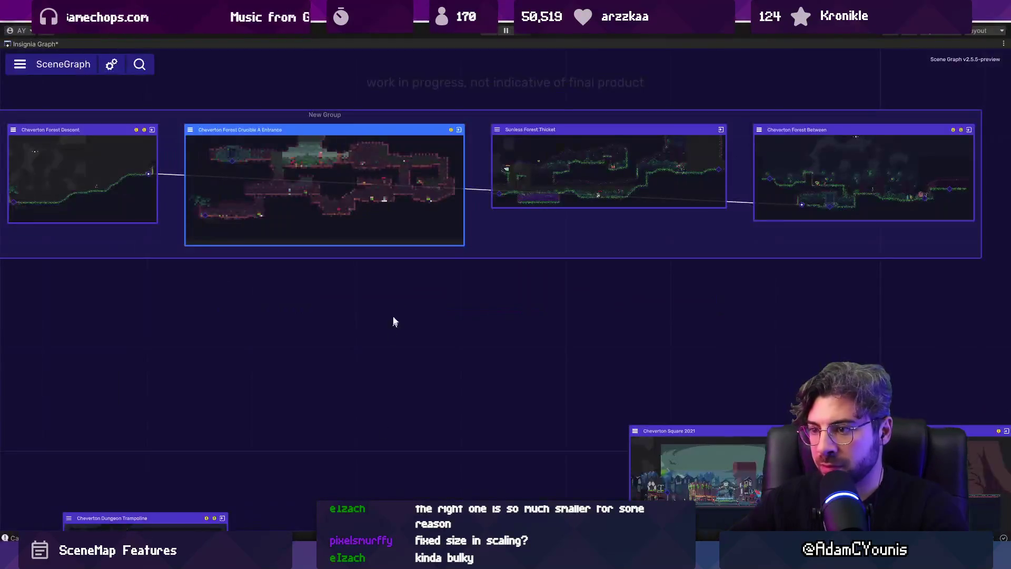
mouse_move(341, 246)
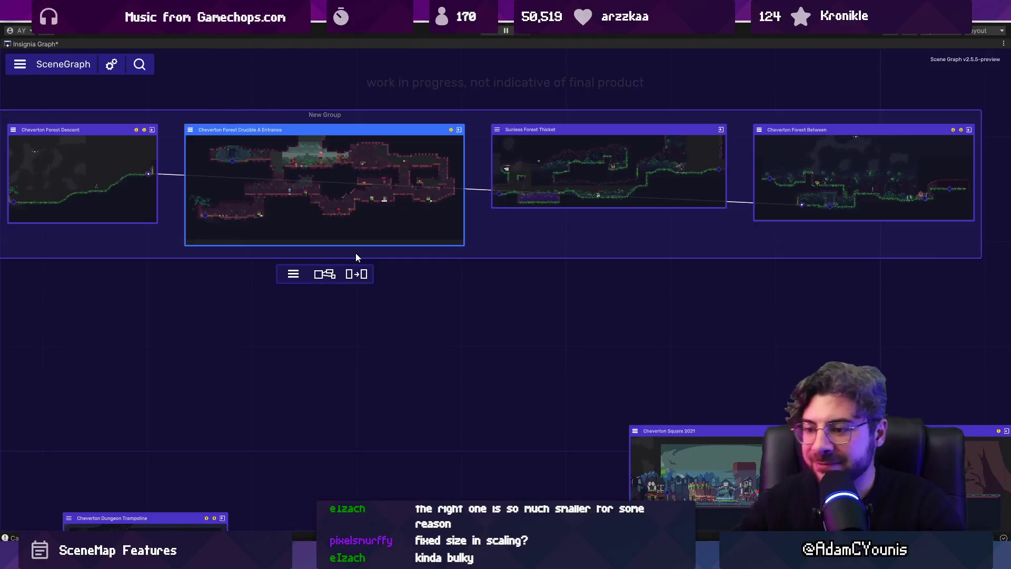
key(alt+Tab)
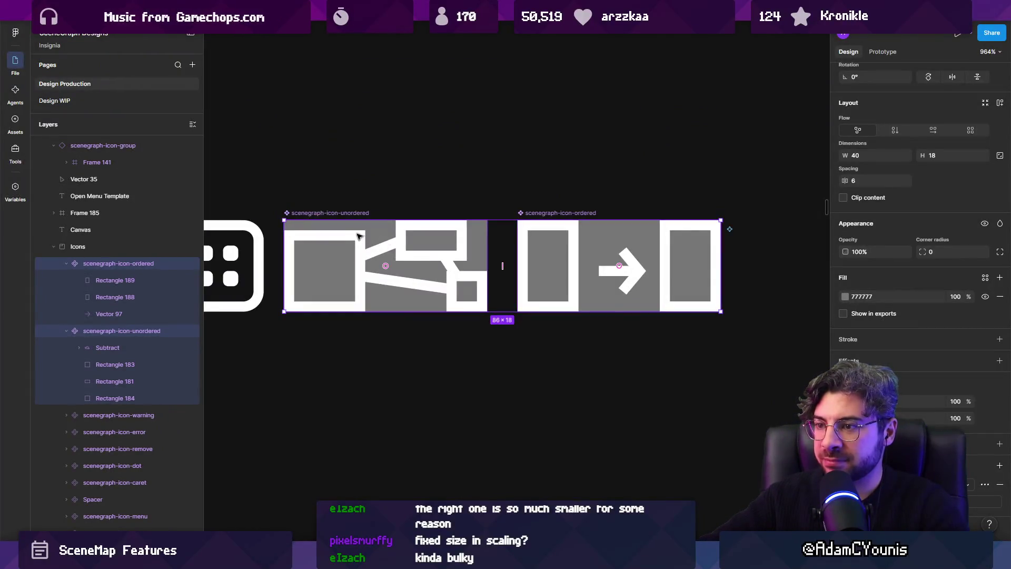
Compare the unordered icon against Unity's toolbar and inspect its connecting line's stroke weight.
scroll(463, 290, up, 2)
ctrl+click(490, 295)
ctrl+click(501, 298)
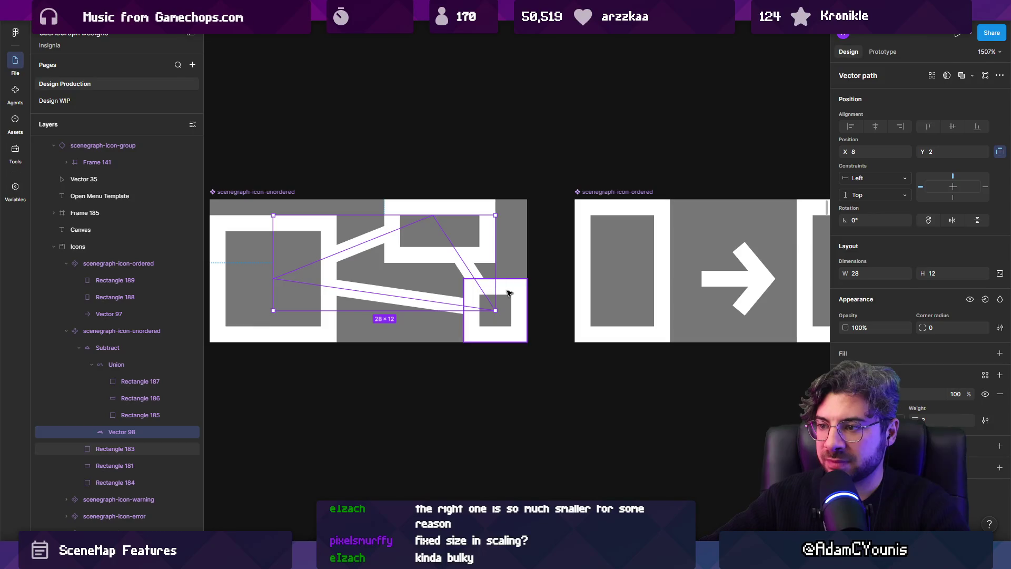
scroll(502, 294, down, 2)
scroll(502, 293, down, 3)
key(alt+Tab)
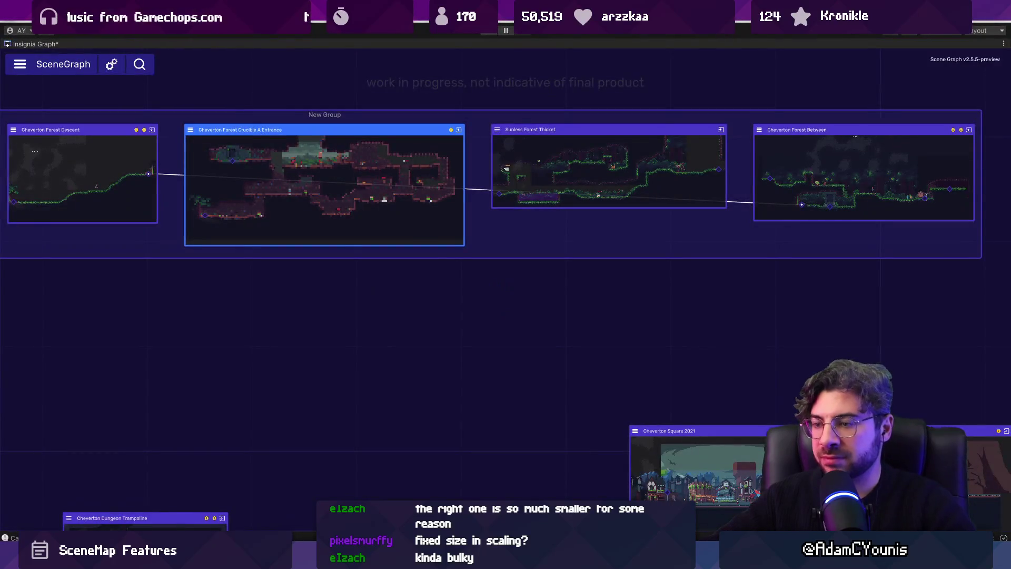
key(alt+Tab)
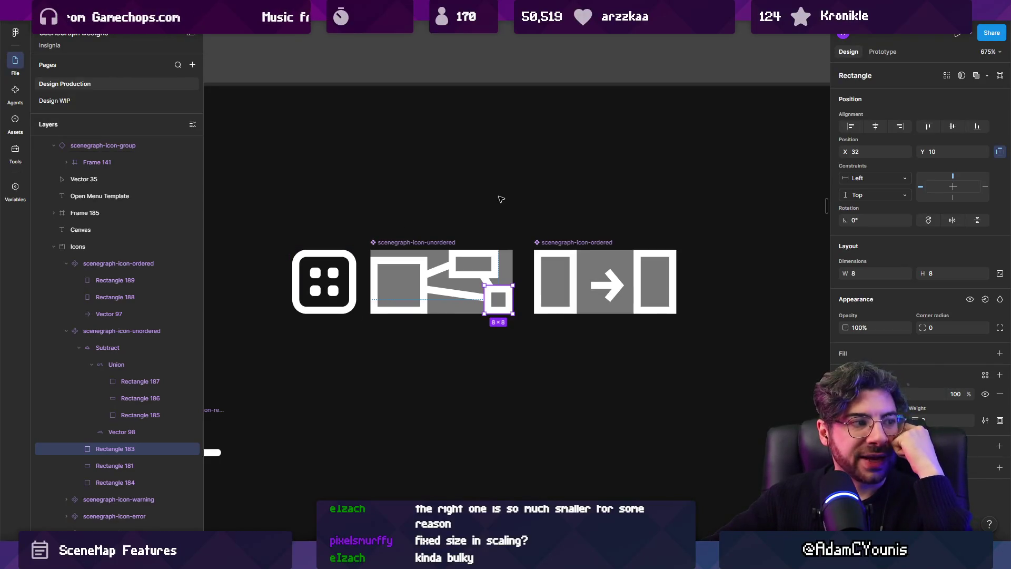
click(463, 294)
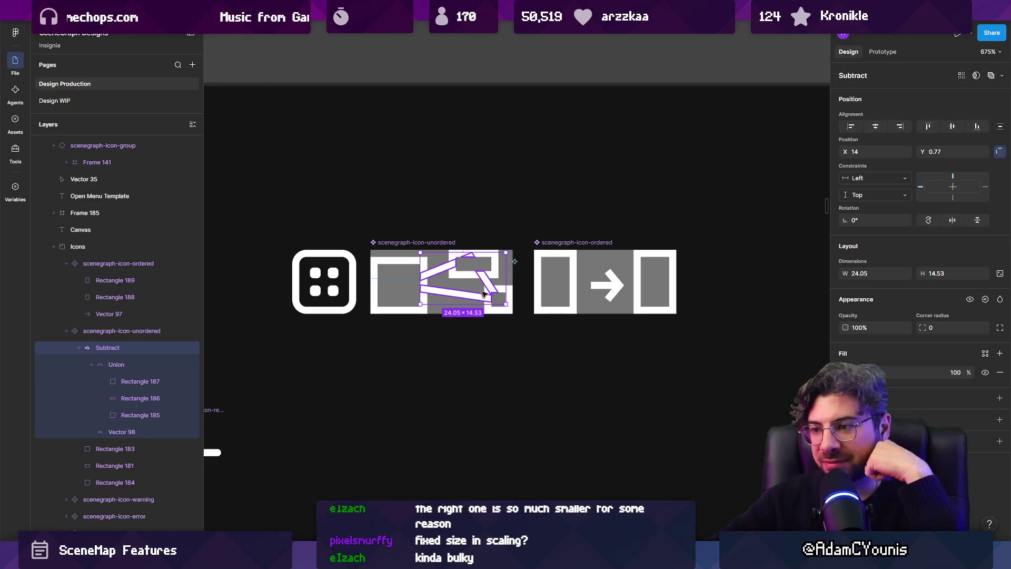
key(c)
key(Escape)
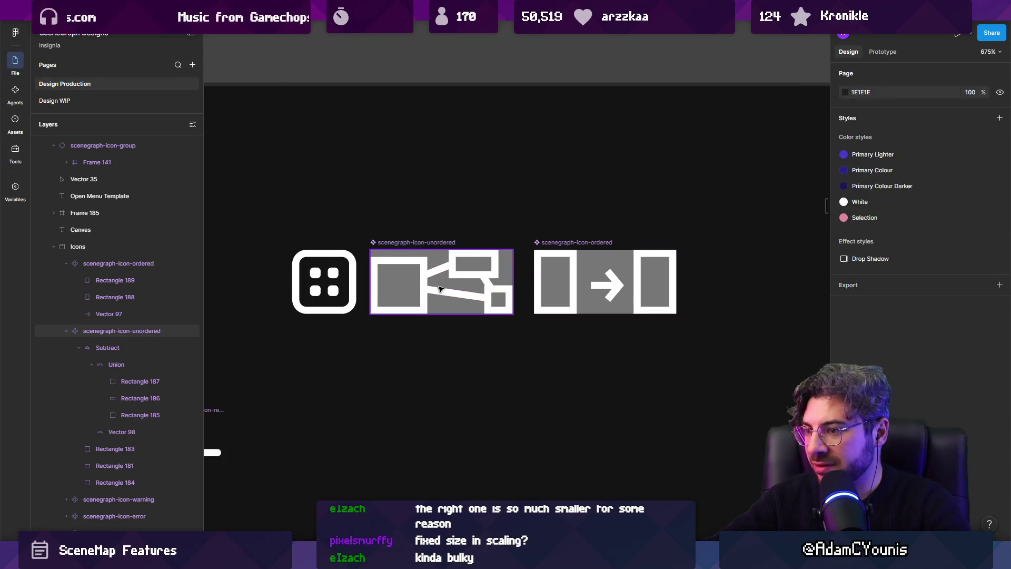
ctrl+click(456, 295)
click(917, 419)
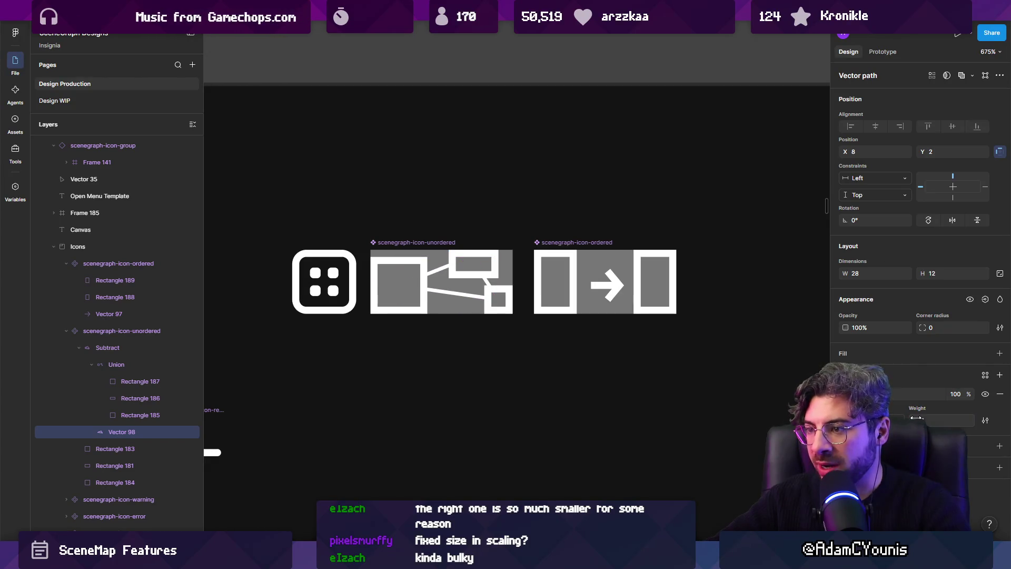
ctrl+scroll(469, 295, up, 3)
Nudge the small 8×8 square (Rectangle 183) one unit left to X 31.
click(507, 320)
drag(507, 319, 500, 320)
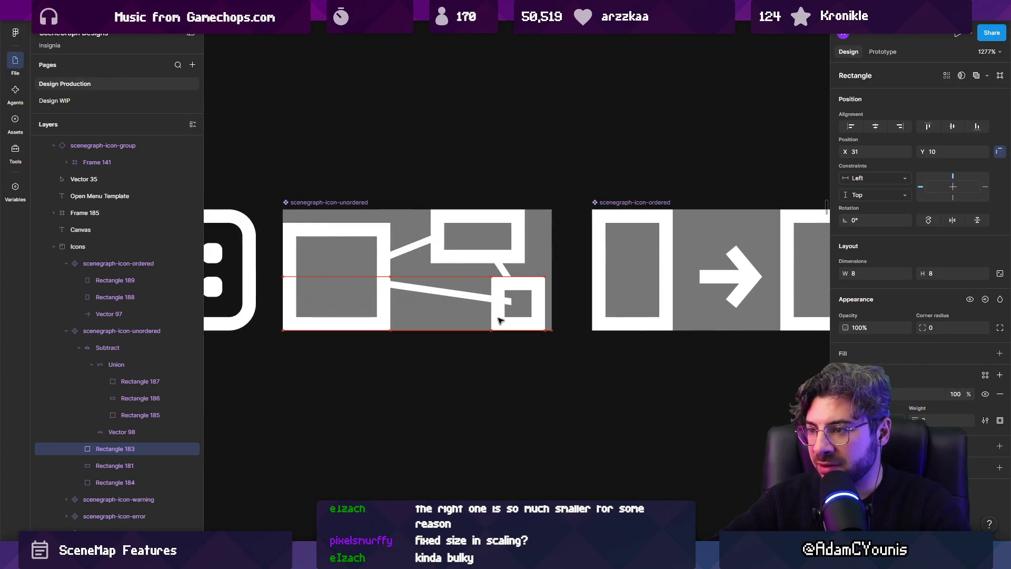
scroll(500, 320, down, 5)
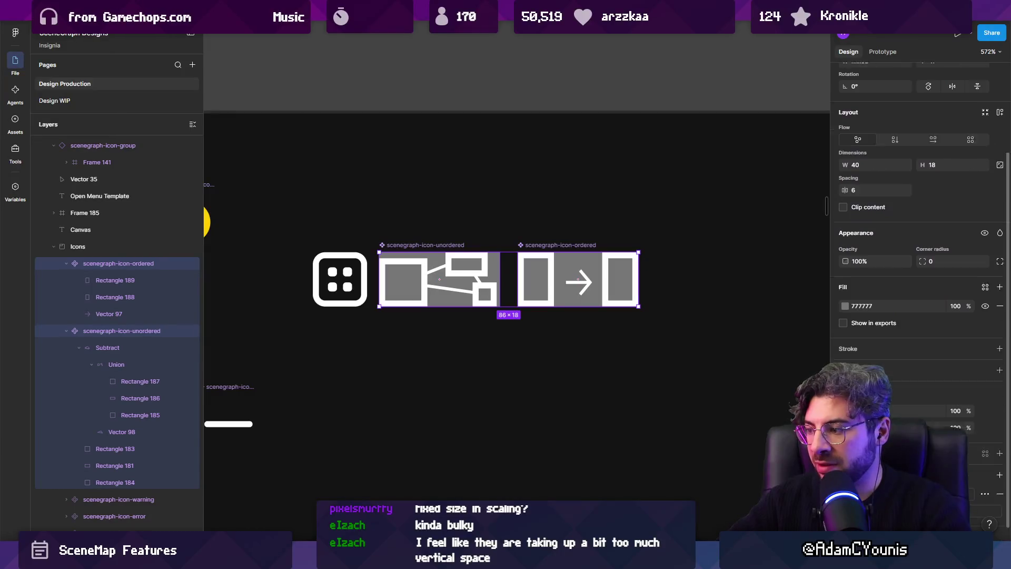
scroll(523, 308, up, 2)
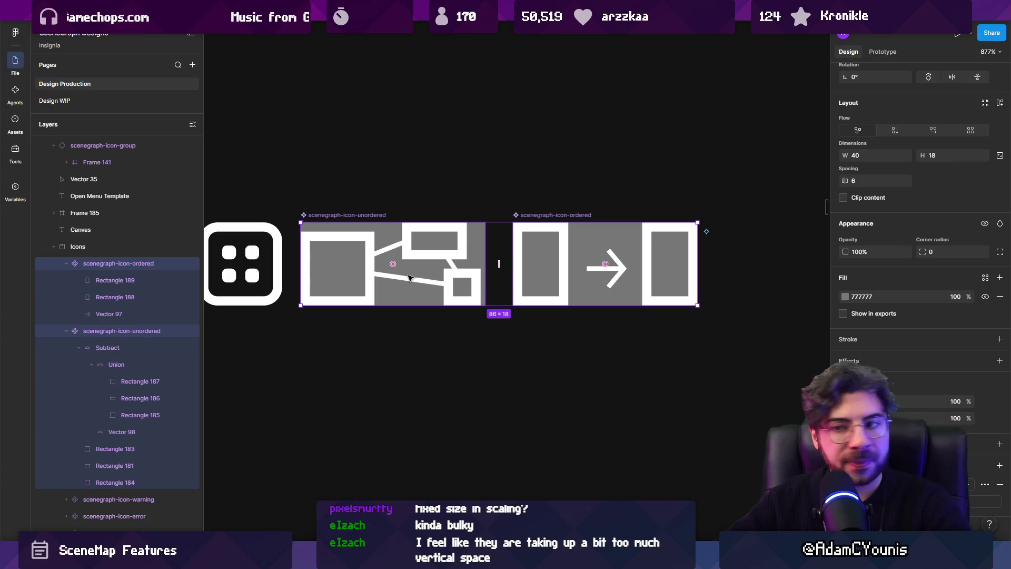
Give the five rectangles in both scenegraph icons a corner radius of 2.
click(365, 281)
click(365, 280)
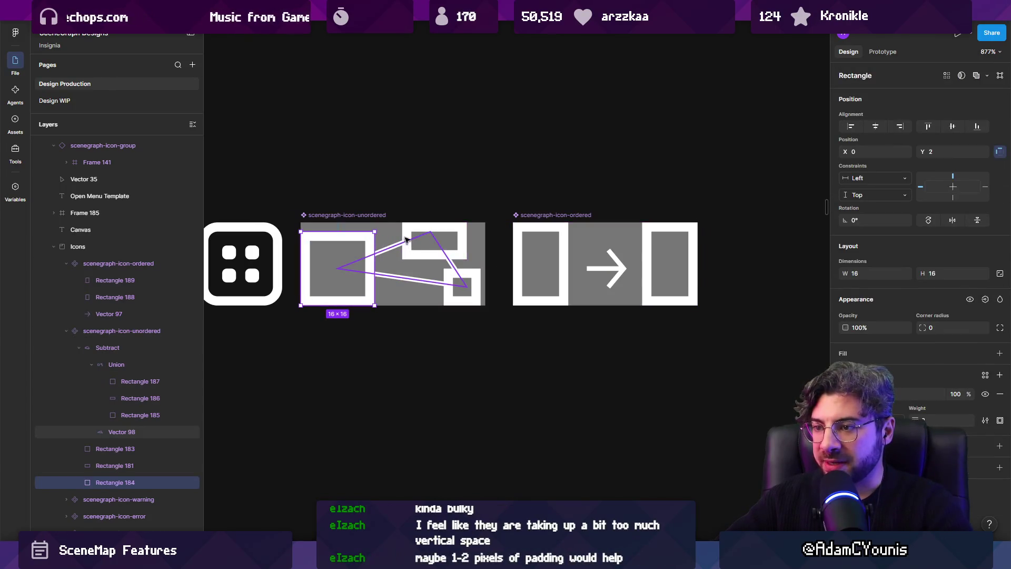
shift+click(424, 241)
shift+click(461, 287)
shift+click(540, 264)
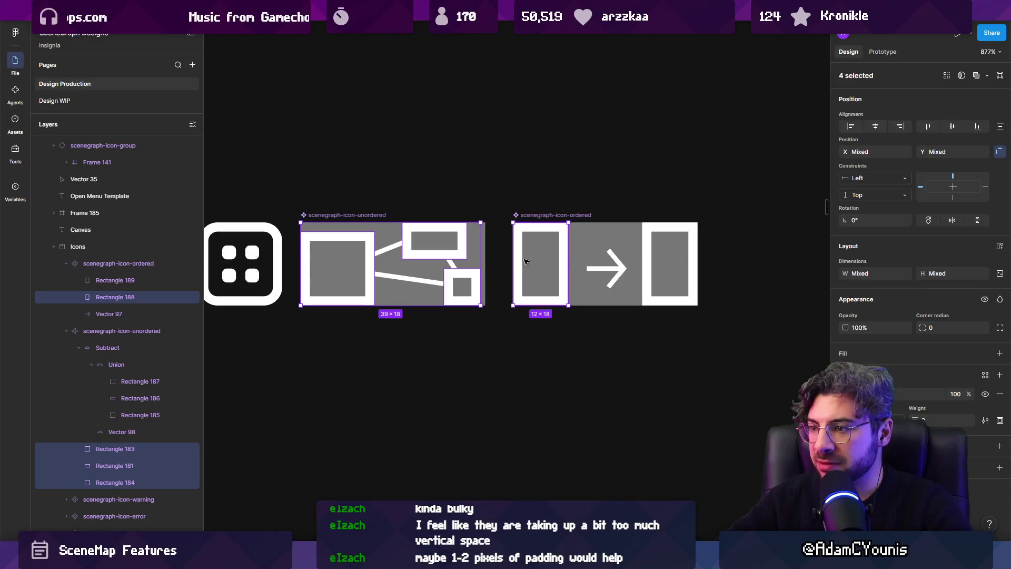
shift+click(648, 255)
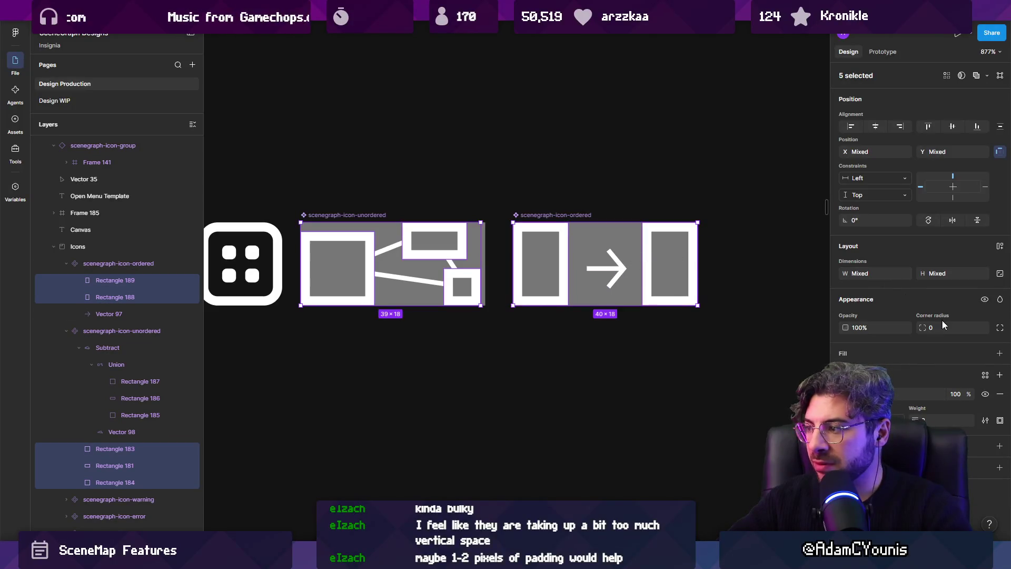
scroll(516, 158, down, 1)
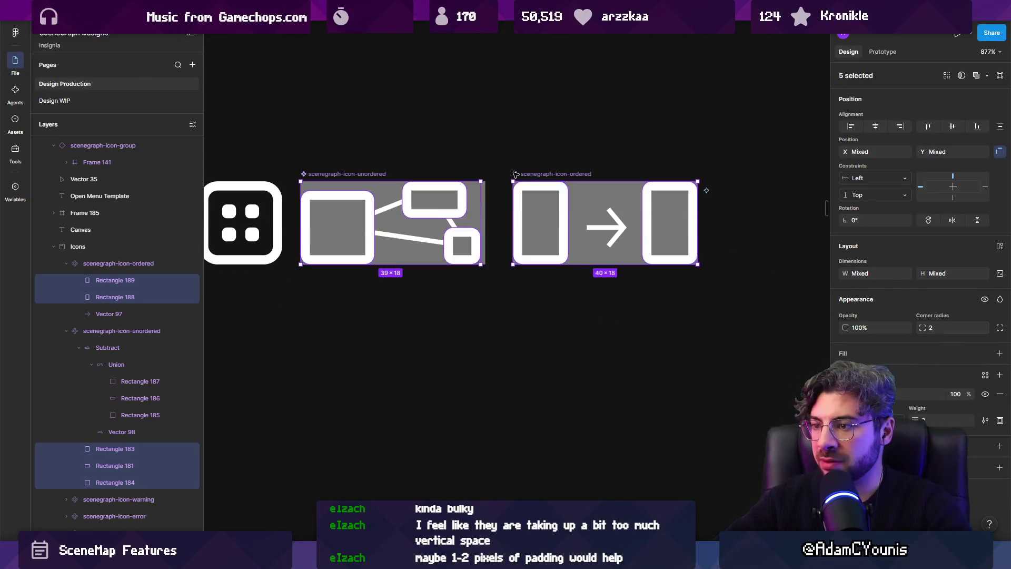
click(516, 136)
scroll(524, 141, down, 5)
scroll(468, 174, up, 5)
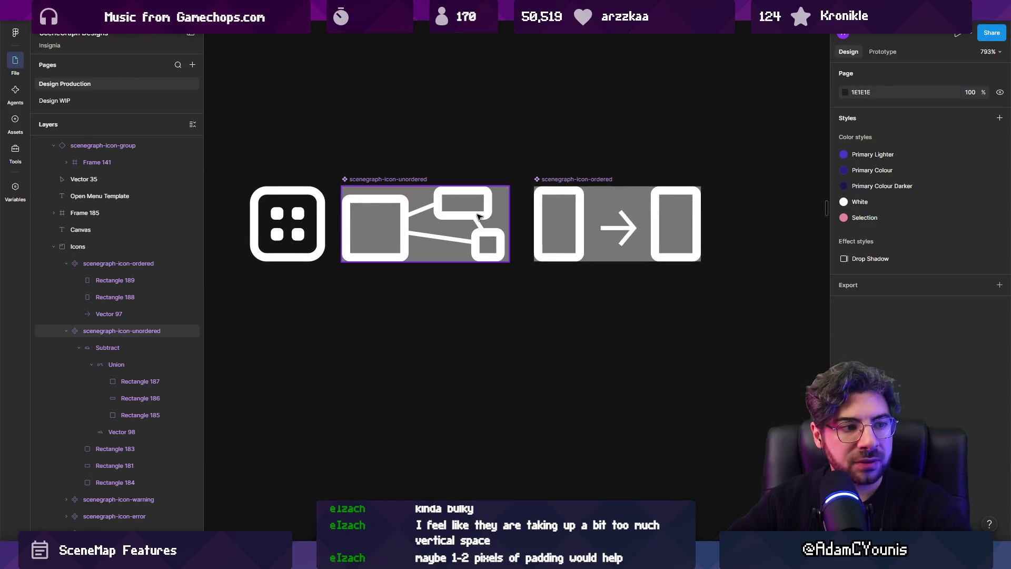
Export the scenegraph-icon-unordered and scenegraph-icon-ordered components together.
click(387, 181)
shift+click(575, 179)
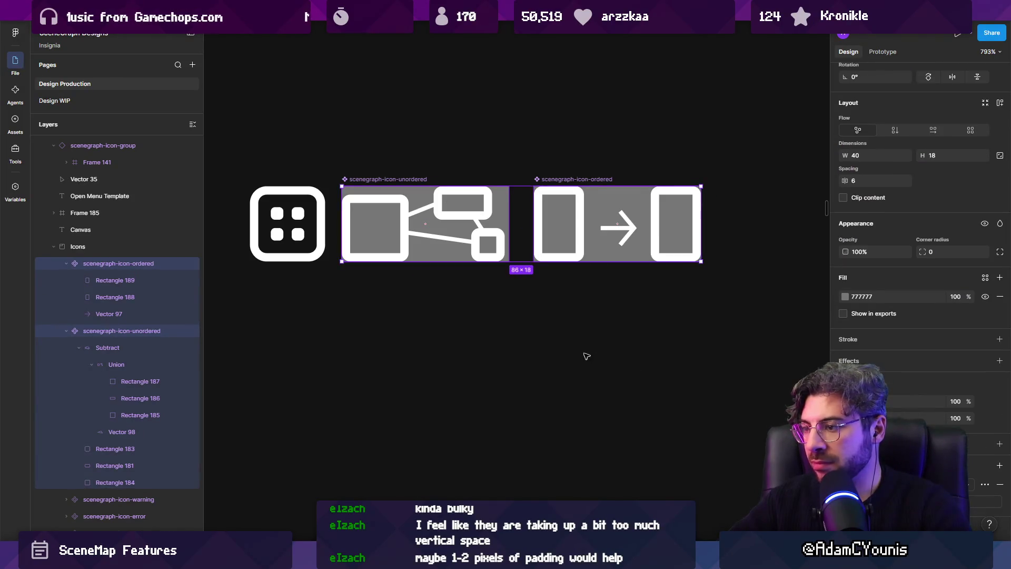
key(ctrl+shift+e)
click(670, 492)
Replace the old icon files and glance at GraphViewStyles.uss in VS Code.
key(Return)
key(alt+Tab)
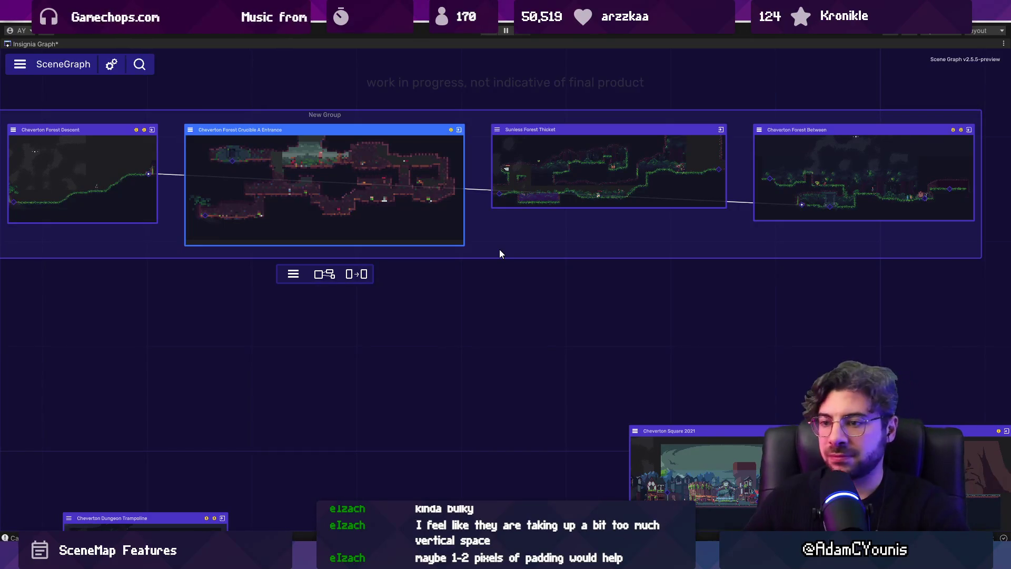
key(alt+Tab)
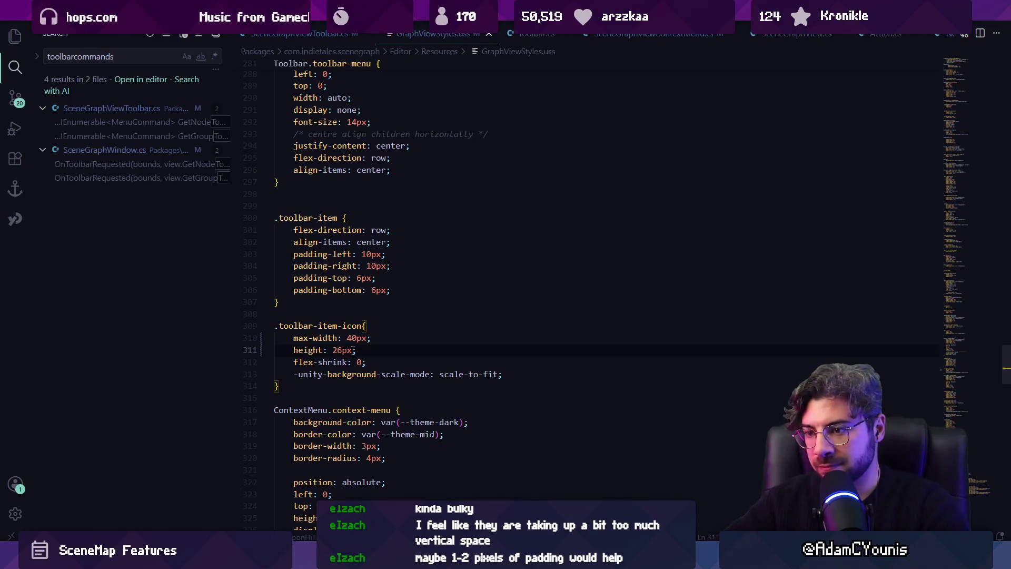
key(alt+Tab)
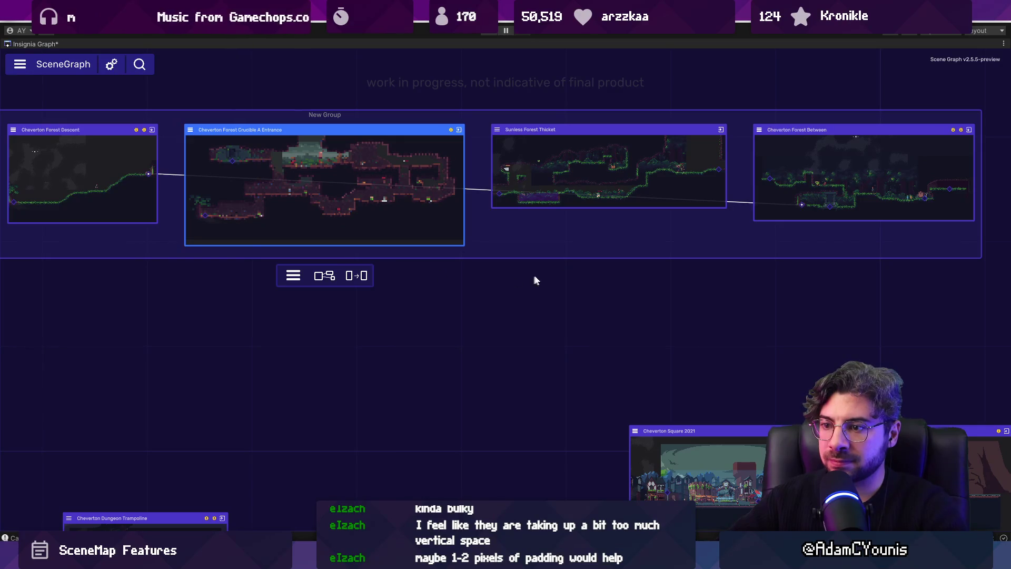
Zoom the SceneGraph and select a node to inspect its menu, unordered and ordered toolbar icons.
scroll(511, 263, down, 5)
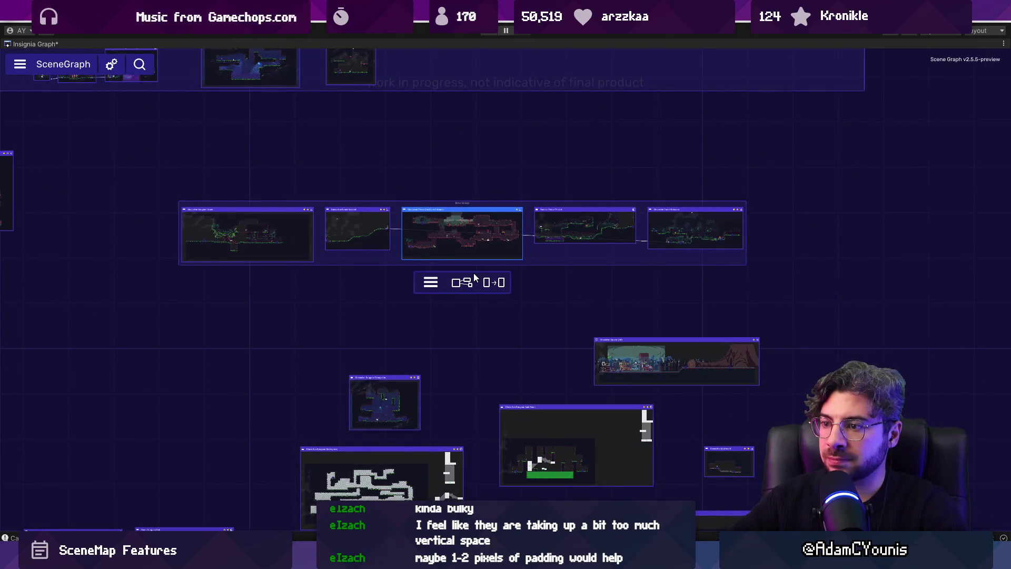
scroll(473, 264, up, 5)
click(463, 233)
scroll(462, 234, down, 10)
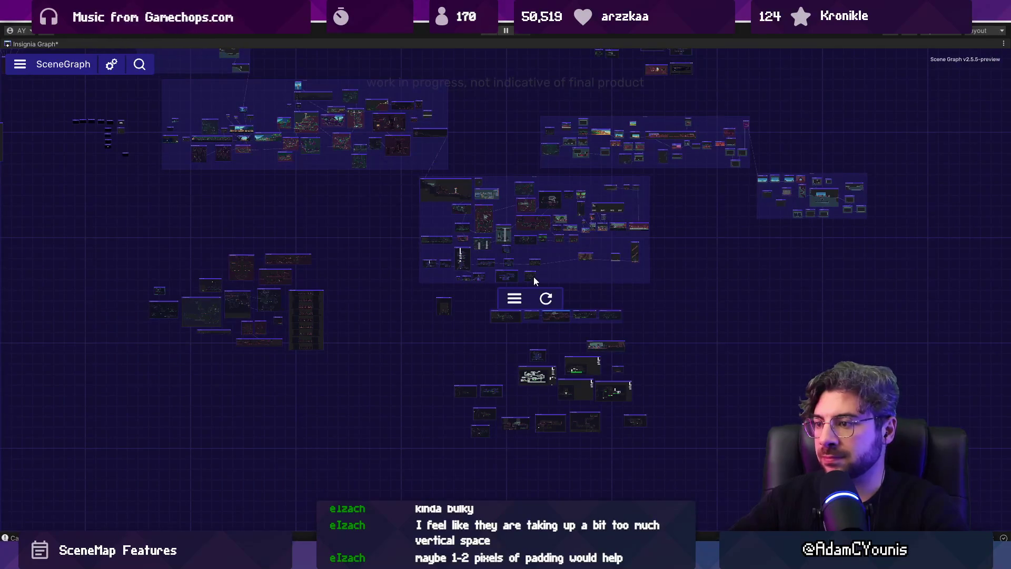
scroll(533, 276, up, 5)
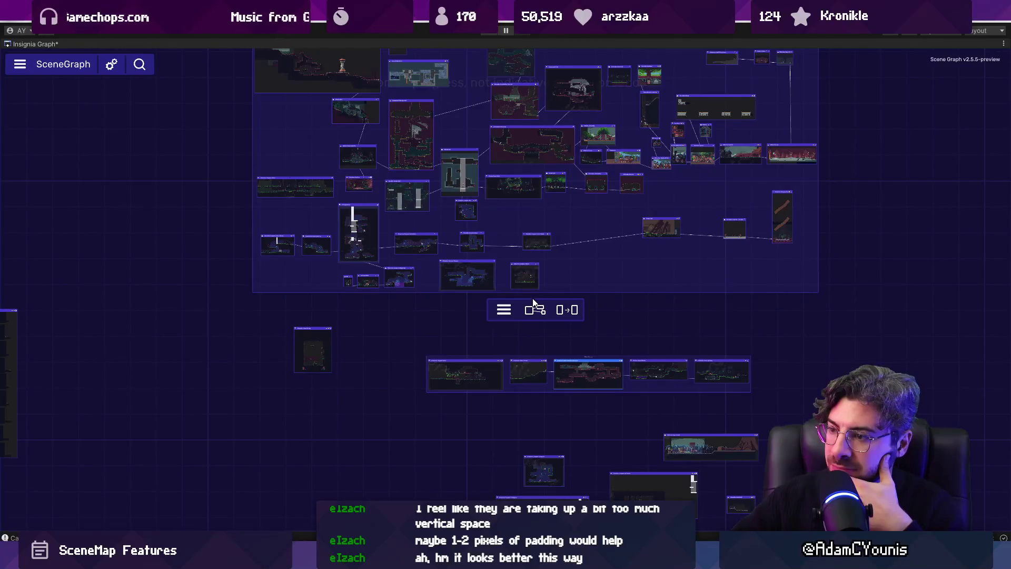
mouse_move(535, 303)
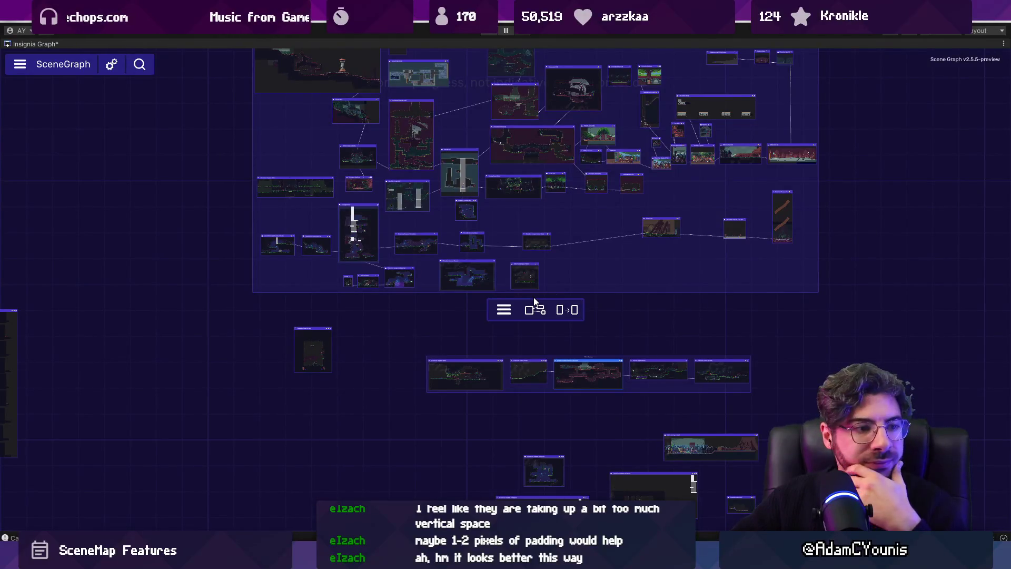
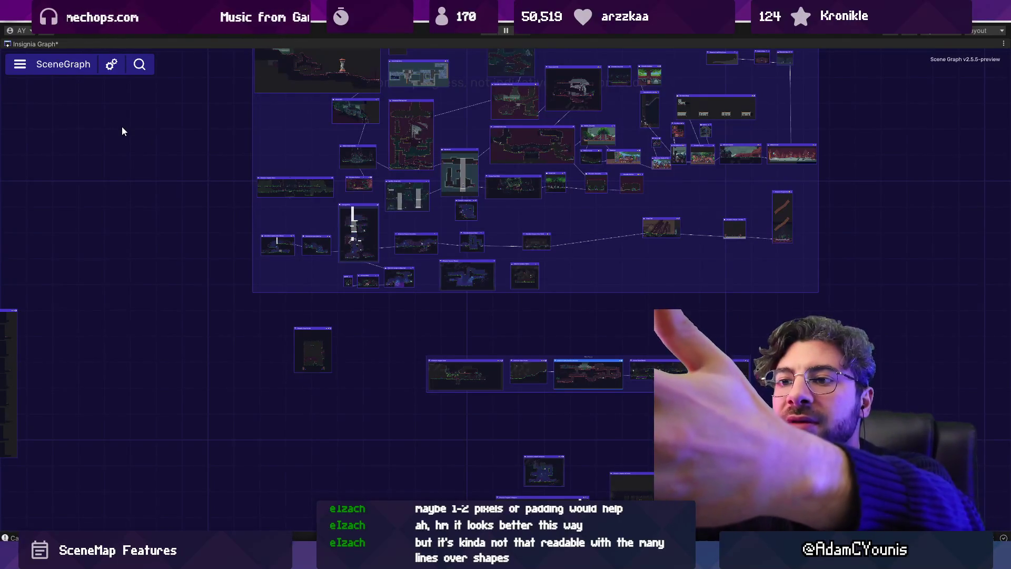
Switch from the Unity SceneGraph canvas to the Figma file and select the unordered icon.
scroll(127, 126, left, 1)
scroll(117, 120, right, 1)
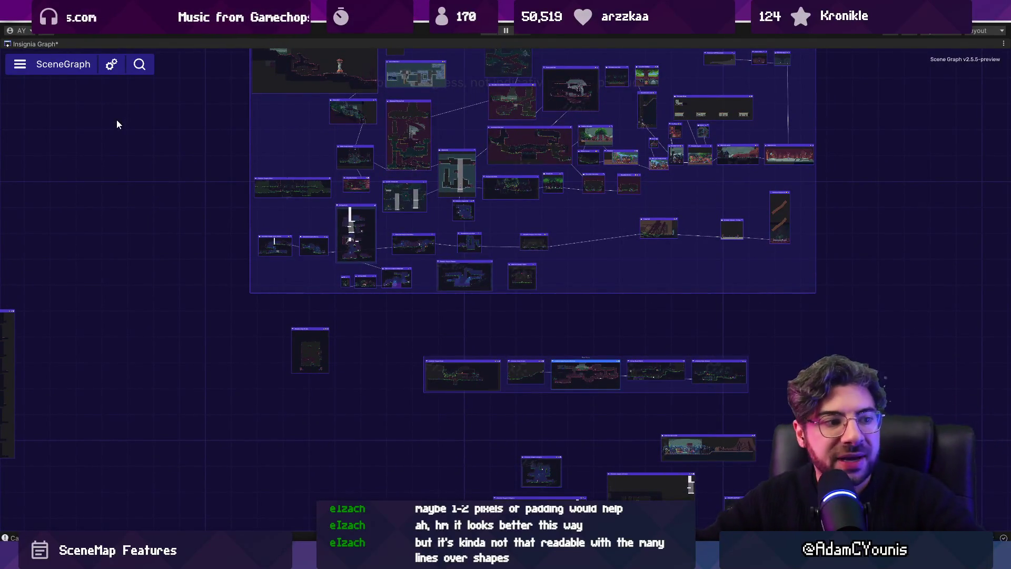
mouse_move(485, 284)
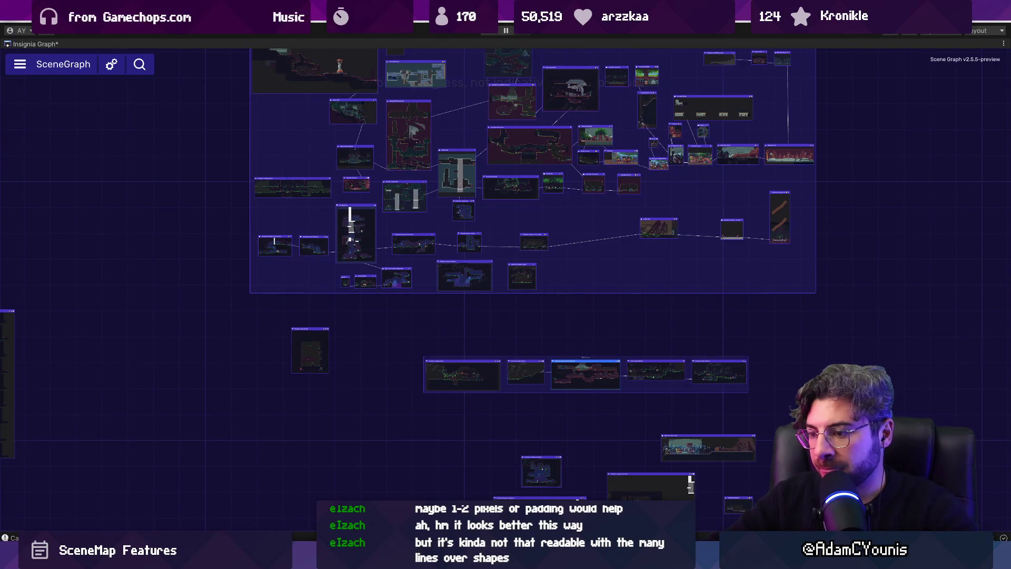
key(alt+Tab)
click(455, 245)
Place a detached copy of both the unordered and ordered icons below the originals.
click(400, 180)
shift+click(552, 179)
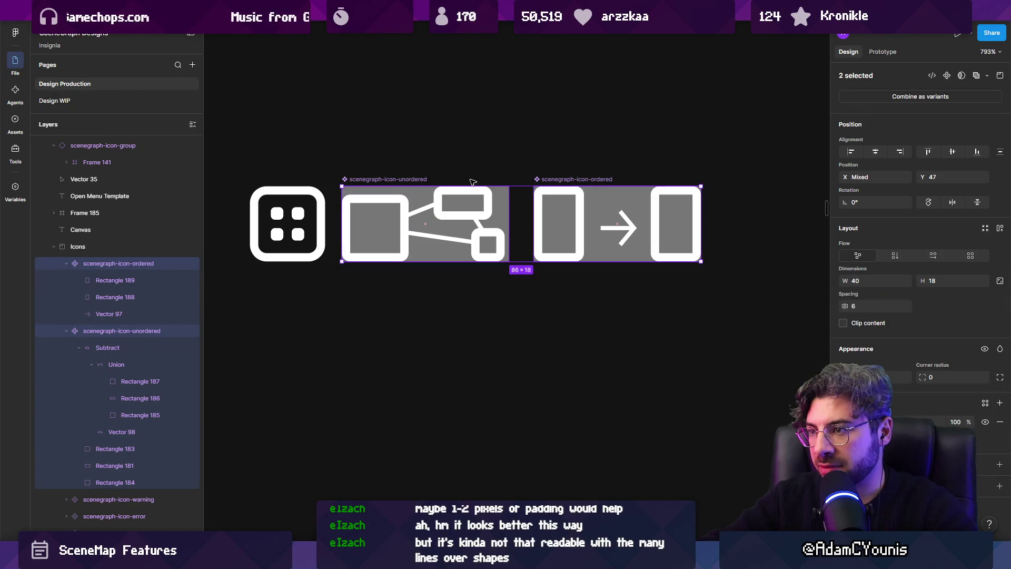
drag(404, 200, 406, 309)
right_click(430, 310)
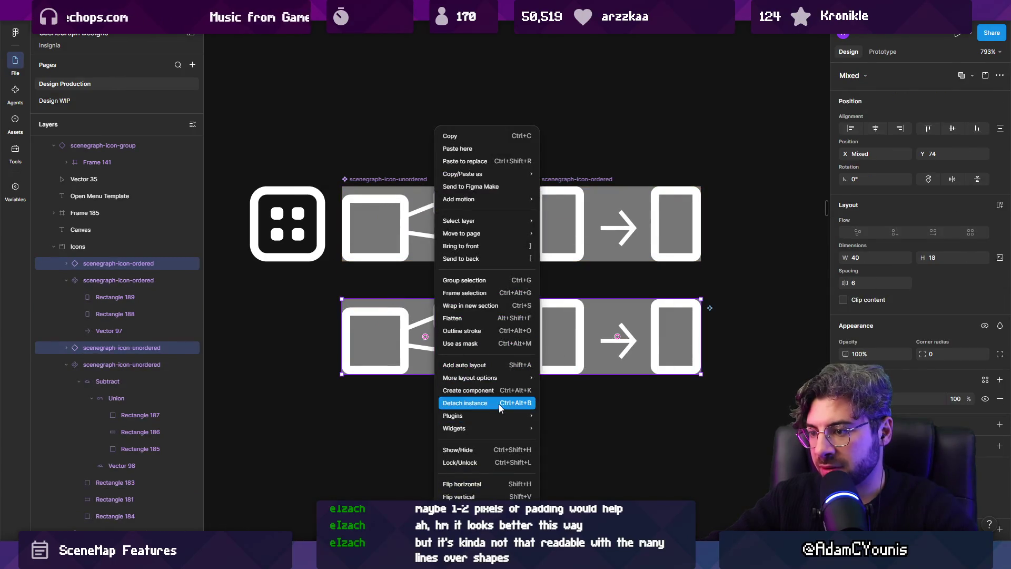
click(498, 403)
Try deleting the unordered icon's connector lines, then restore them.
ctrl+click(503, 241)
ctrl+shift+click(619, 227)
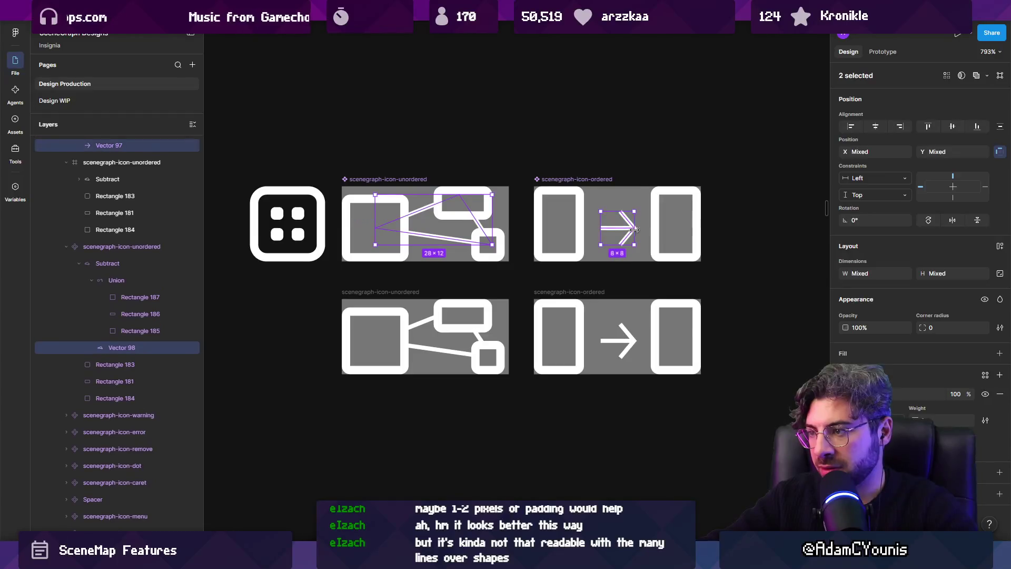
key(Escape)
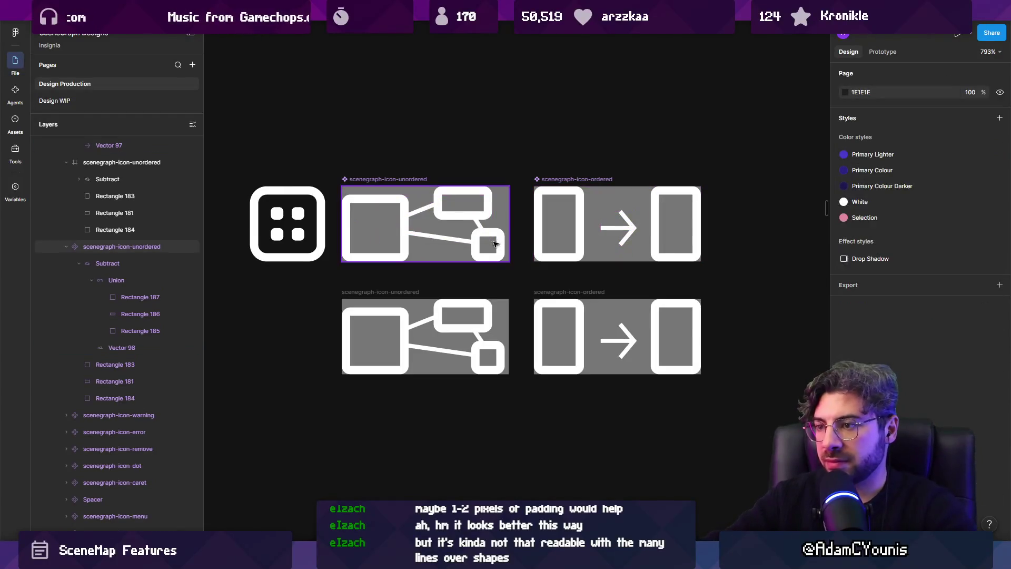
ctrl+click(445, 240)
key(Delete)
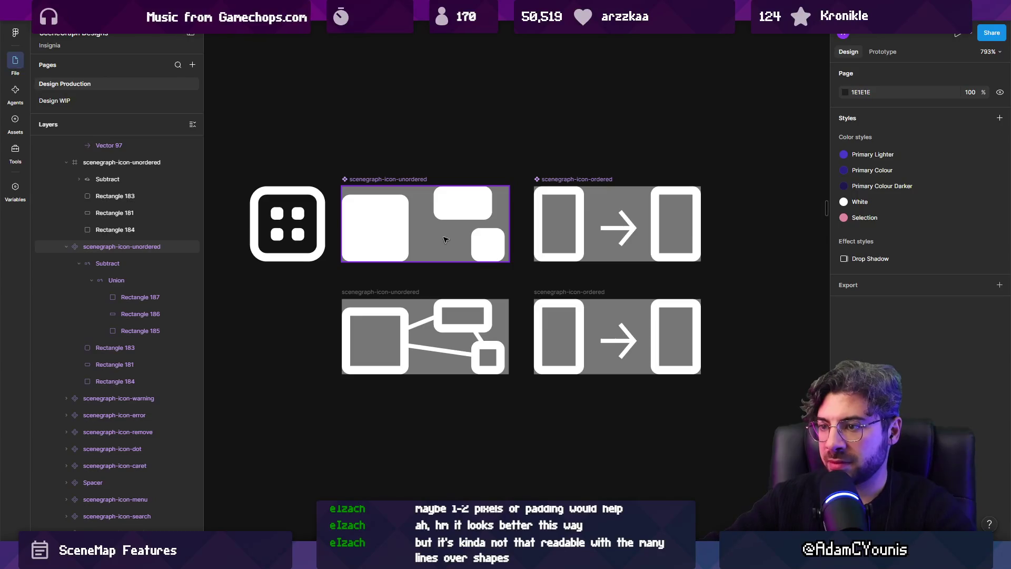
key(ctrl+z)
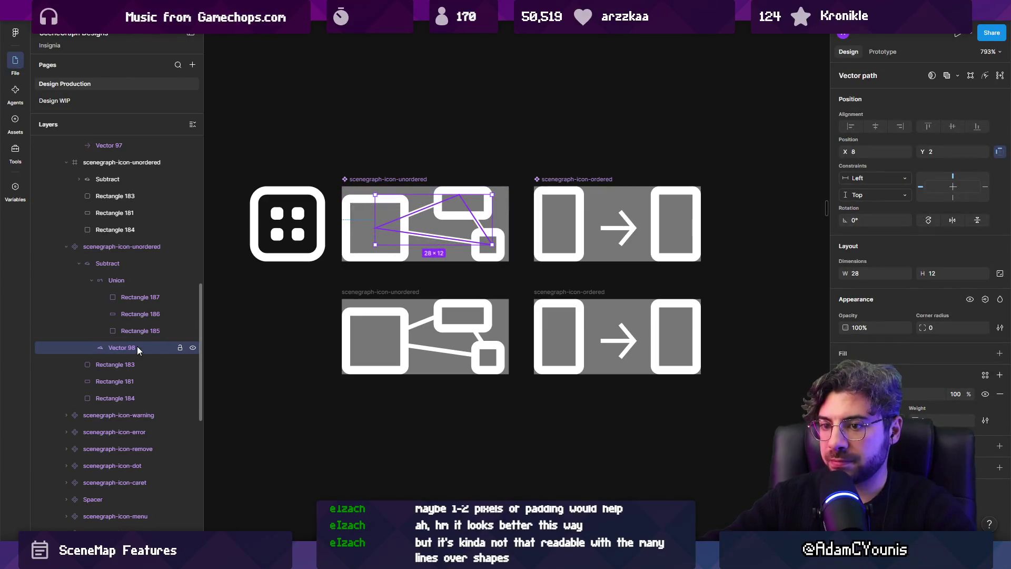
key(Delete)
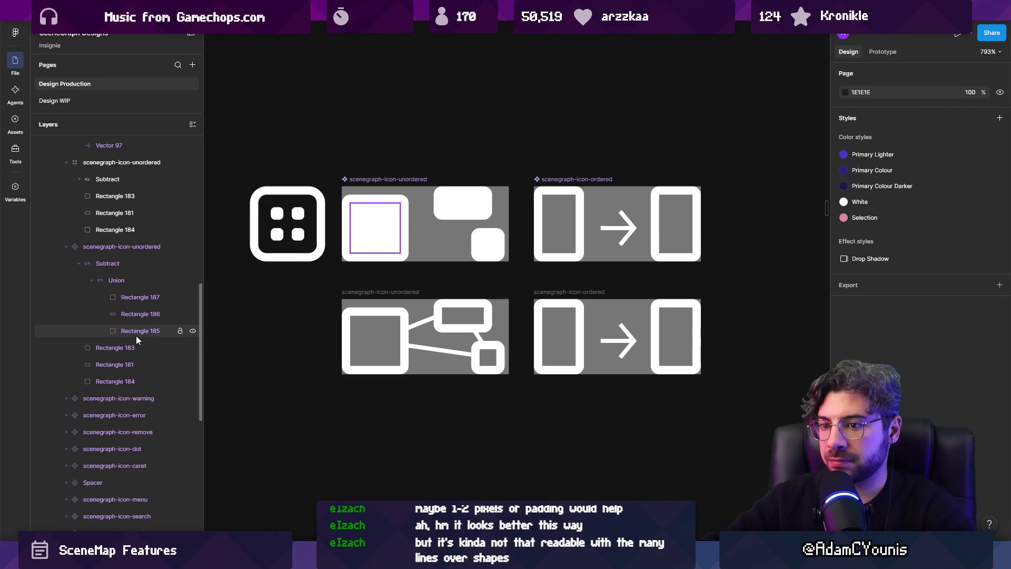
key(ctrl+z)
Ungroup the Union and Subtract groups and delete the three filled rectangles.
click(120, 281)
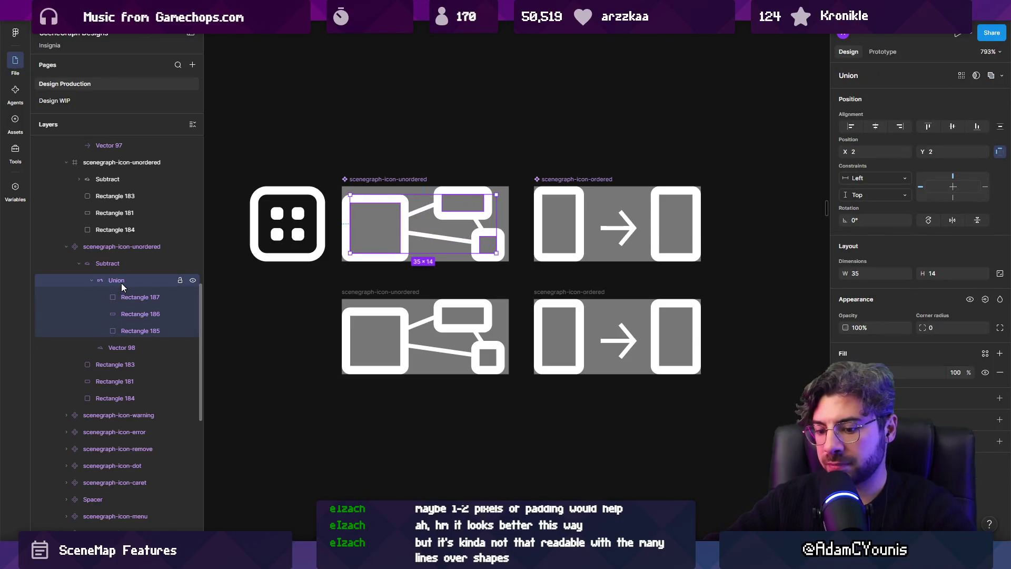
key(ctrl+shift+g)
click(128, 296)
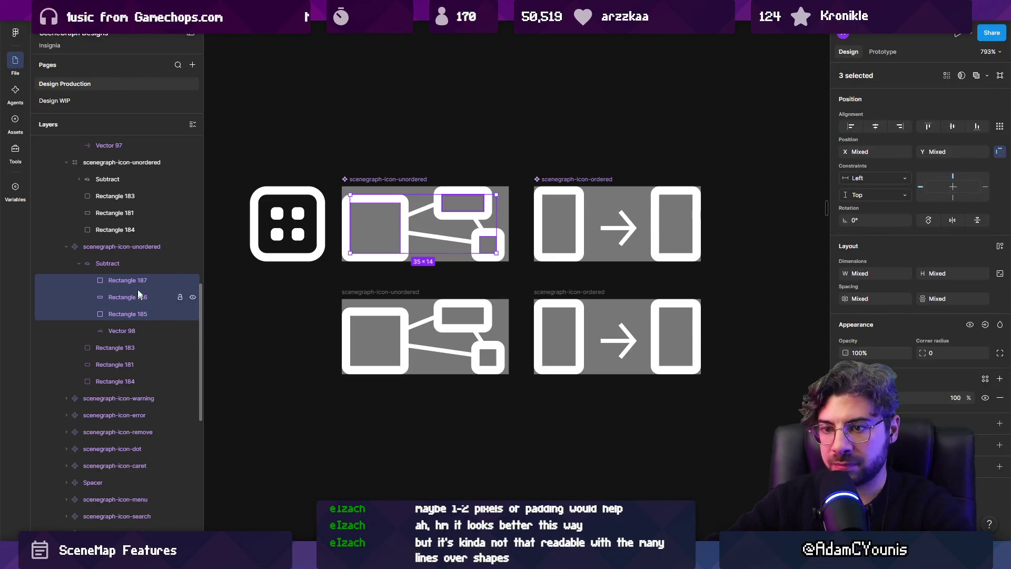
key(shift+Return)
key(ctrl+shift+g)
click(136, 264)
shift+click(129, 296)
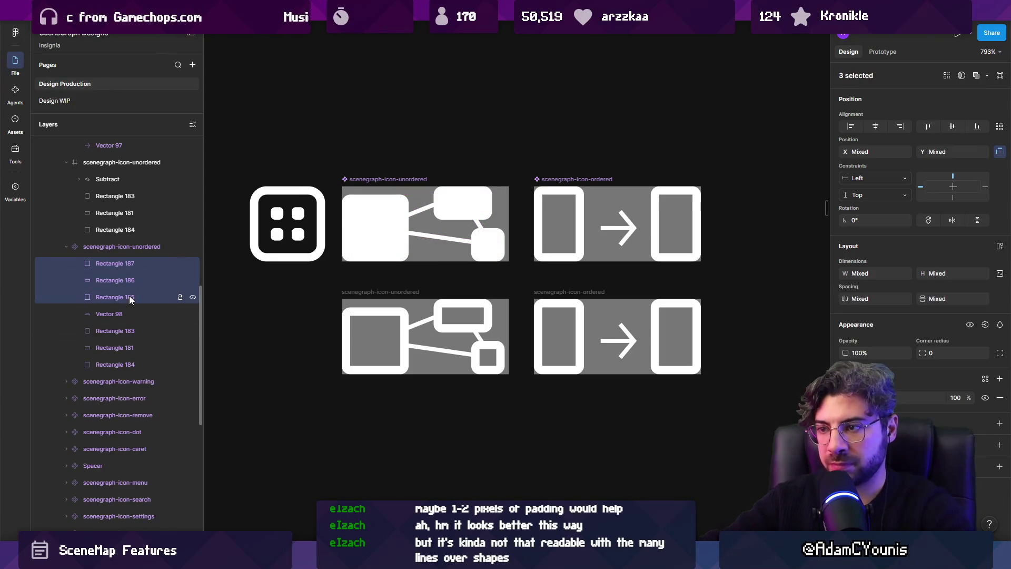
key(Delete)
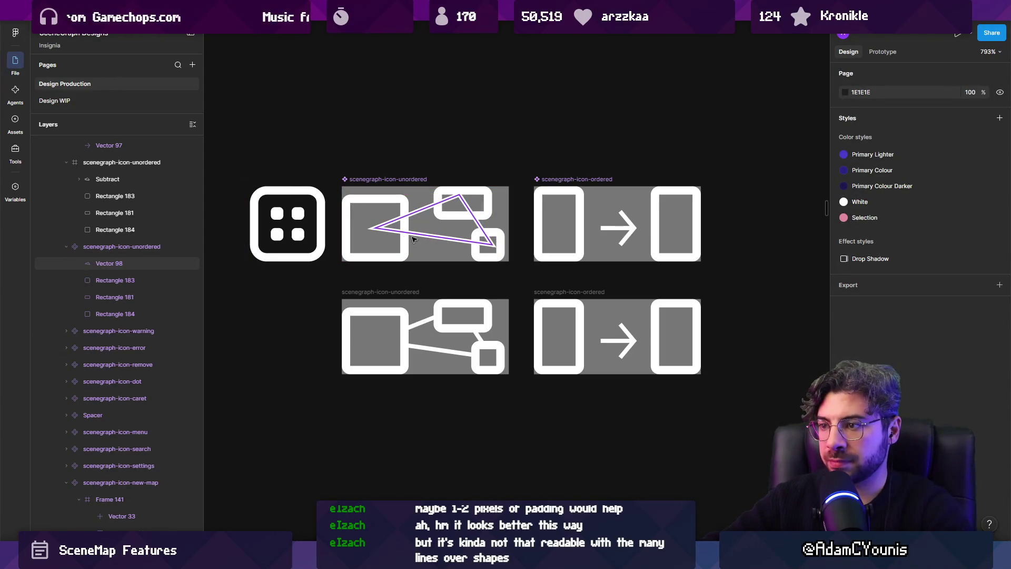
Delete the Vector 98 connector lines, leaving three separate outlined boxes.
click(429, 238)
click(433, 236)
key(Delete)
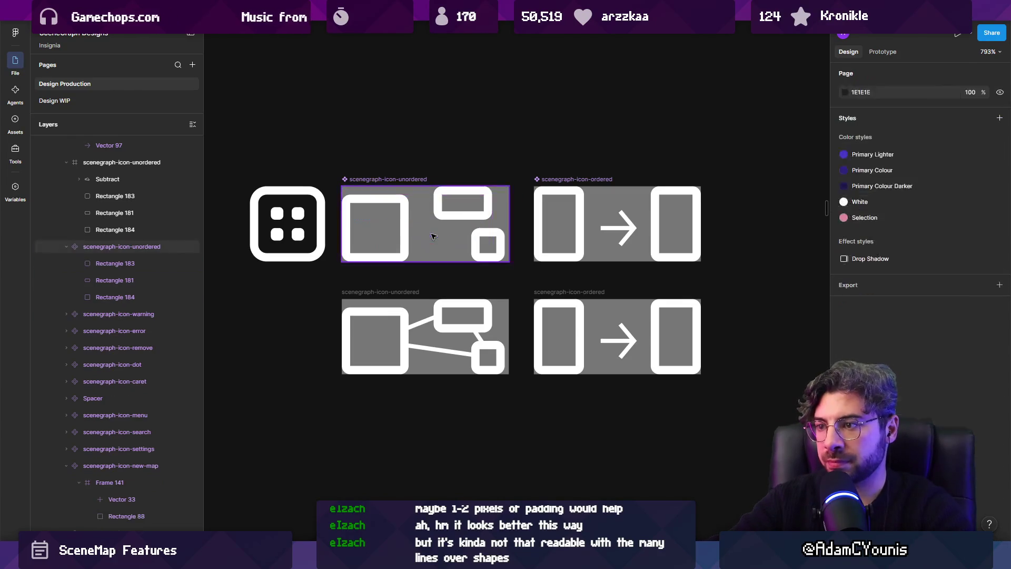
click(433, 236)
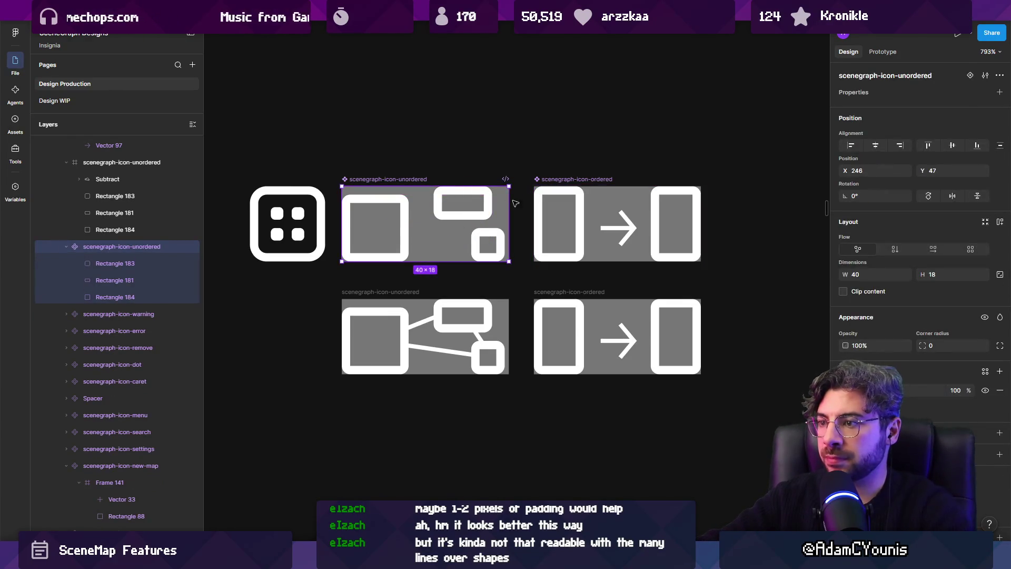
click(485, 214)
Shorten the unordered icon's top-right box, Rectangle 181, to 14×8.
mouse_move(456, 230)
mouse_down()
mouse_move(456, 219)
mouse_move(465, 245)
mouse_up()
click(481, 245)
key(ctrl+z)
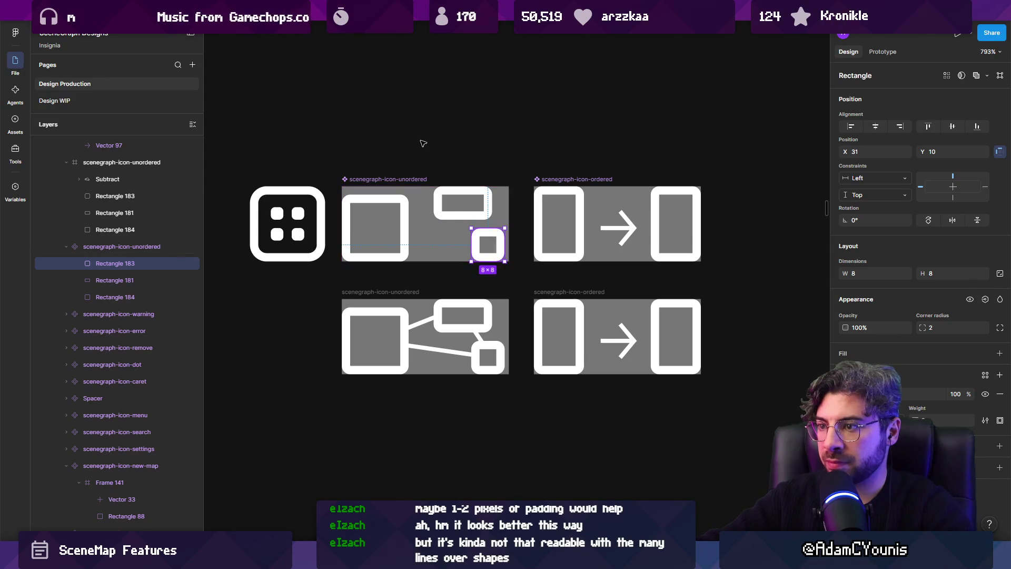
click(398, 199)
double_click(398, 199)
key(Escape)
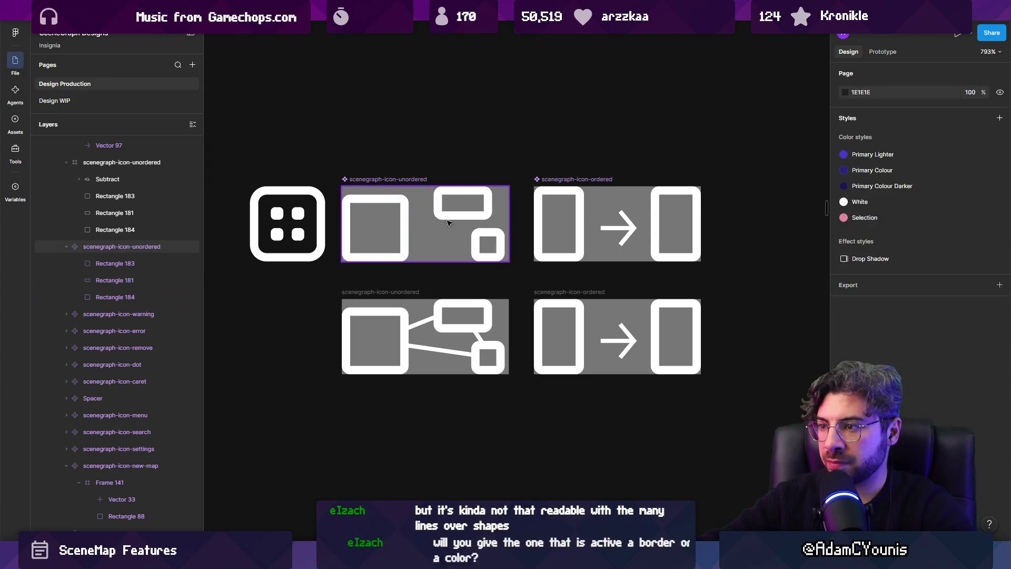
mouse_move(478, 203)
mouse_down()
mouse_move(470, 211)
mouse_move(478, 203)
mouse_up()
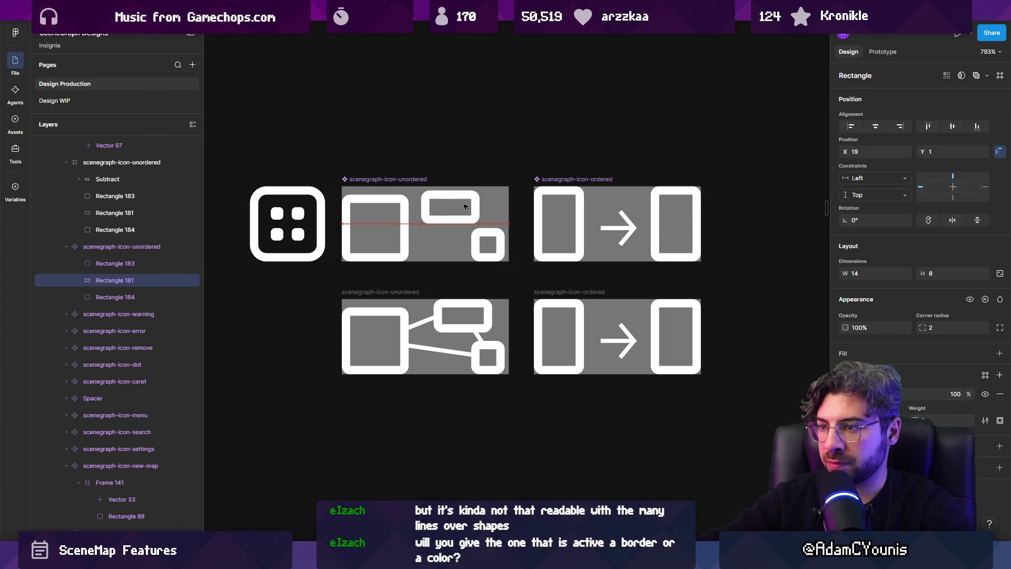
click(478, 246)
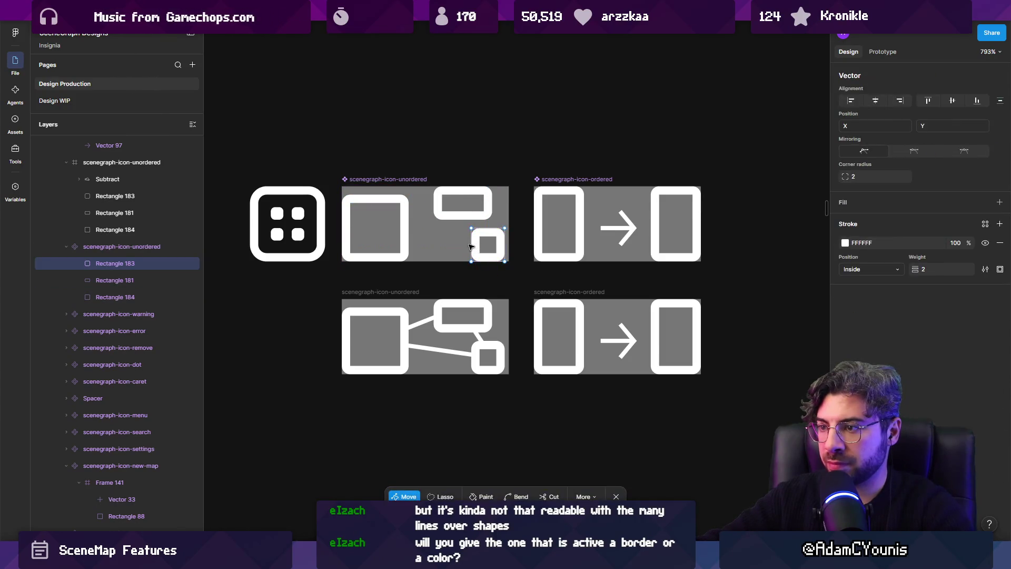
drag(478, 246, 453, 246)
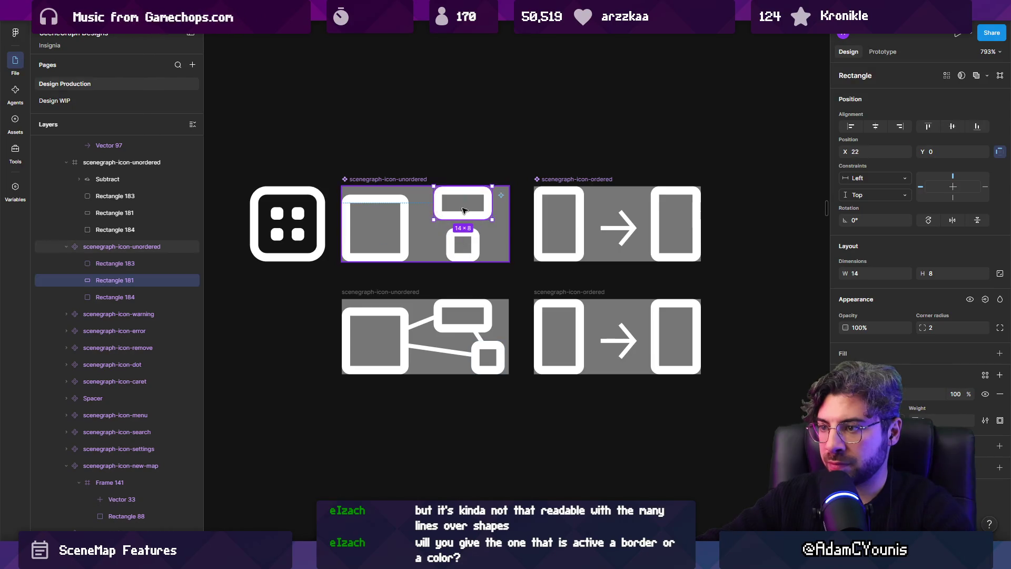
key(ctrl+z)
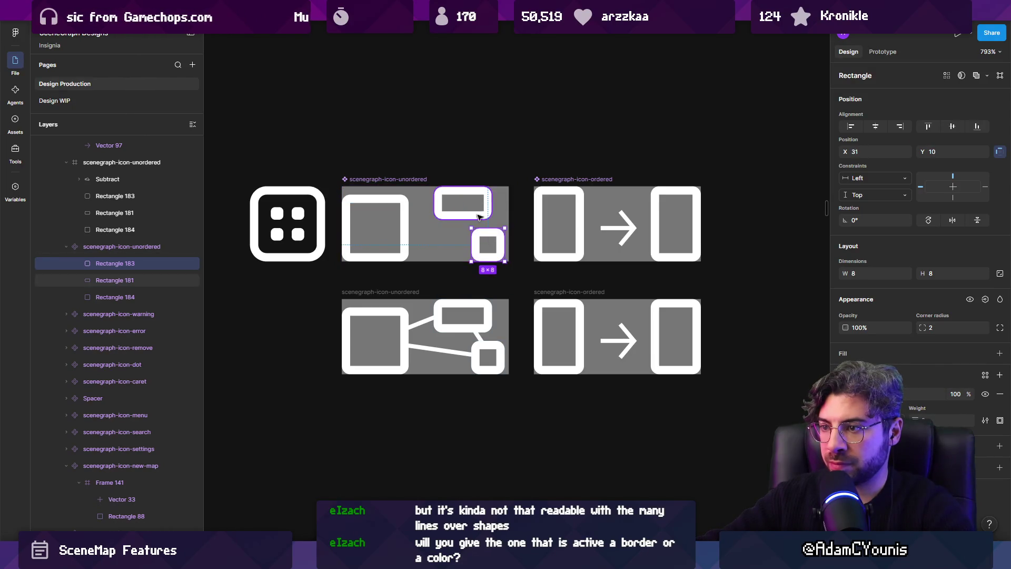
key(Escape)
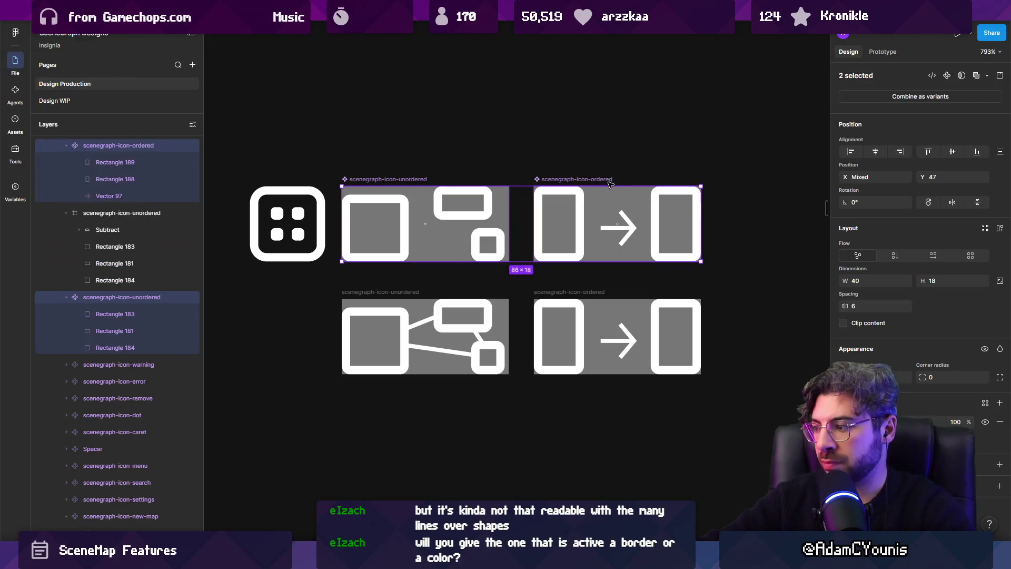
Export the icon frame as PNG over scenegraph-icon-unordered.png and return to Unity.
click(415, 180)
scroll(922, 263, down, 3)
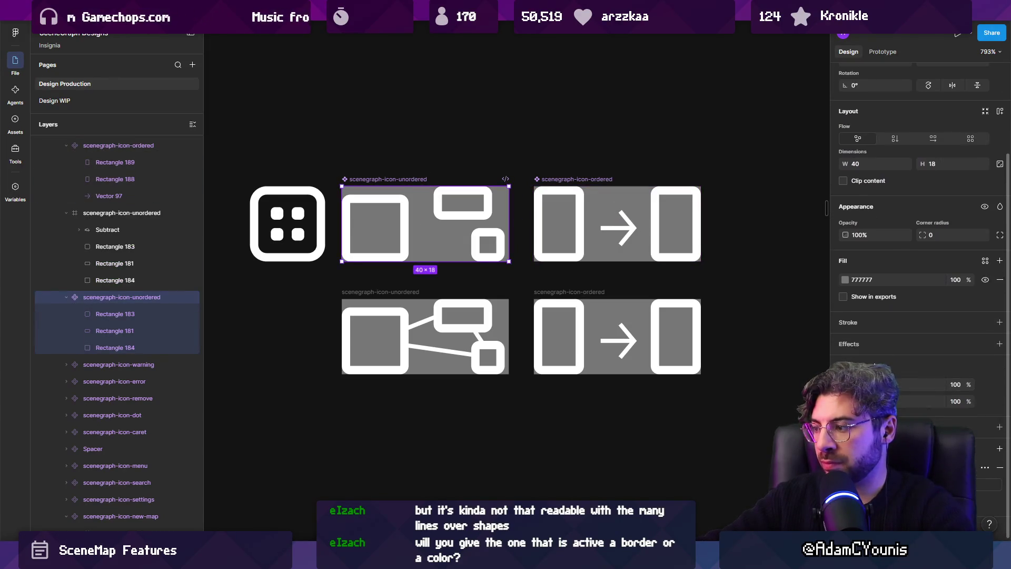
click(989, 484)
key(Return)
key(y)
key(alt+Tab)
mouse_move(562, 291)
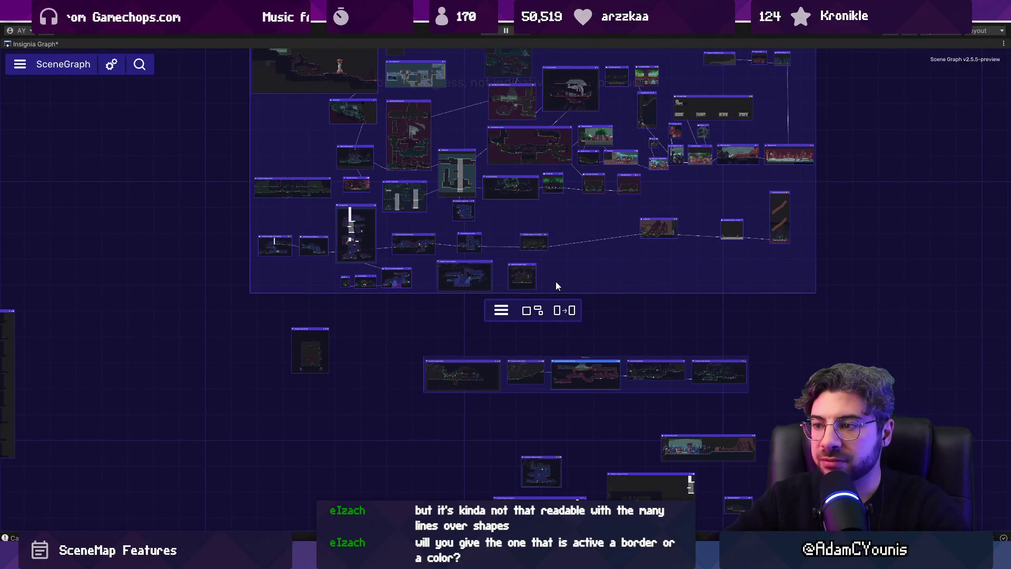
scroll(557, 281, down, 2)
scroll(558, 280, up, 4)
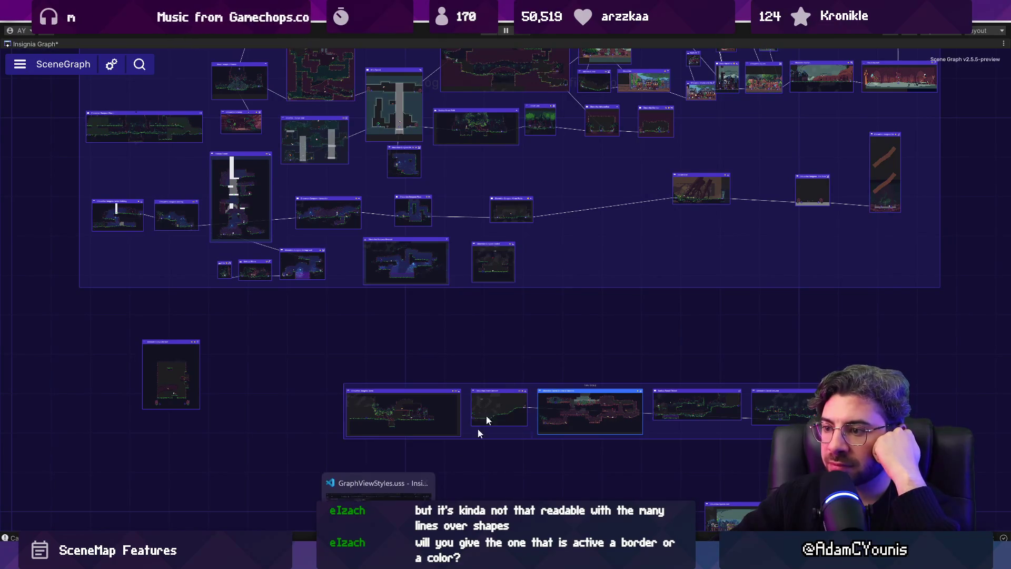
key(alt+Tab)
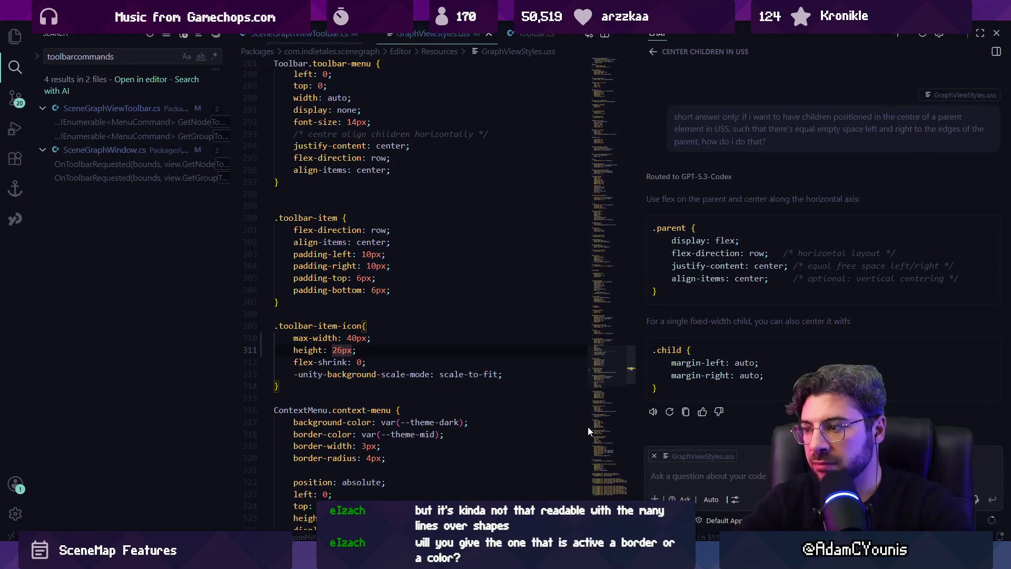
Hide the chat panel and open SceneGraphWindow.cs via quick-open.
key(ctrl+Tab)
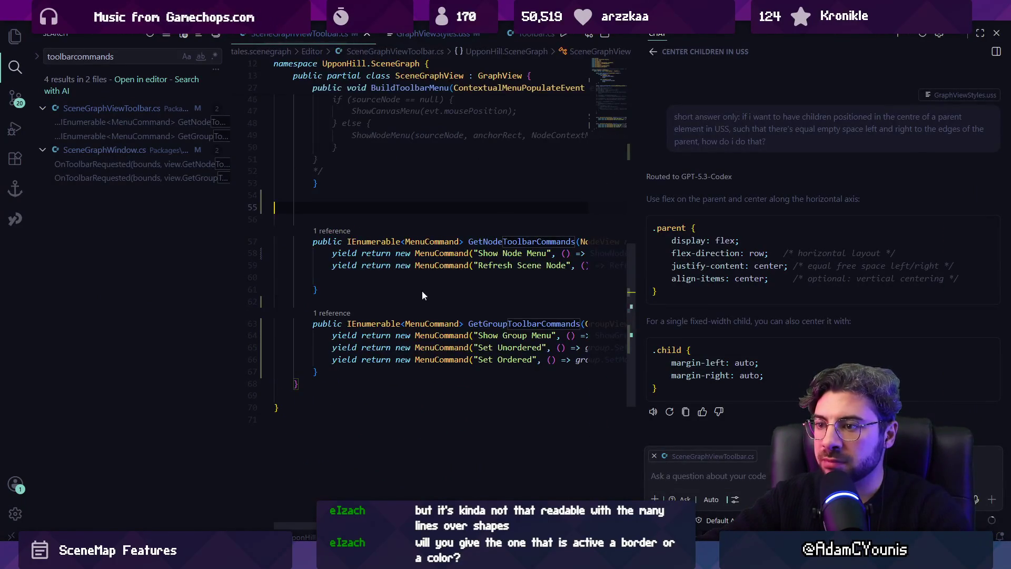
key(ctrl+alt+b)
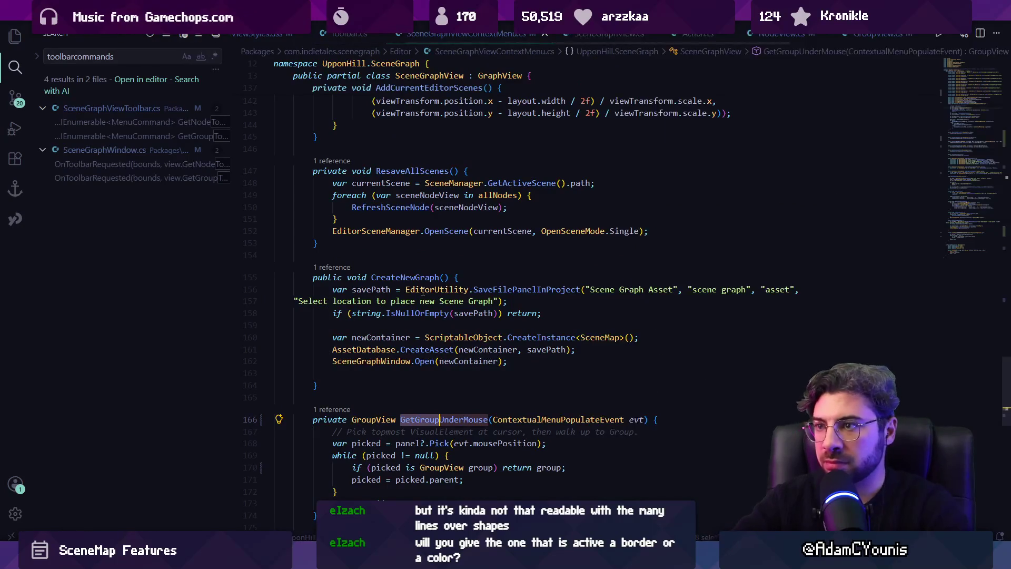
key(ctrl+p)
text(window)
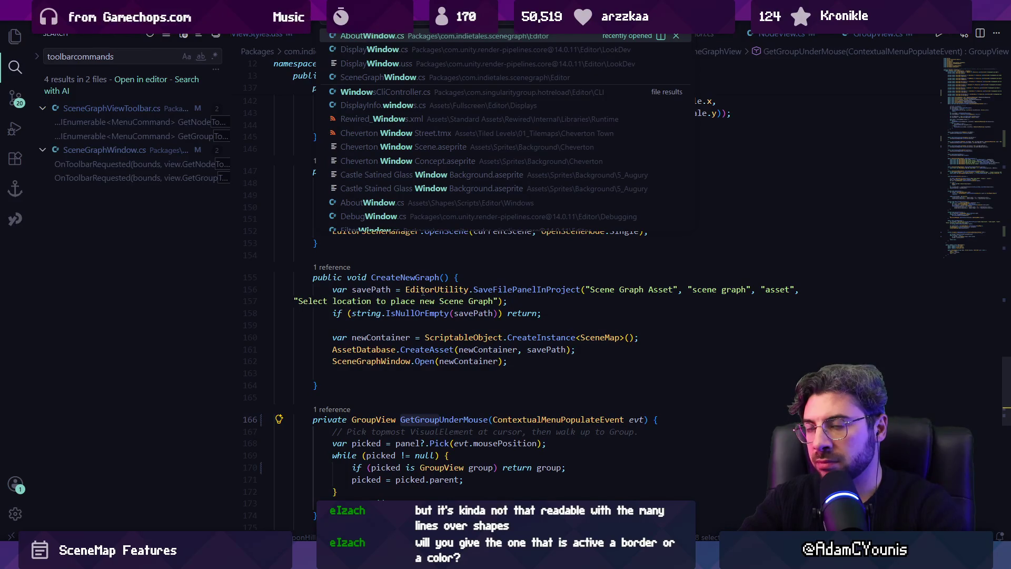
key(Down)
key(Down)
key(Down)
key(Return)
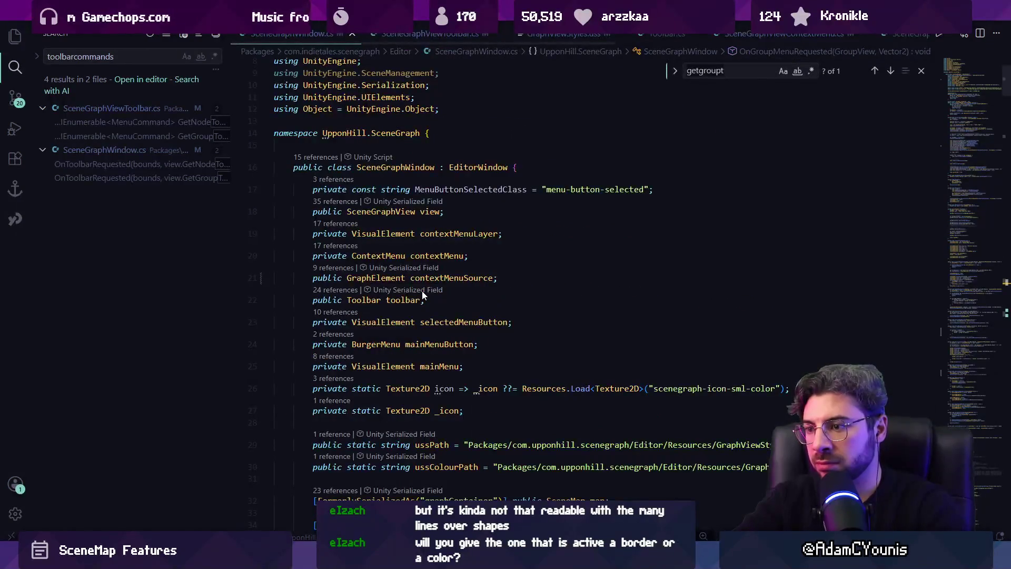
Search the file for 'toolbar' and jump to the SetCommandUI definition in Toolbar.cs.
key(BackSpace)
key(BackSpace)
key(BackSpace)
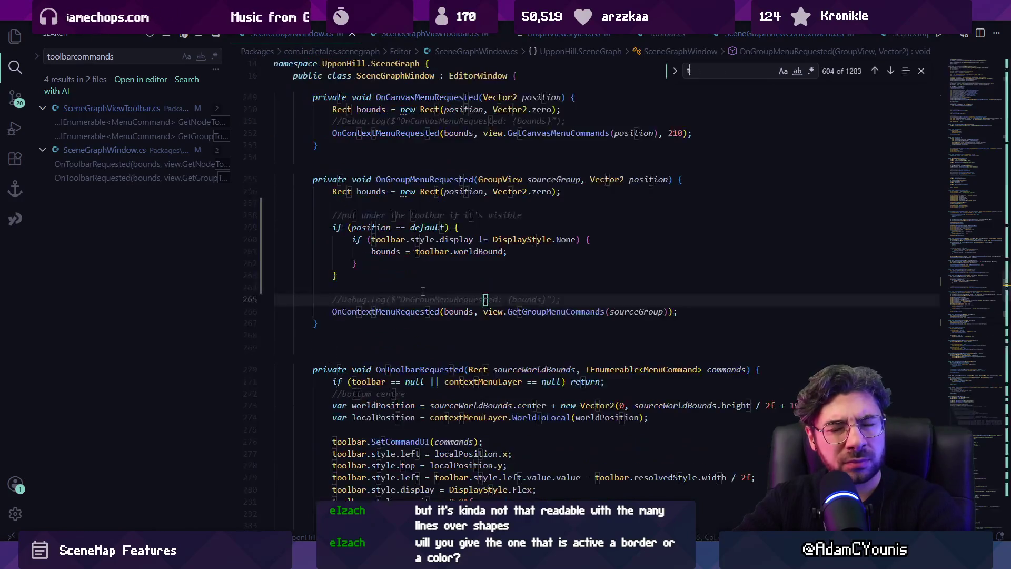
text(toolbar)
scroll(530, 348, down, 4)
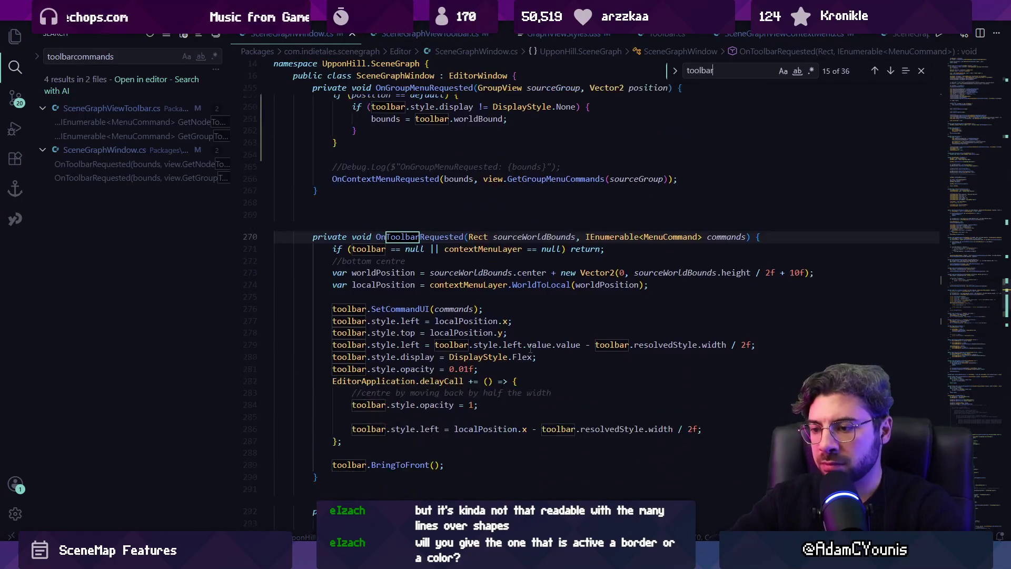
key(Escape)
ctrl+click(400, 308)
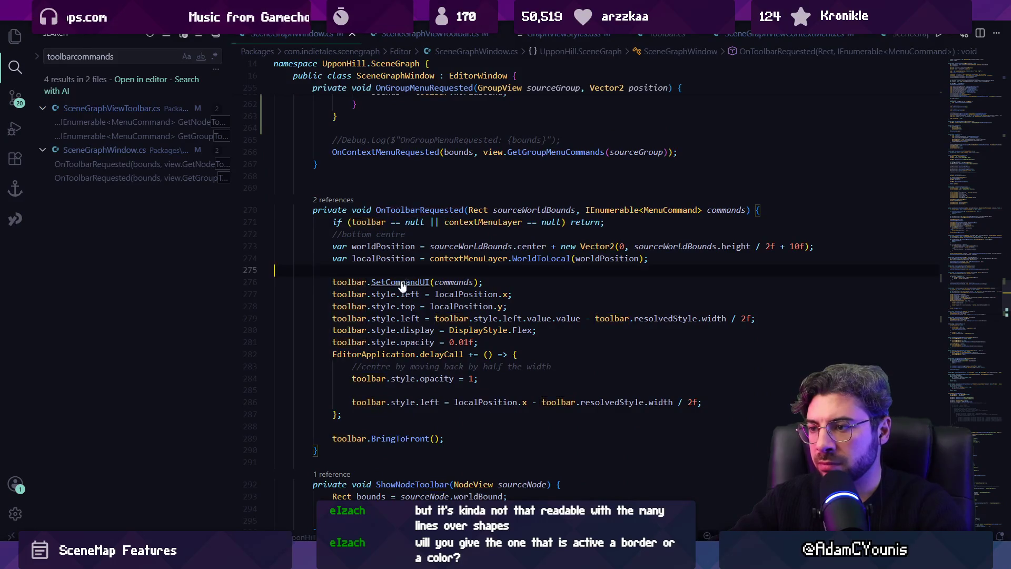
Inspect where SetCommandUI adds iconElement to each toolbar item.
scroll(464, 284, down, 1)
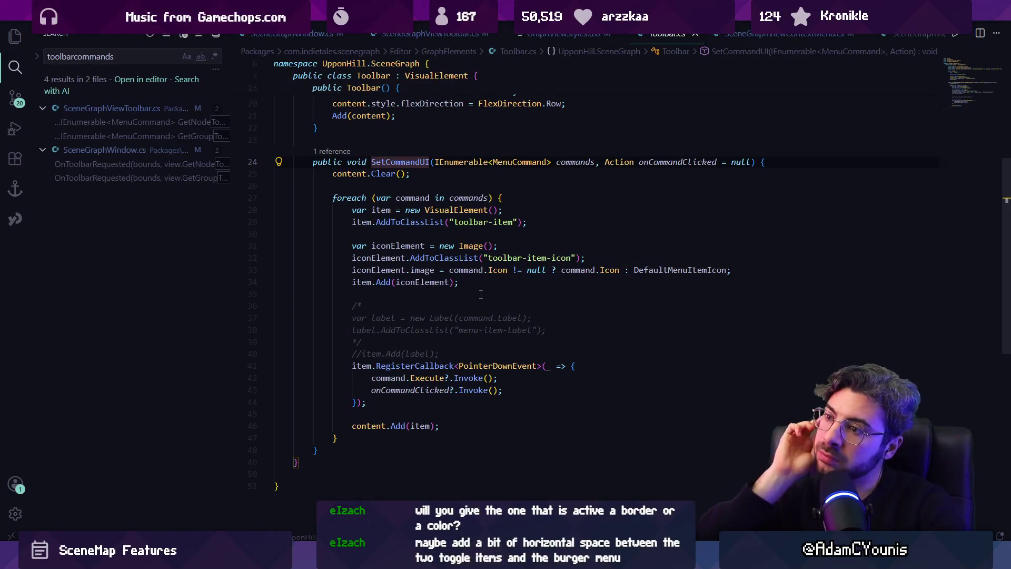
click(481, 294)
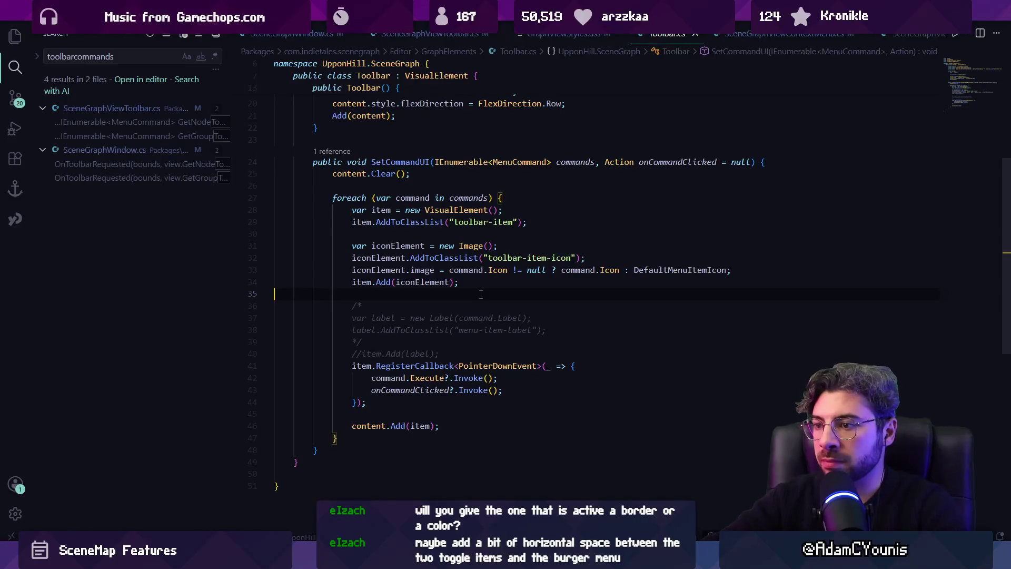
key(Return)
key(Return)
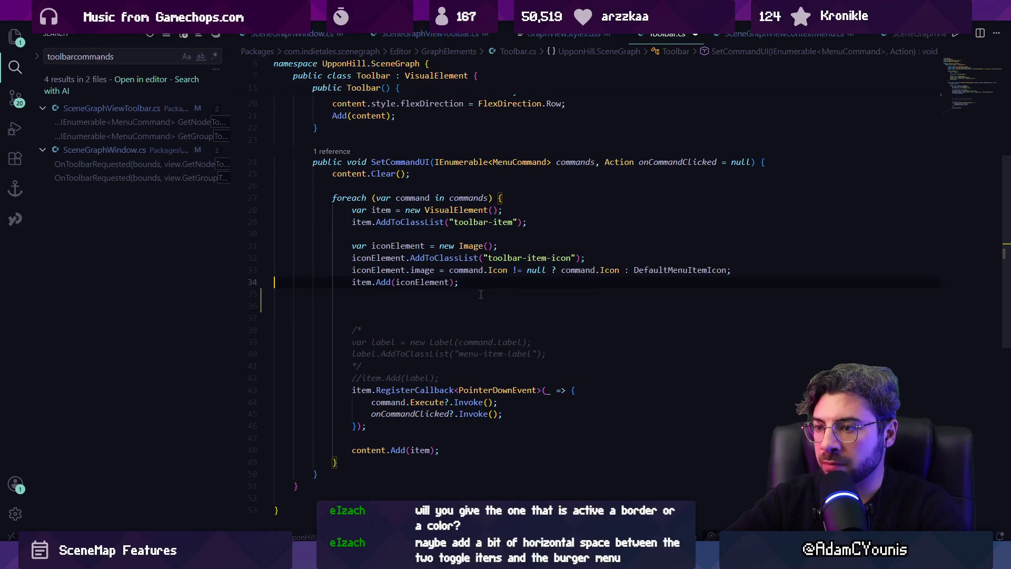
key(ctrl+z)
key(ctrl+z)
key(ctrl+z)
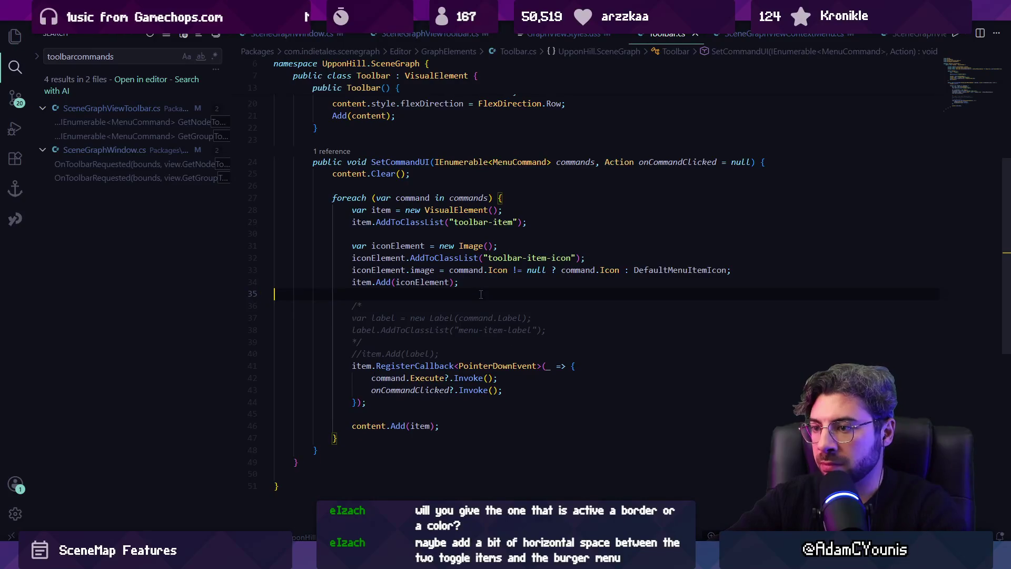
click(390, 246)
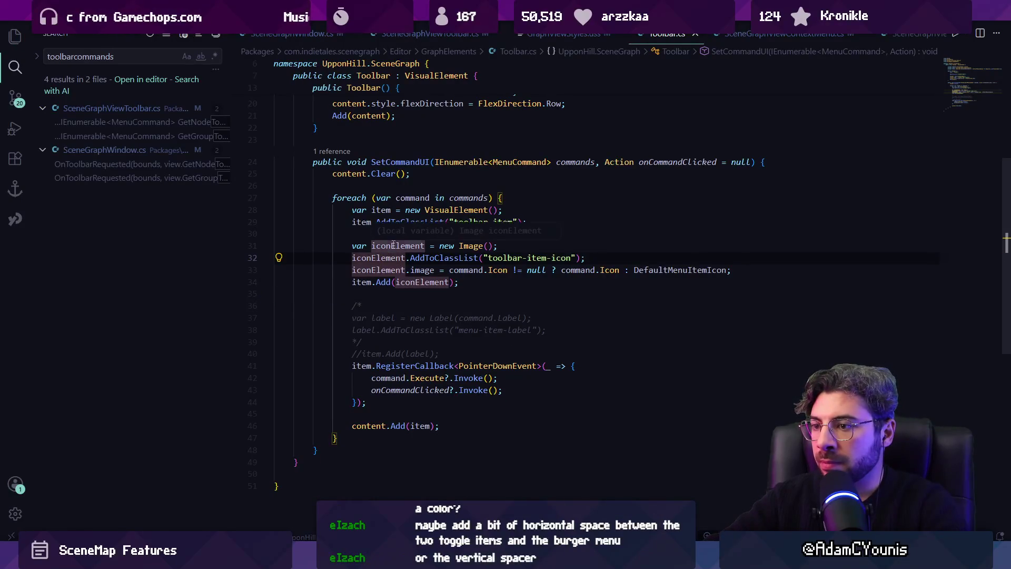
Go to the MenuCommand struct and discard a half-typed bool isActi field.
click(518, 162)
key(F12)
click(498, 300)
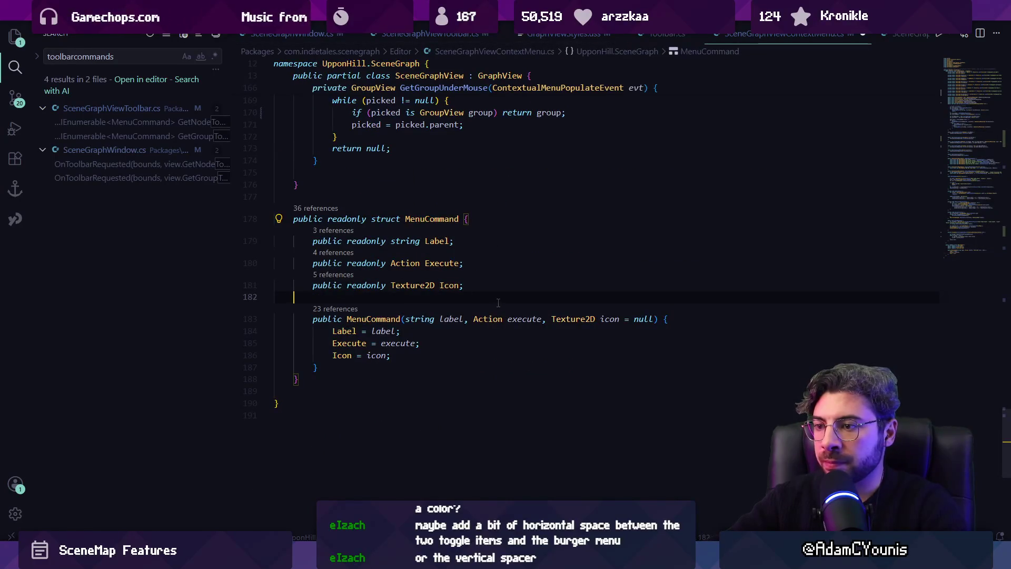
text(public bool )
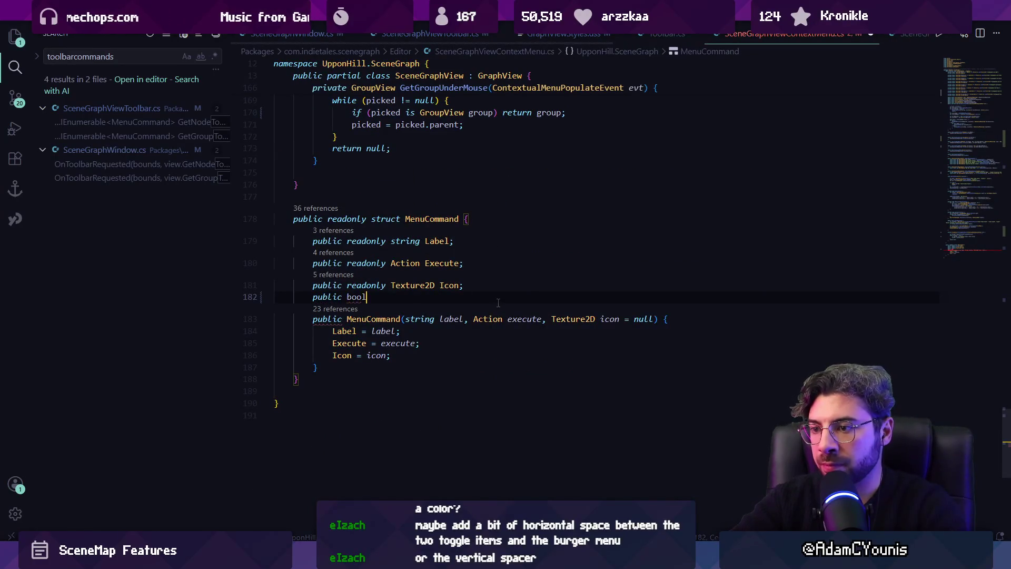
text(isActi)
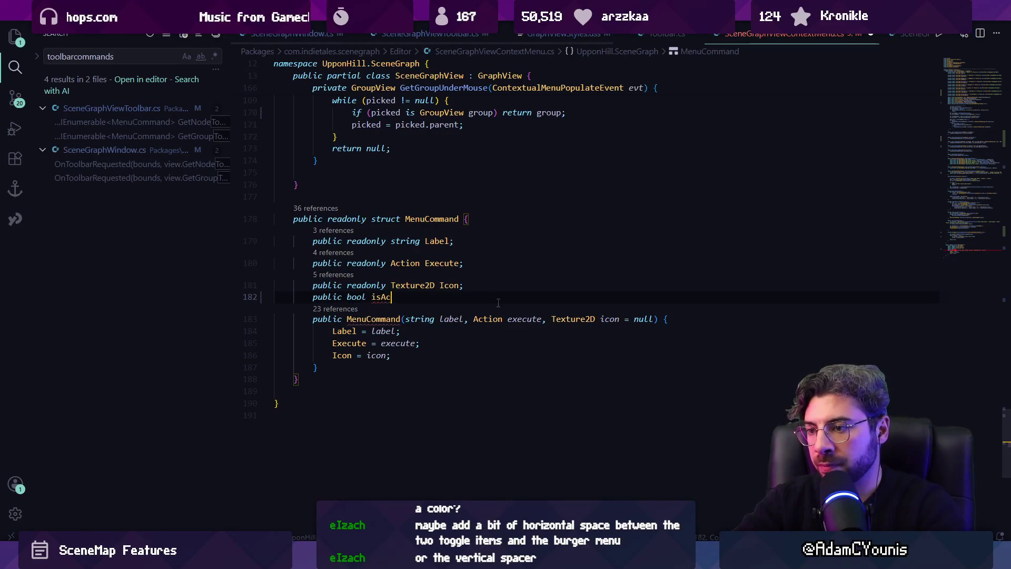
key(ctrl+shift+Left)
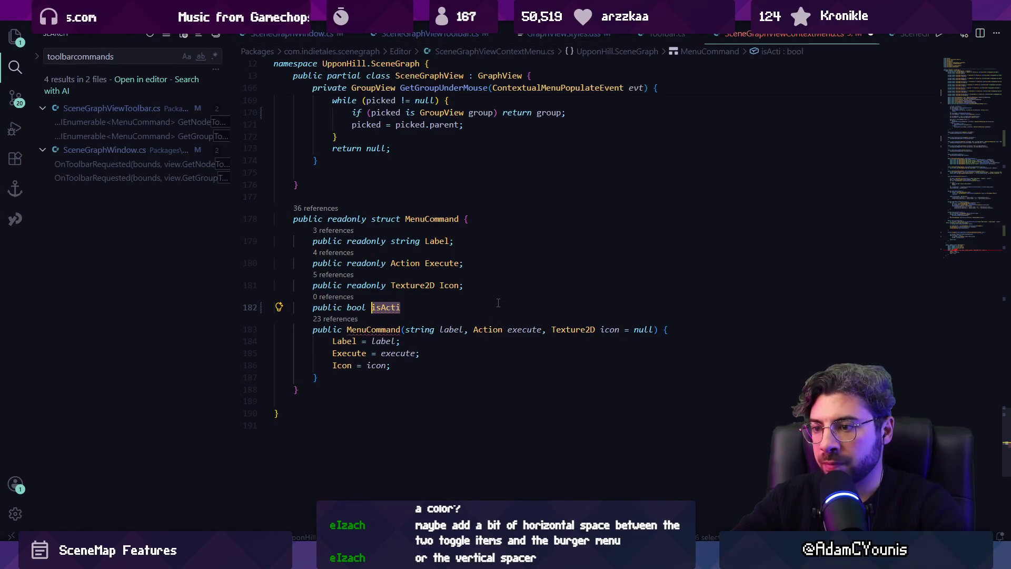
key(ctrl+shift+Left)
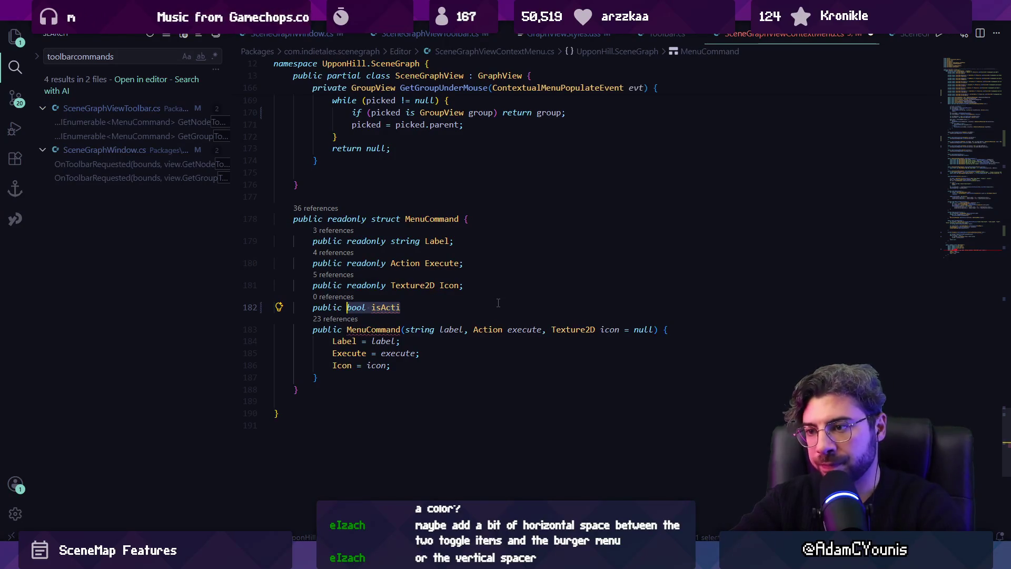
key(BackSpace)
key(BackSpace)
key(BackSpace)
Declare the enum CommandStatus with values Enabled, Disabled and Selected.
text(enum M)
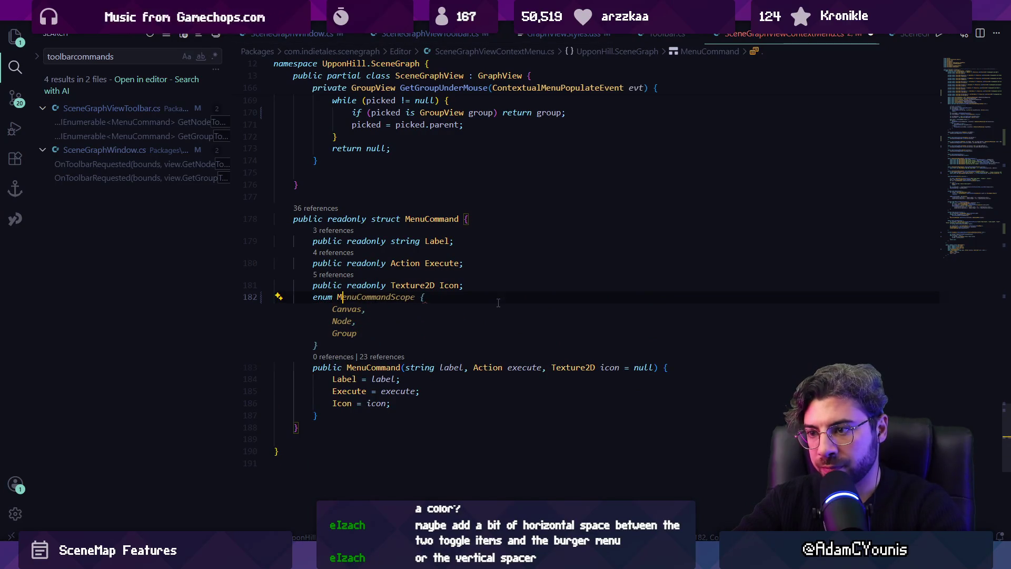
key(BackSpace)
text(Command)
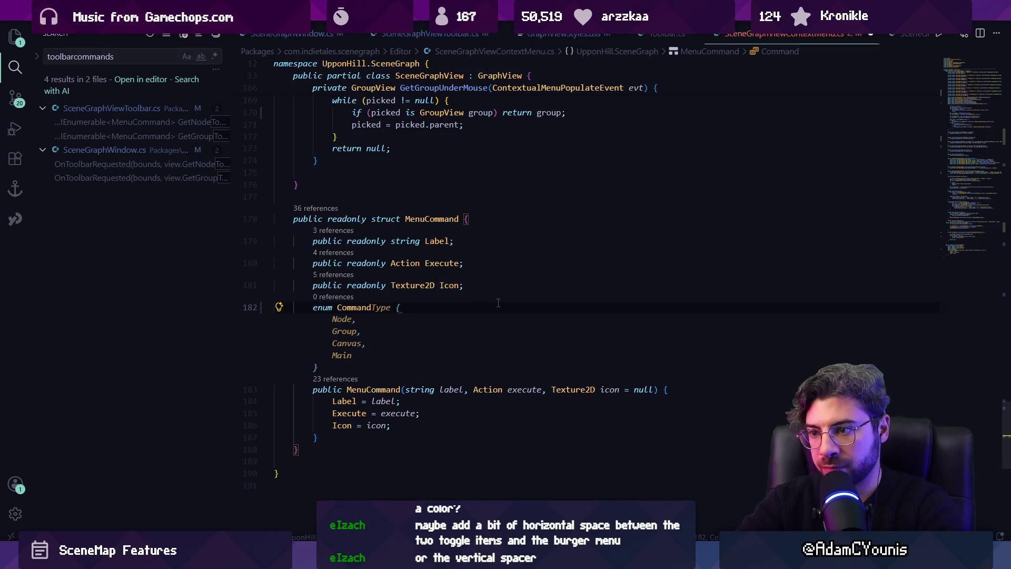
text(Sta)
key(BackSpace)
text(s {)
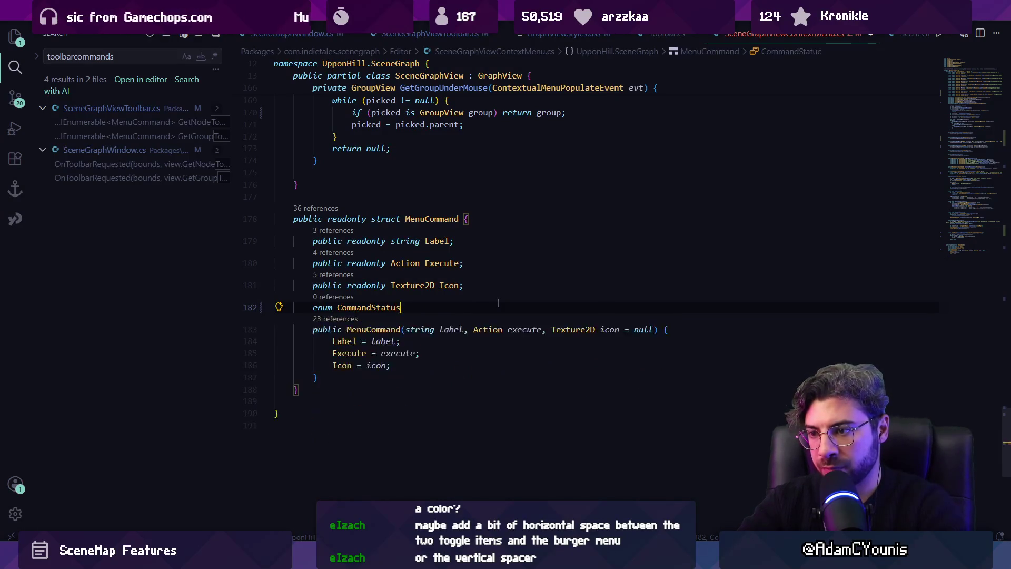
key(Return)
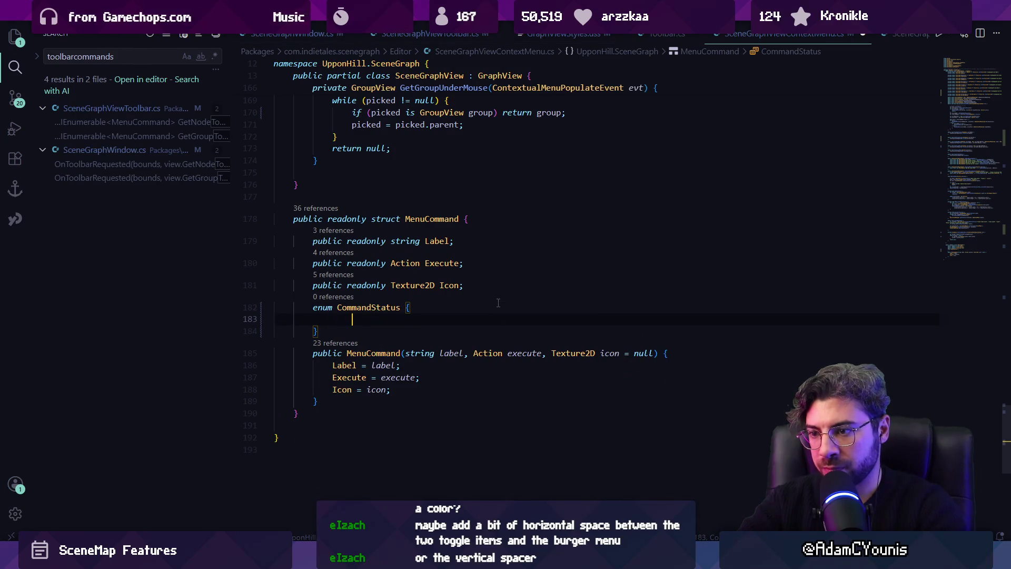
text(Enabled,)
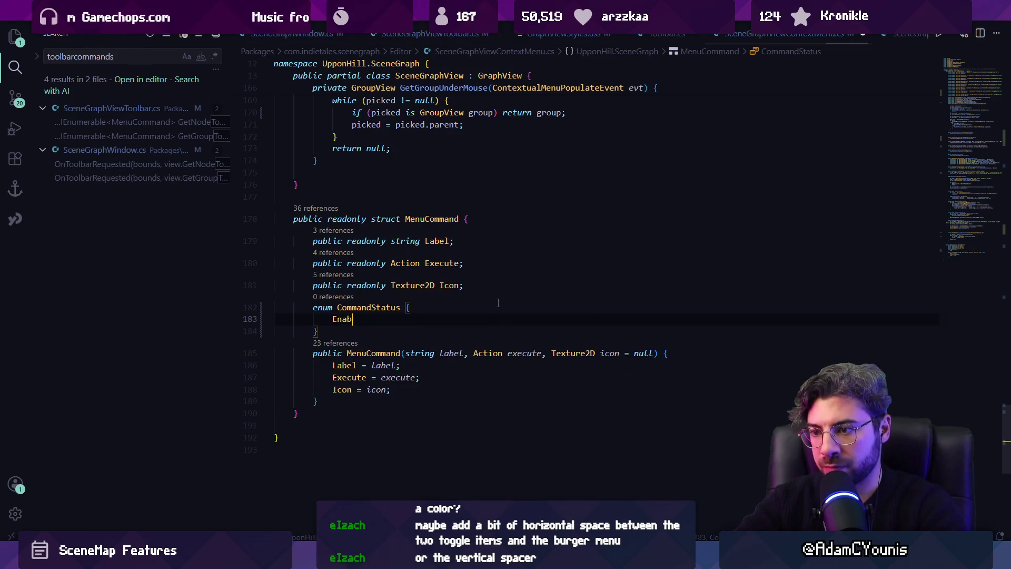
key(Return)
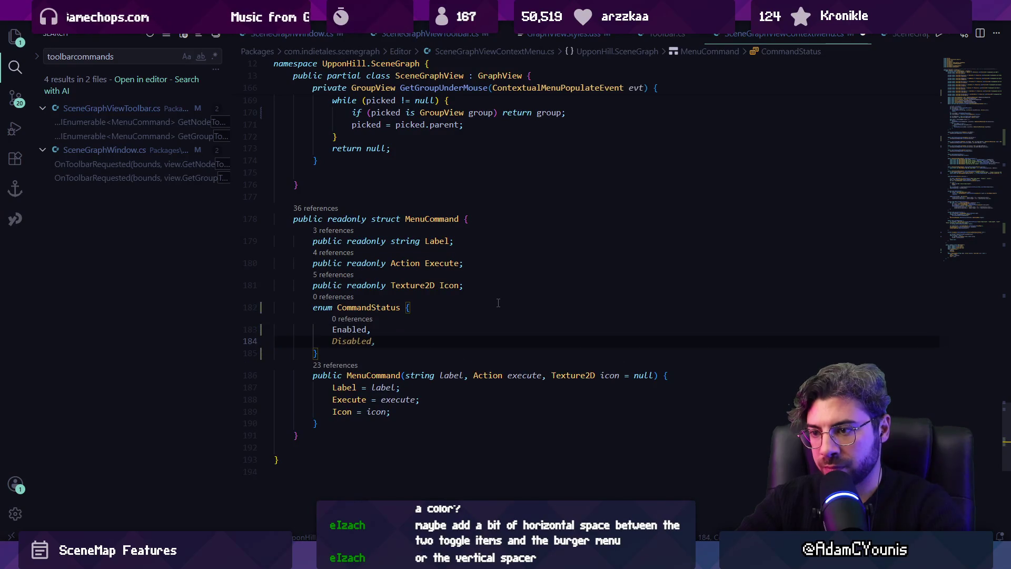
key(Tab)
key(Return)
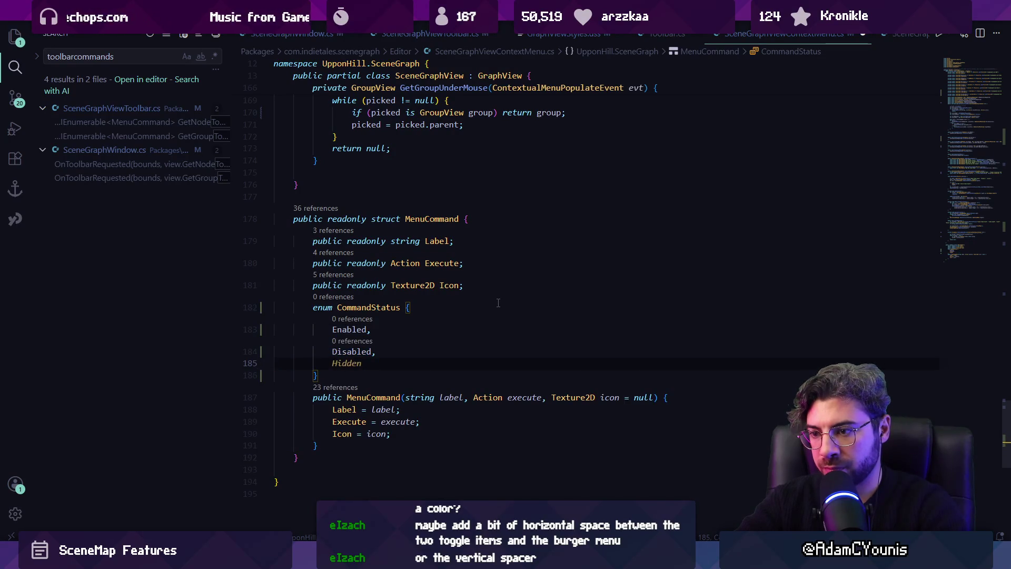
text(Selected)
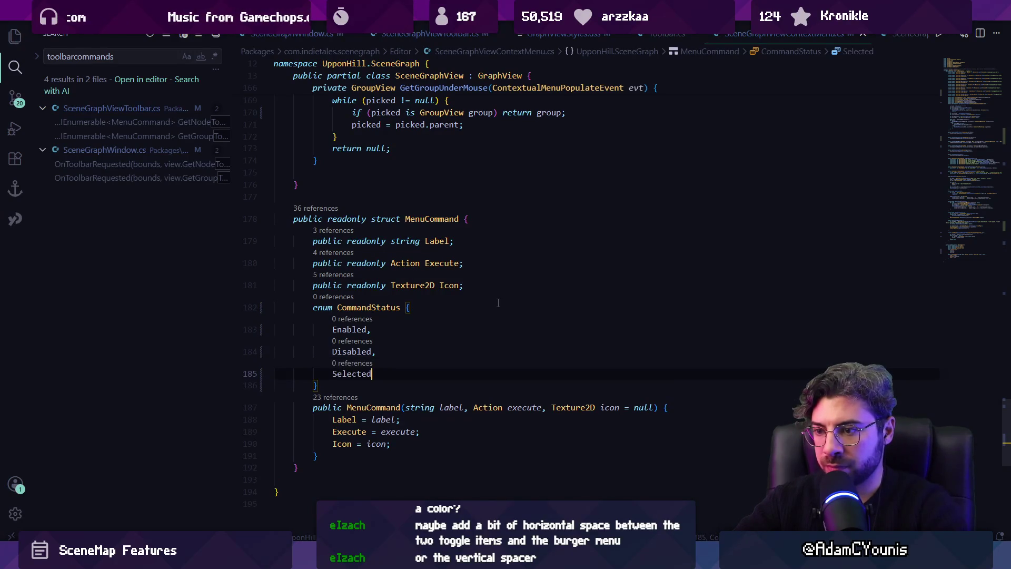
key(Down)
Add a public readonly CommandStatus field named status to MenuCommand.
key(Return)
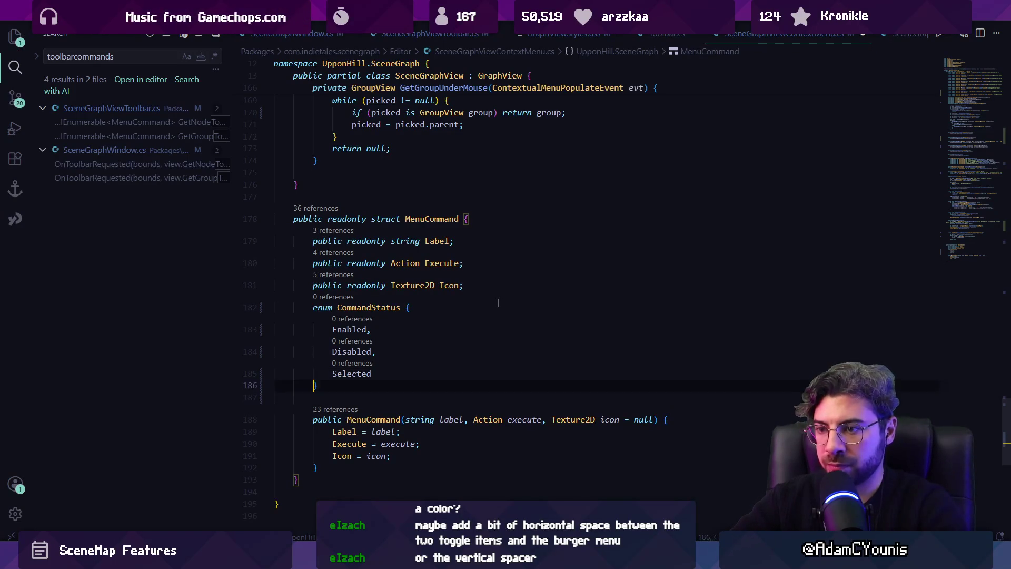
key(Tab)
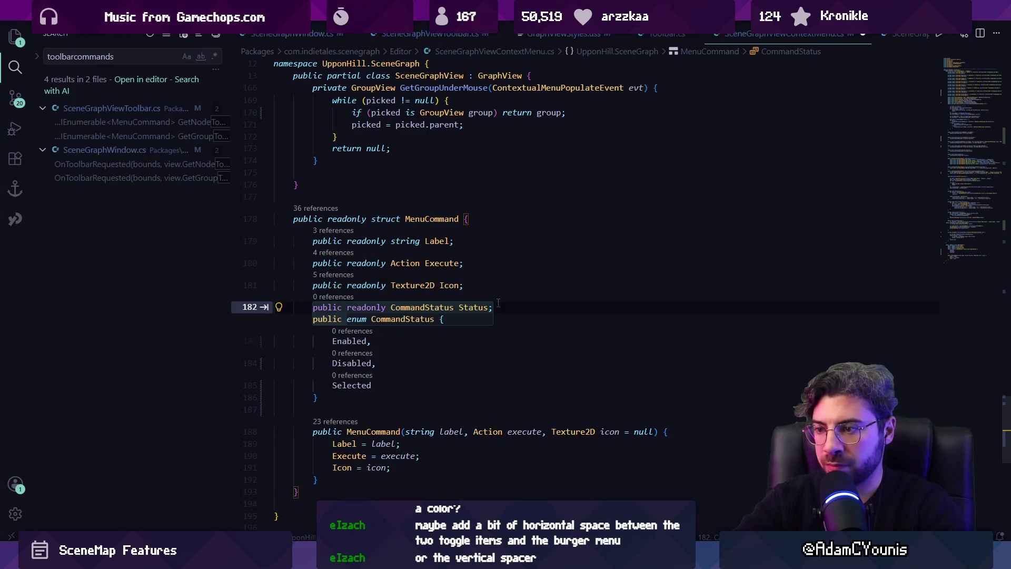
key(Tab)
key(Up)
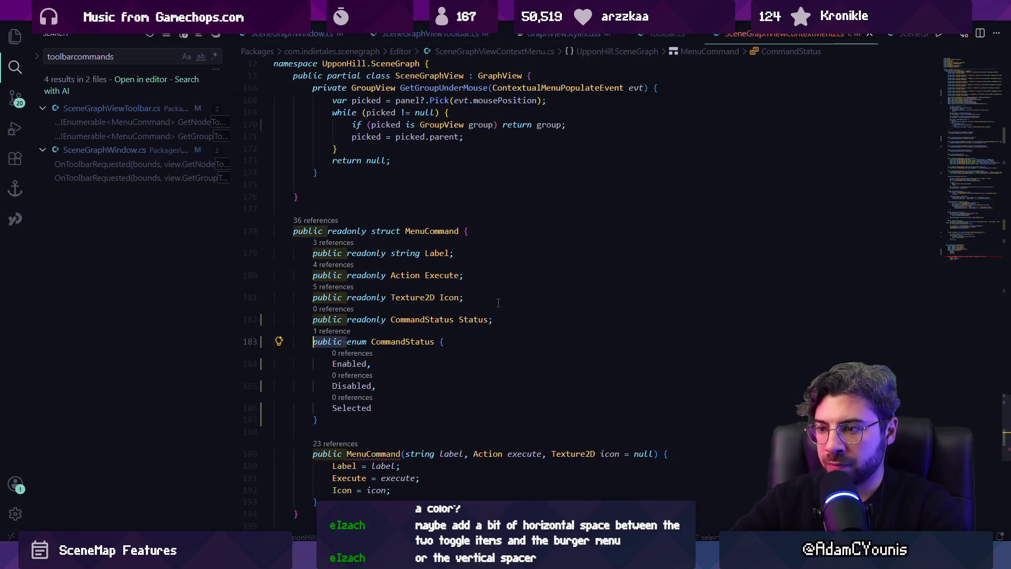
key(ctrl+Right)
key(ctrl+Right)
key(Delete)
key(Delete)
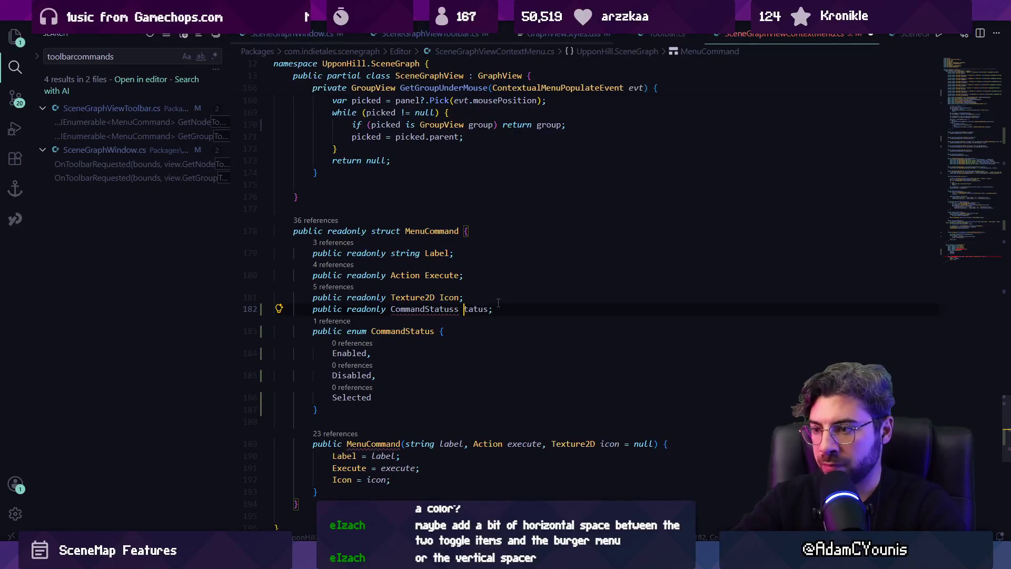
text(s)
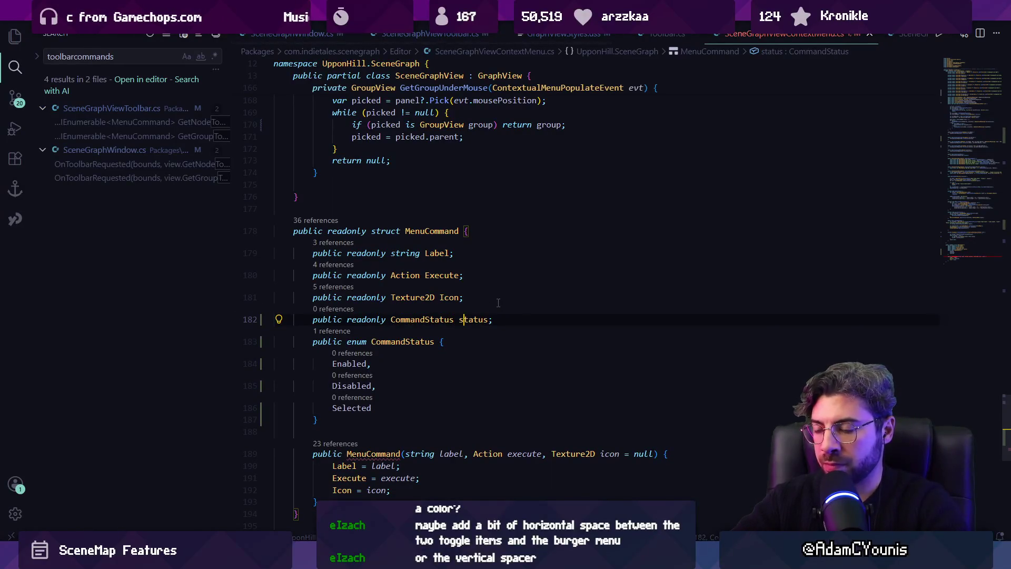
scroll(490, 326, down, 3)
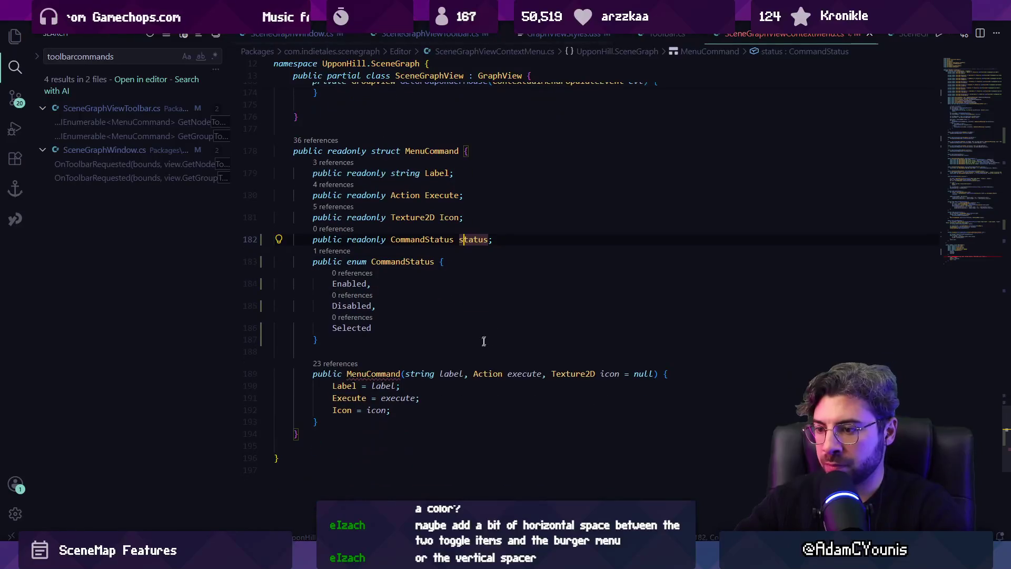
click(455, 410)
Add a CommandStatus status parameter defaulting to CommandStatus.Enabled and assign it in the constructor.
key(Return)
text(stat)
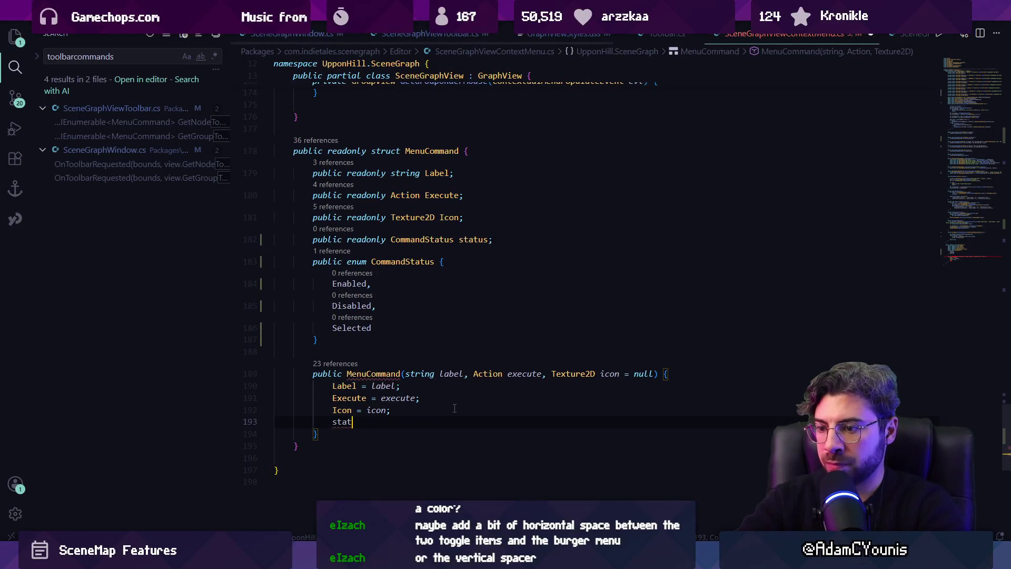
key(Tab)
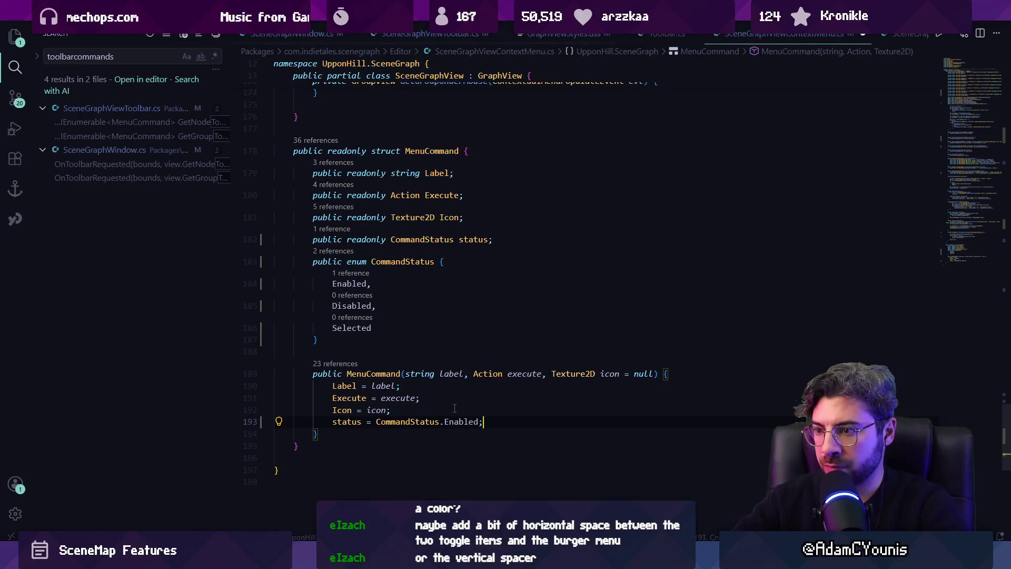
key(Left)
click(651, 374)
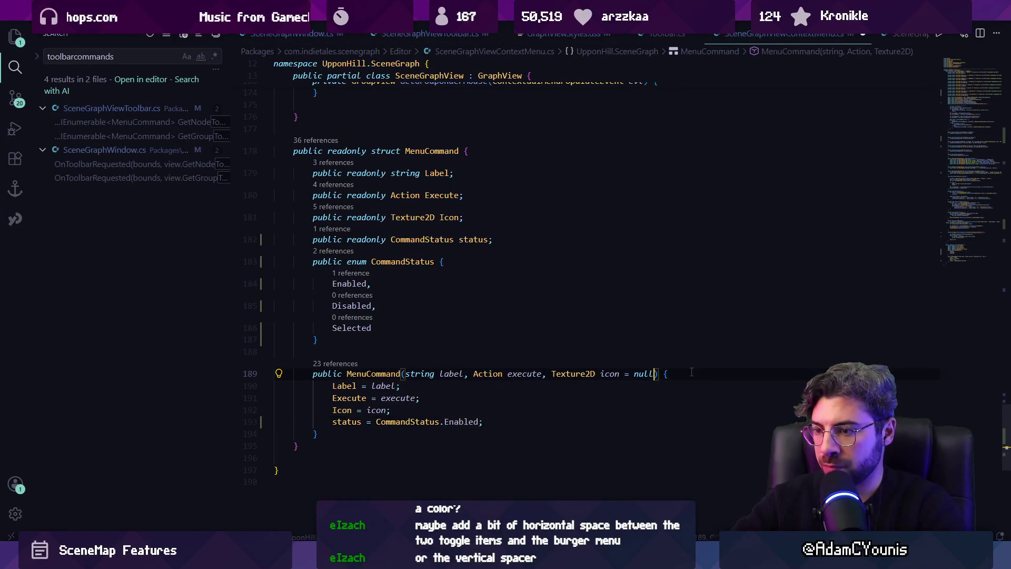
text(,)
key(Tab)
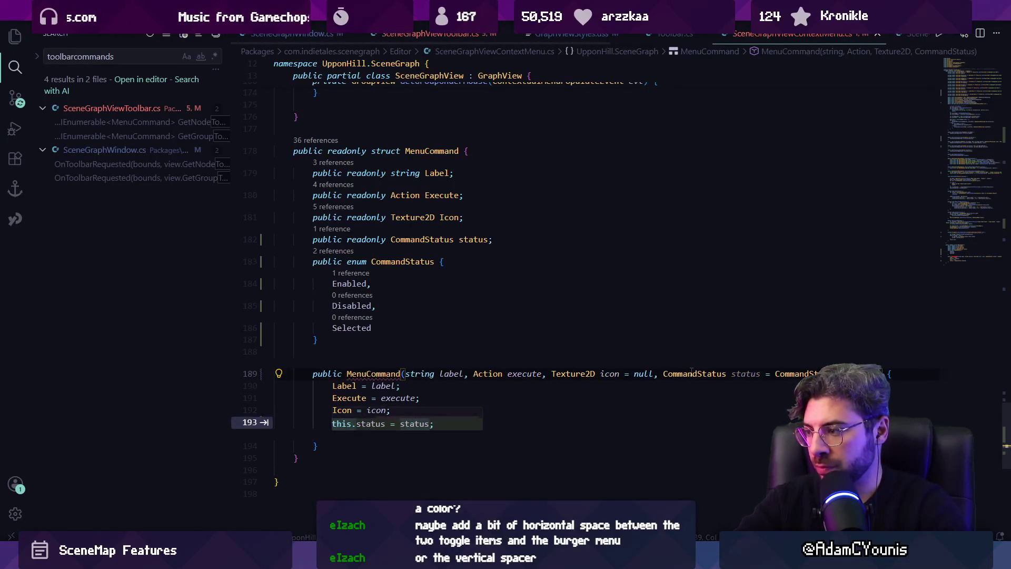
key(Tab)
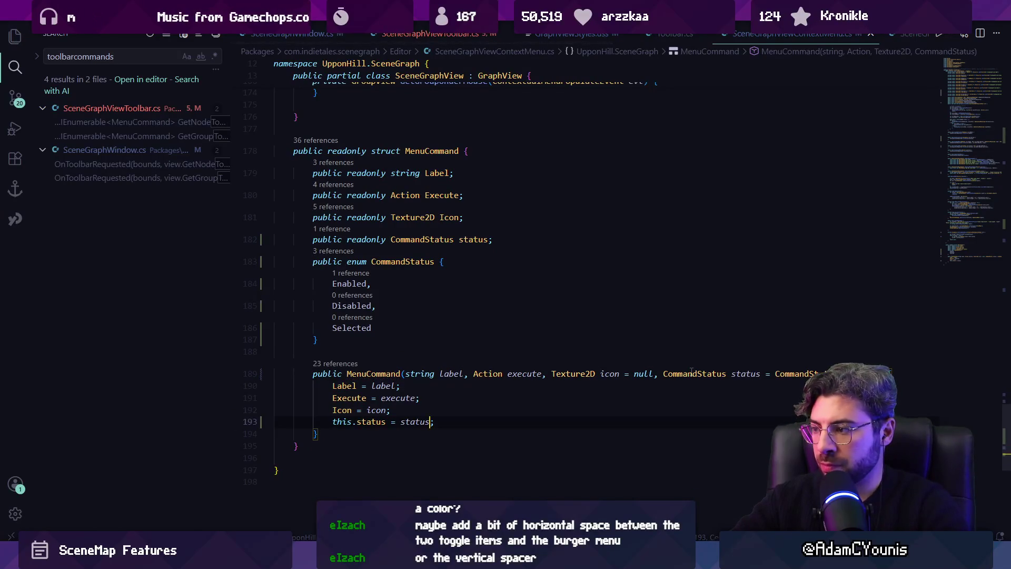
Rename the parameter to status_ and drop the 'this.' prefix from the assignment.
click(761, 374)
text(_)
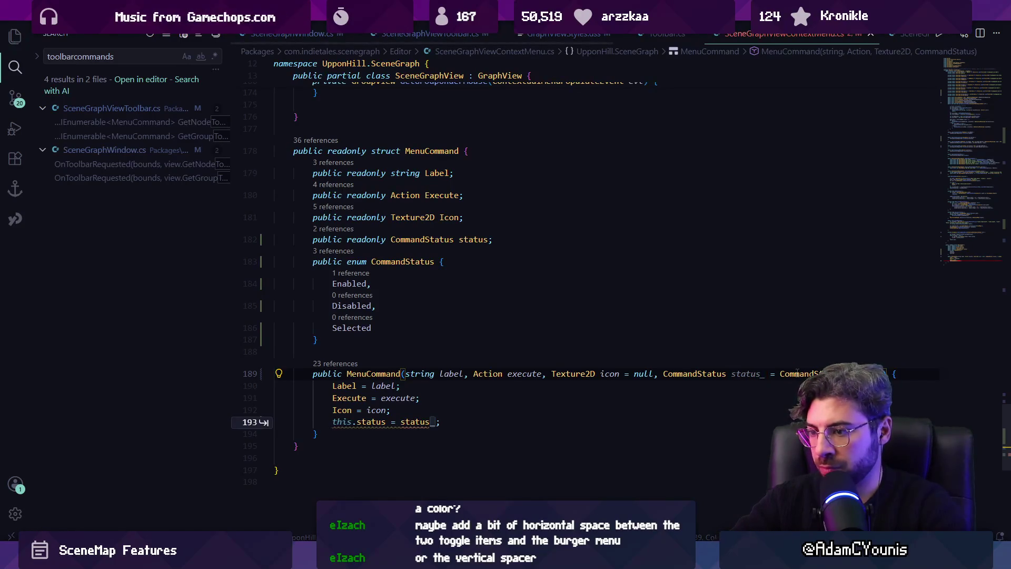
key(Tab)
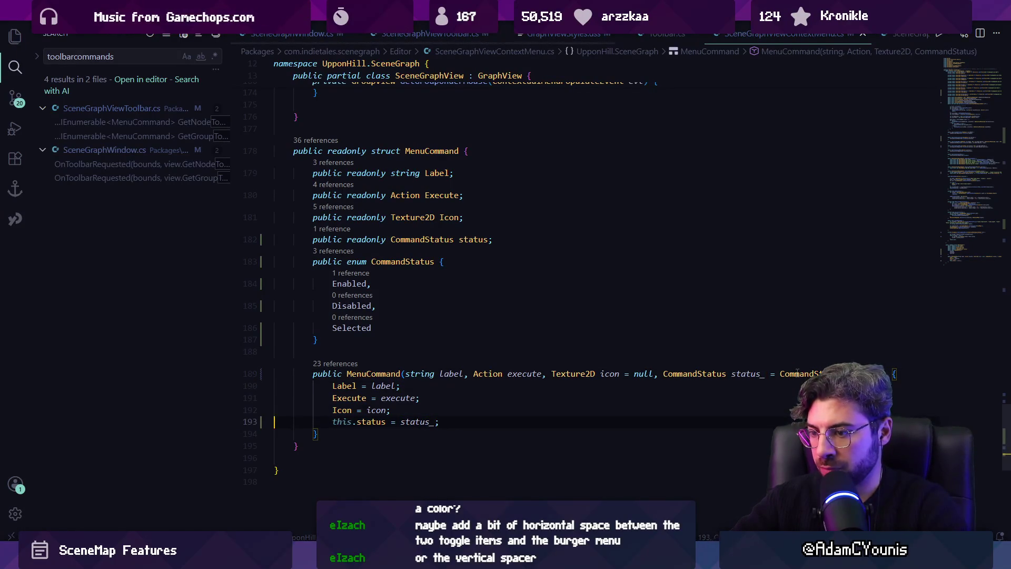
key(ctrl+Left)
key(ctrl+Left)
key(ctrl+Left)
key(shift+Home)
key(BackSpace)
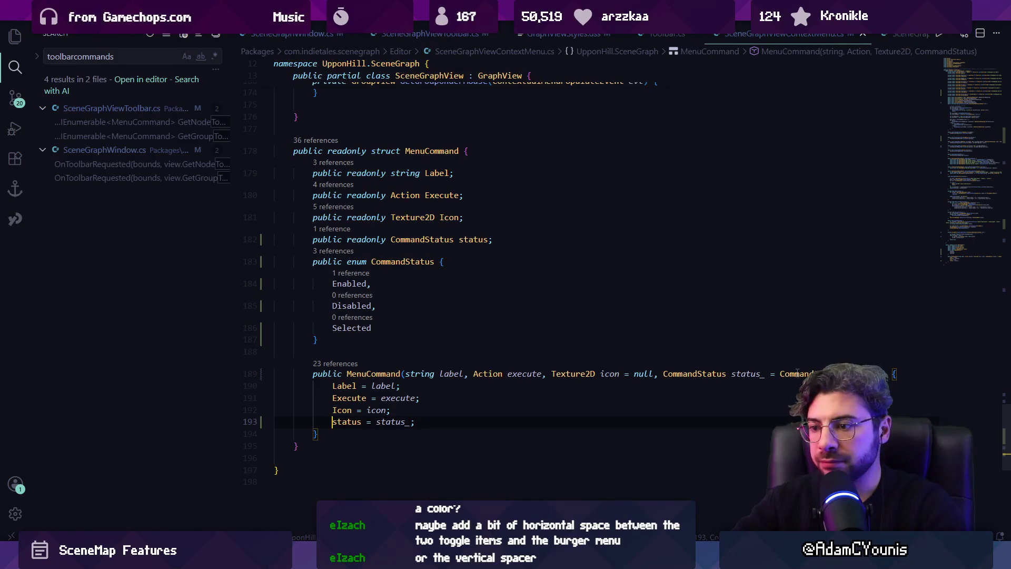
key(ctrl+Tab)
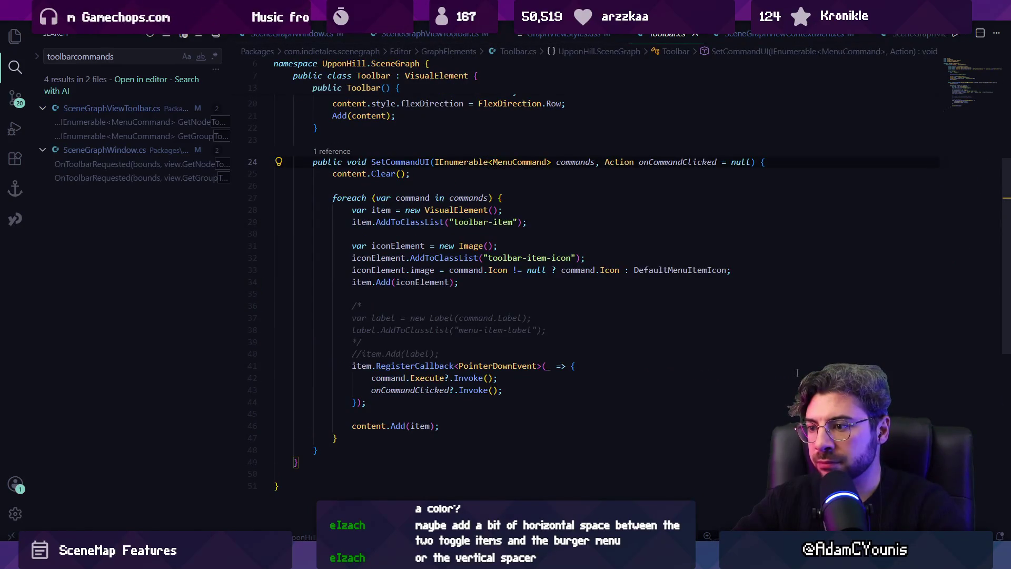
Below item.Add(iconElement), insert a switch on command.status applying toolbar-item-selected, and save Toolbar.cs.
click(496, 286)
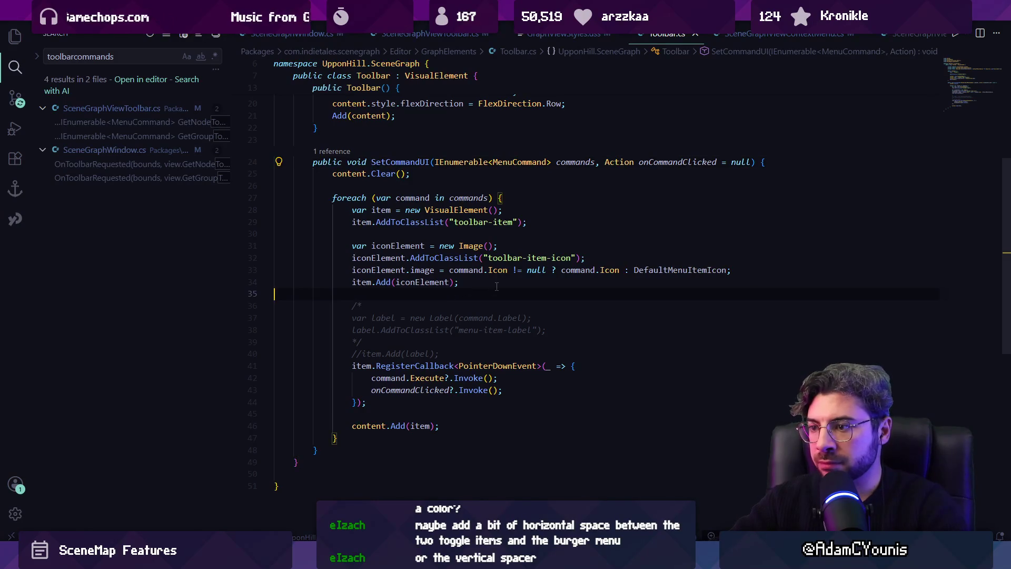
key(Return)
key(Return)
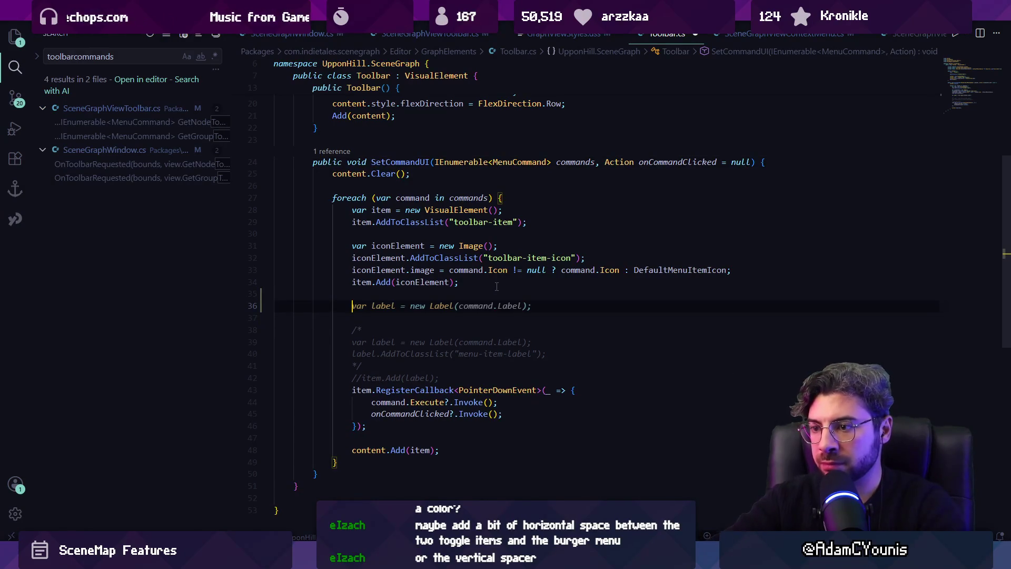
text(switch (command.status) {)
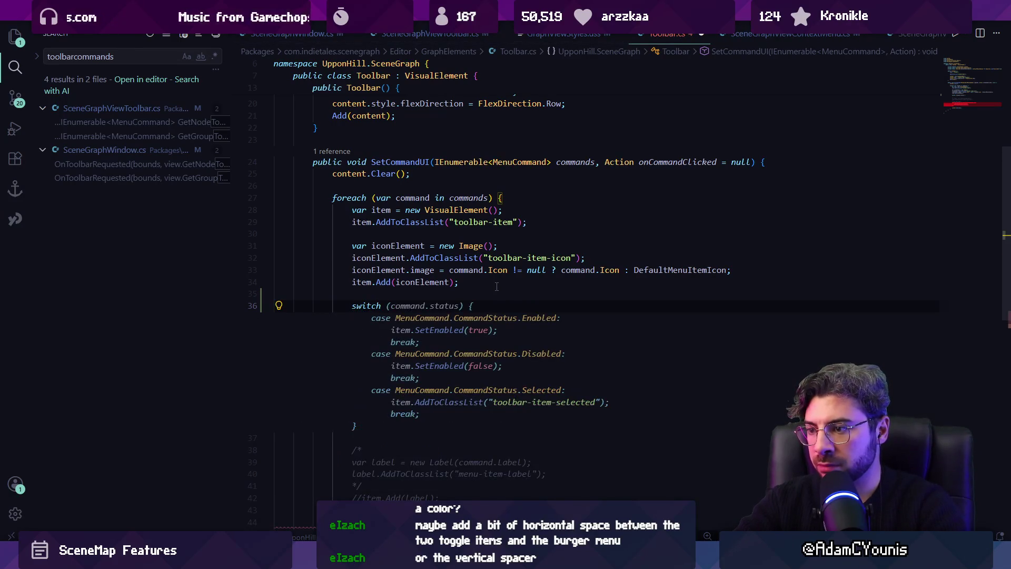
key(Tab)
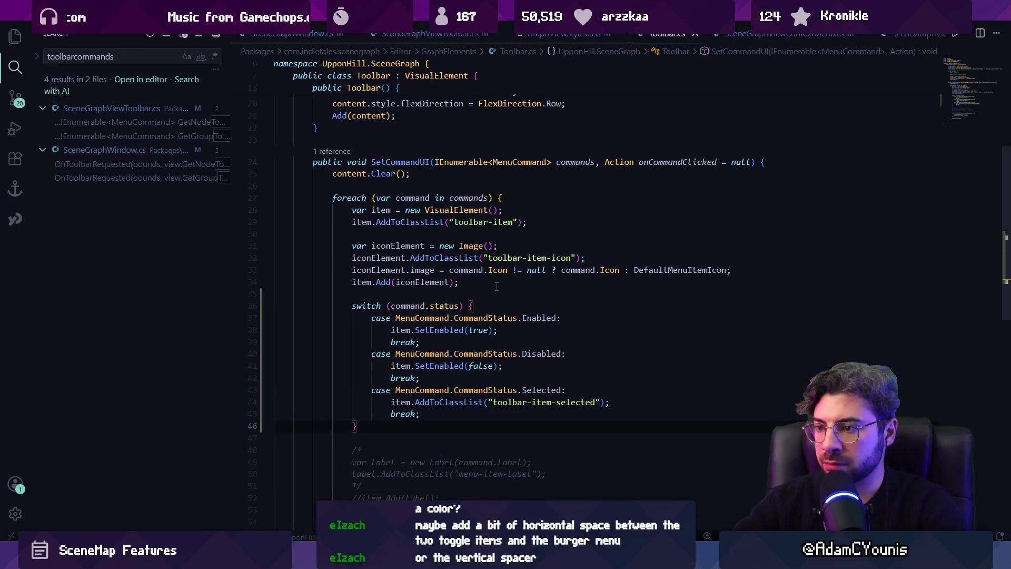
key(ctrl+s)
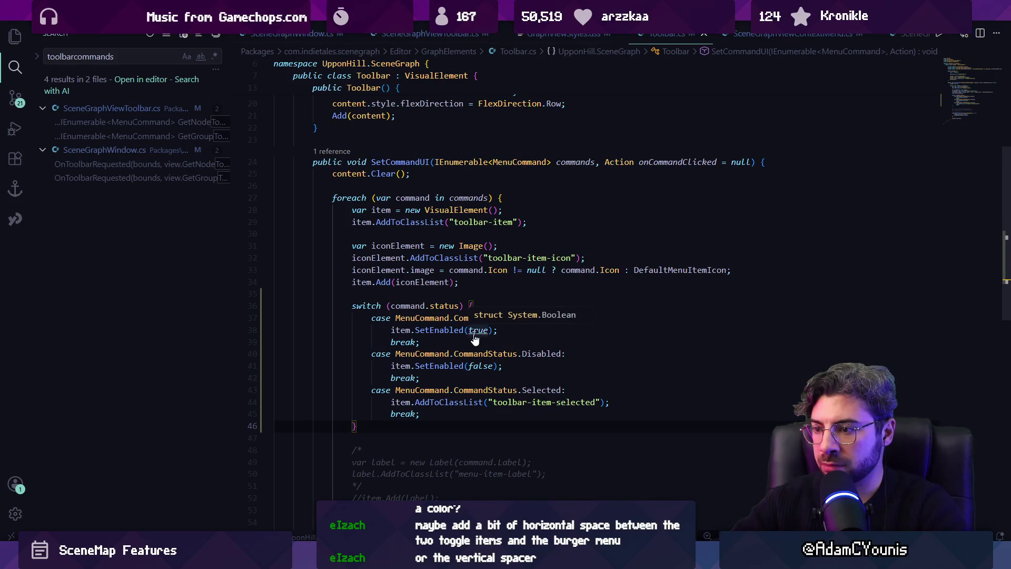
mouse_move(356, 561)
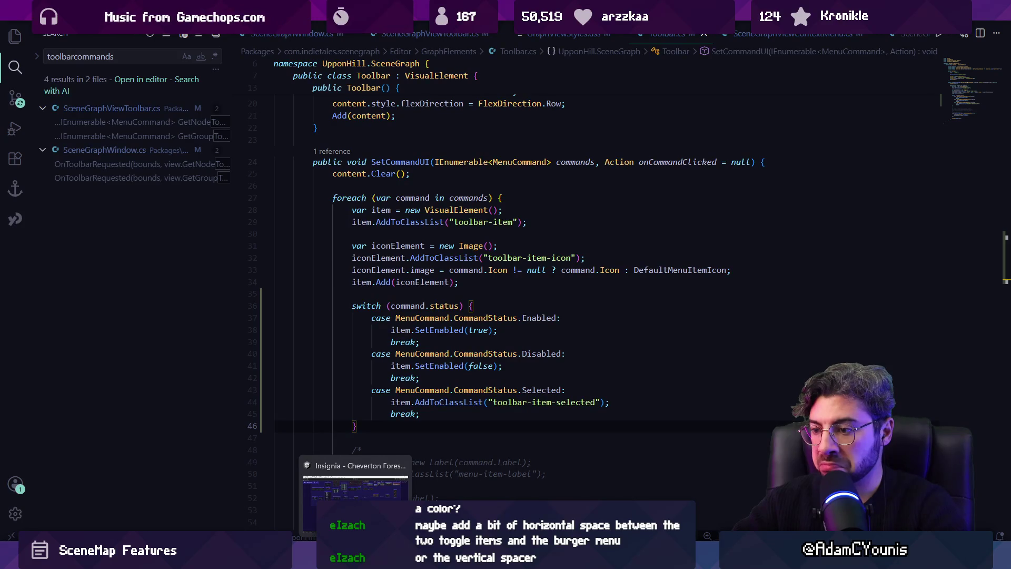
click(355, 493)
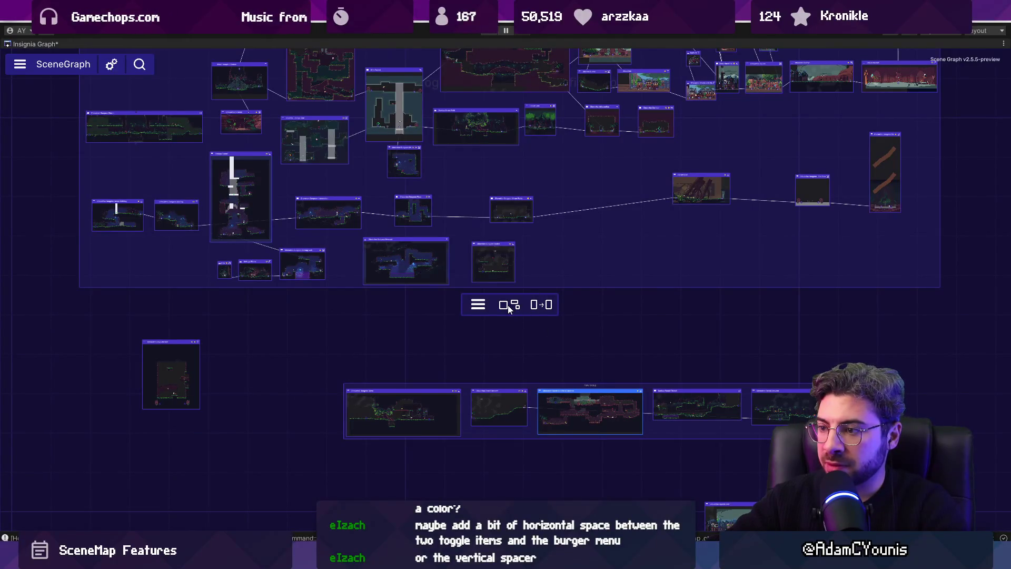
key(alt+Tab)
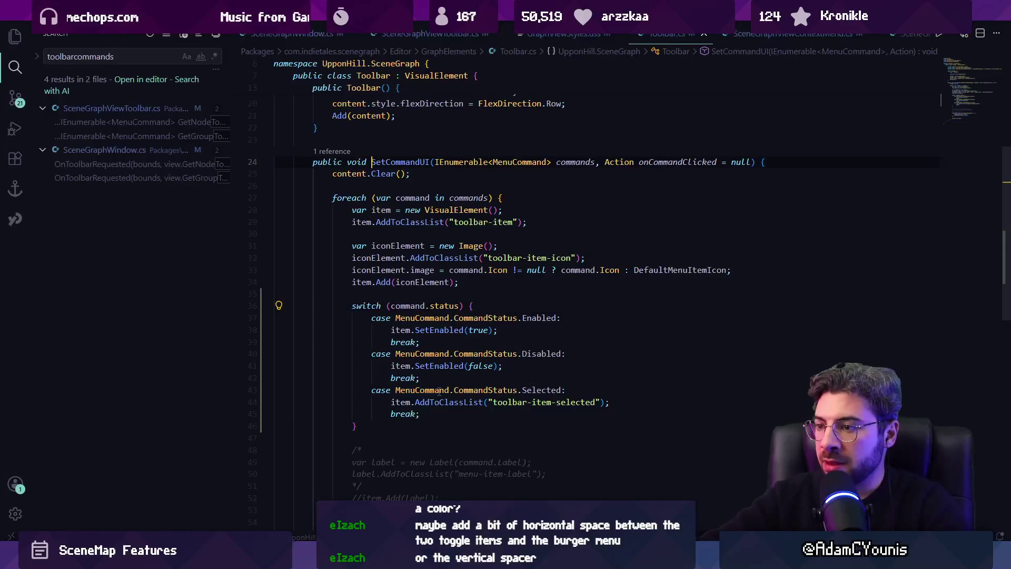
Navigate back, then open SceneGraphViewContextMenu.cs at the MenuCommand struct.
key(alt+Left)
key(alt+Left)
key(alt+Left)
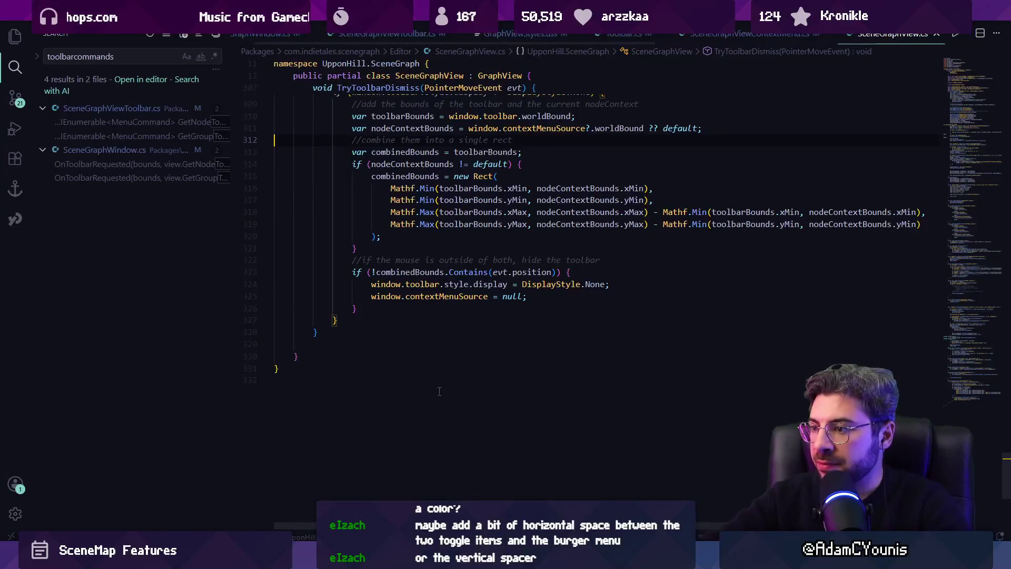
key(alt+Left)
key(alt+Left)
key(alt+Left)
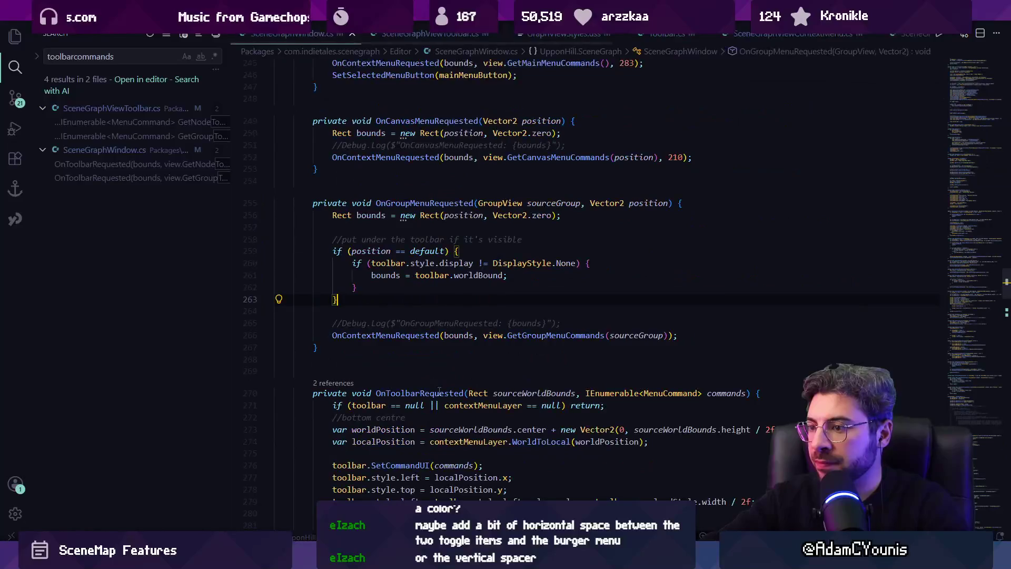
key(ctrl+p)
text(scenegraphview)
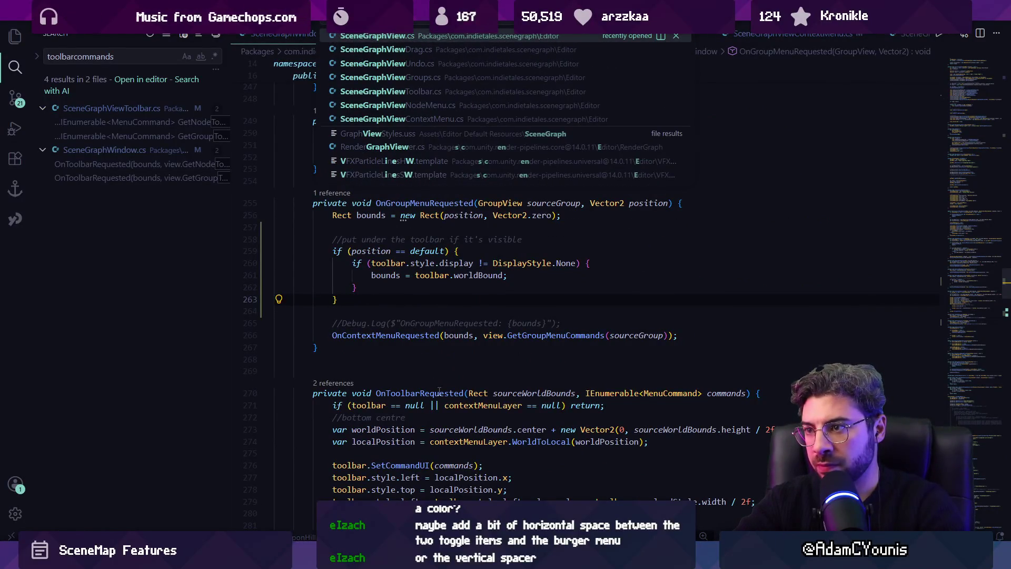
text(contextmenu)
key(Return)
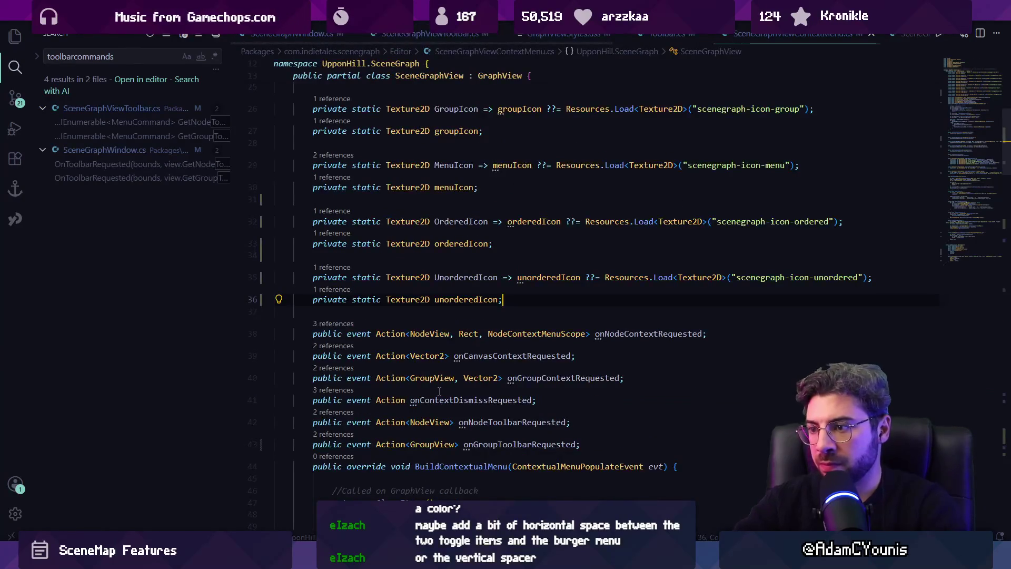
click(973, 262)
Open SceneGraphViewToolbar.cs at GetGroupToolbarCommands.
key(ctrl+p)
text(Scene)
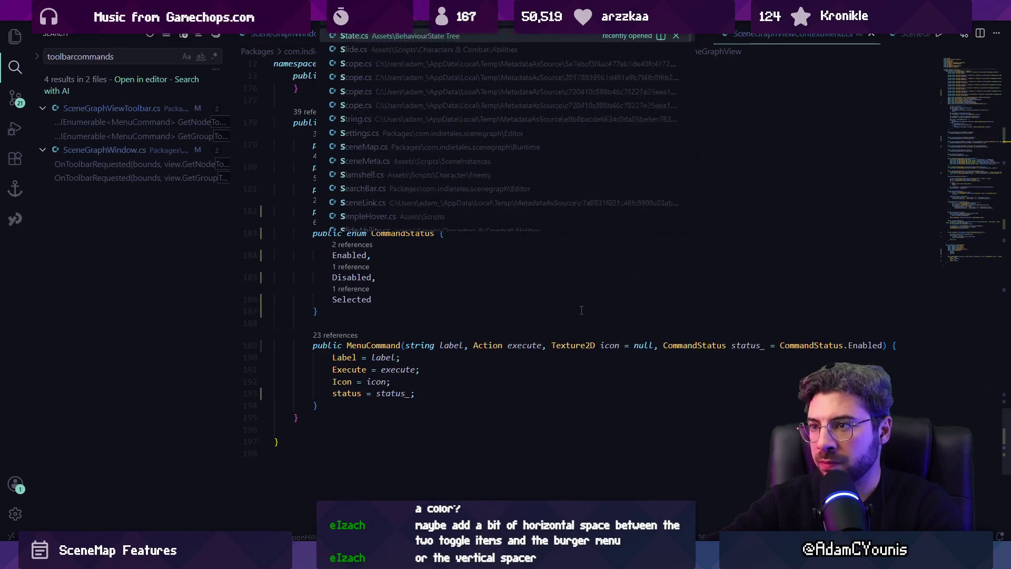
text(GraphView)
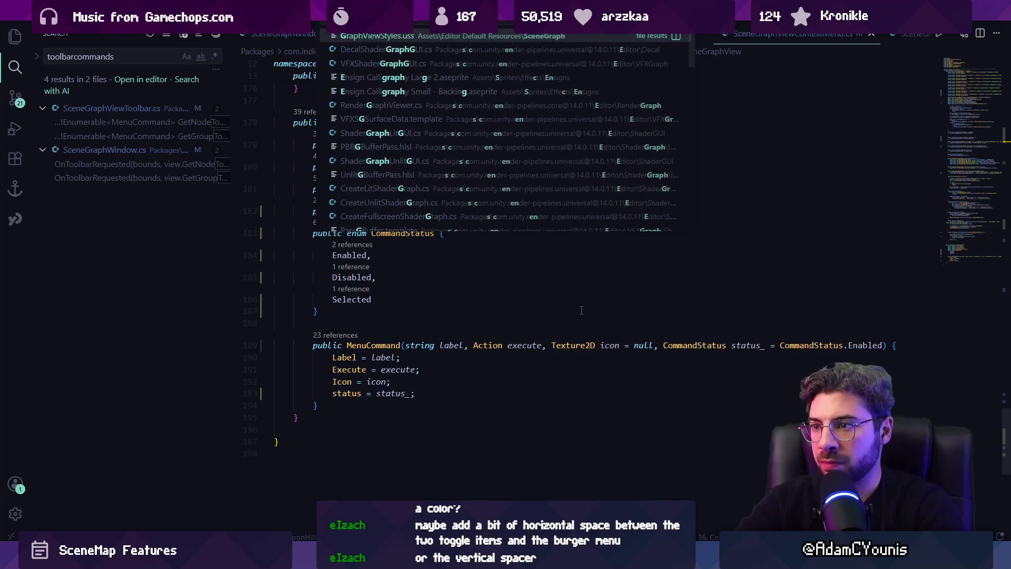
text(T)
key(Return)
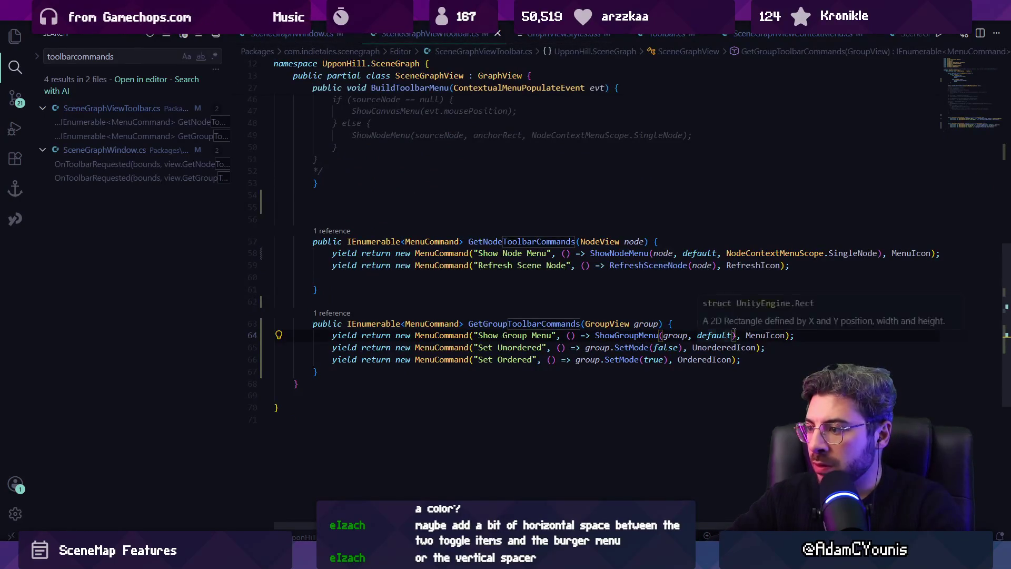
Insert a bool isOrdered line above the Show Group Menu command in GetGroupToolbarCommands.
click(784, 336)
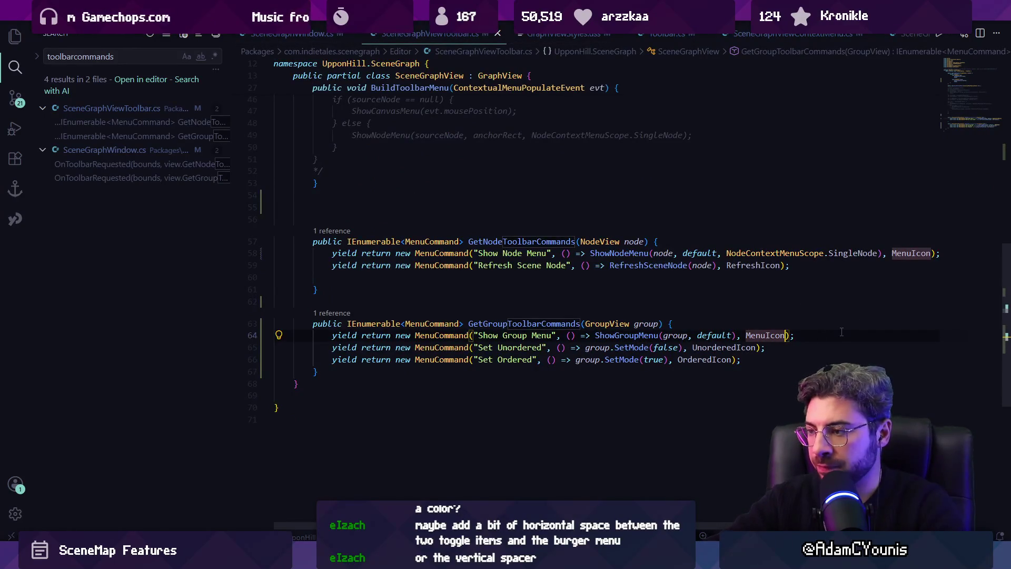
key(Home)
key(Return)
key(Return)
key(Up)
key(Up)
text(MenuCom)
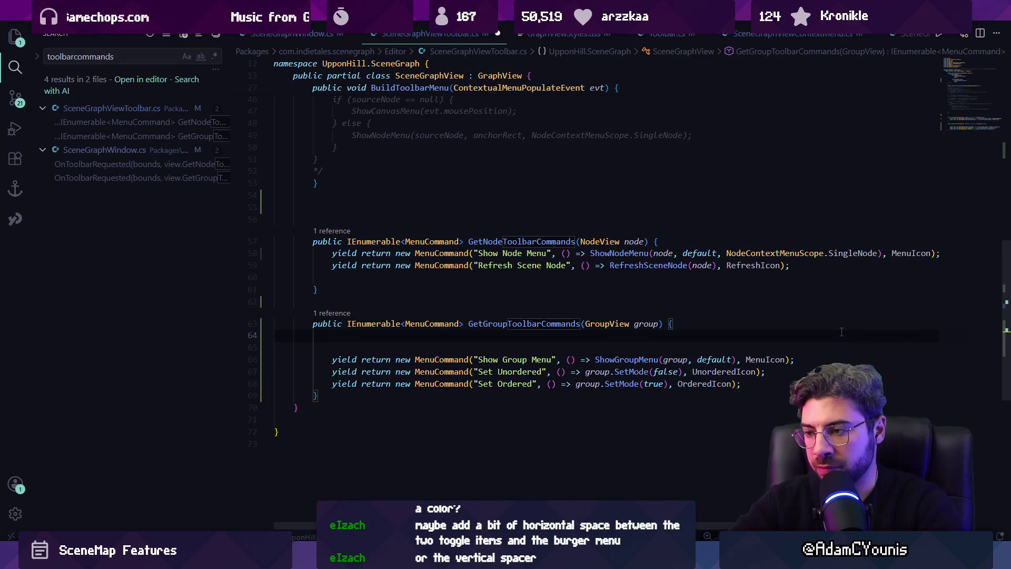
text(mand)
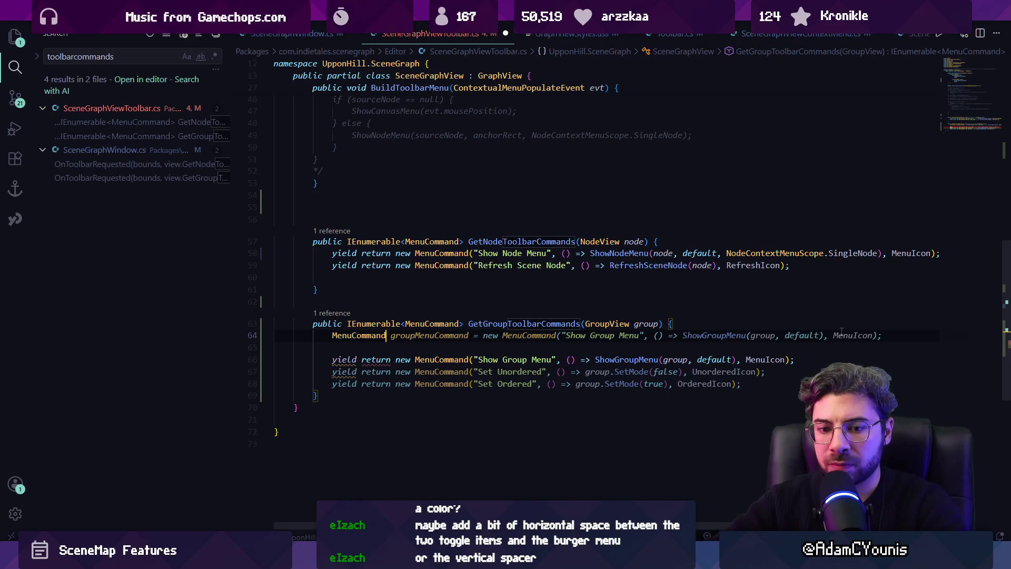
key(ctrl+shift+Left)
key(BackSpace)
text(bool)
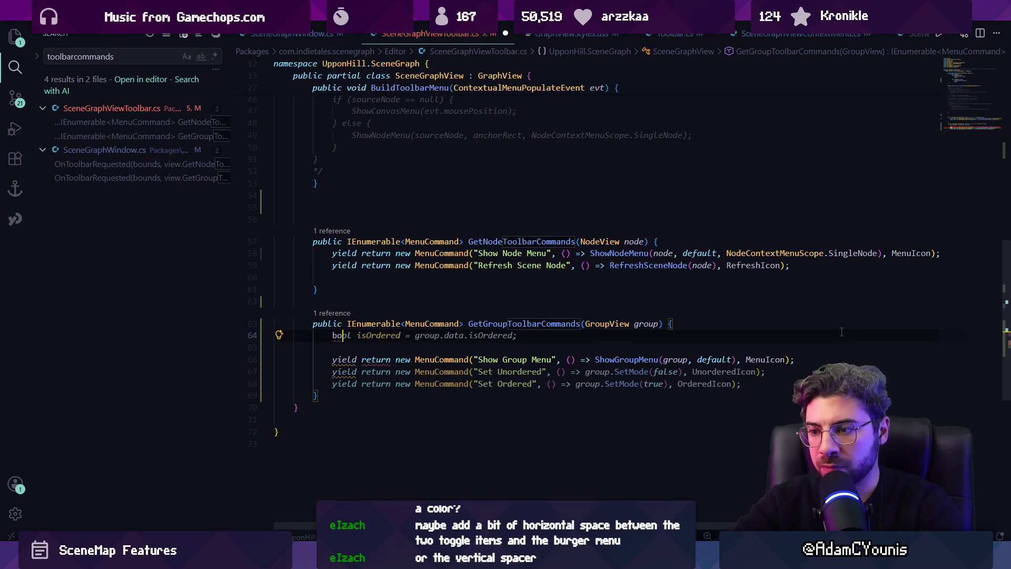
key(Tab)
key(Return)
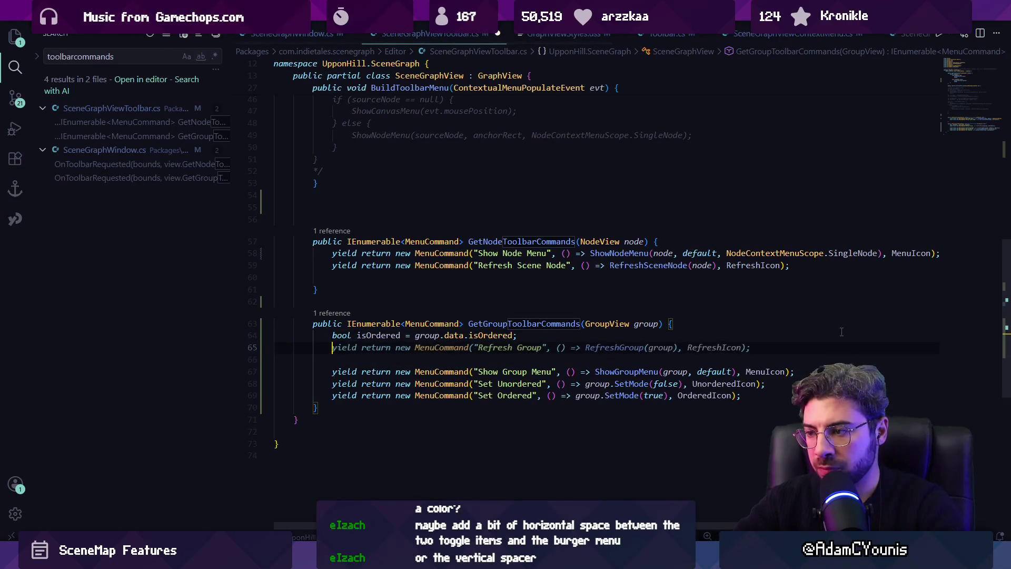
Declare MenuCommand.CommandStatus option states with a ternary that picks Selected from isOrdered.
key(Escape)
text(MenuCommand.CommandStatus)
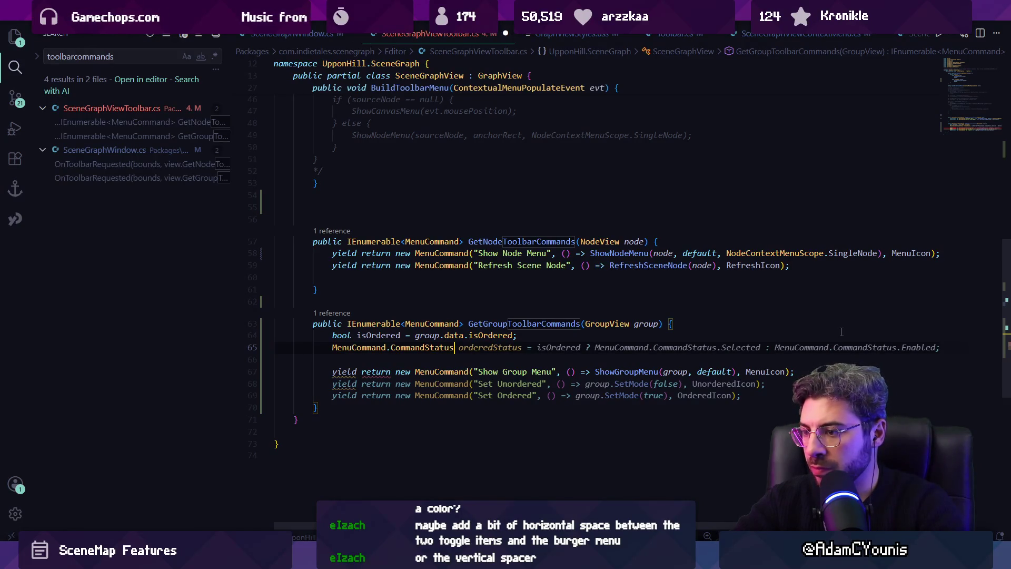
text( orderedStatus)
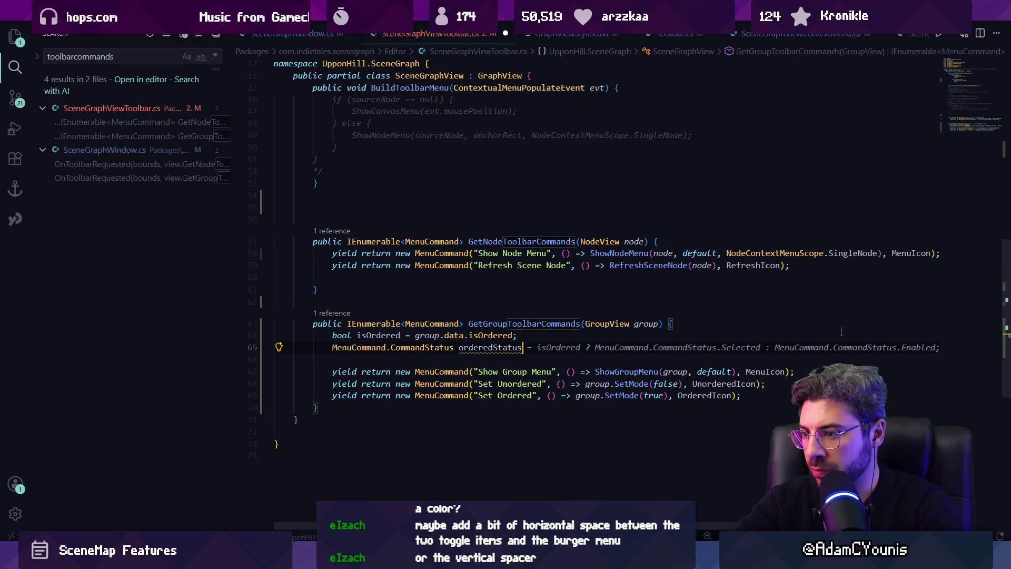
key(ctrl+shift+Left)
text(optionAState)
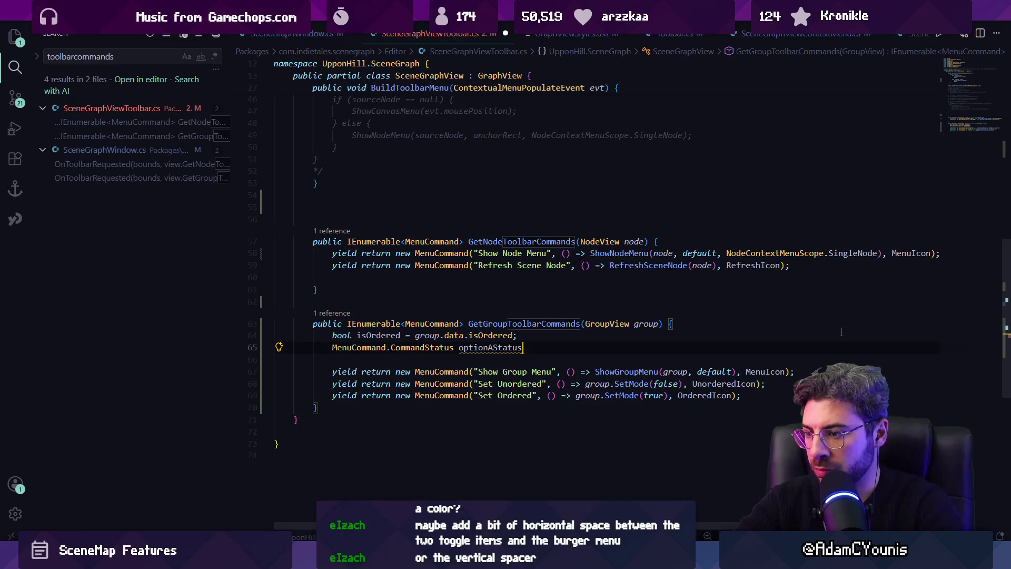
key(Tab)
key(Tab)
key(Tab)
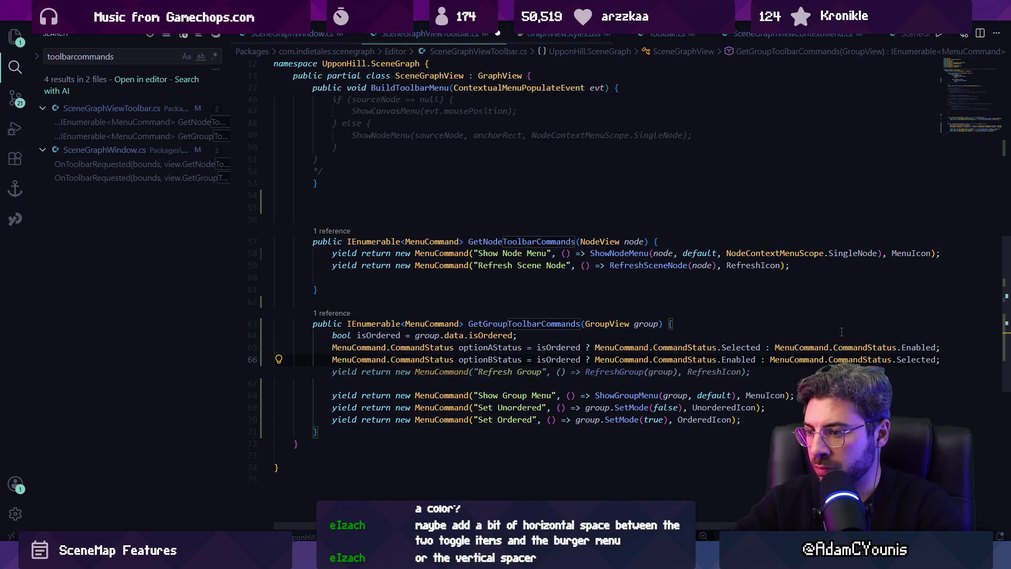
key(Escape)
Pass optionAStatus to Set Unordered and optionBStatus to Set Ordered, then save.
key(Down)
key(Down)
key(Down)
key(Left)
text(, option)
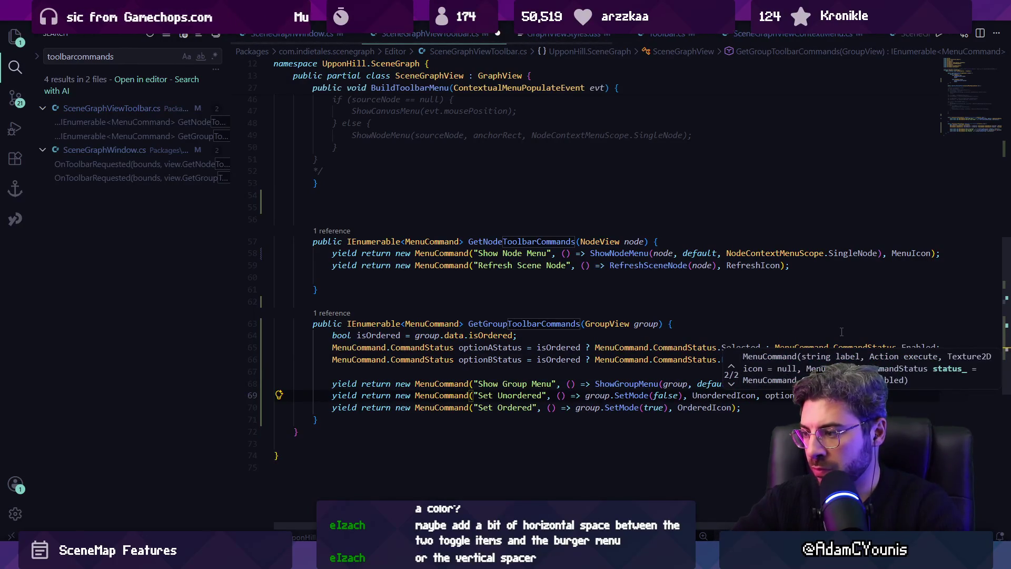
key(Tab)
key(ctrl+Left)
key(ctrl+Left)
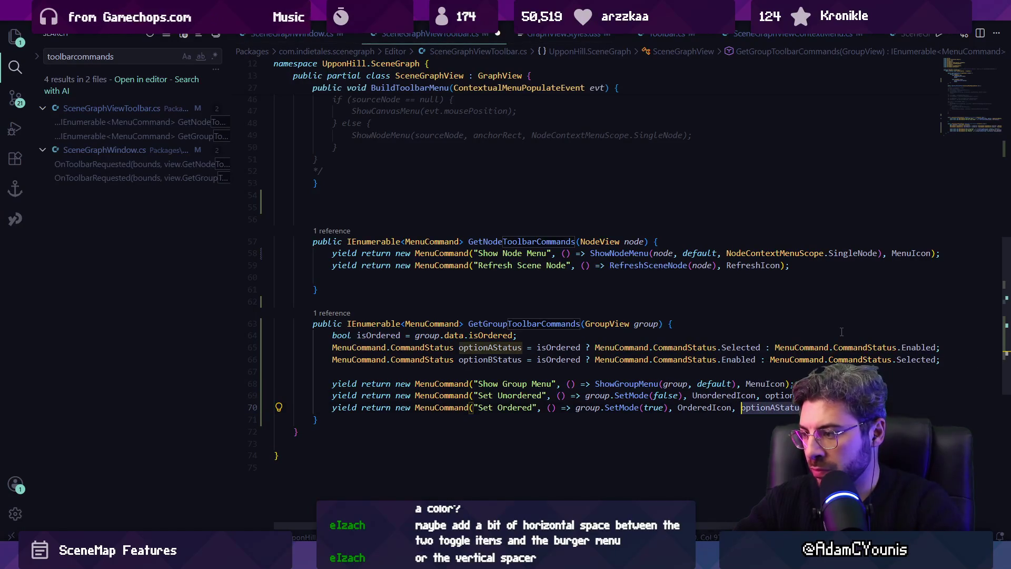
key(BackSpace)
text(B)
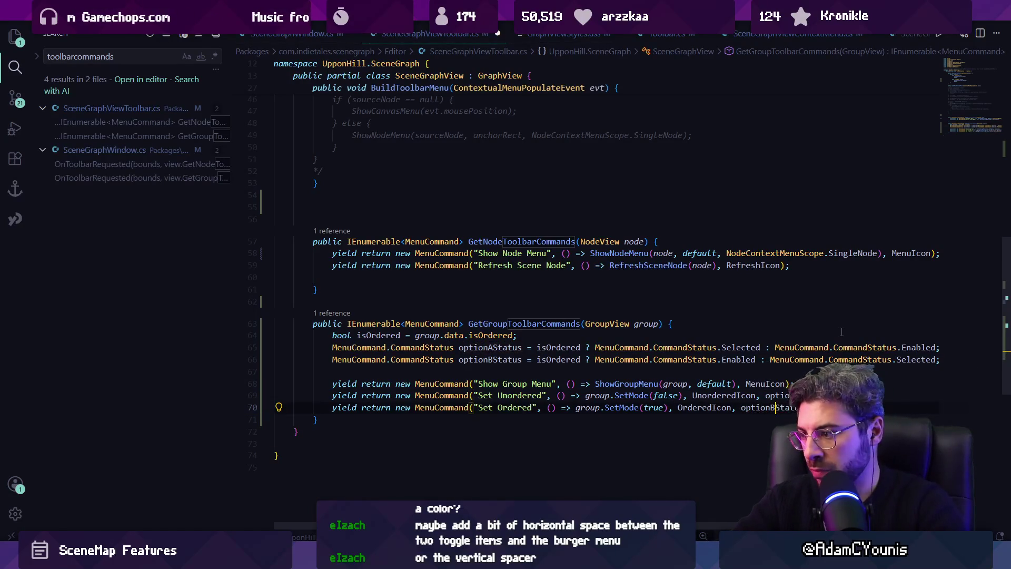
key(Up)
key(ctrl+s)
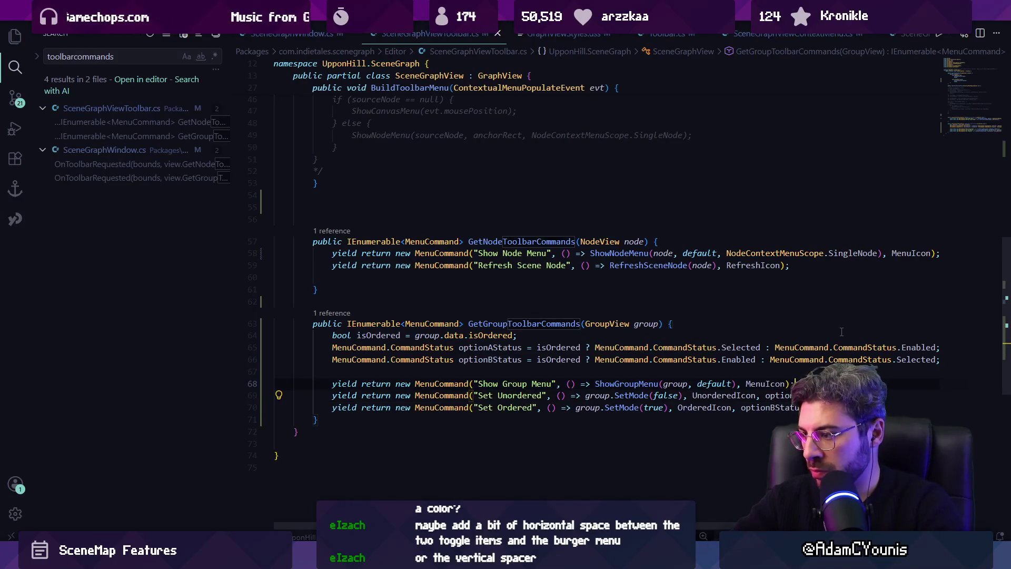
Swap the two status declarations and rename them to match each mode, then save.
key(Up)
key(Up)
key(Up)
key(ctrl+Right)
key(ctrl+Right)
key(ctrl+Right)
key(ctrl+shift+Left)
key(ctrl+shift+Left)
key(ctrl+shift+Left)
key(Left)
key(ctrl+Right)
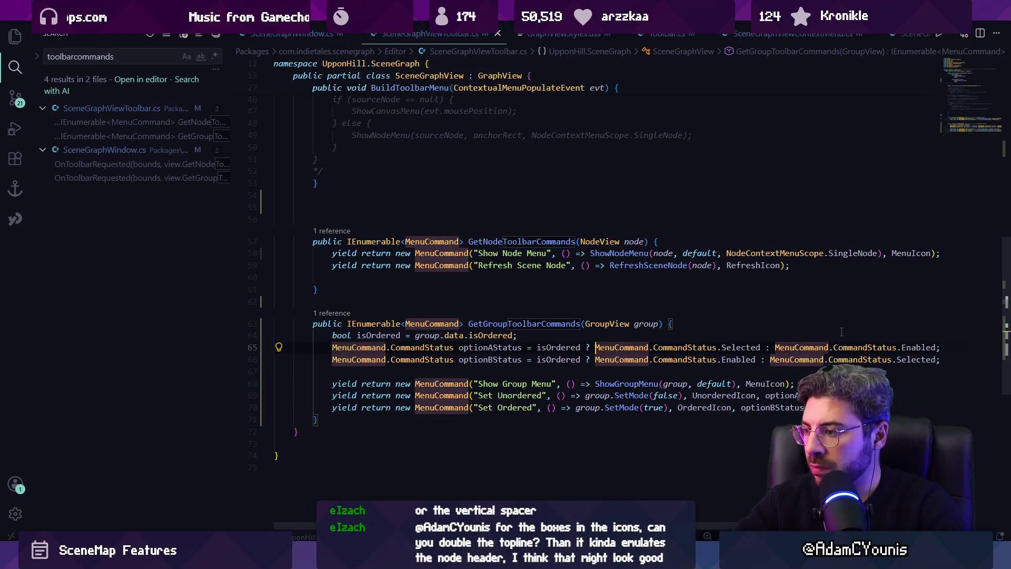
key(ctrl+shift+Right)
key(ctrl+shift+Right)
key(ctrl+shift+Right)
key(Right)
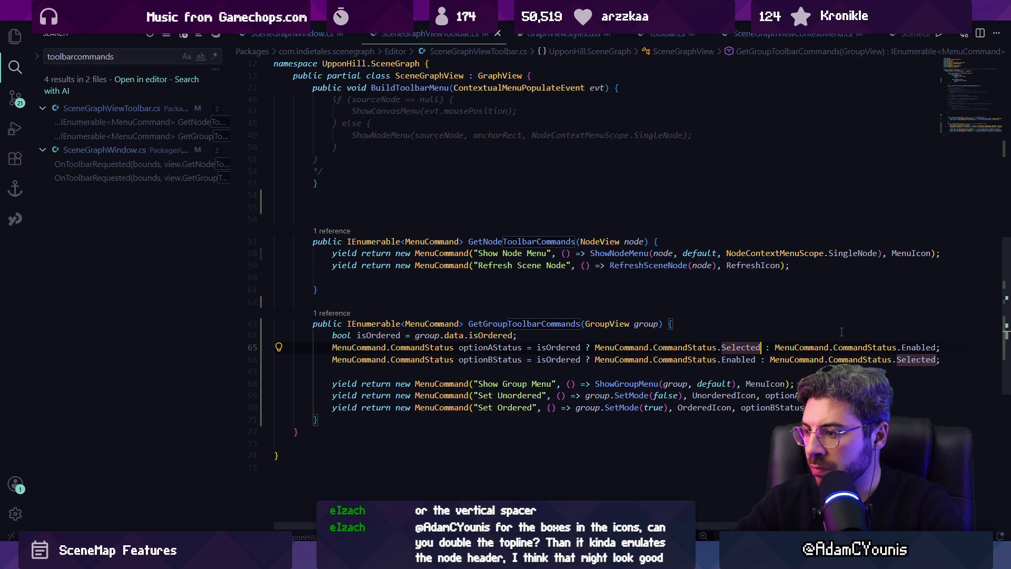
key(Down)
key(alt+Up)
key(ctrl+shift+Right)
key(ctrl+shift+Right)
key(ctrl+shift+Right)
key(Right)
key(Left)
key(Left)
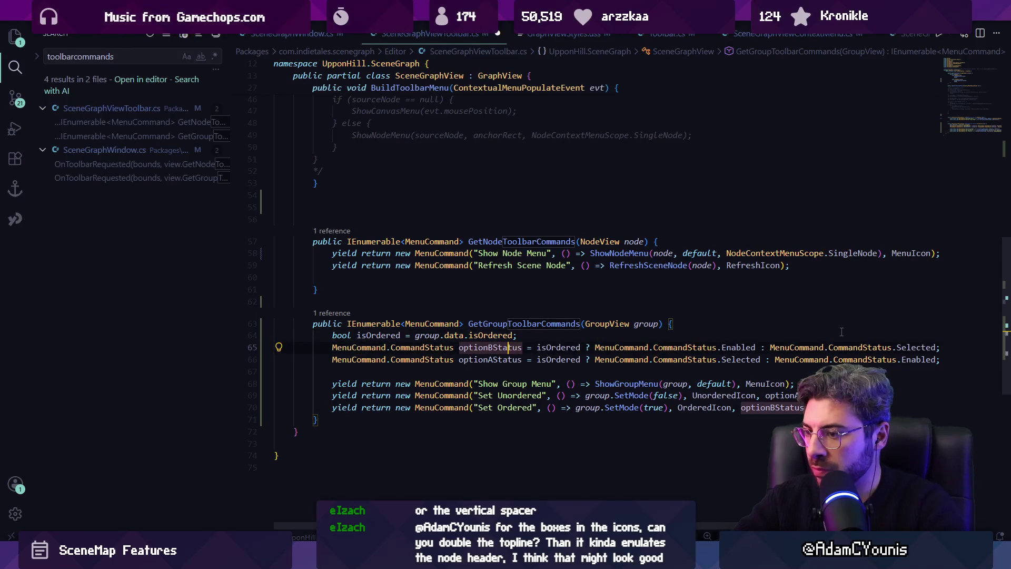
key(BackSpace)
text(A)
key(Down)
key(BackSpace)
text(V)
key(ctrl+s)
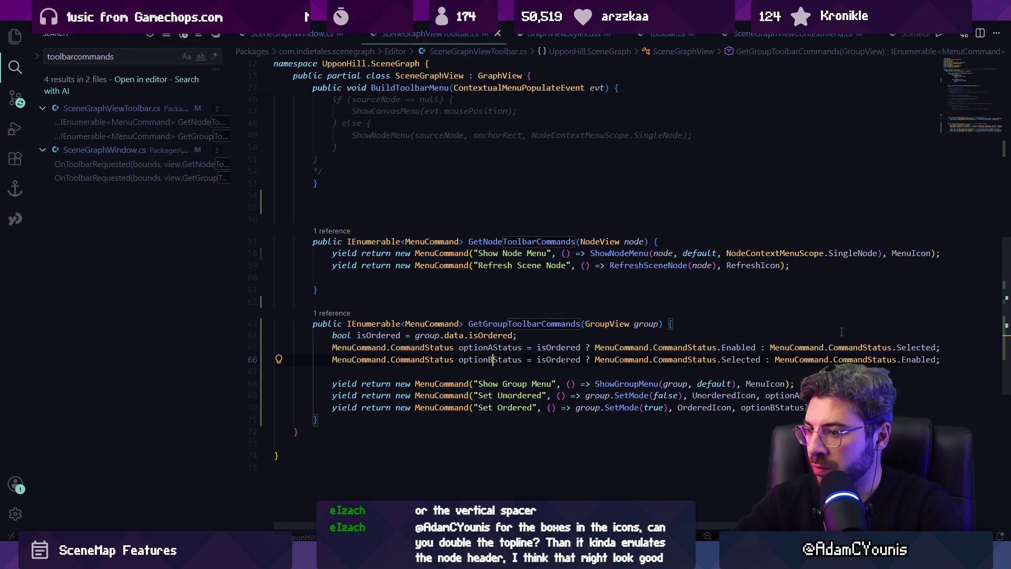
Switch to the context menu source file.
key(Up)
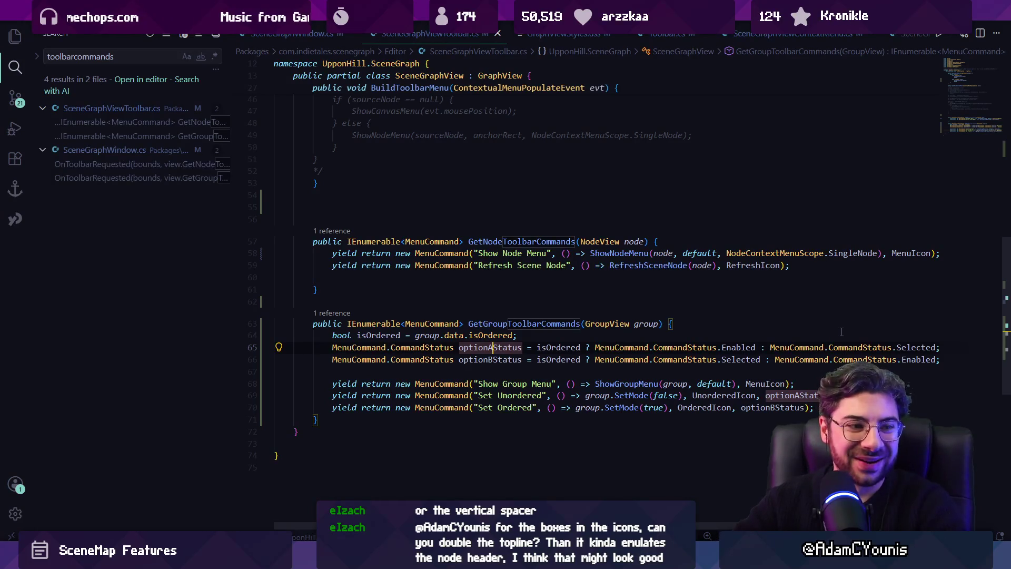
mouse_move(356, 559)
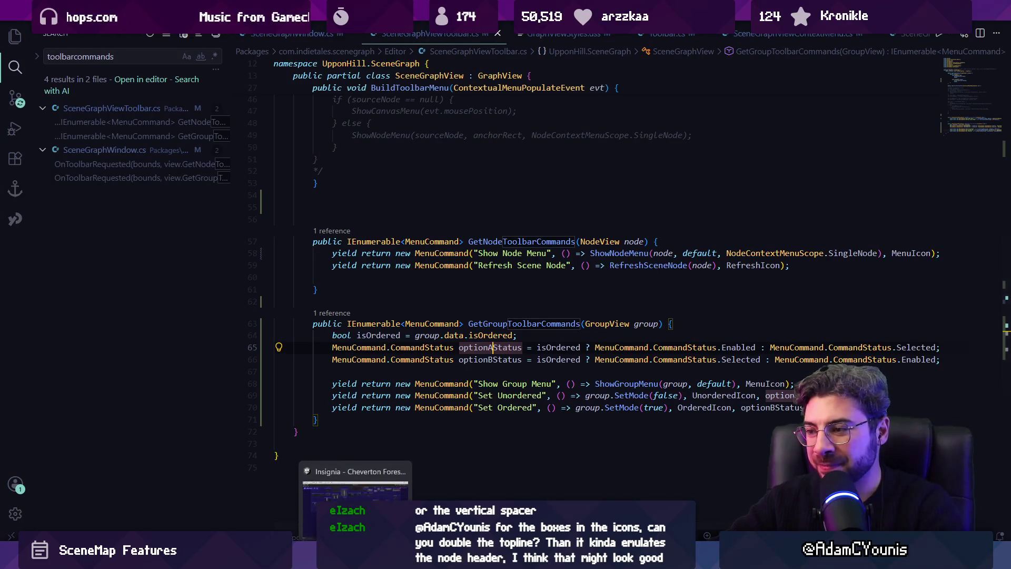
click(387, 359)
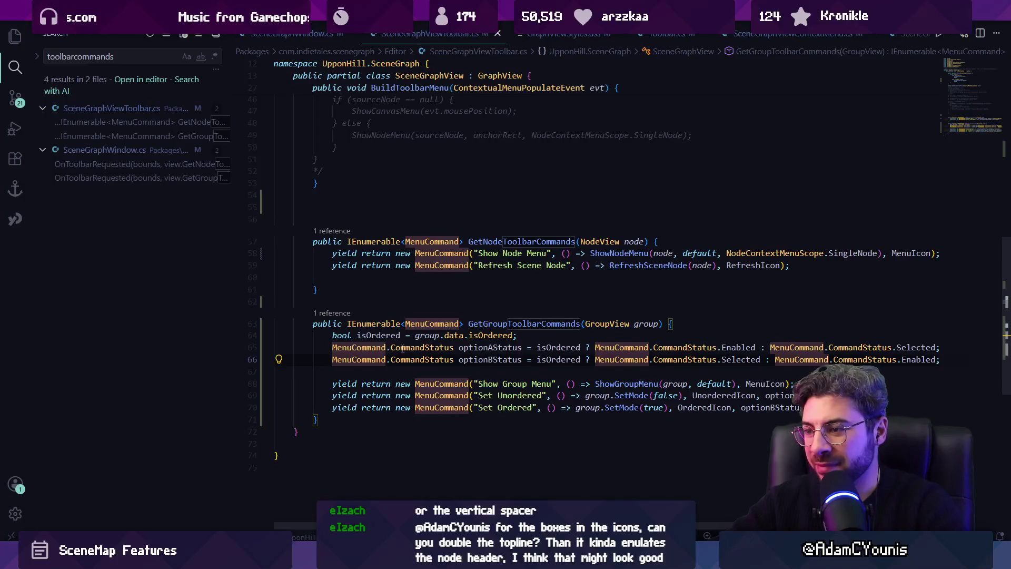
Move through recent code locations and reopen SceneGraphWindow.cs.
key(ctrl+Tab)
key(alt+Left)
key(alt+Left)
key(alt+Left)
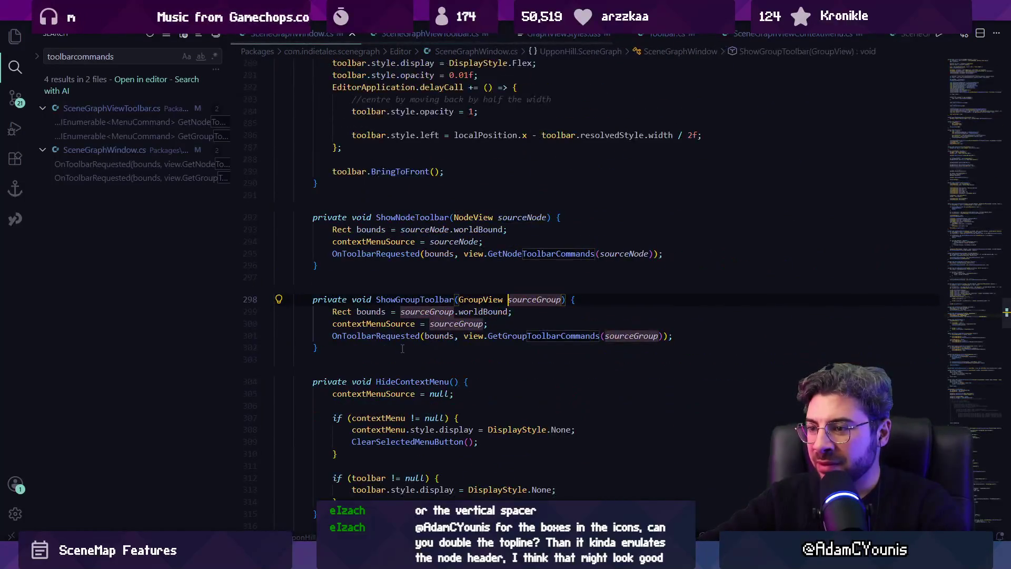
key(alt+Right)
key(alt+Right)
key(alt+Right)
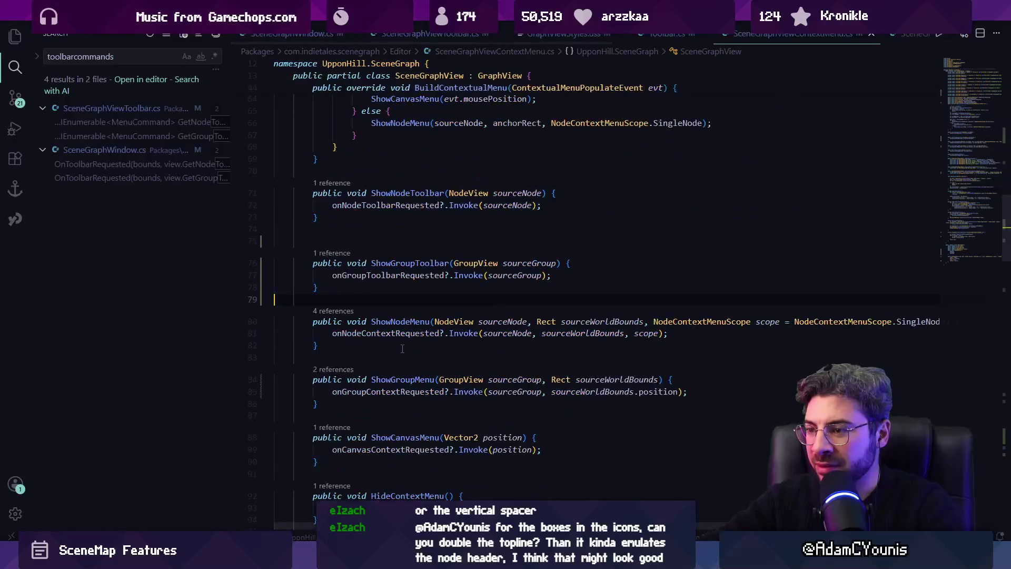
key(alt+Left)
key(alt+Left)
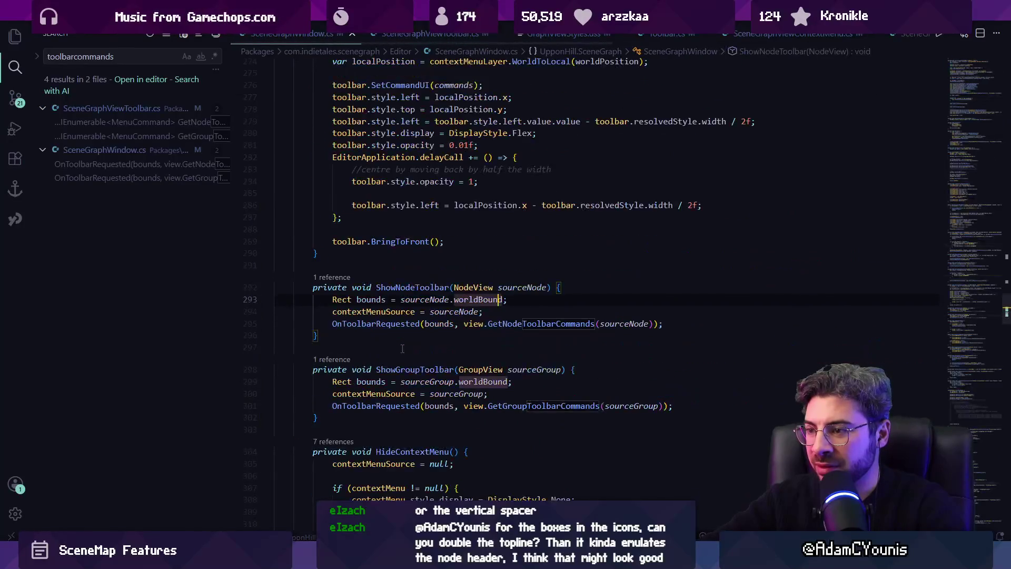
key(alt+Right)
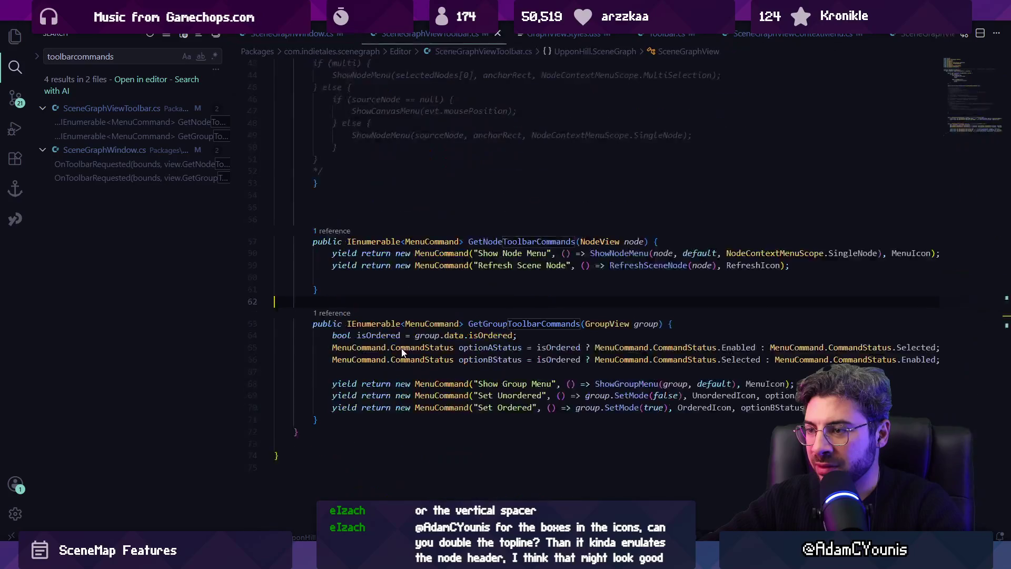
key(ctrl+f)
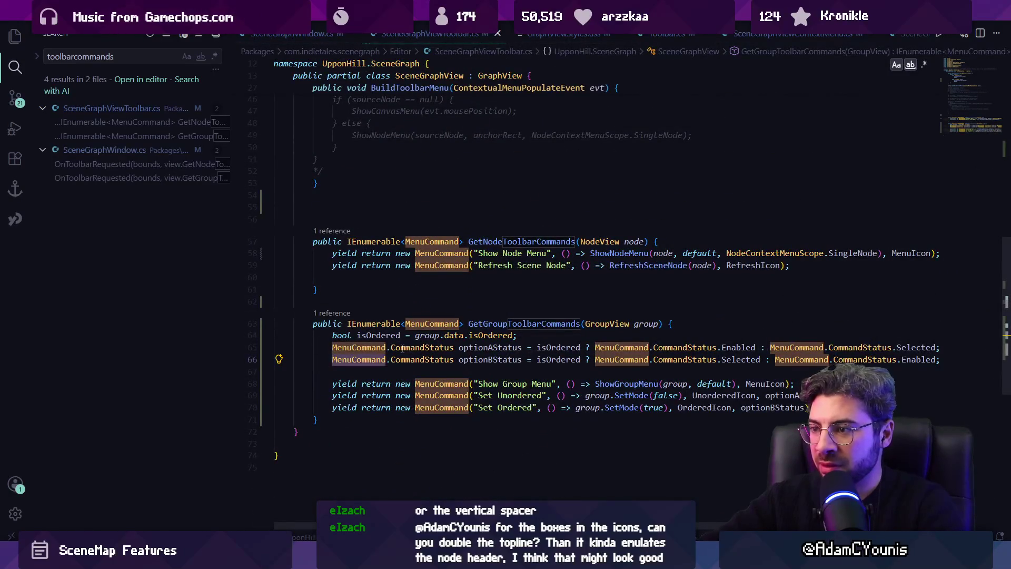
key(ctrl+p)
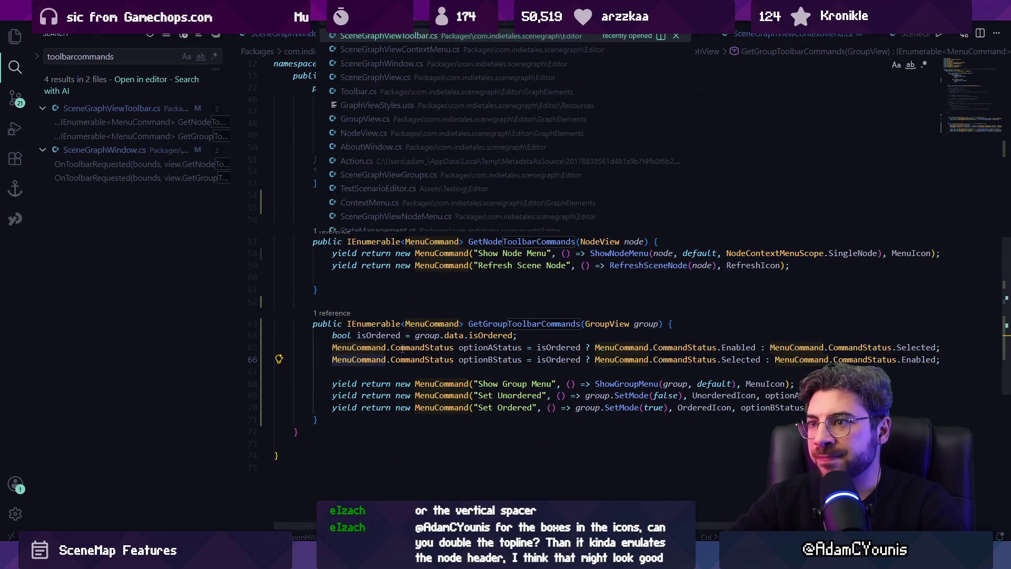
key(Down)
key(Down)
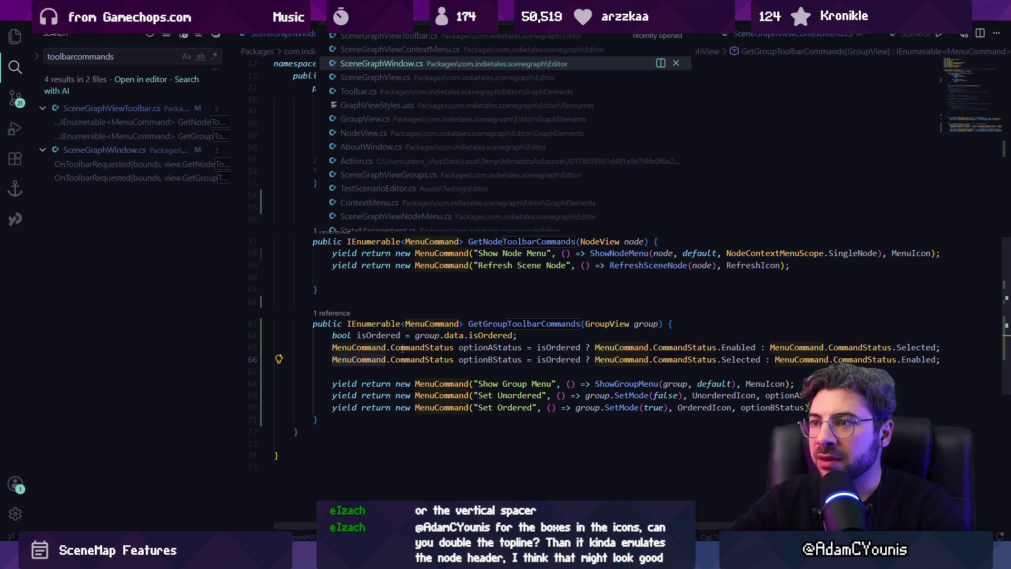
key(Return)
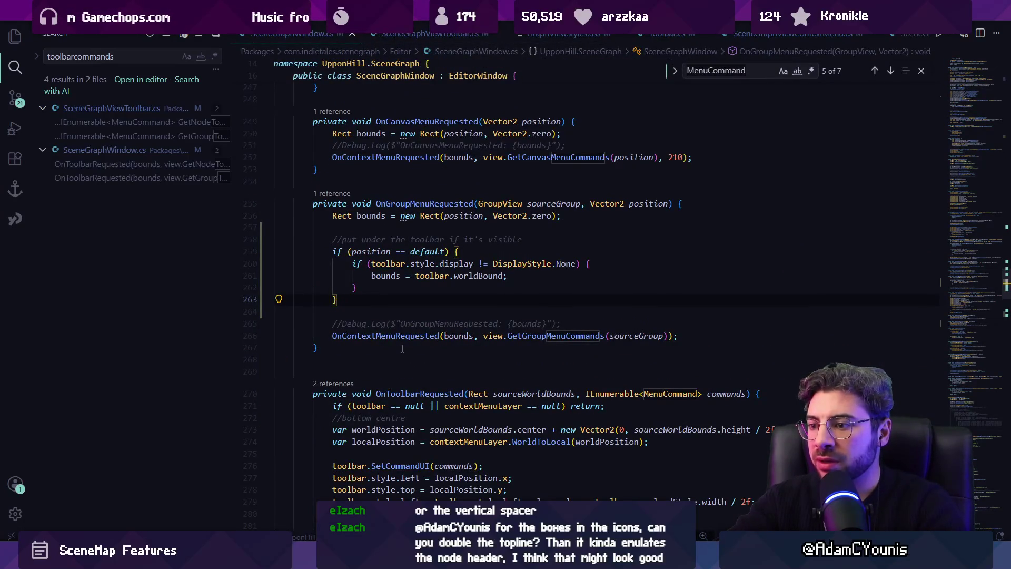
Go to the SetCommandUI definition in Toolbar.cs and review its status switch.
ctrl+click(390, 466)
scroll(438, 322, down, 2)
click(551, 295)
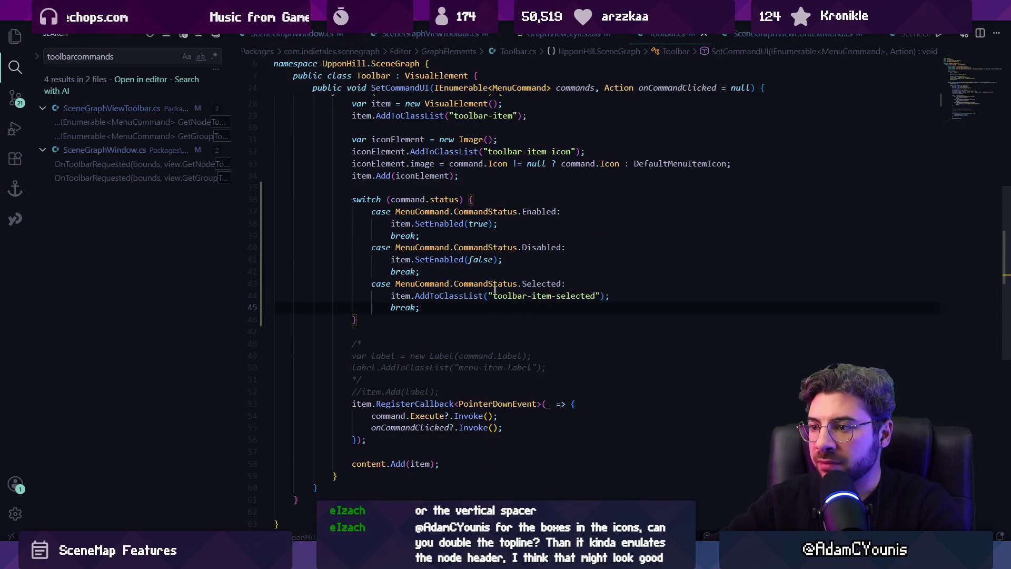
scroll(552, 295, up, 2)
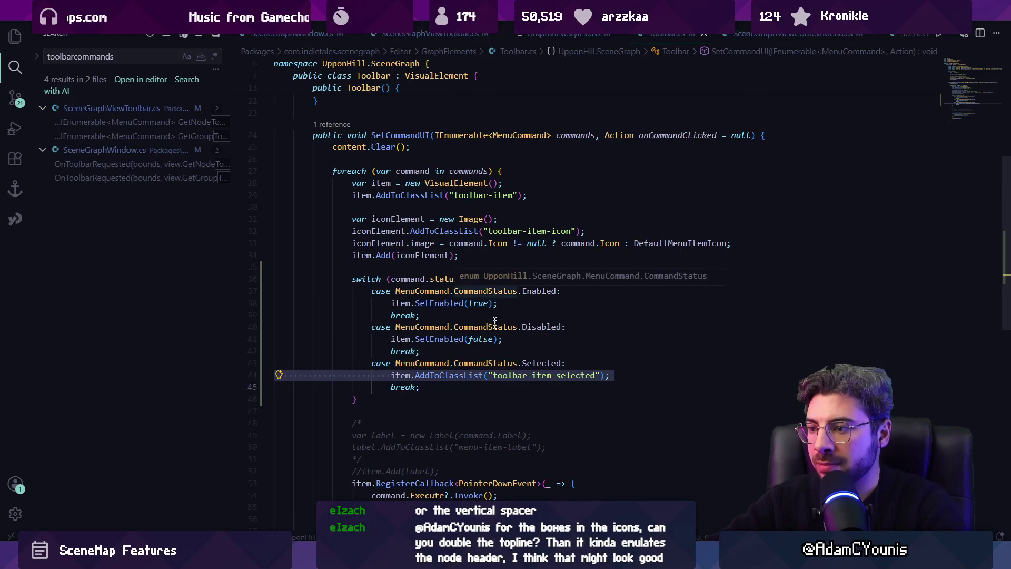
click(523, 375)
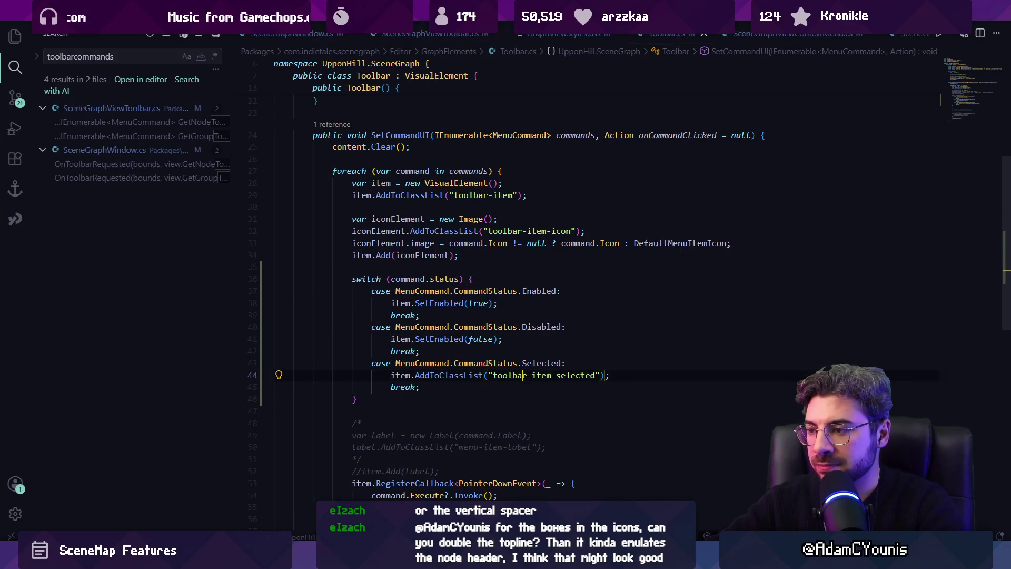
Replace SetEnabled(false) in the Disabled case with AddToClassList("toolbar-item-disabled") and save.
click(480, 339)
click(575, 339)
key(shift+Up)
key(Home)
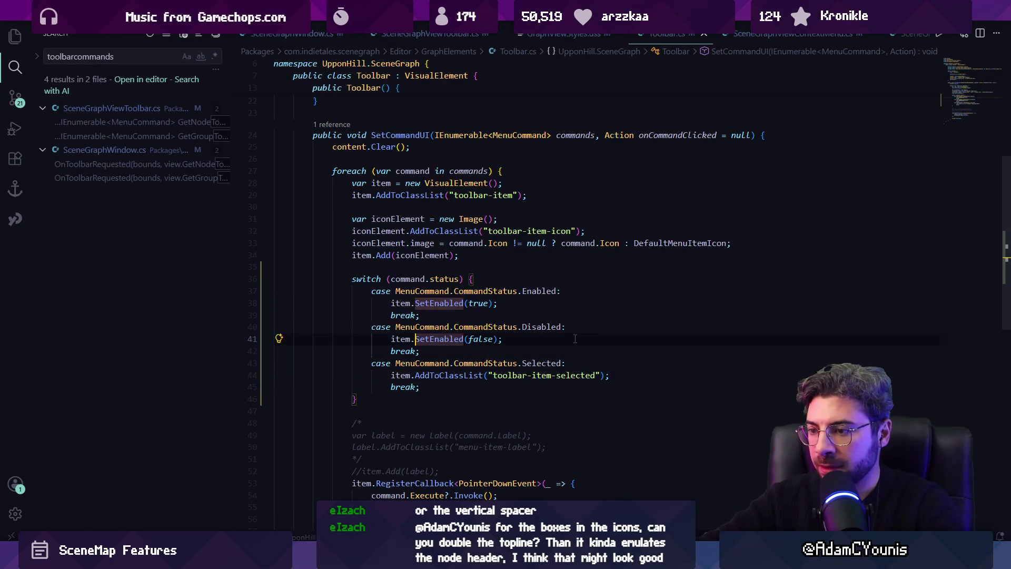
key(shift+Down)
key(Delete)
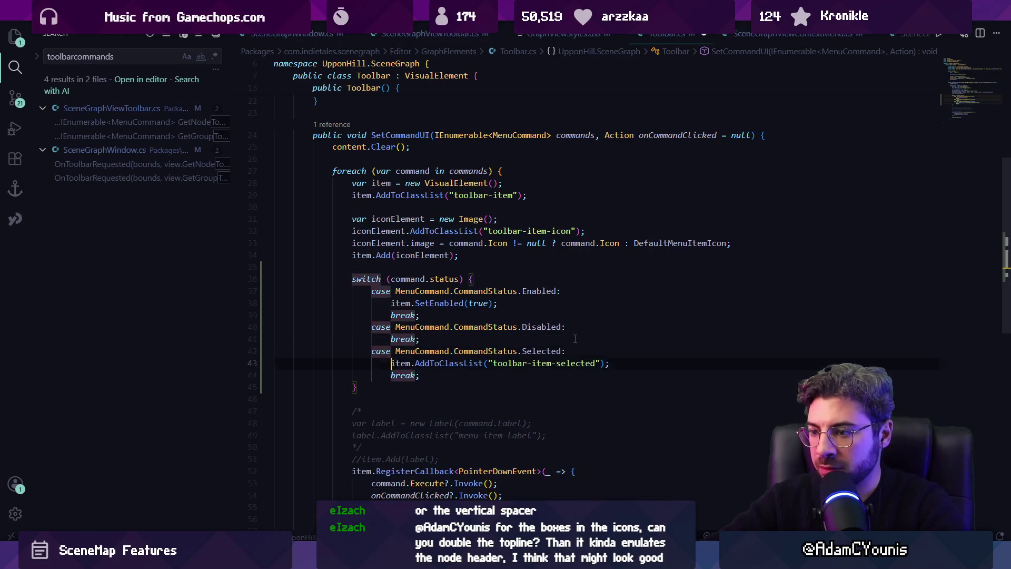
key(Return)
key(Up)
key(ctrl+v)
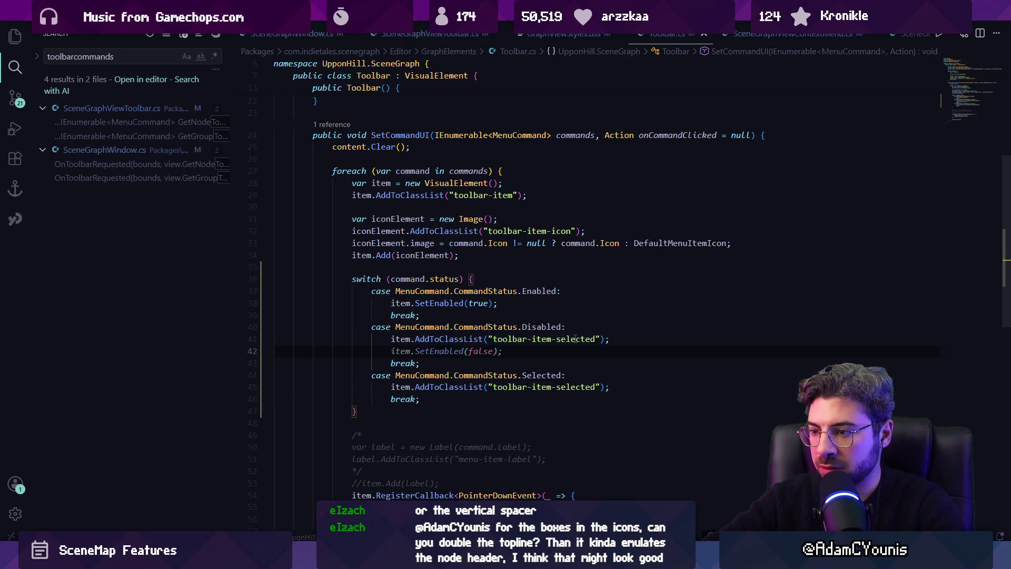
key(Left)
key(Left)
key(Left)
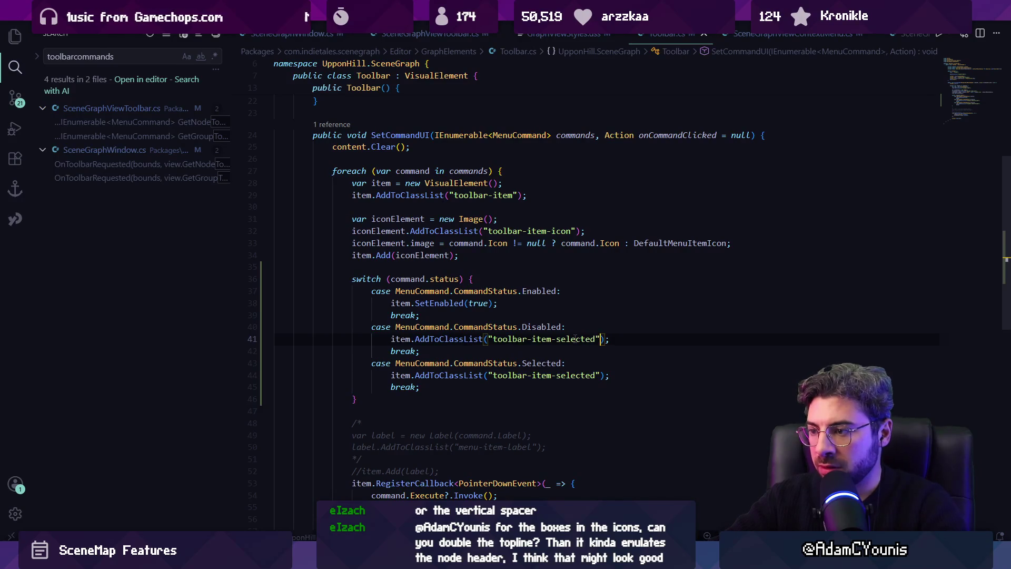
key(ctrl+shift+Left)
text(disabled)
key(ctrl+s)
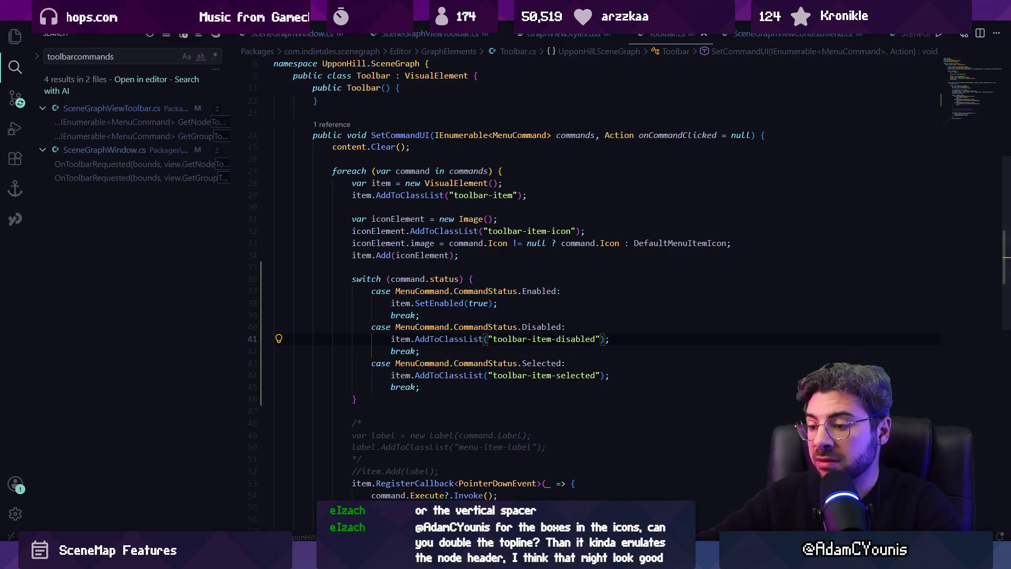
Switch to the Figma icon designs.
key(alt+Tab)
key(Escape)
scroll(410, 293, up, 3)
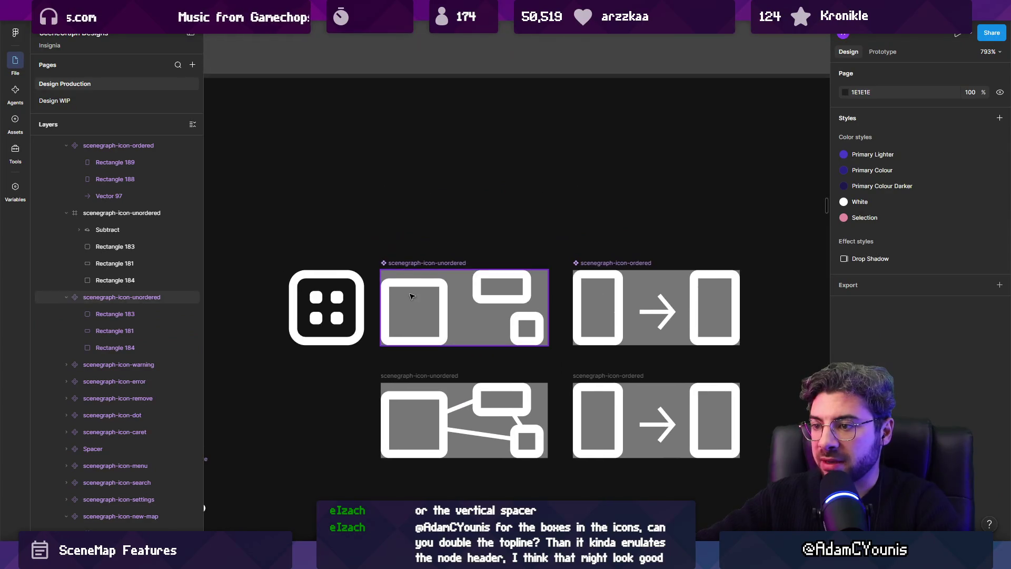
Draw a horizontal line with stroke weight 3 just above the unordered icon.
key(p)
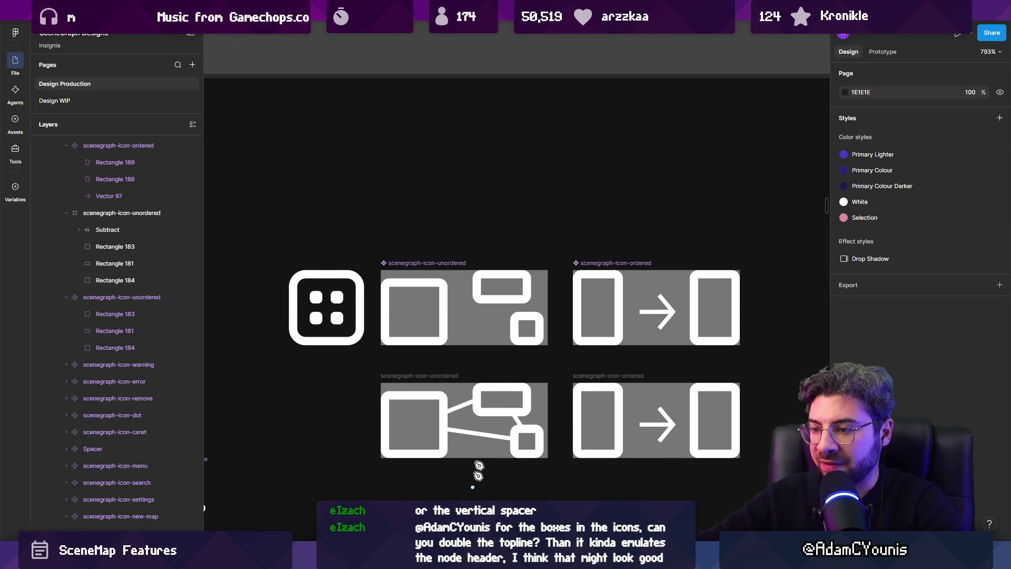
click(387, 240)
click(547, 240)
key(Escape)
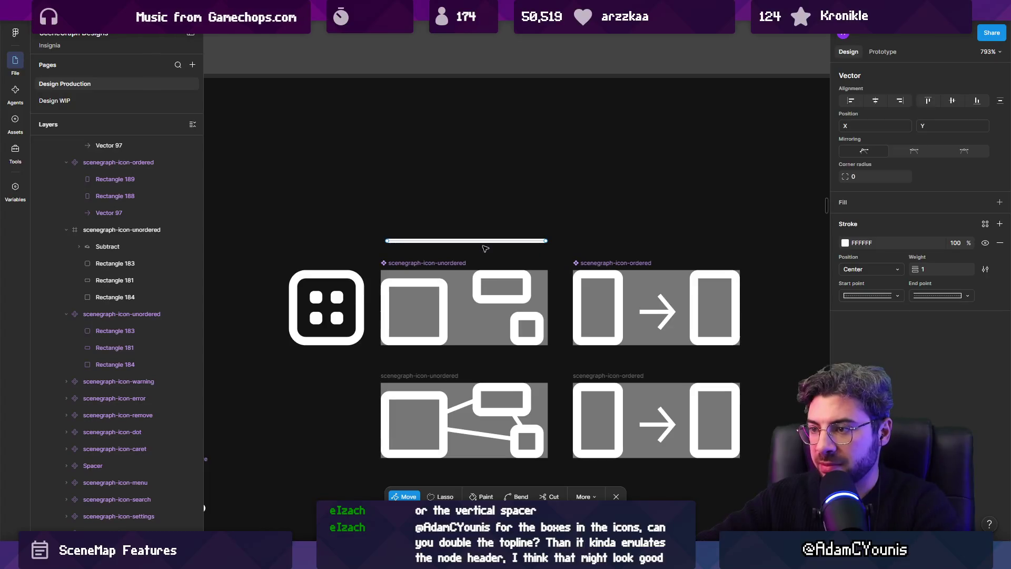
drag(475, 241, 480, 253)
drag(541, 248, 548, 248)
mouse_move(908, 271)
mouse_down()
mouse_move(922, 270)
mouse_move(911, 269)
mouse_up()
click(457, 250)
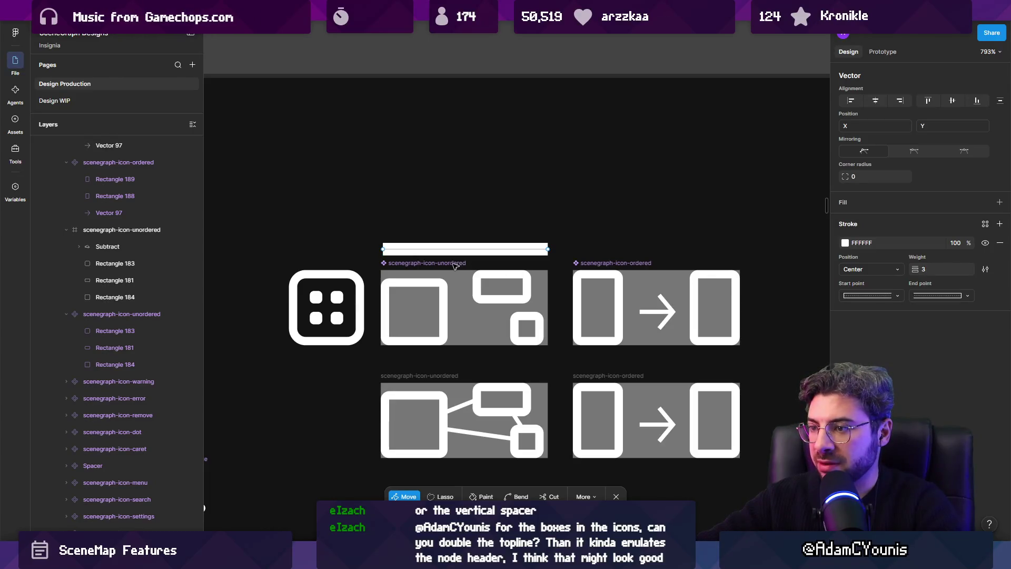
click(515, 160)
Place copies of the line and unordered icon to the right, removing the copy's grey fill.
scroll(494, 250, down, 3)
mouse_move(523, 249)
alt+mouse_down()
mouse_move(701, 216)
mouse_move(789, 216)
alt+mouse_up()
alt+drag(464, 261, 731, 225)
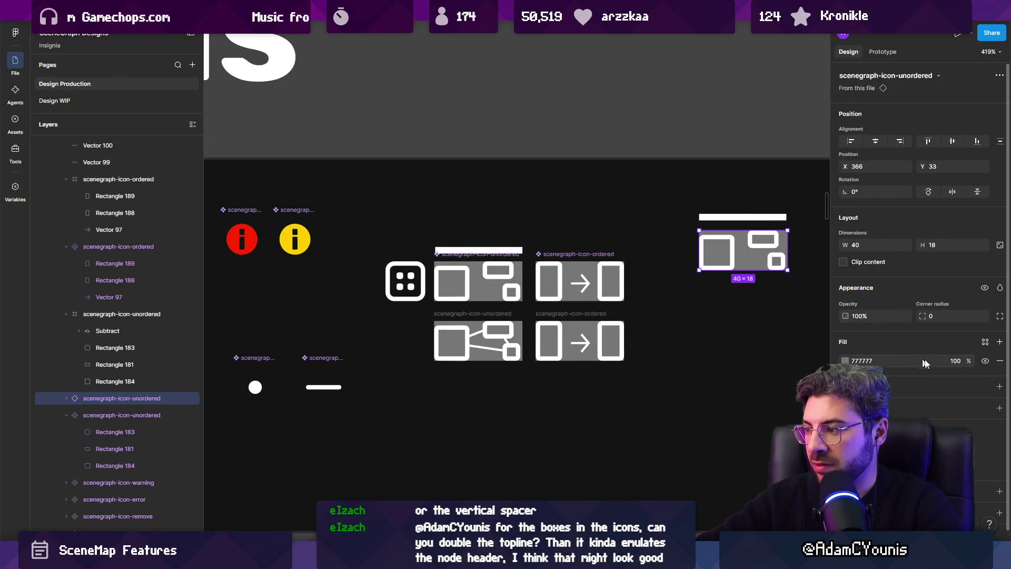
click(997, 362)
scroll(526, 264, right, 5)
drag(595, 284, 595, 281)
click(598, 253)
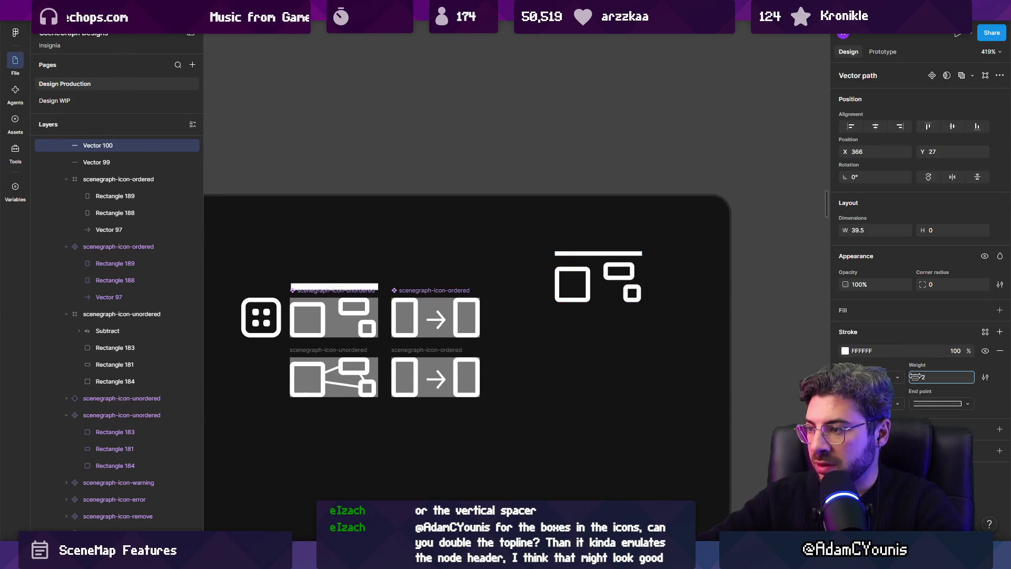
click(639, 359)
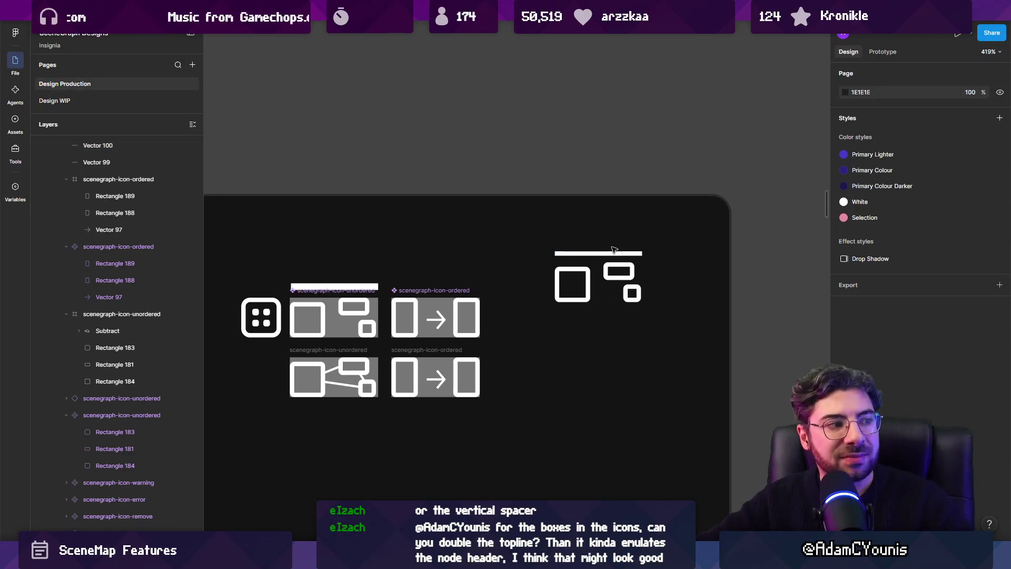
Inspect the arrow points in the ordered icon.
scroll(621, 238, up, 2)
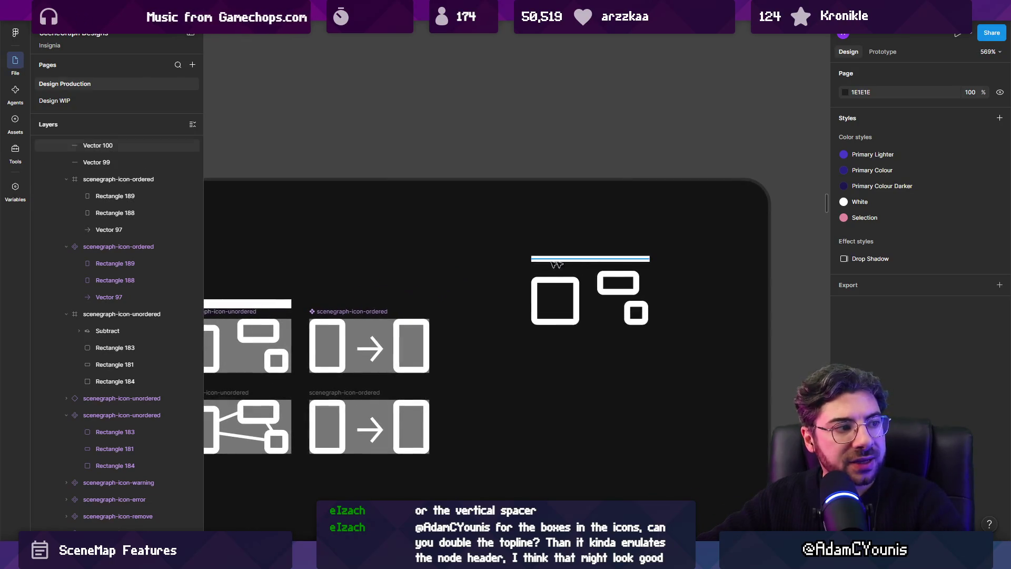
drag(370, 349, 474, 329)
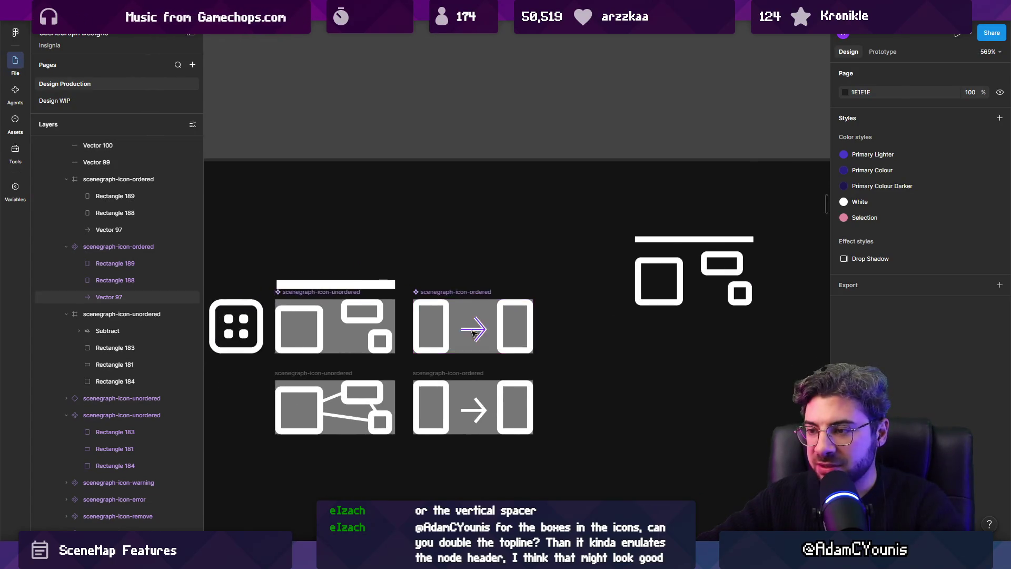
scroll(474, 330, up, 3)
ctrl+click(475, 332)
double_click(475, 331)
key(Escape)
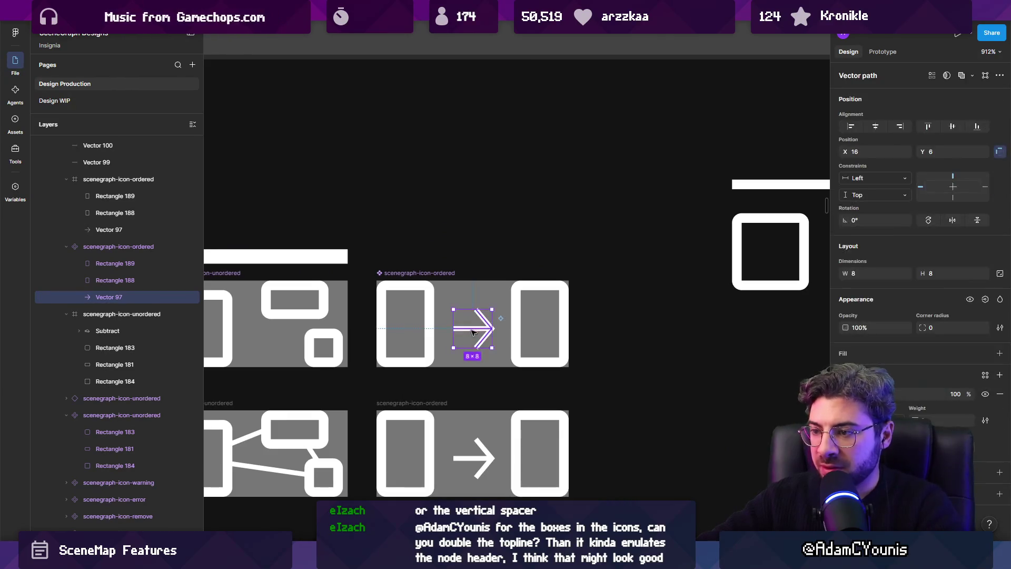
scroll(474, 321, down, 5)
key(Escape)
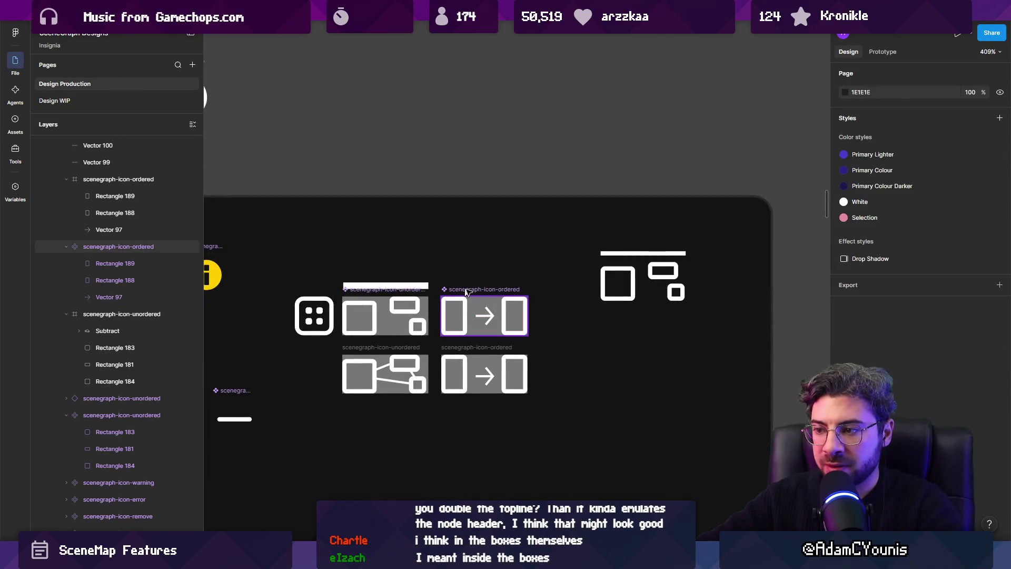
Check the ordered icon and the header lines above both unordered icons.
click(467, 289)
scroll(492, 299, up, 2)
scroll(492, 299, down, 2)
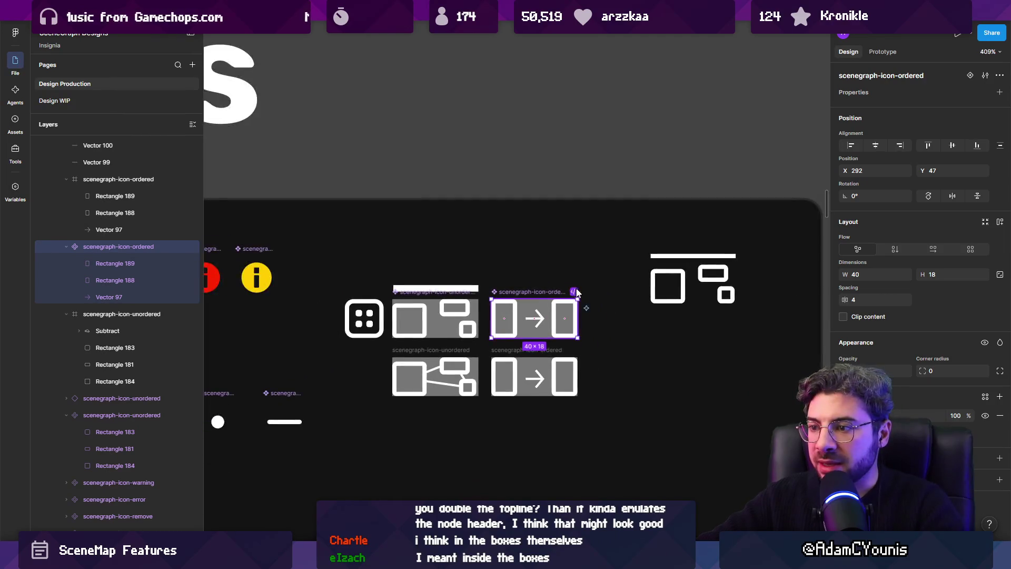
click(413, 289)
key(Escape)
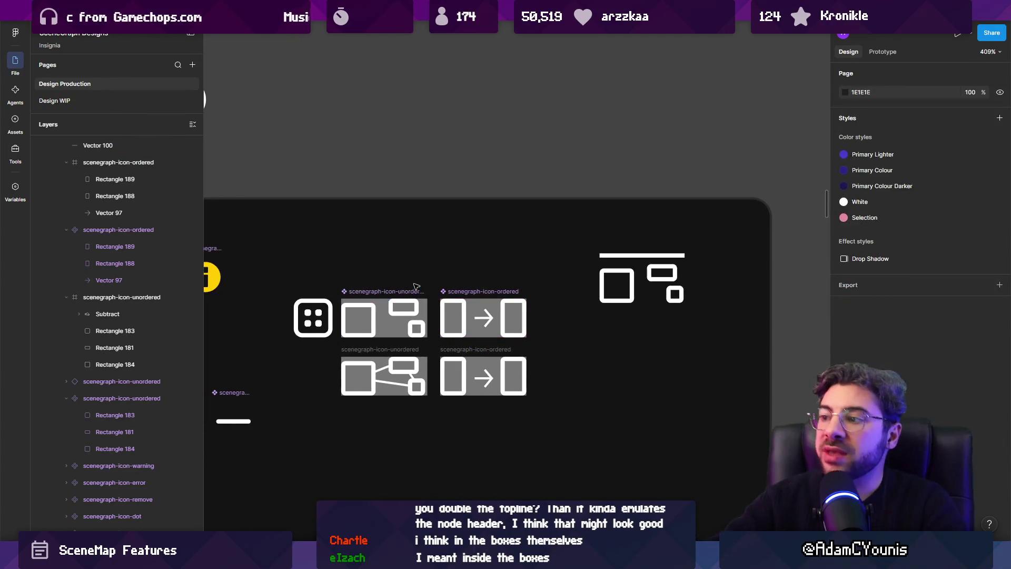
click(600, 255)
key(Escape)
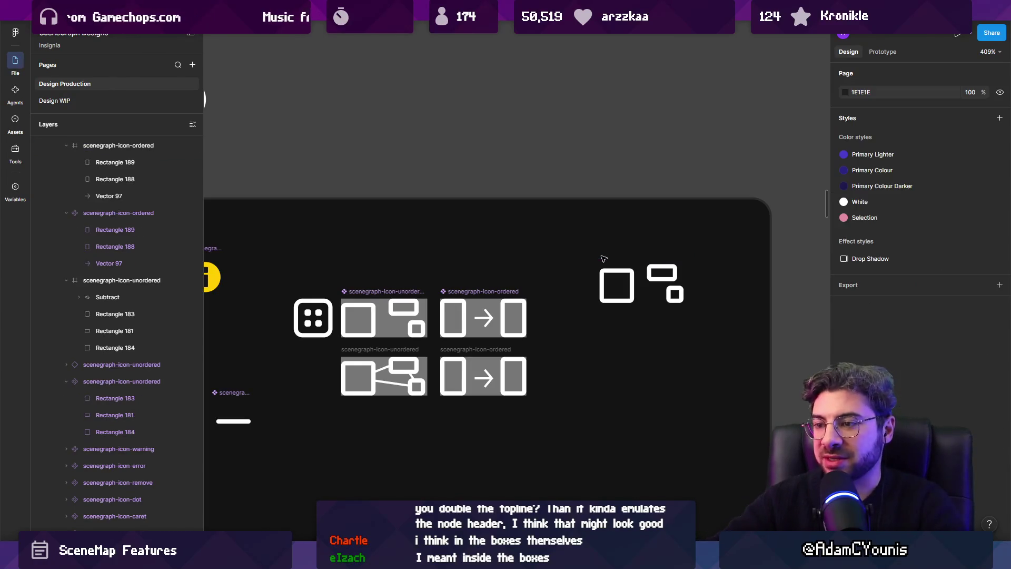
scroll(403, 308, up, 3)
Set Individual strokes to Top only on the boxes of both icons.
click(400, 307)
double_click(327, 326)
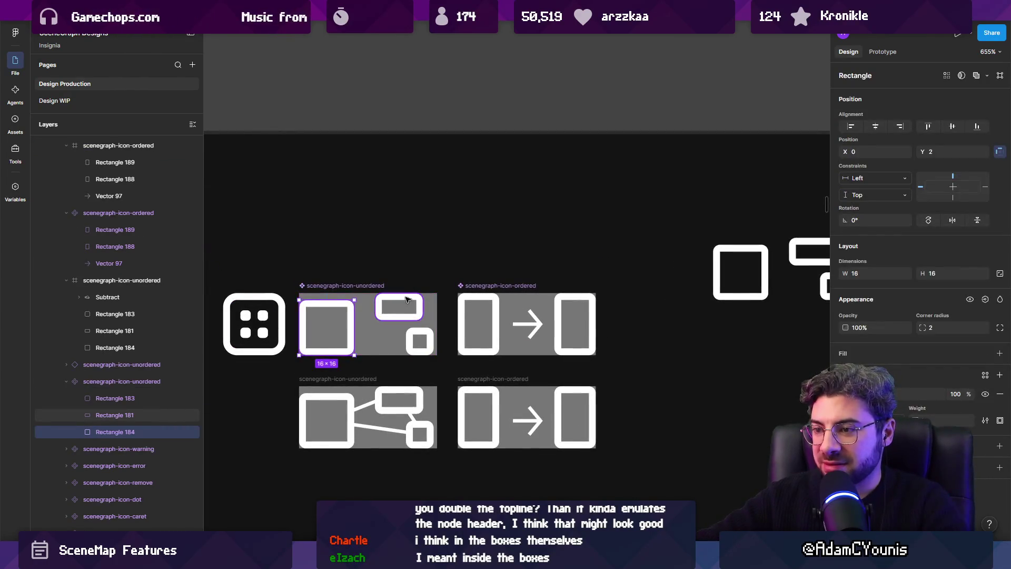
shift+click(400, 307)
shift+click(420, 341)
shift+click(465, 319)
shift+click(575, 322)
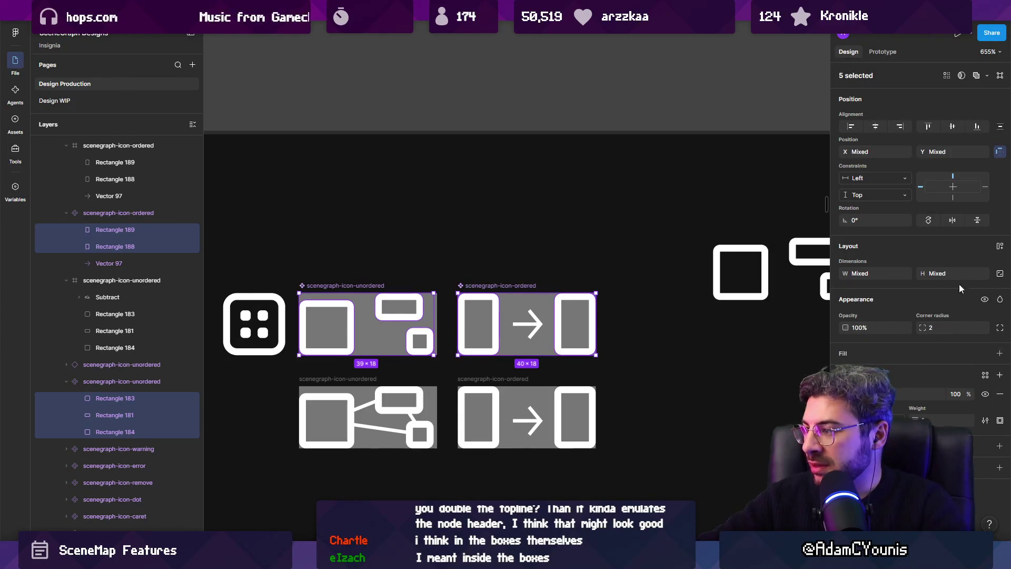
click(999, 421)
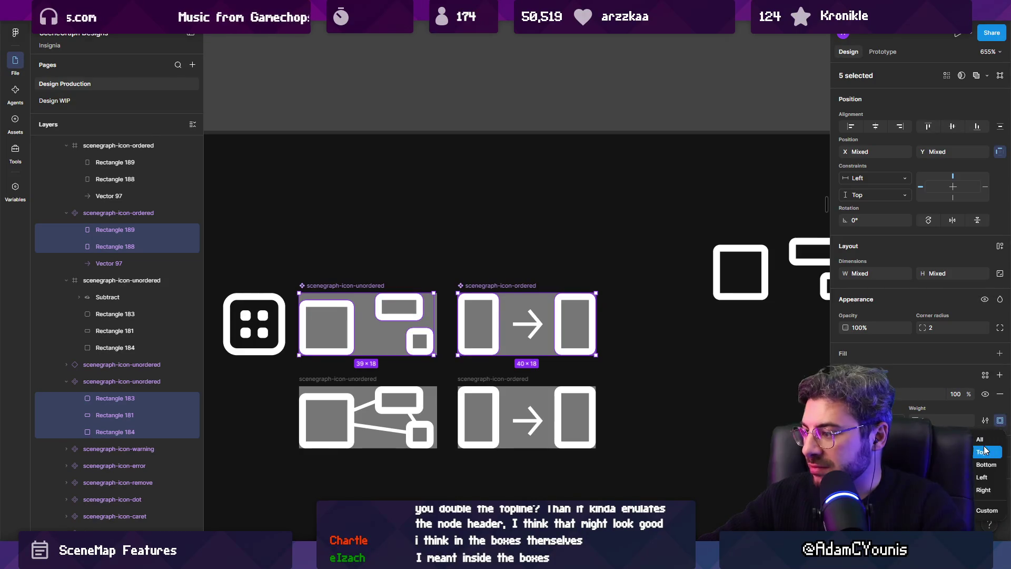
click(982, 465)
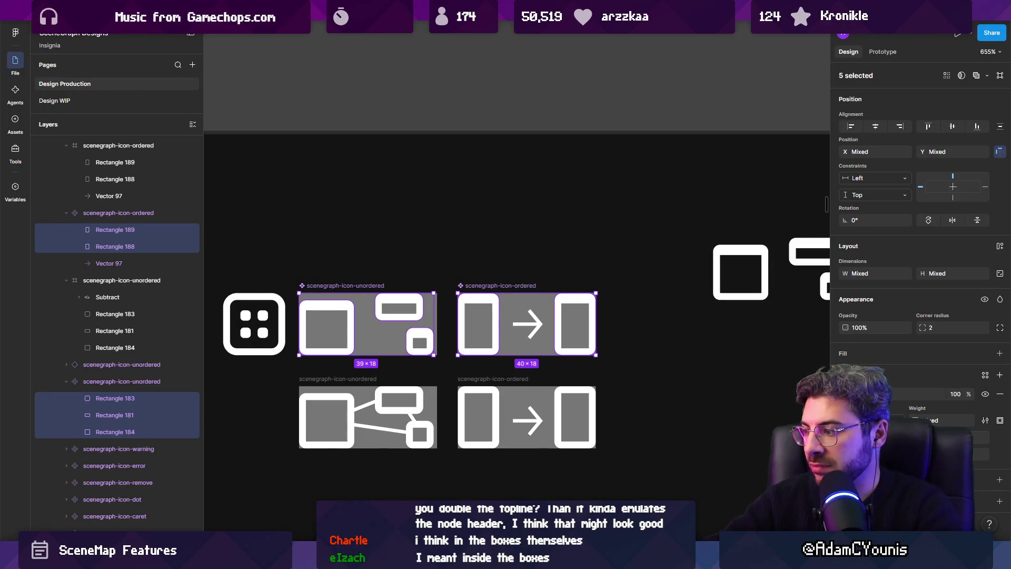
scroll(451, 266, down, 5)
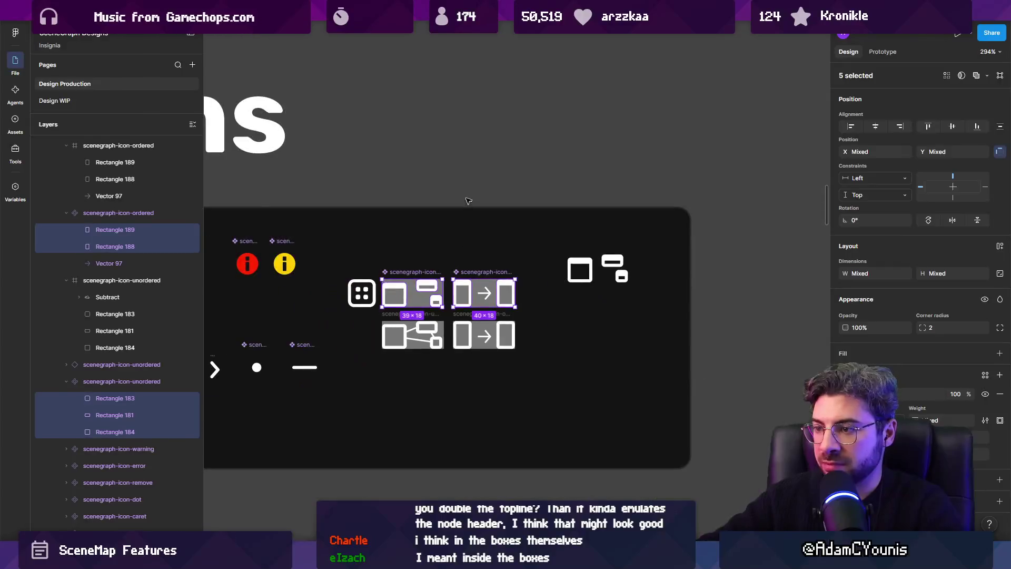
click(453, 250)
scroll(458, 242, up, 3)
scroll(445, 329, up, 3)
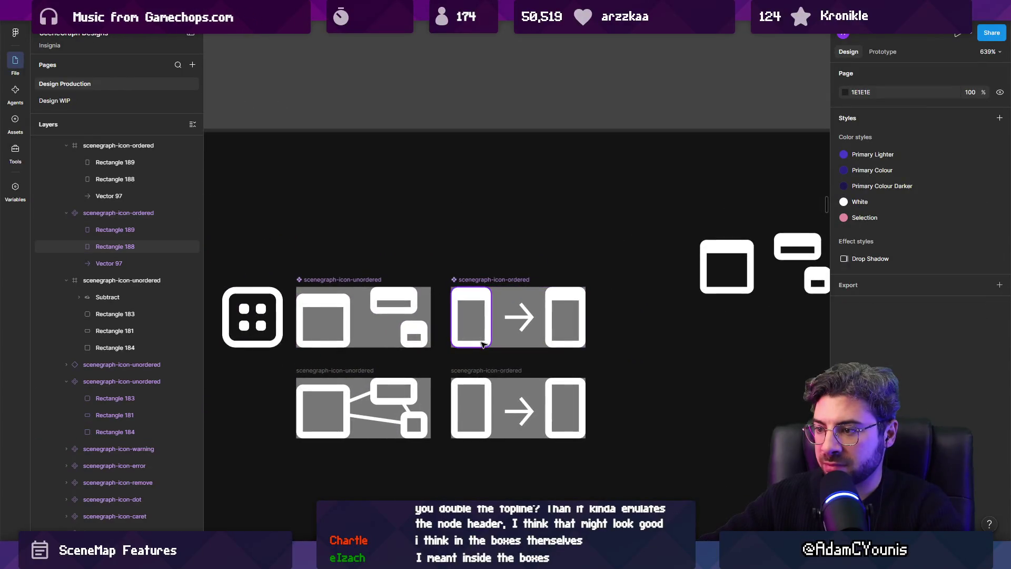
Shorten the ordered icon's left box (Rectangle 188) to 15 high.
click(480, 340)
drag(480, 345, 482, 337)
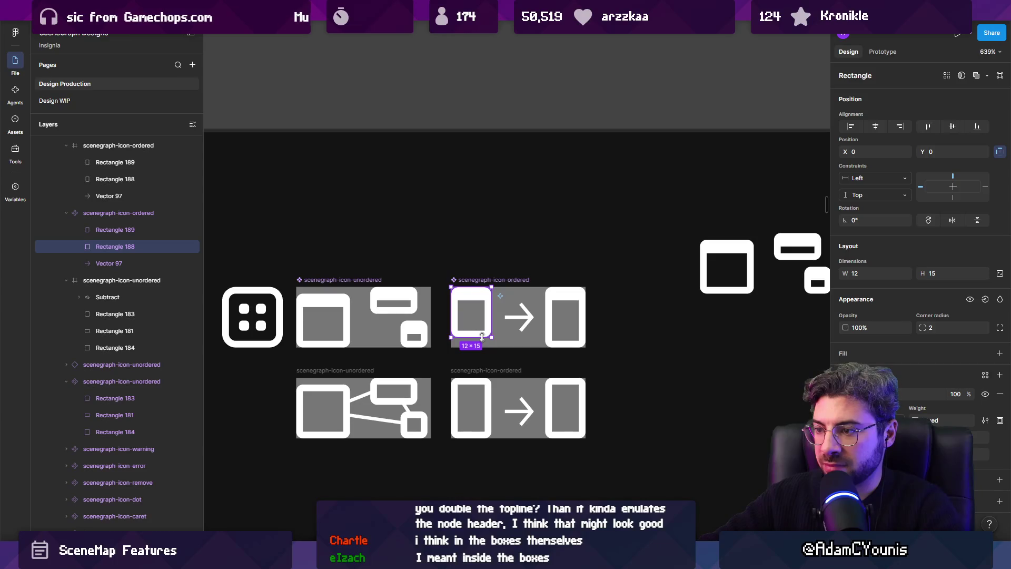
click(397, 235)
Export scenegraph-icon-unordered and scenegraph-icon-ordered, replacing the existing PNG files.
click(342, 279)
shift+click(490, 284)
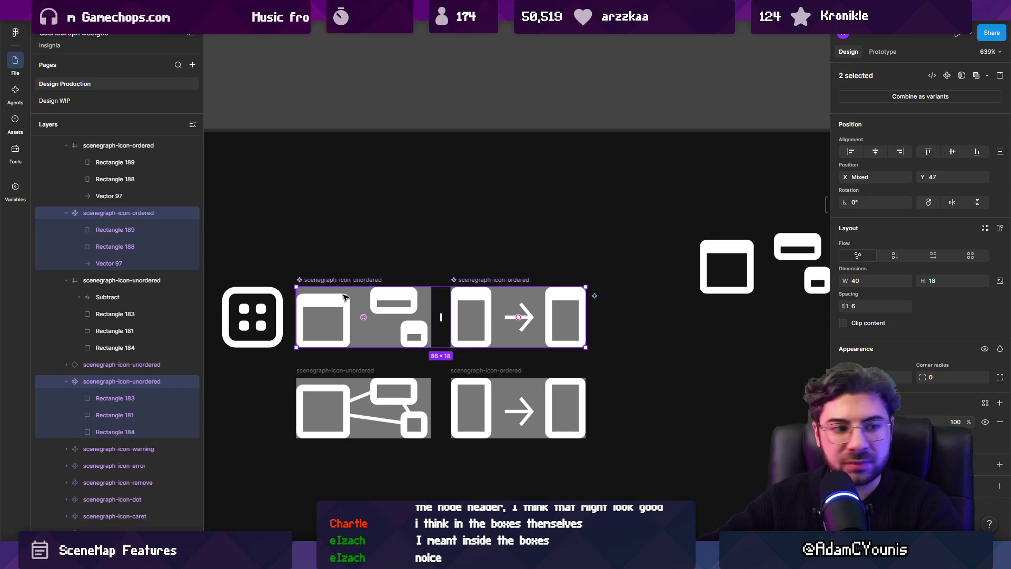
scroll(922, 316, down, 3)
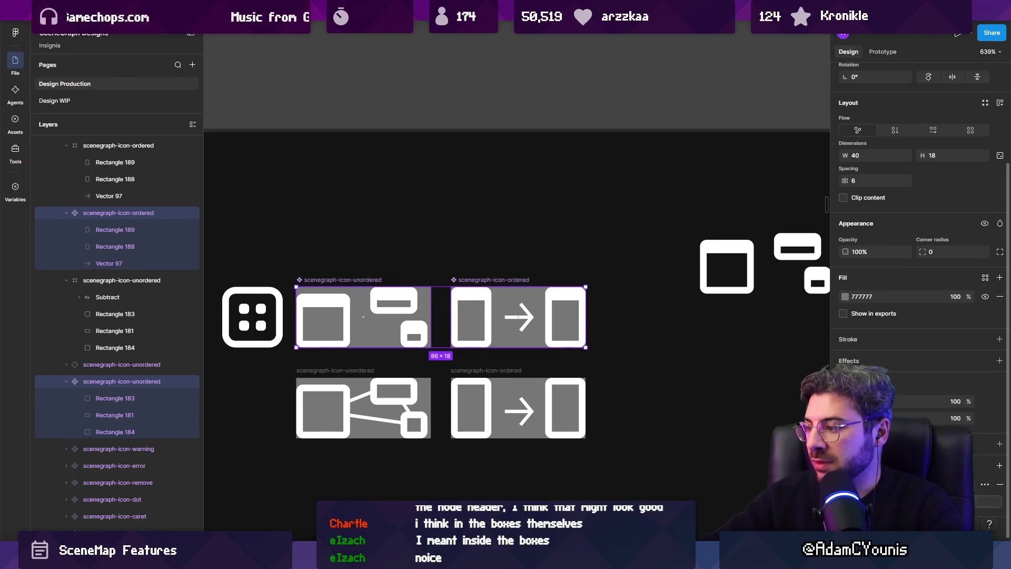
click(985, 501)
click(679, 499)
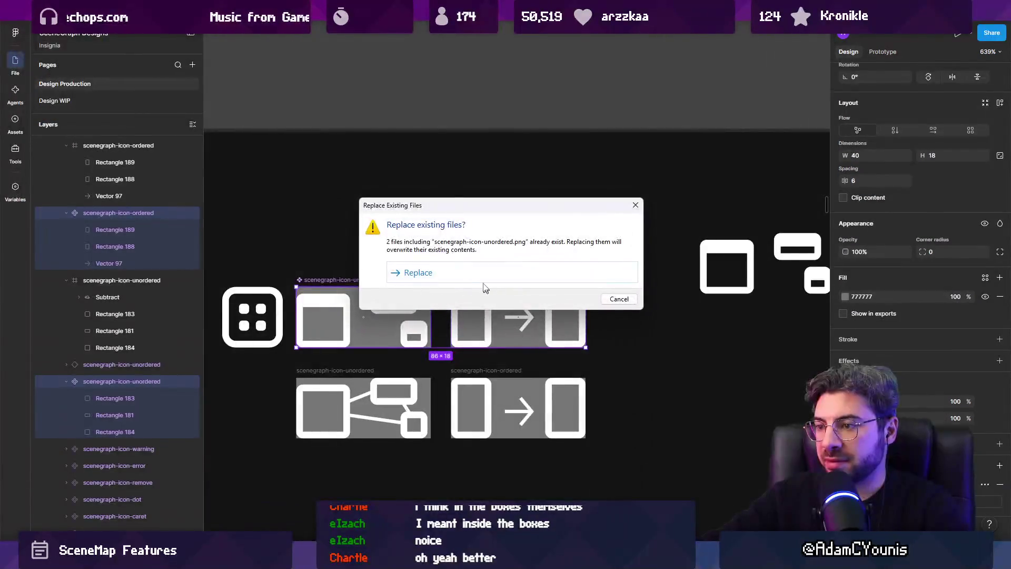
click(416, 272)
key(alt+Tab)
key(alt+Tab)
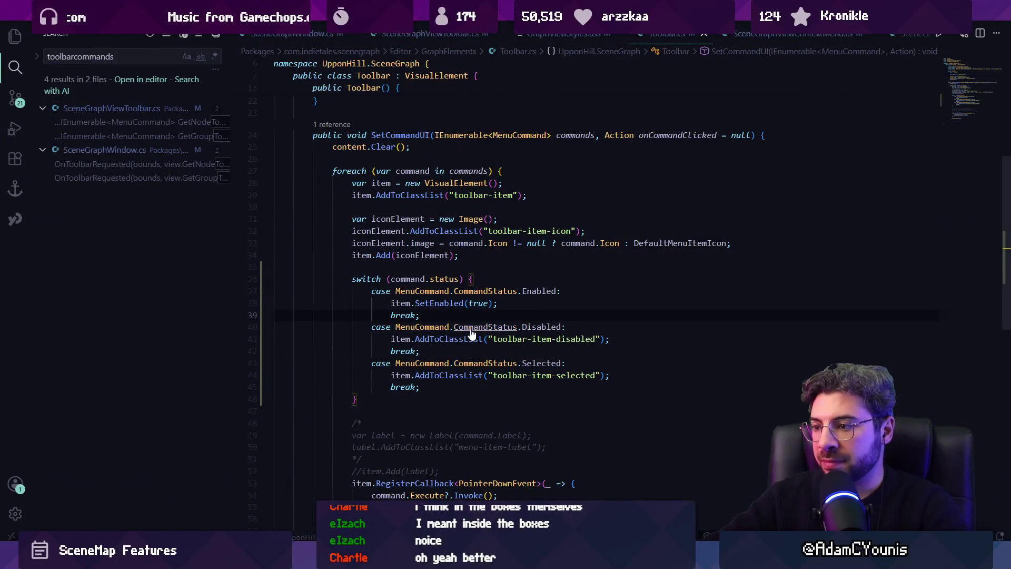
In GraphViewStyles.uss, add a disabled toolbar-item rule with opacity 0.5 below .toolbar-item.
click(559, 35)
scroll(393, 294, down, 1)
click(335, 276)
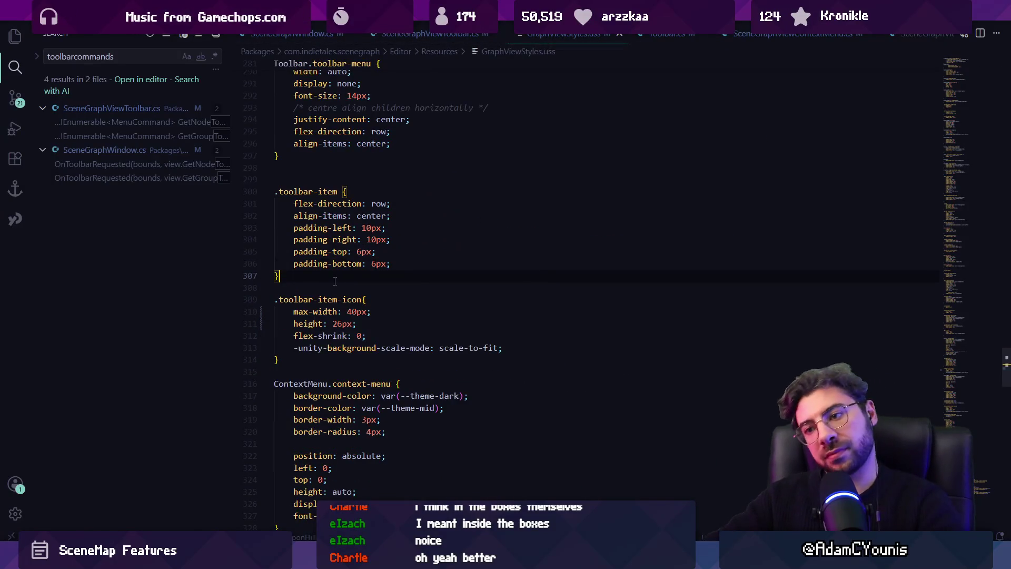
key(Return)
key(Return)
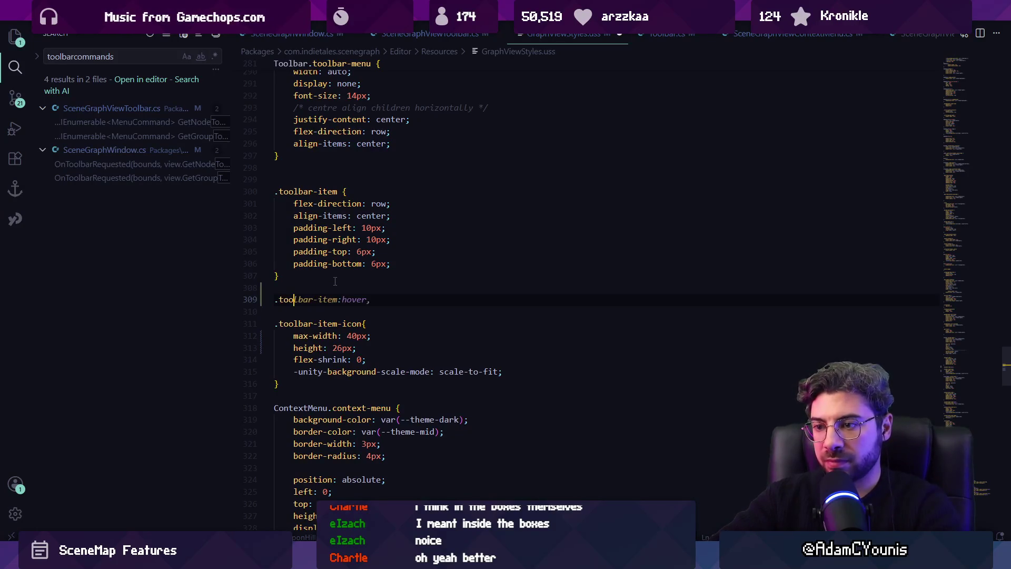
text(.toolbar-item.dis)
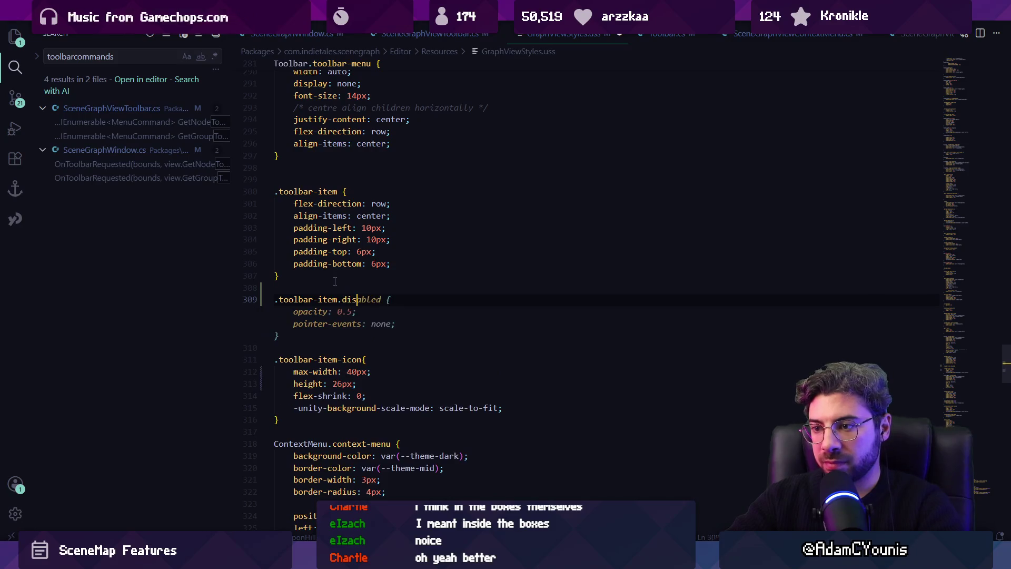
key(BackSpace)
key(BackSpace)
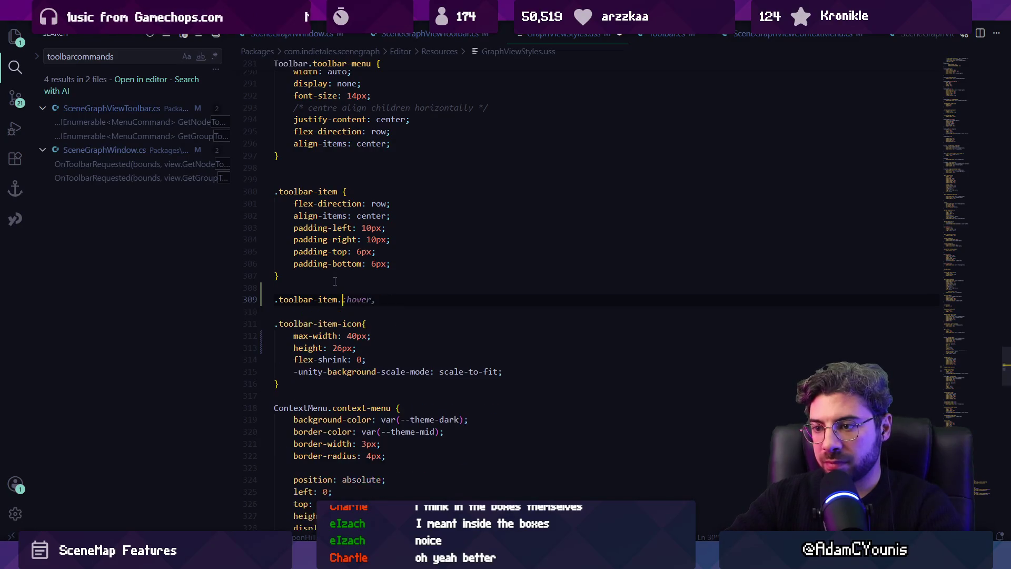
text(-disa)
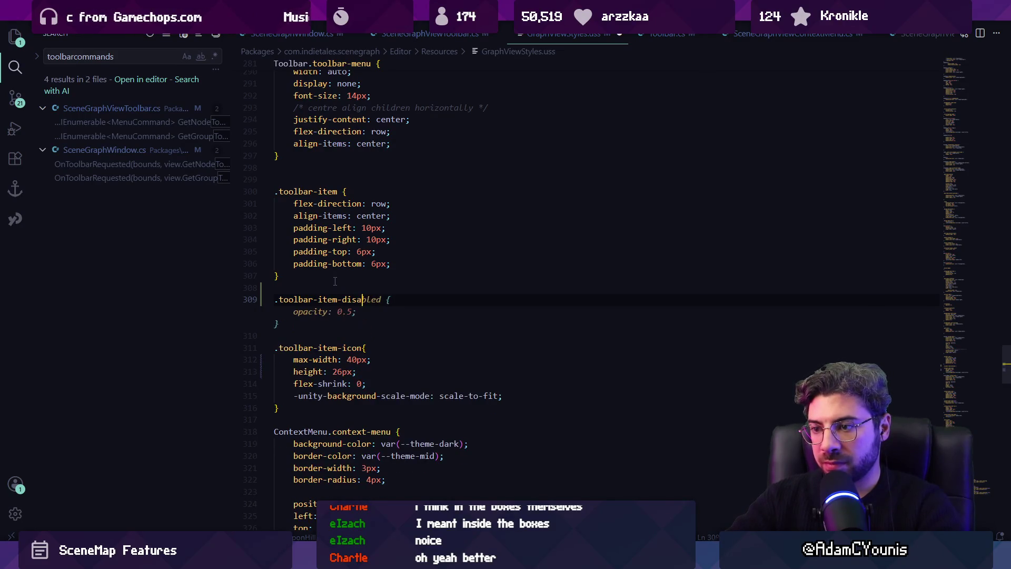
key(Tab)
Add a .toolbar-item-selected rule with background-color var(--theme-highlight).
key(Return)
key(Return)
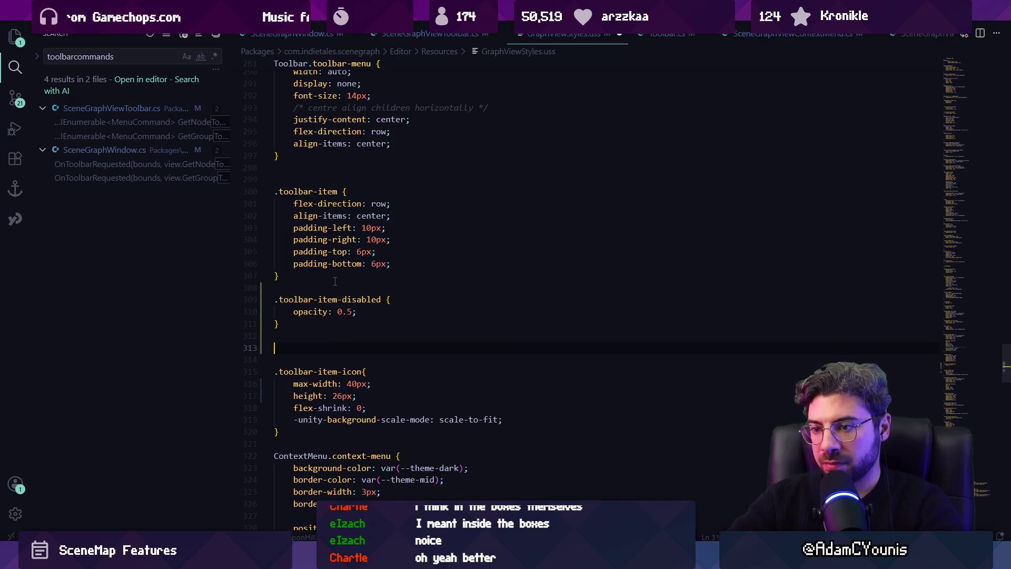
key(BackSpace)
key(BackSpace)
key(BackSpace)
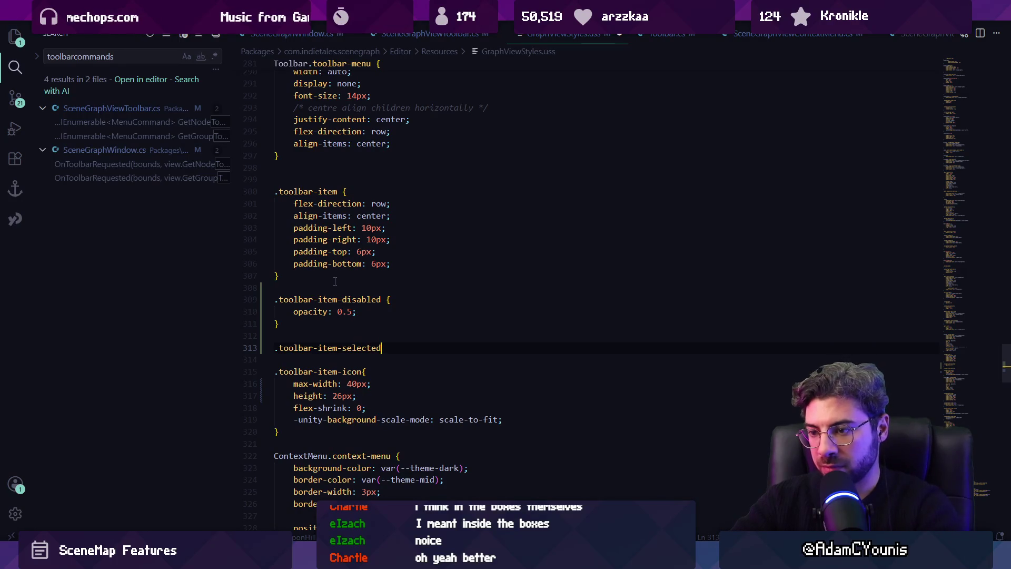
text({)
key(Return)
key(Tab)
click(419, 360)
key(ctrl+Right)
key(ctrl+Right)
key(ctrl+shift+Left)
text(h)
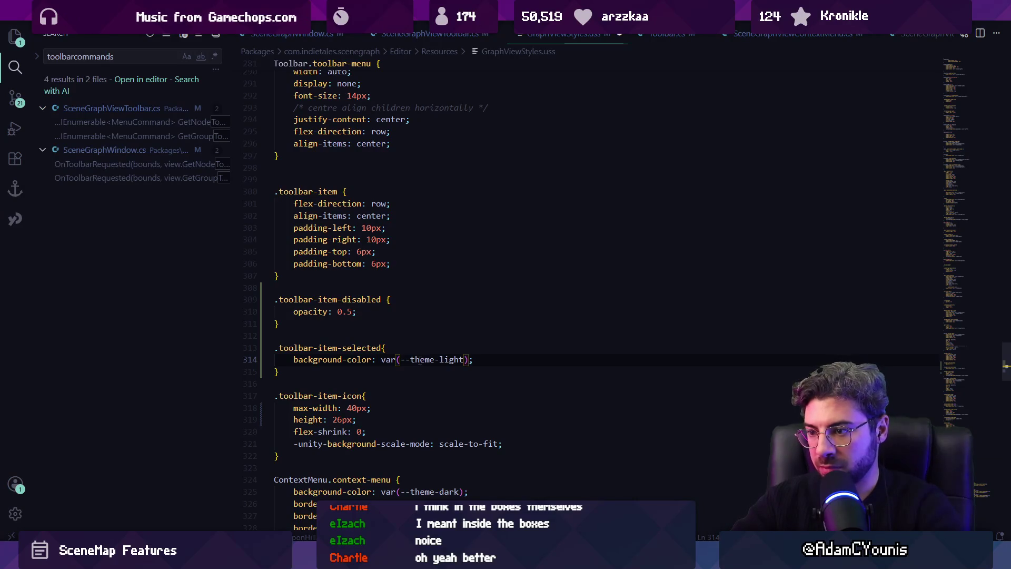
text(igh)
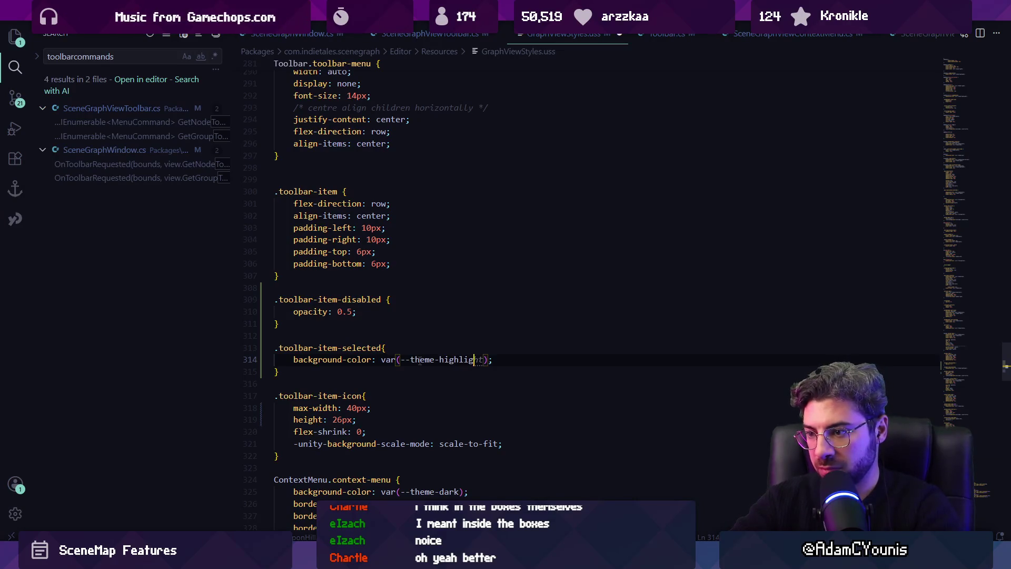
Search the stylesheet for 'highlight' usages, then go to Unity to recompile.
key(ctrl+f)
text(highlight)
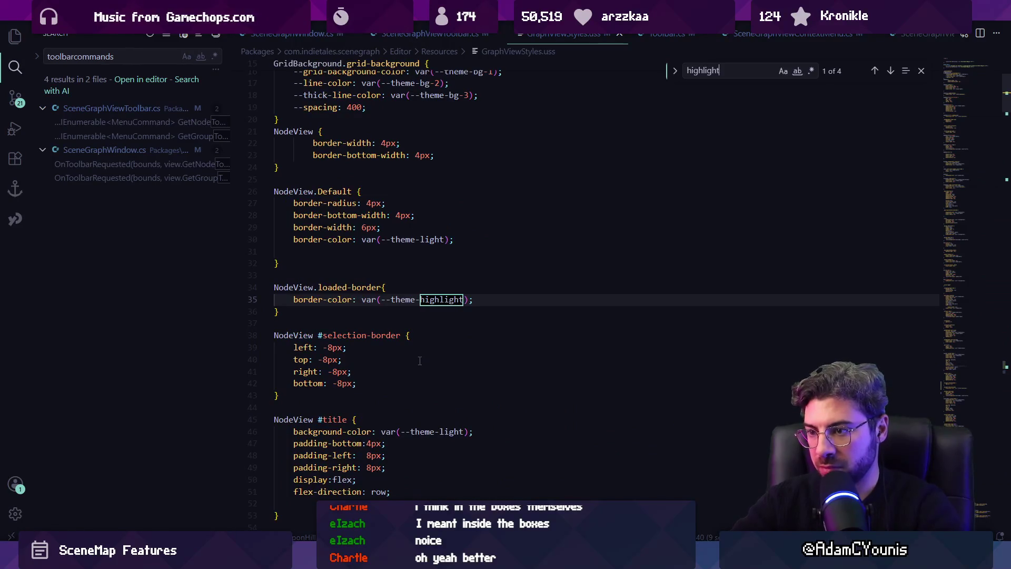
key(alt+Tab)
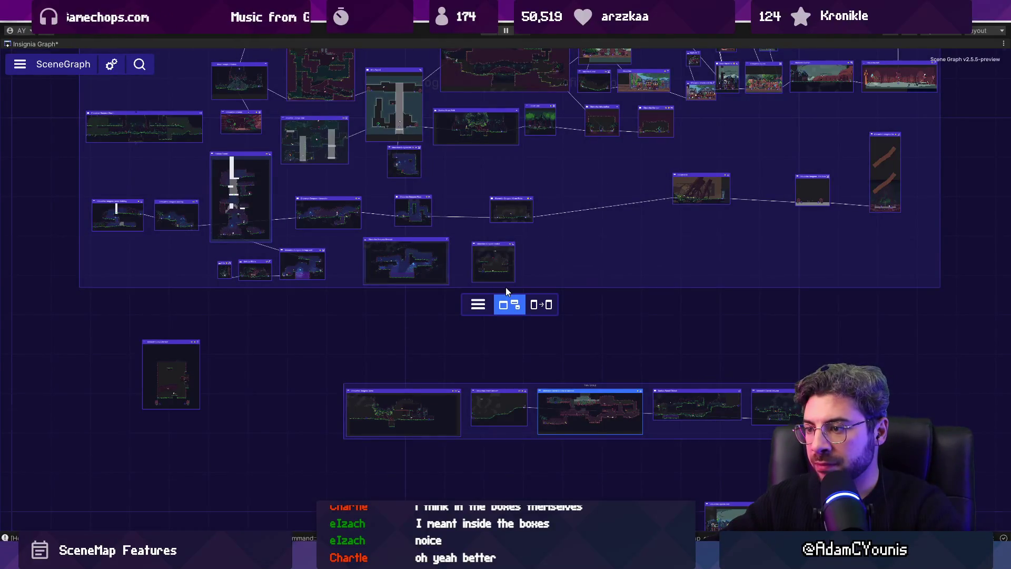
Bring the New Group into view and switch it to the ordered layout from its toolbar.
scroll(506, 288, up, 3)
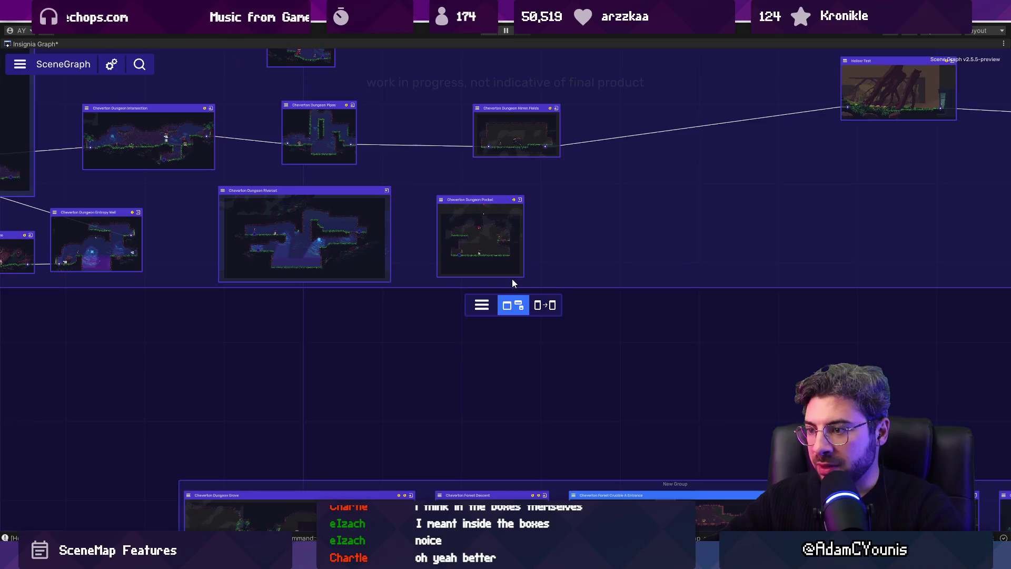
scroll(513, 283, down, 5)
drag(648, 368, 540, 275)
scroll(540, 275, up, 4)
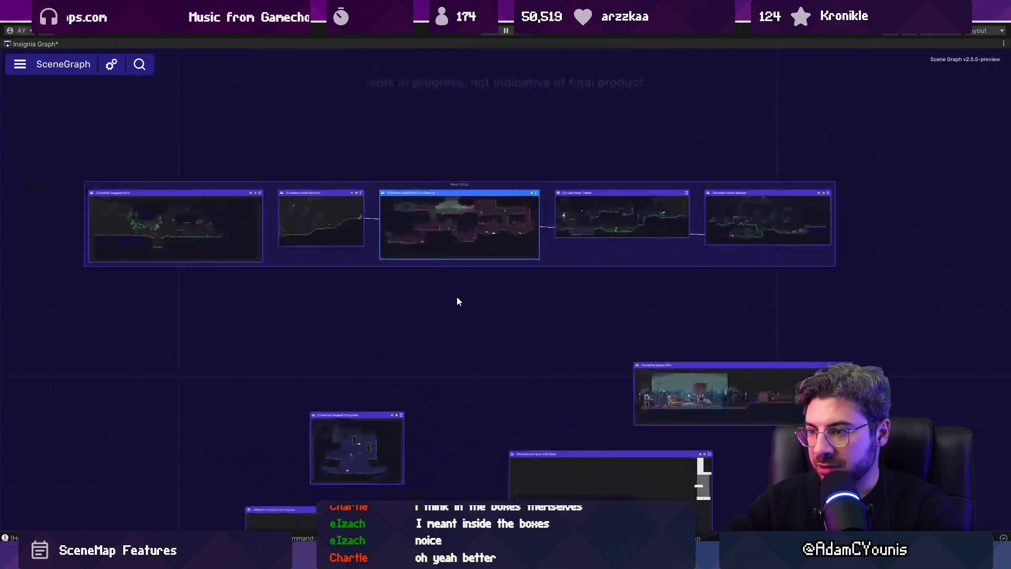
mouse_move(484, 256)
click(491, 280)
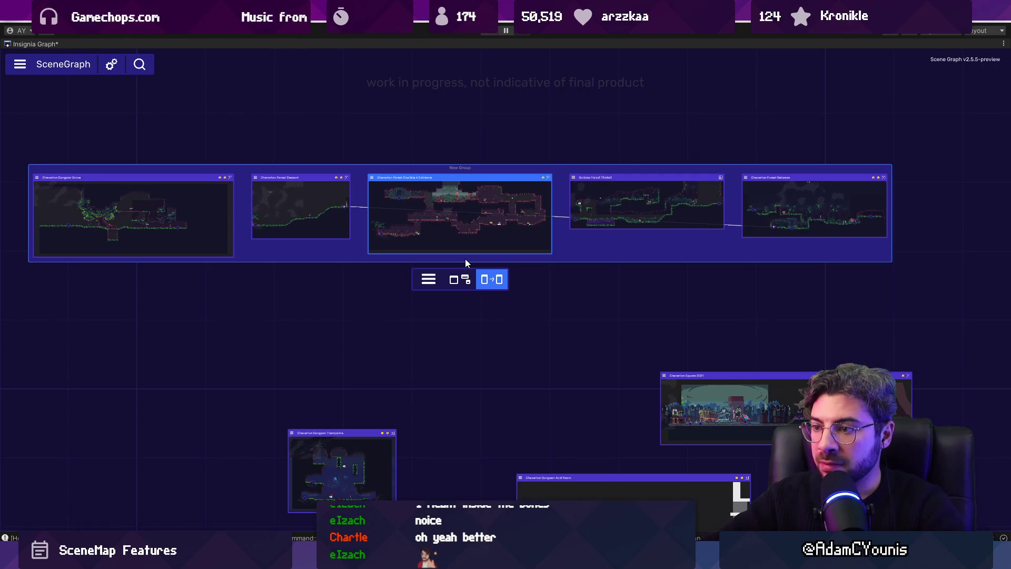
key(alt+Tab)
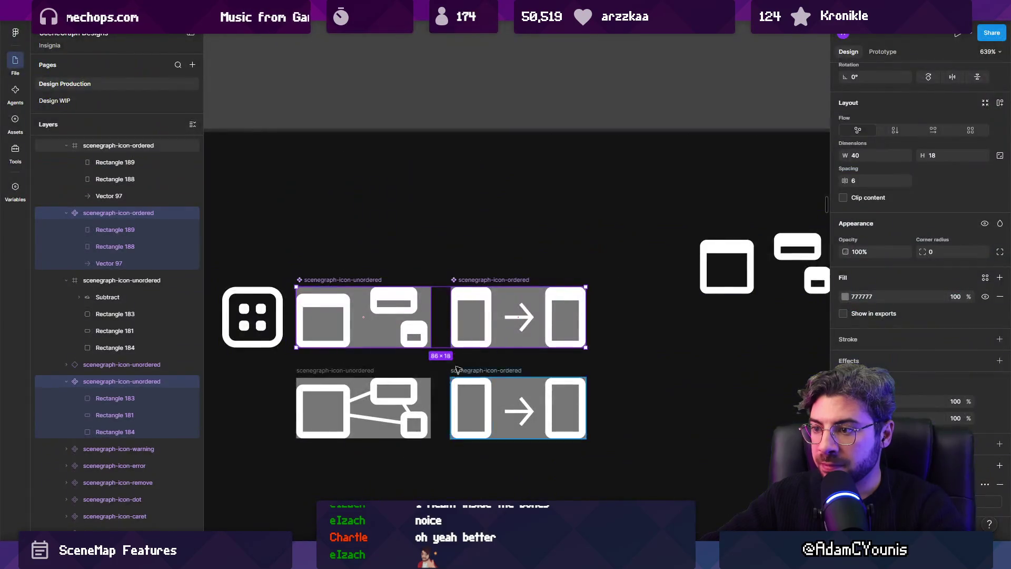
Move the unordered icon's top bar, Rectangle 181, to Y 0 and resize it to 12×10.
click(361, 285)
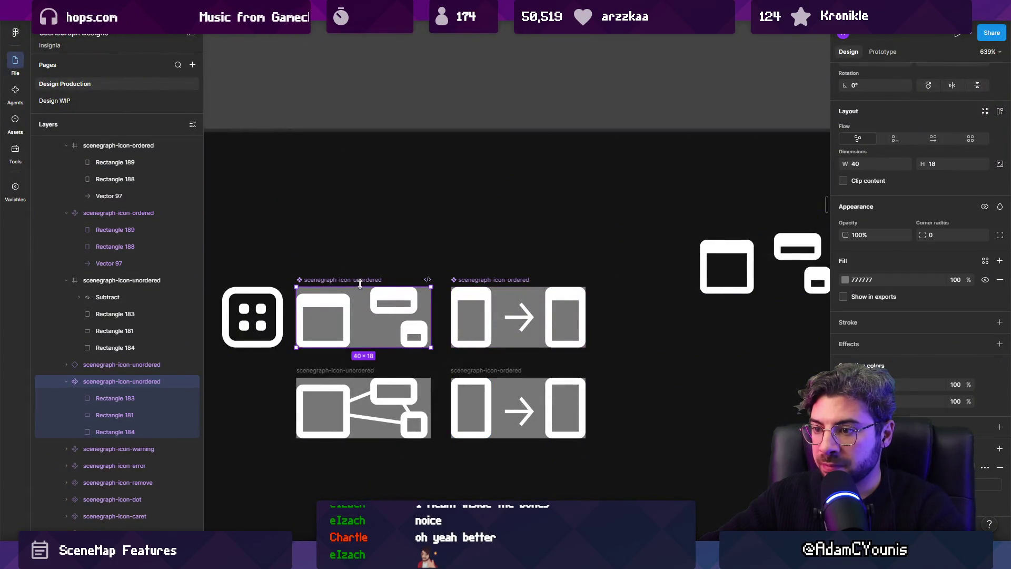
click(505, 280)
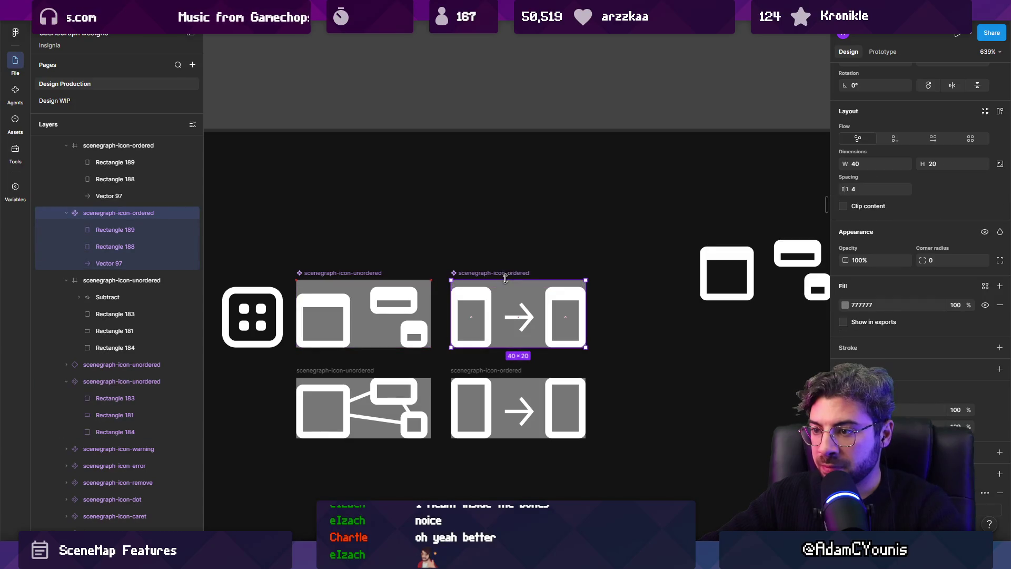
scroll(414, 331, up, 3)
ctrl+click(418, 316)
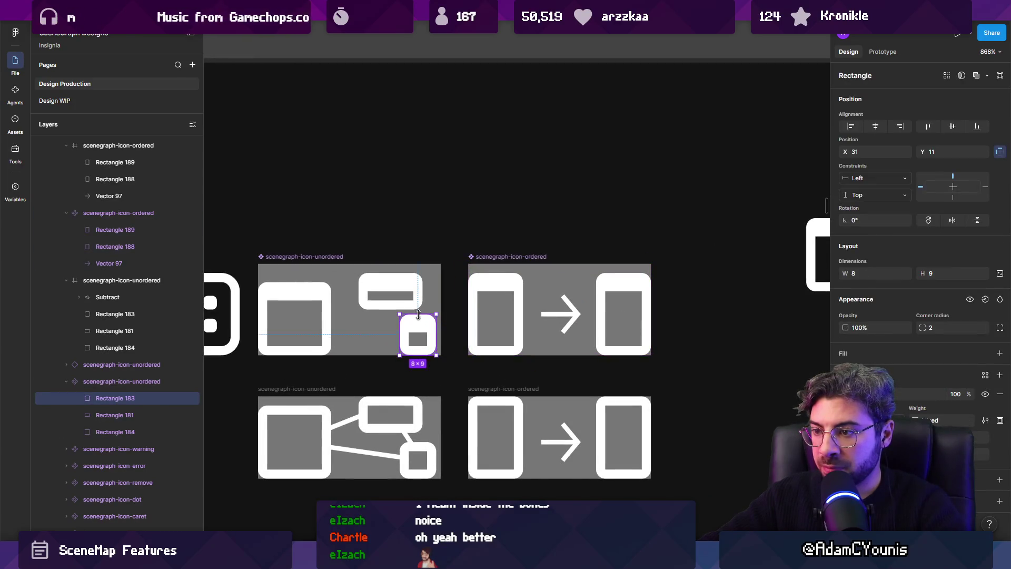
drag(394, 281, 394, 273)
click(424, 319)
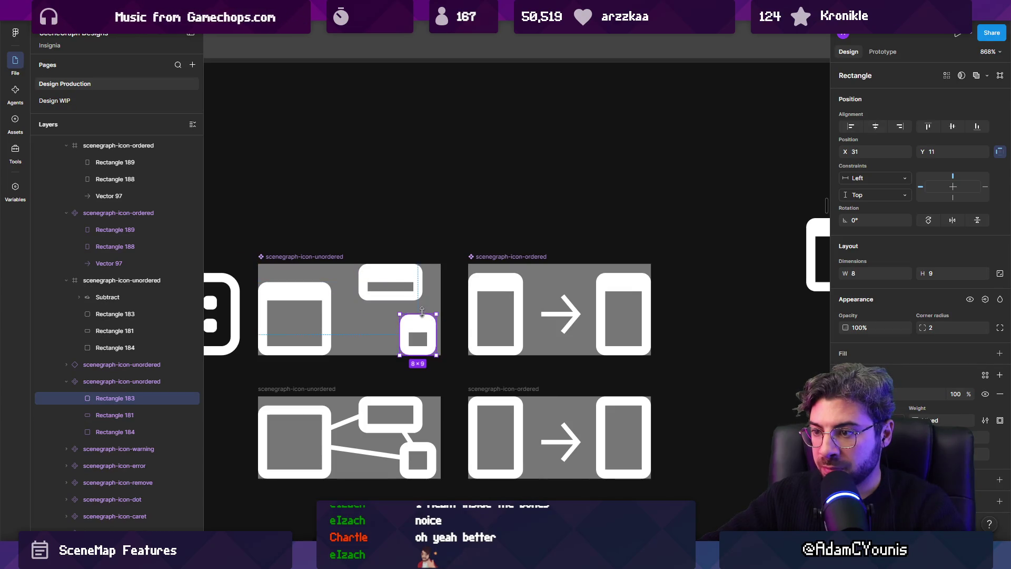
click(394, 299)
drag(394, 300, 381, 275)
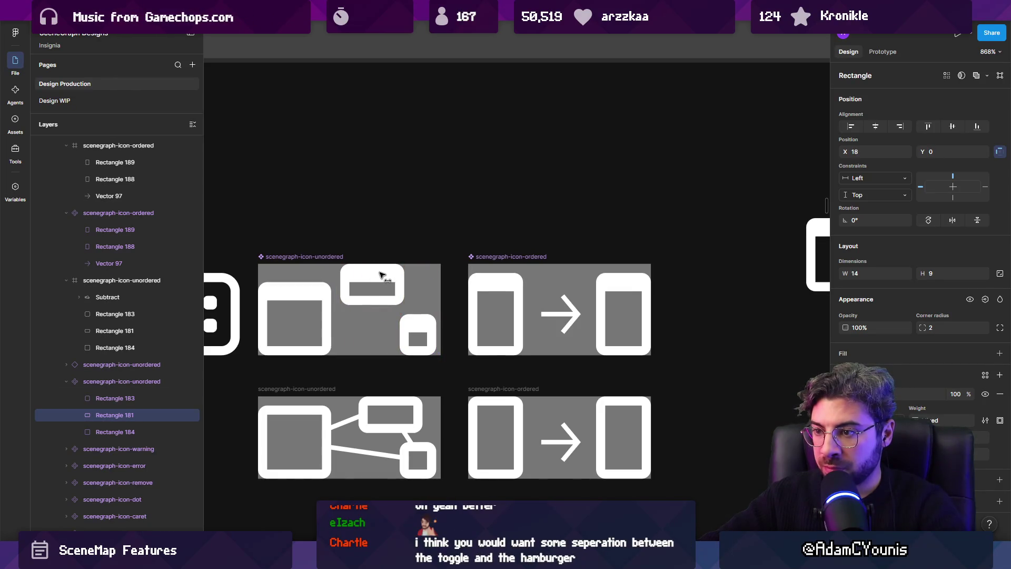
key(ctrl+Left)
key(ctrl+Left)
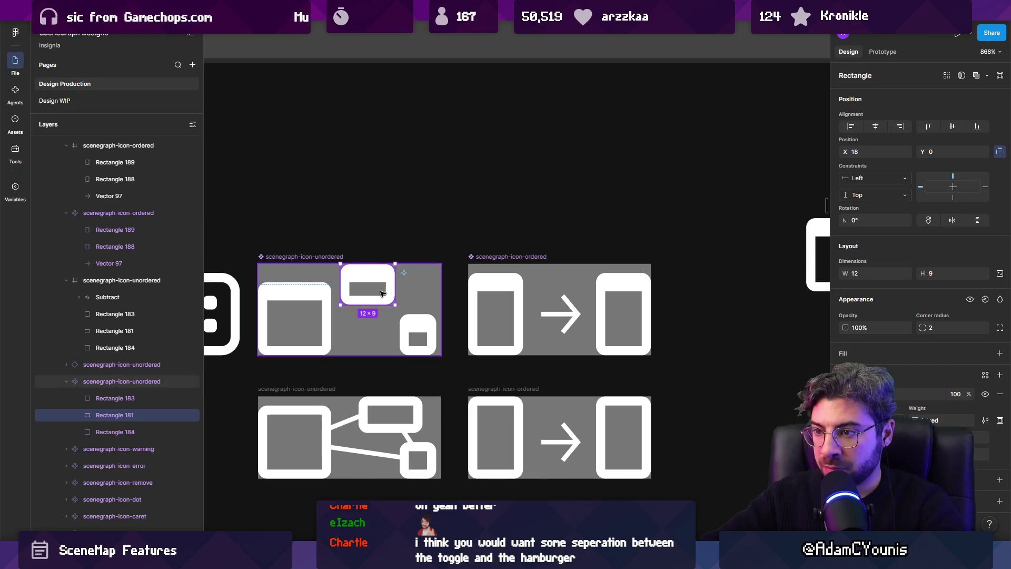
drag(378, 304, 378, 309)
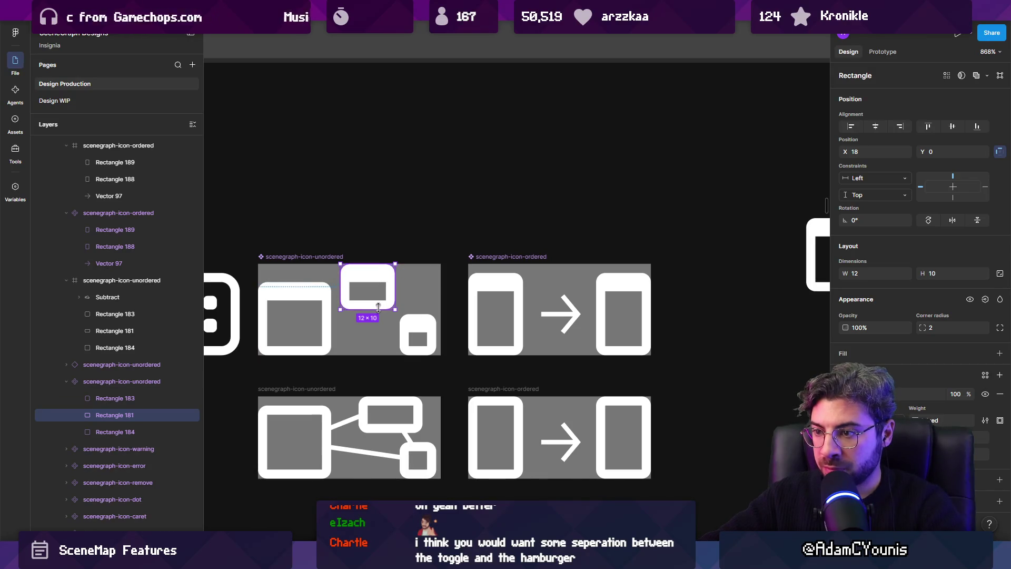
Centre the arrow, Vector 97, vertically within the ordered icon.
click(476, 307)
double_click(516, 292)
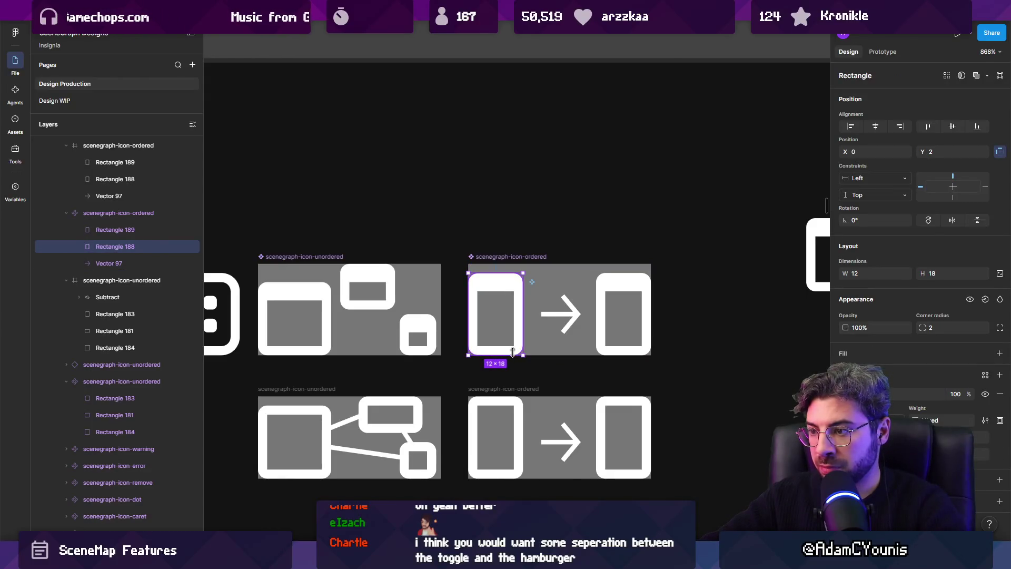
click(623, 282)
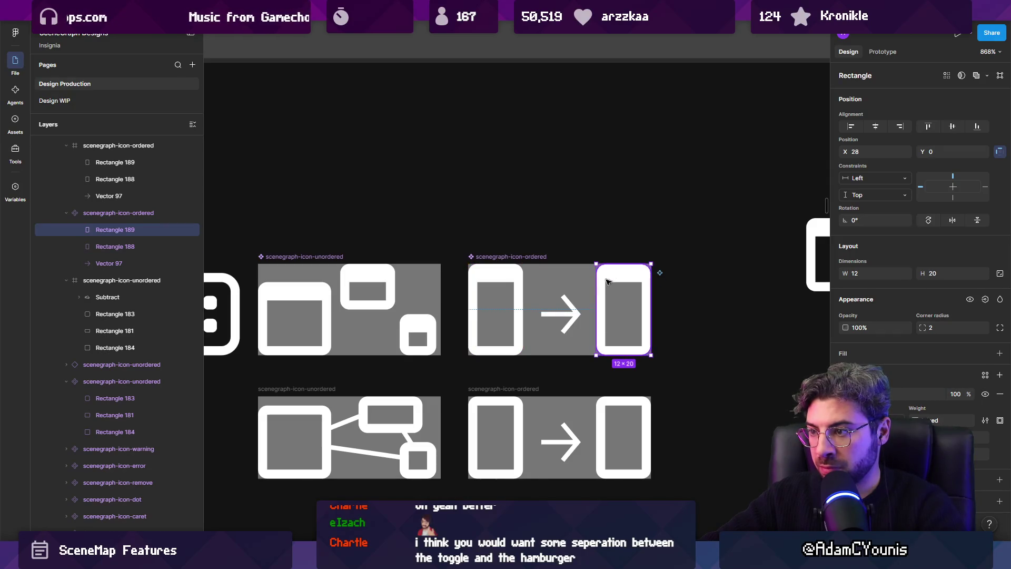
key(Escape)
scroll(536, 280, down, 3)
click(527, 273)
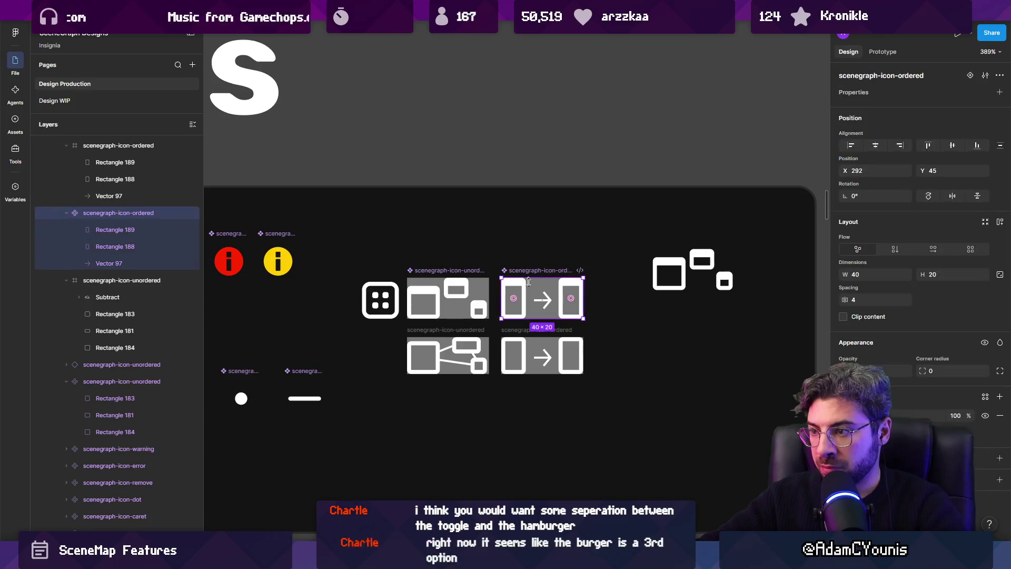
scroll(526, 273, up, 2)
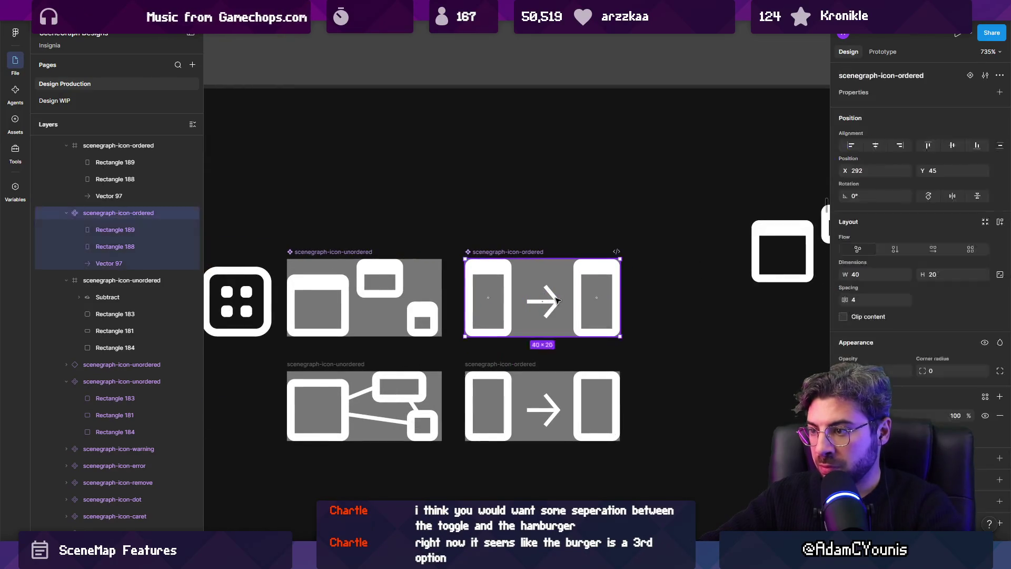
click(542, 304)
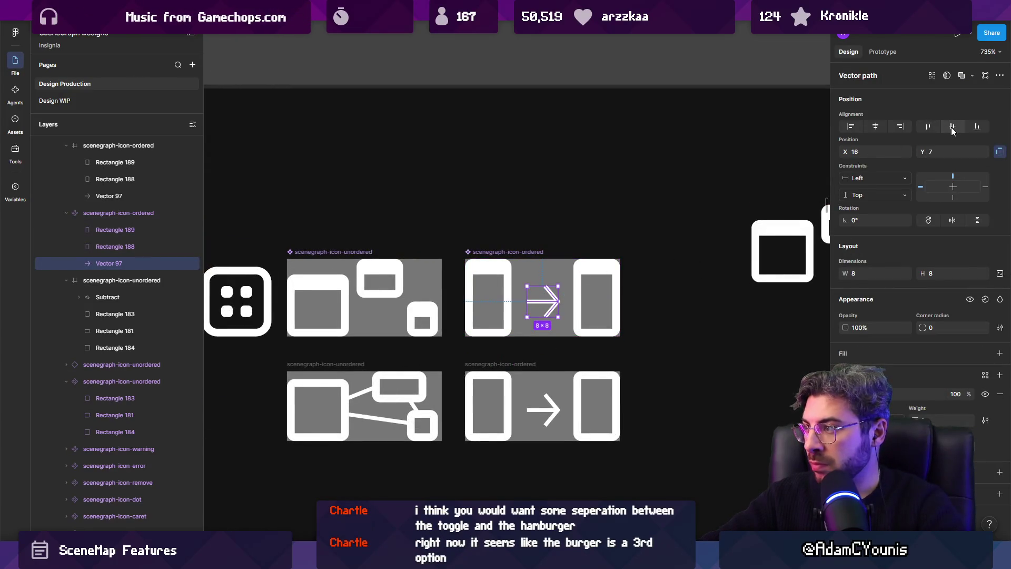
click(952, 131)
click(553, 210)
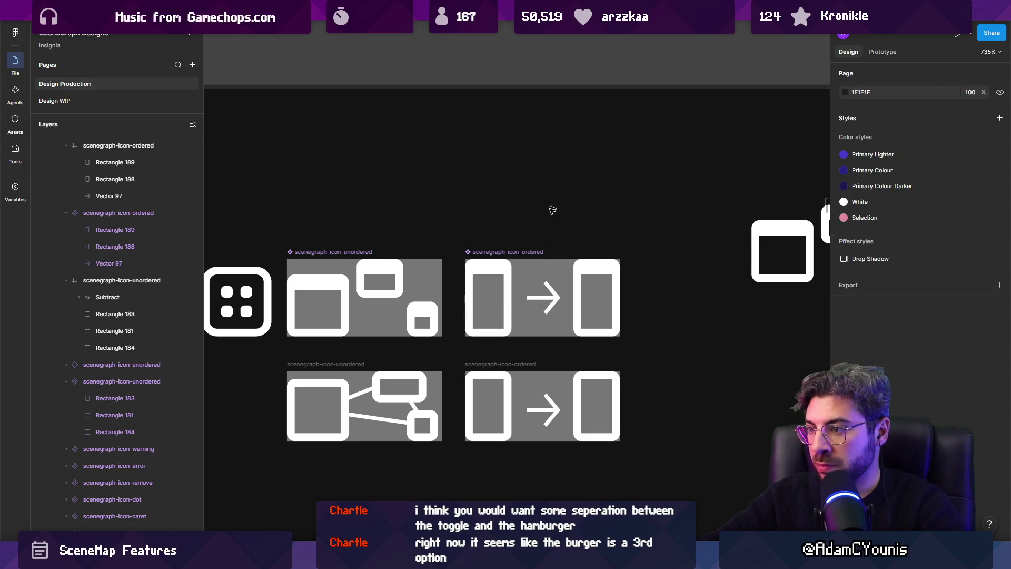
Export both icons as PNGs, replacing the previously exported files.
click(545, 296)
shift+click(364, 296)
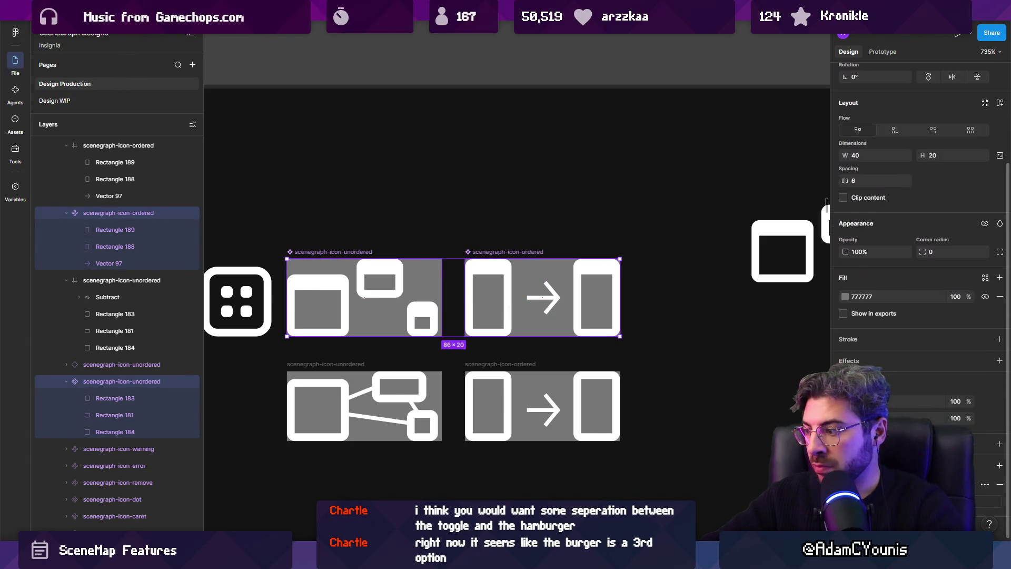
key(ctrl+shift+e)
key(Return)
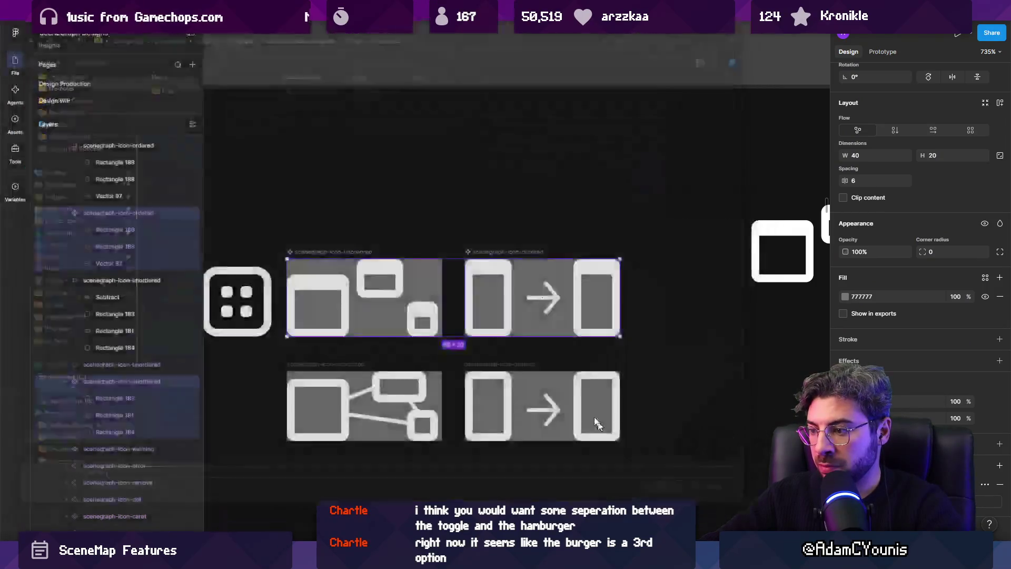
click(417, 273)
key(alt+Tab)
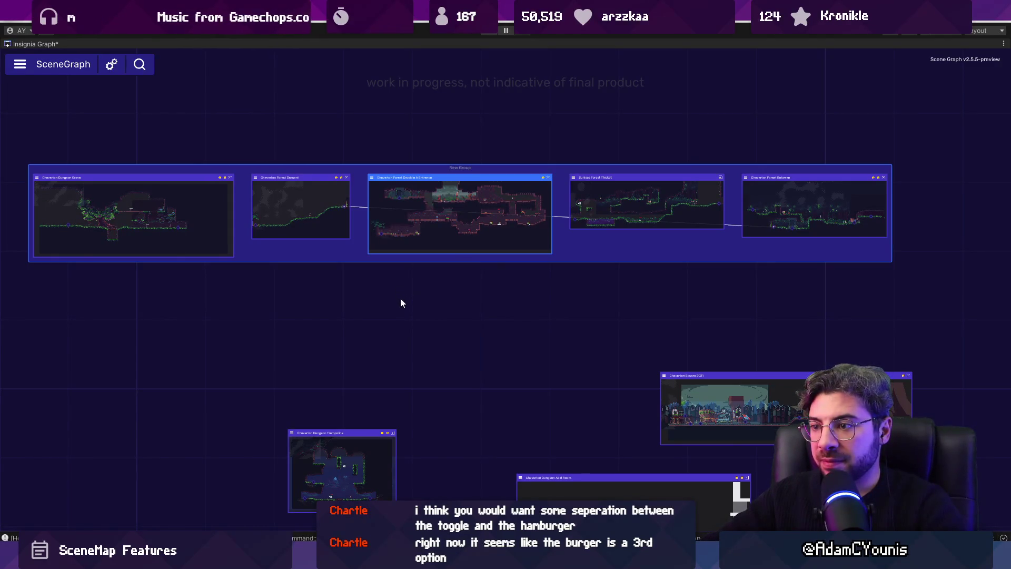
Try the New Group toolbar's search and SceneGraph buttons, leaving the SceneGraph menu open.
mouse_move(452, 261)
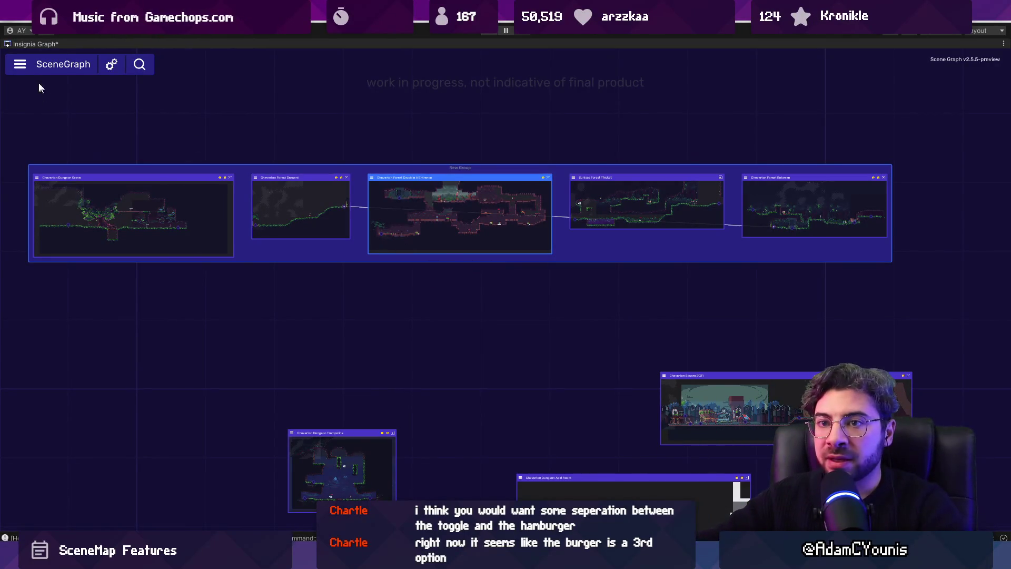
click(28, 66)
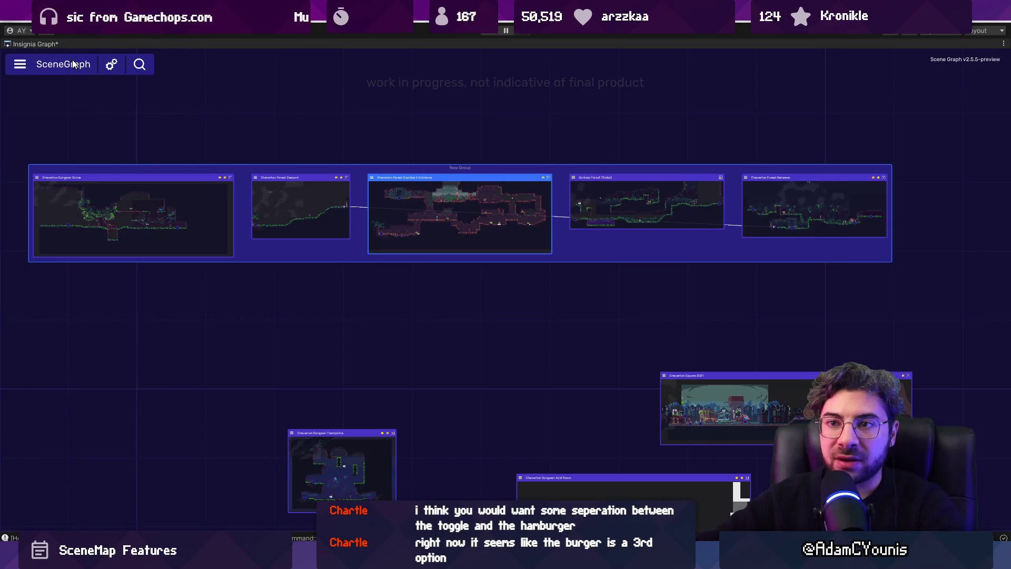
click(139, 64)
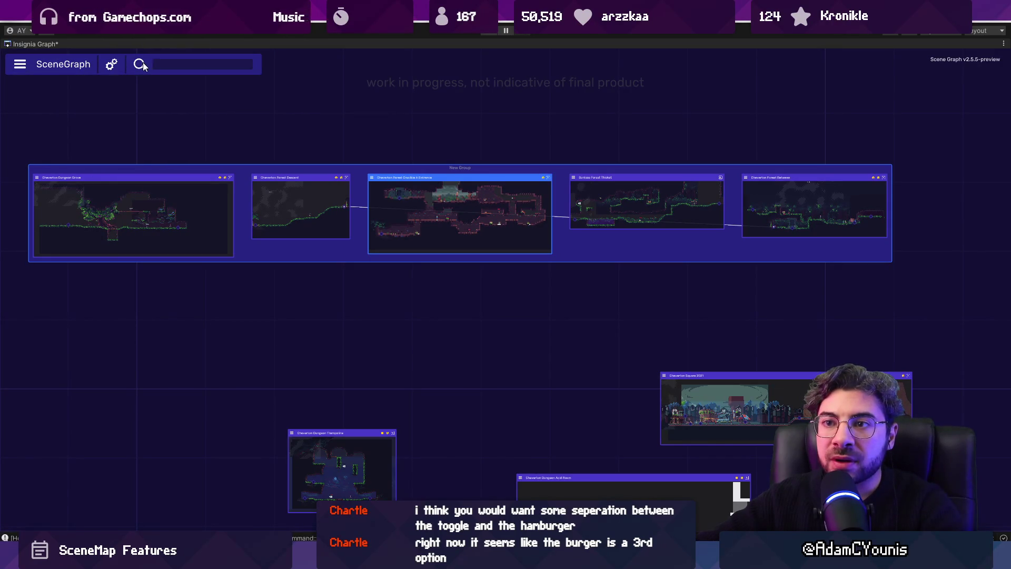
click(71, 64)
click(48, 64)
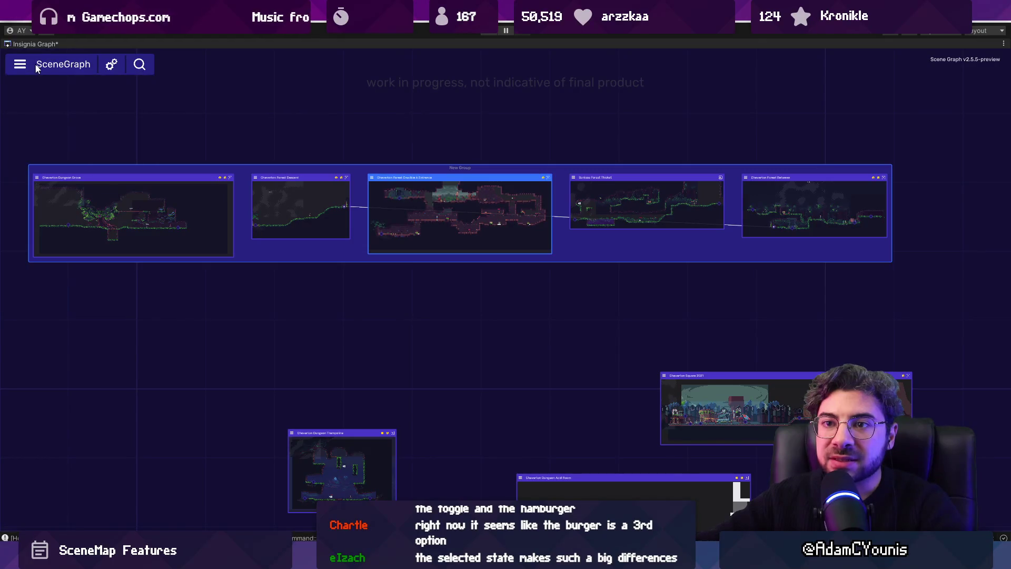
click(34, 64)
click(267, 355)
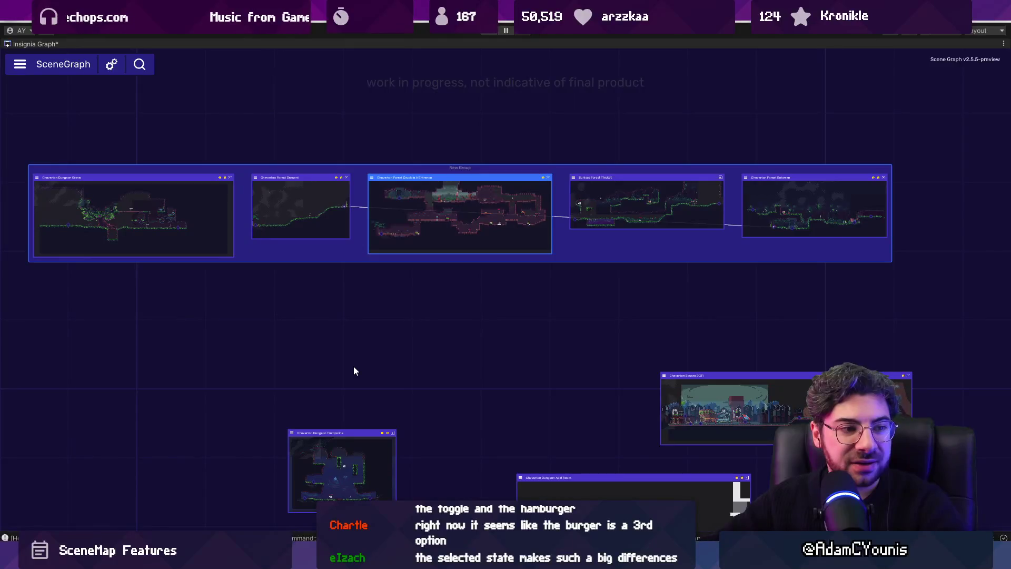
mouse_move(489, 245)
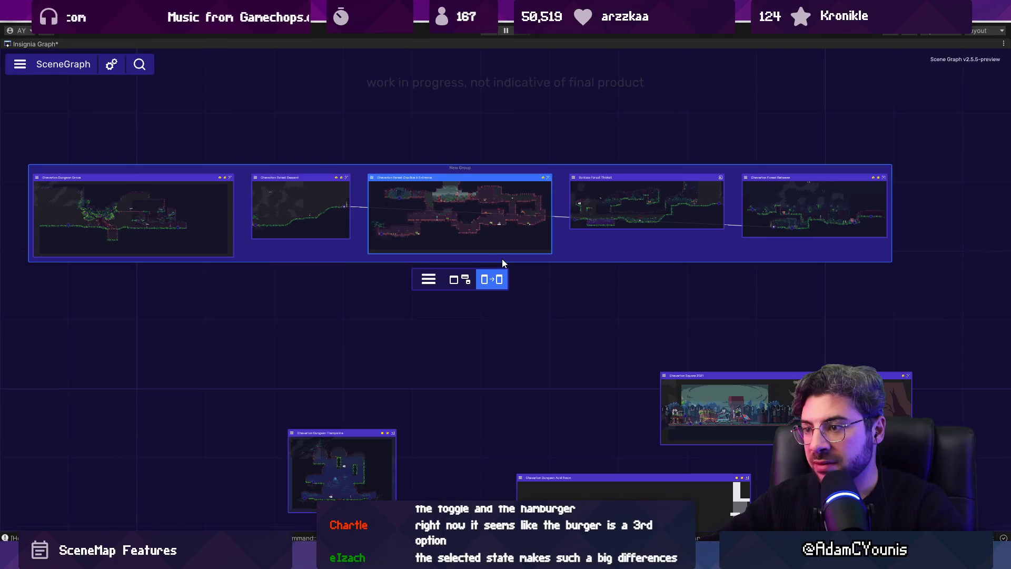
click(30, 62)
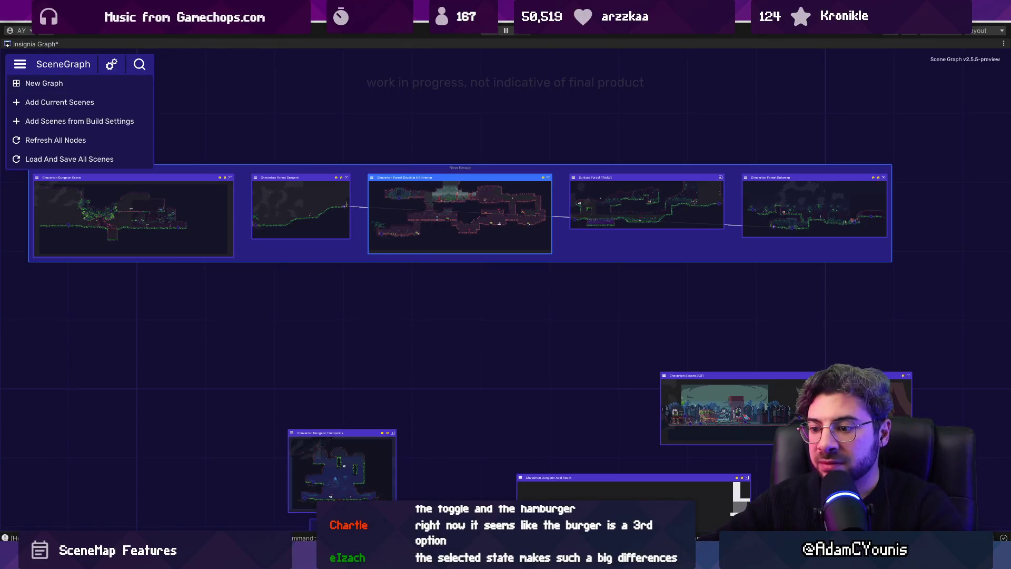
Open SceneGraphWindow.cs in Visual Studio Code via the quick file picker.
key(alt+Tab)
key(ctrl+p)
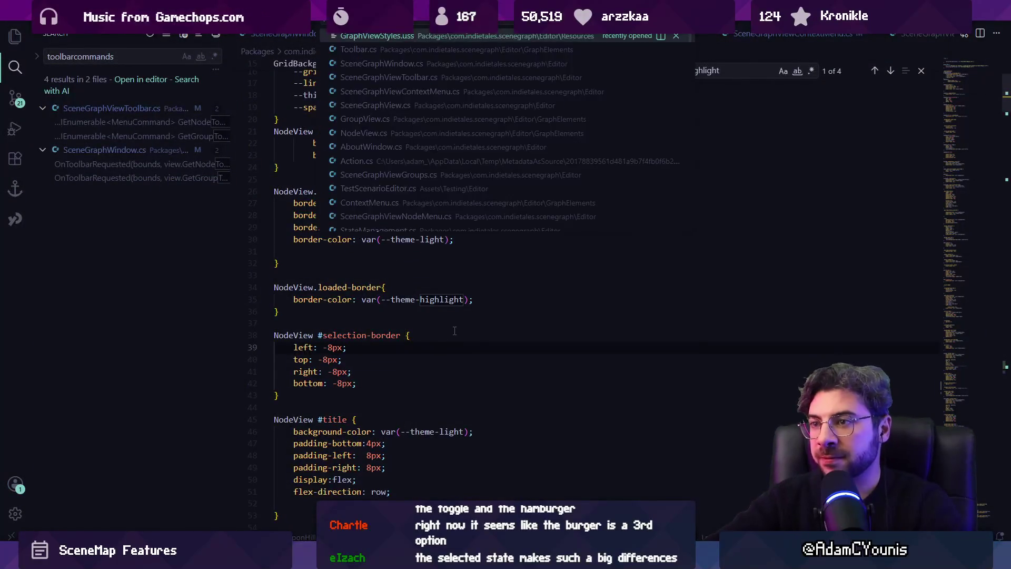
text(scenegraphwin)
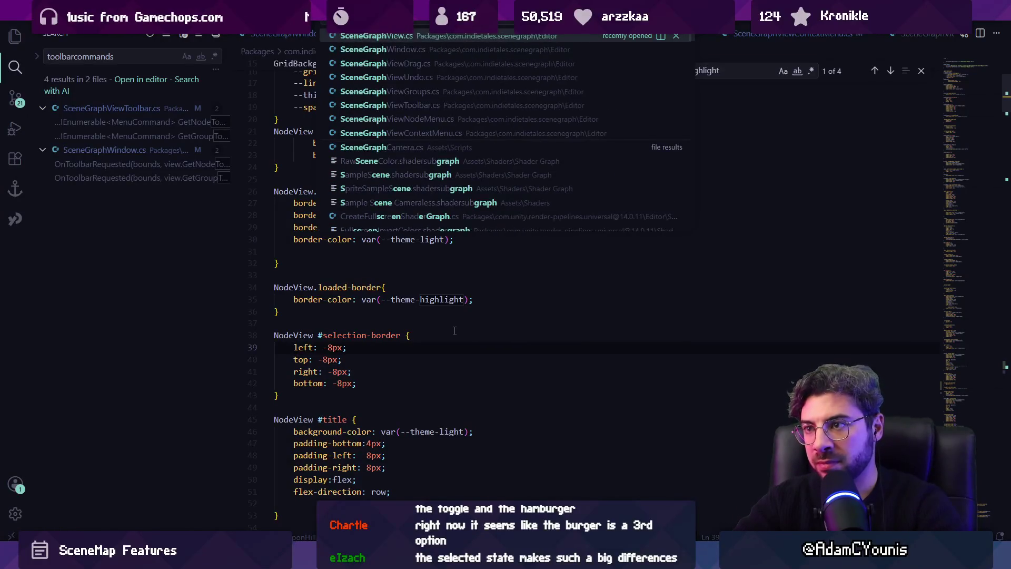
key(Return)
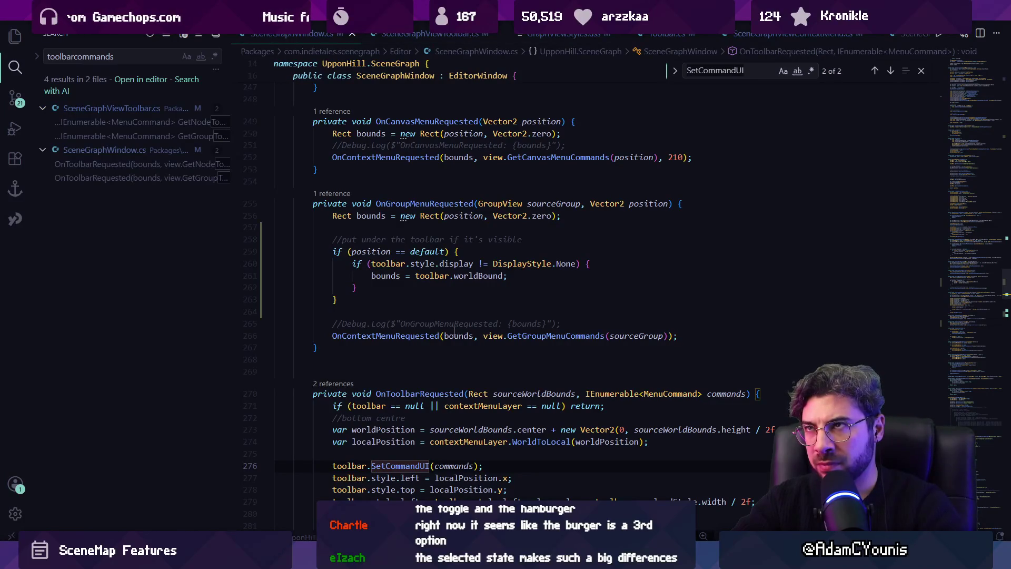
Add a Debug.Log of the button name inside ClearSelectedMenuButton's if block.
key(ctrl+f)
text(button)
key(Escape)
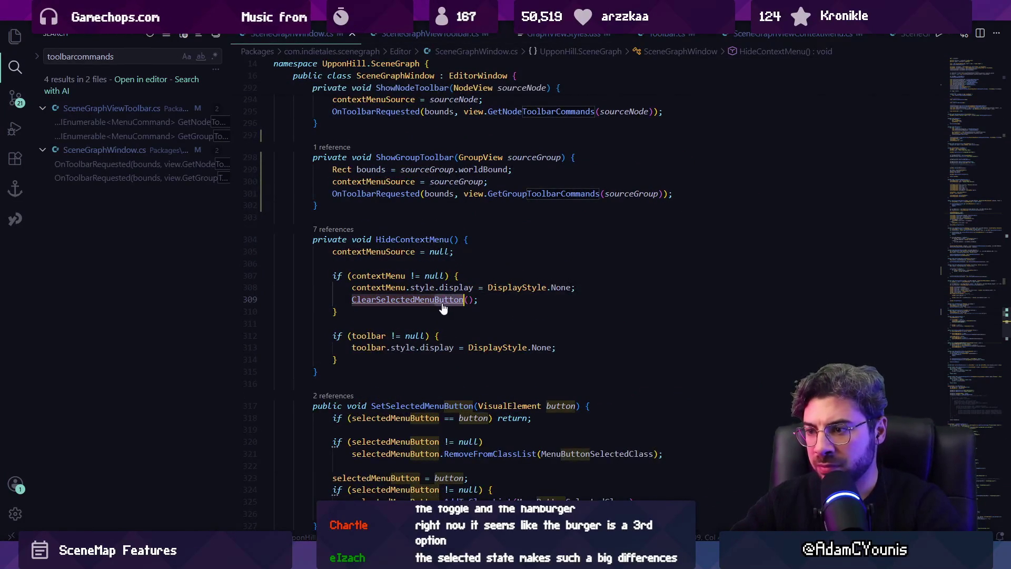
ctrl+click(442, 301)
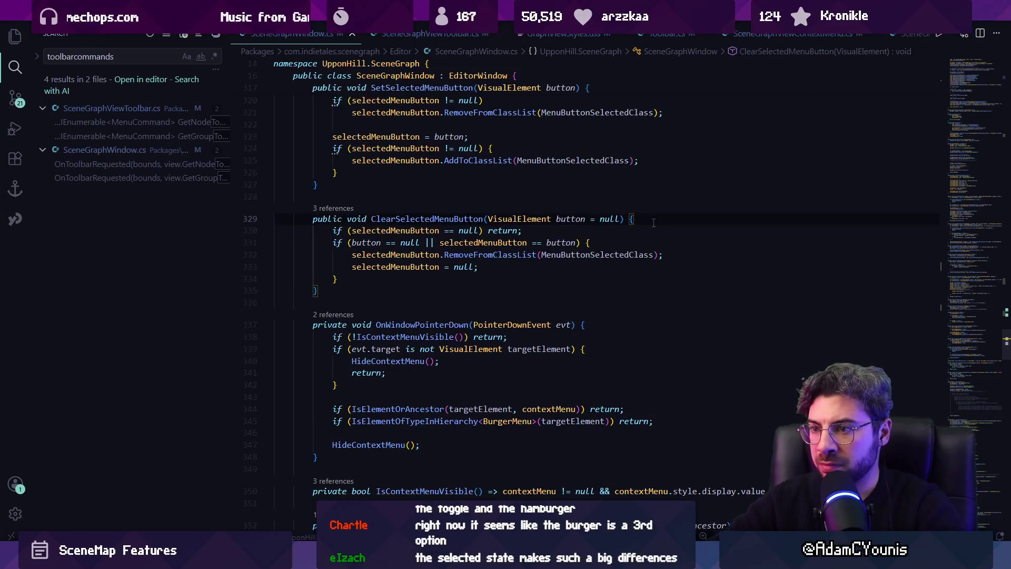
key(Return)
text(Debug)
key(Tab)
key(alt+Down)
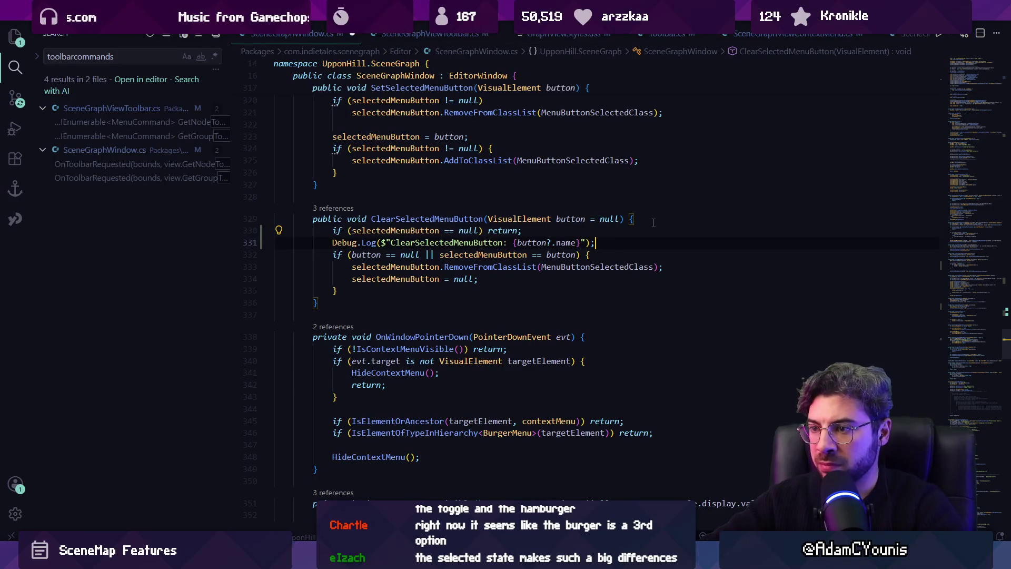
key(alt+Down)
key(ctrl+bracketright)
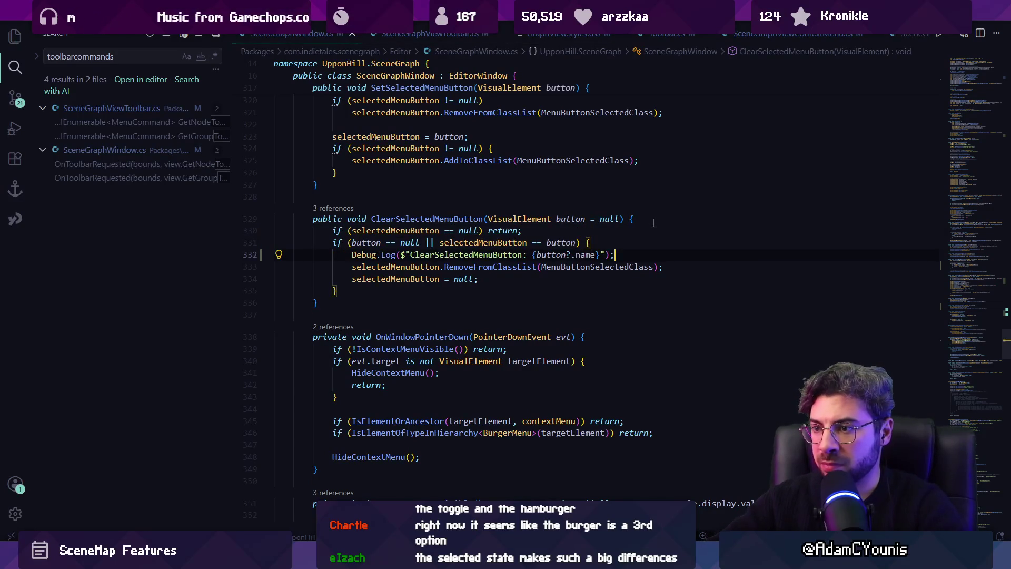
Clear Unity's Console and toggle the SceneGraph main menu to confirm the log message.
key(alt+Tab)
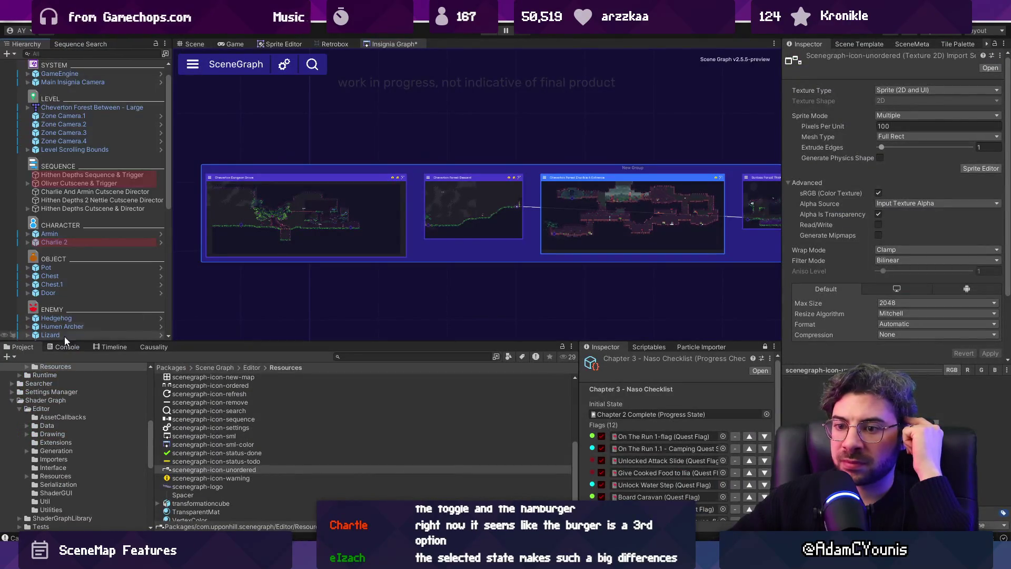
click(67, 347)
click(25, 357)
click(9, 356)
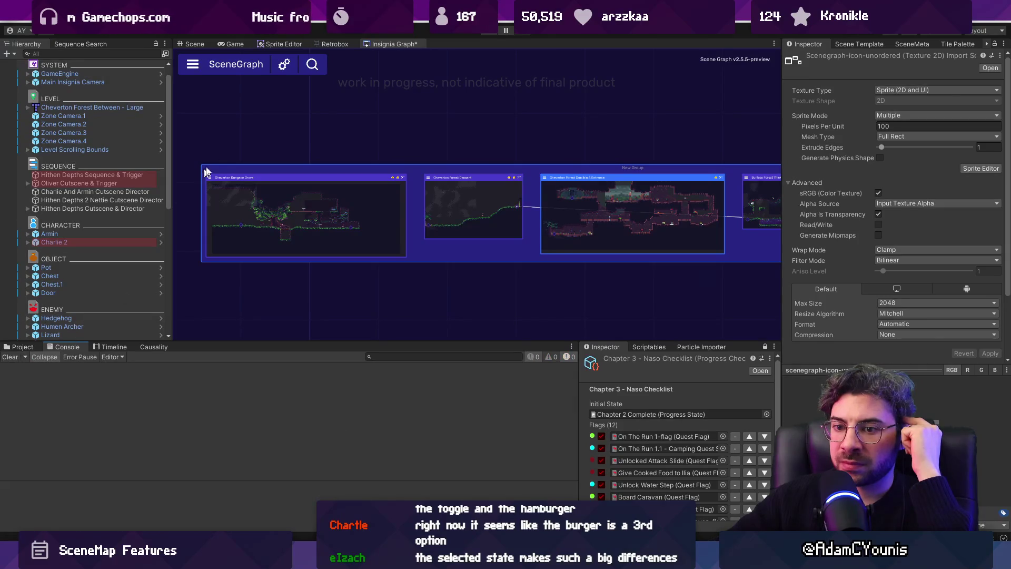
click(196, 67)
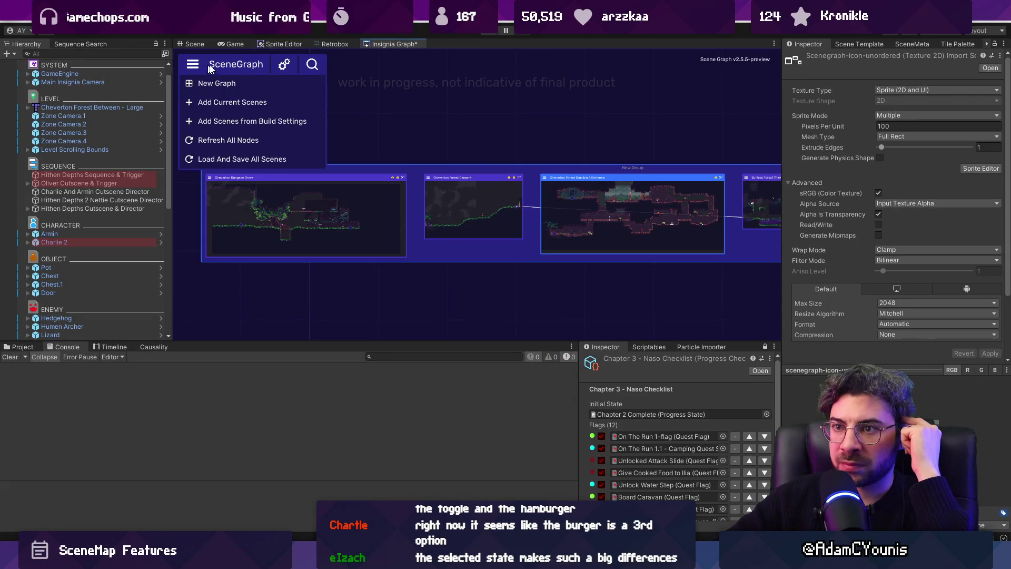
click(204, 67)
click(193, 64)
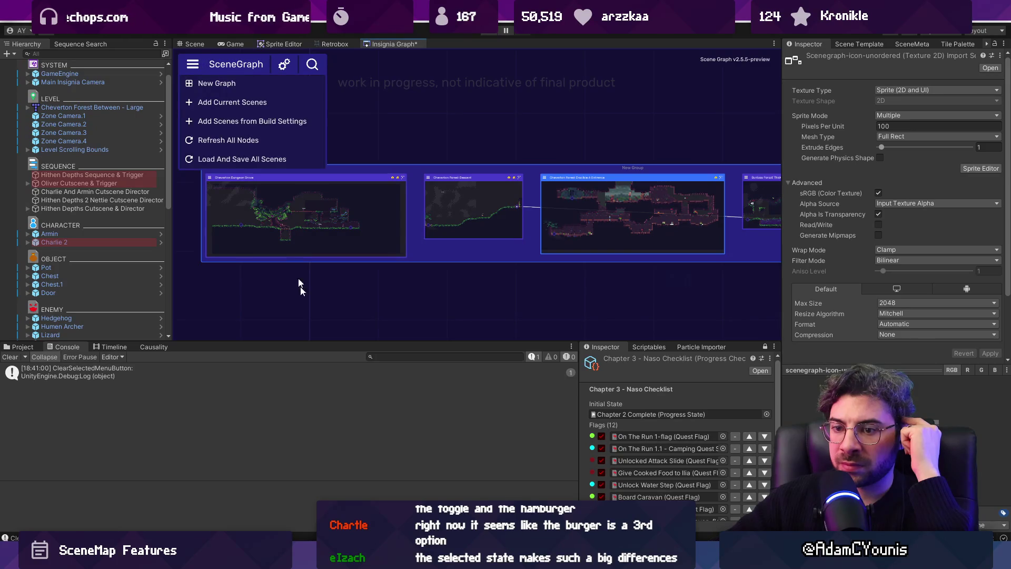
key(alt+Tab)
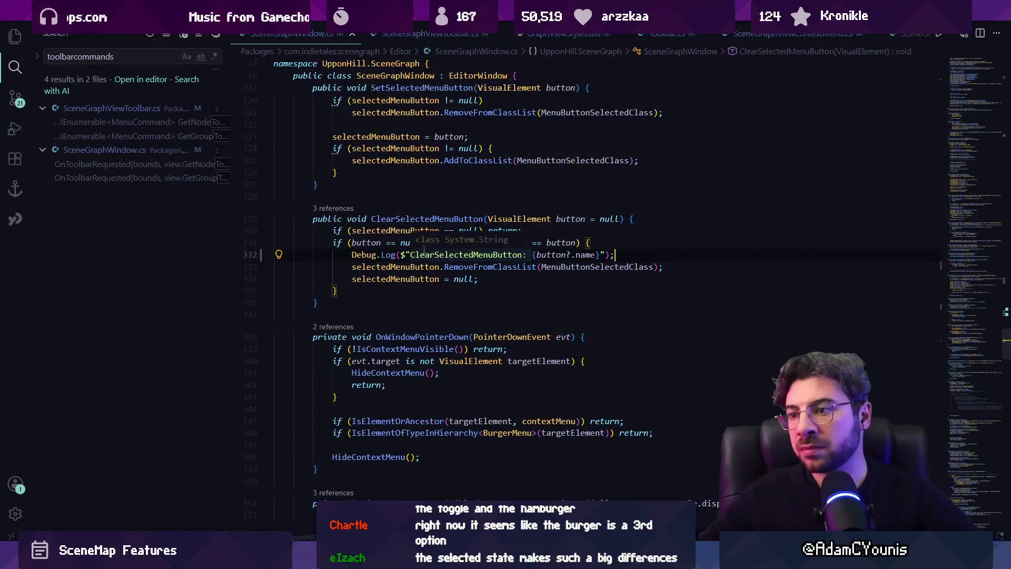
click(444, 267)
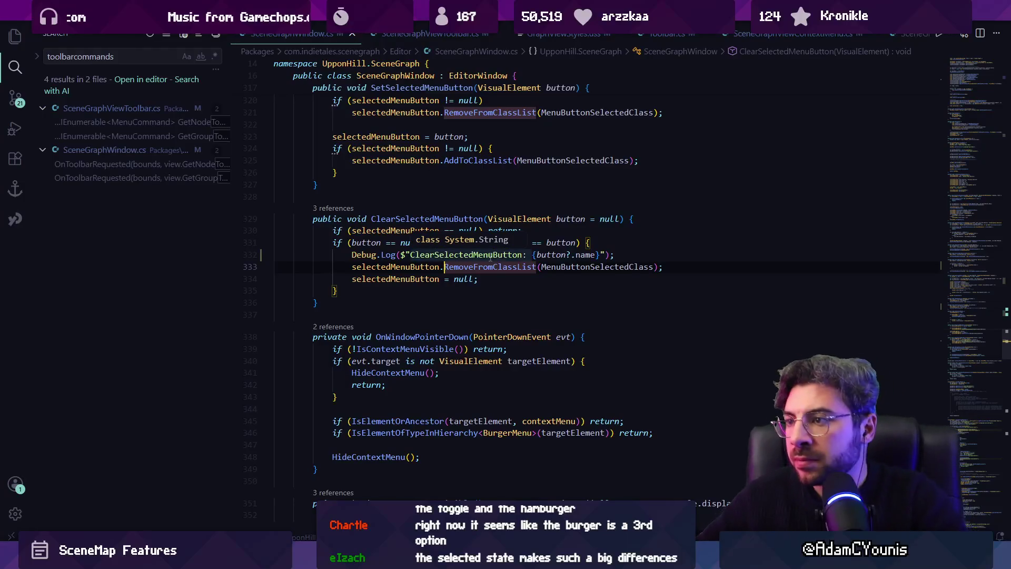
Search SceneGraphWindow.cs for AddToClassList, remove and selected, checking the MenuButtonSelectedClass declaration.
key(ctrl+f)
text(addtoclasslist)
key(Return)
key(Return)
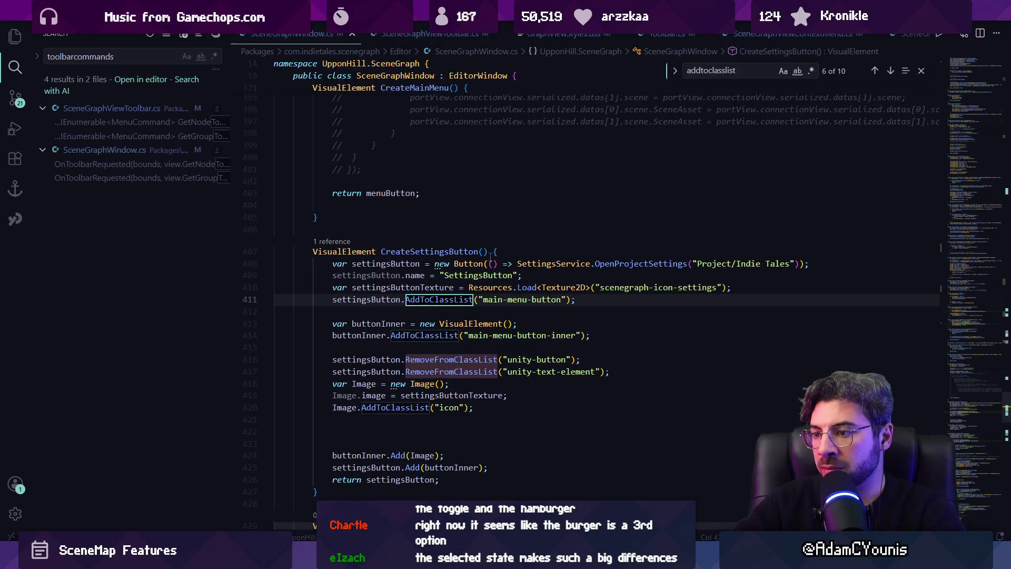
key(Return)
key(Return)
key(ctrl+a)
text(remove)
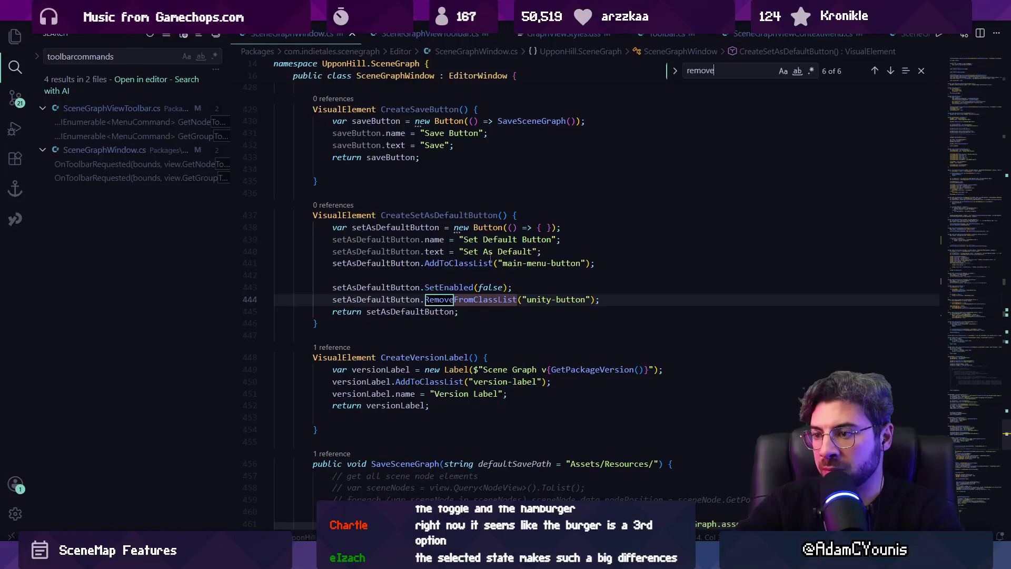
key(ctrl+a)
text(selec)
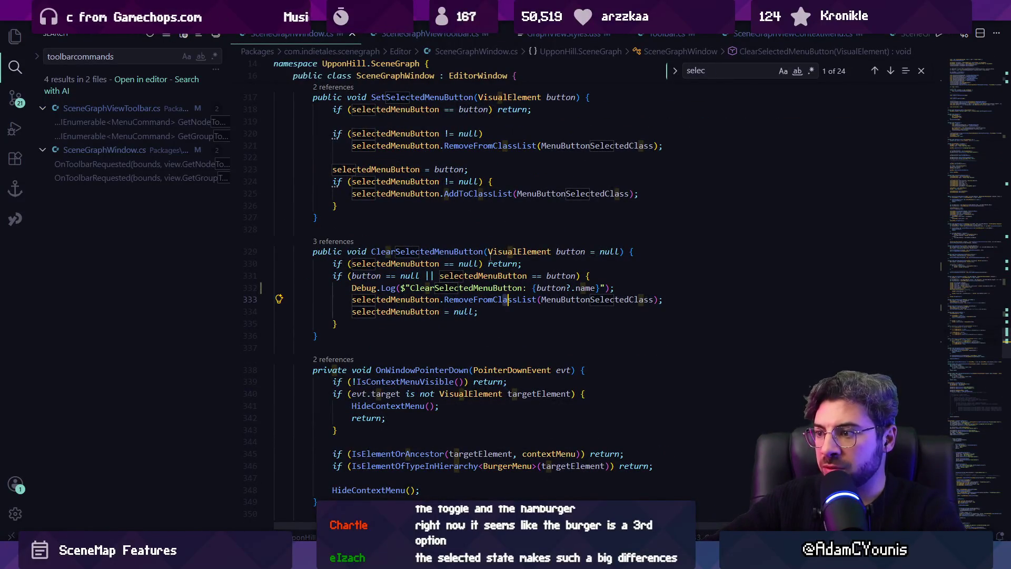
ctrl+click(571, 304)
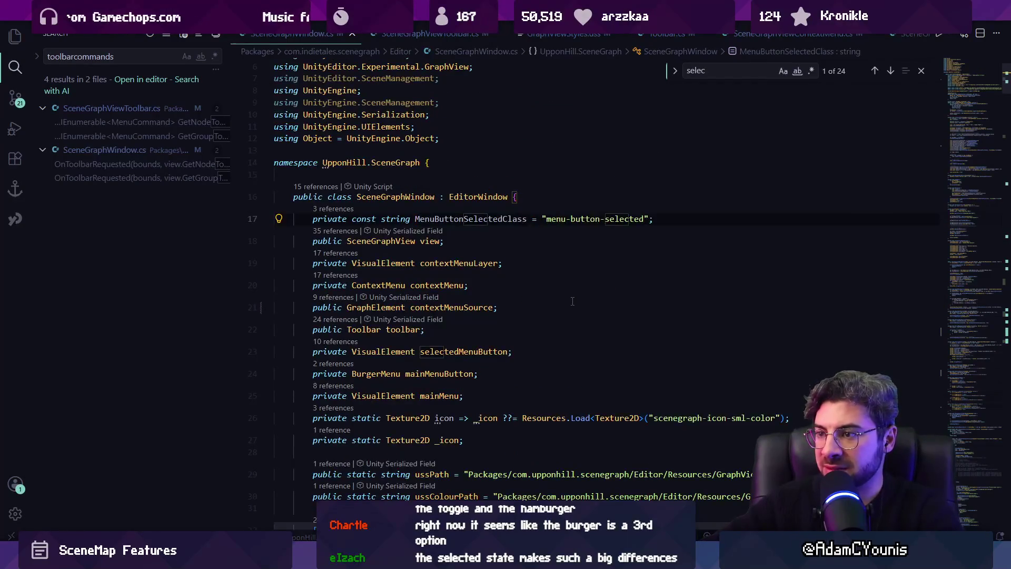
key(alt+Left)
Find the 'selectedMenuButton =' assignments to reach SetSelectedMenuButton.
text(dd)
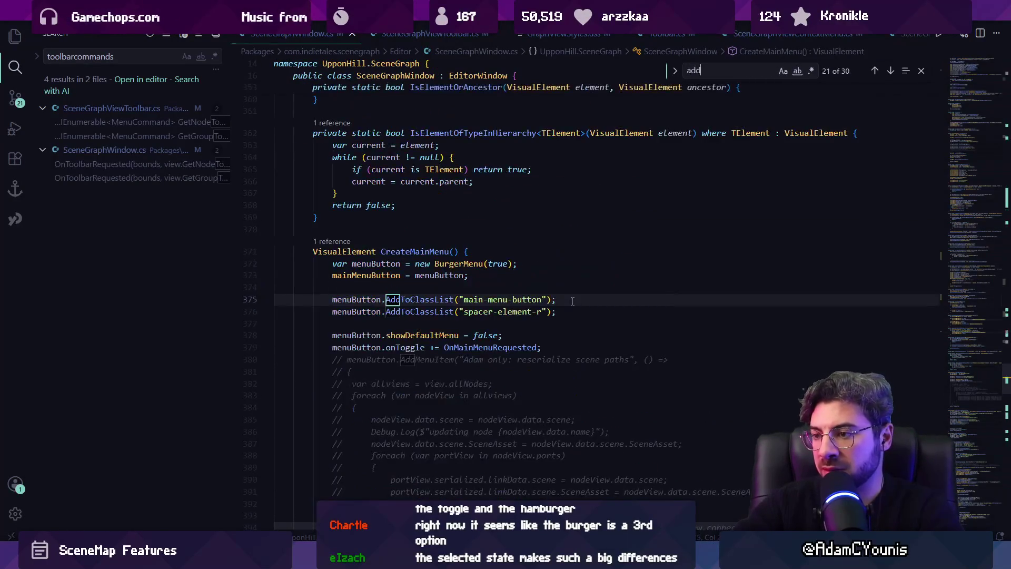
key(BackSpace)
key(BackSpace)
key(BackSpace)
text(menbu)
key(BackSpace)
text(u)
key(ctrl+a)
text(selectedmenubuy)
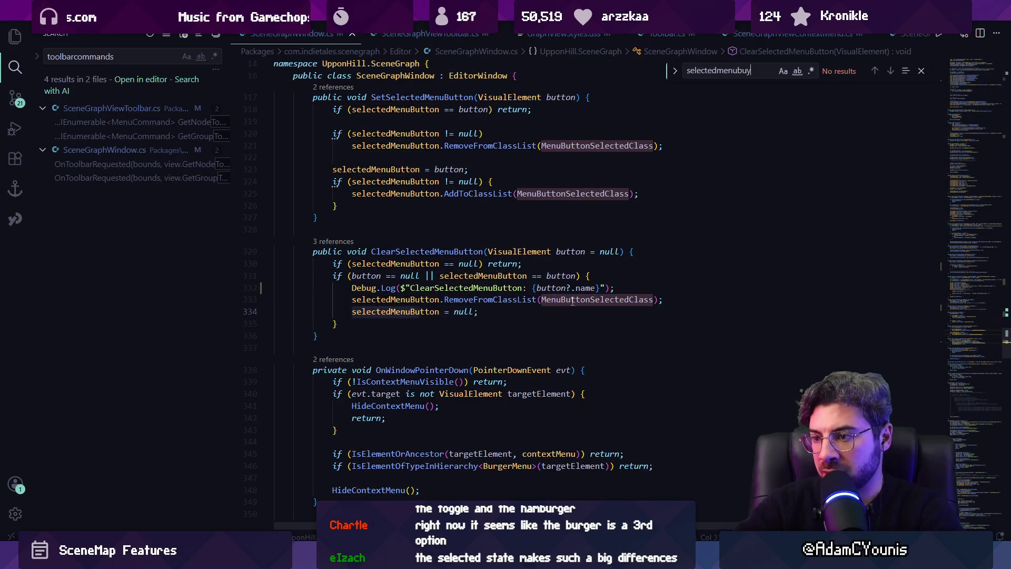
key(BackSpace)
text(tton =)
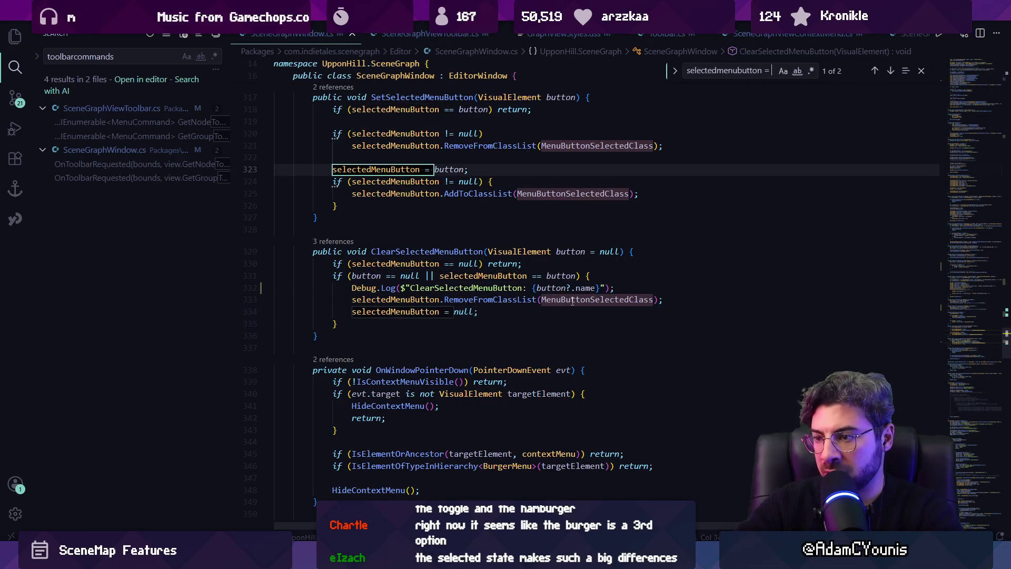
key(Return)
key(Return)
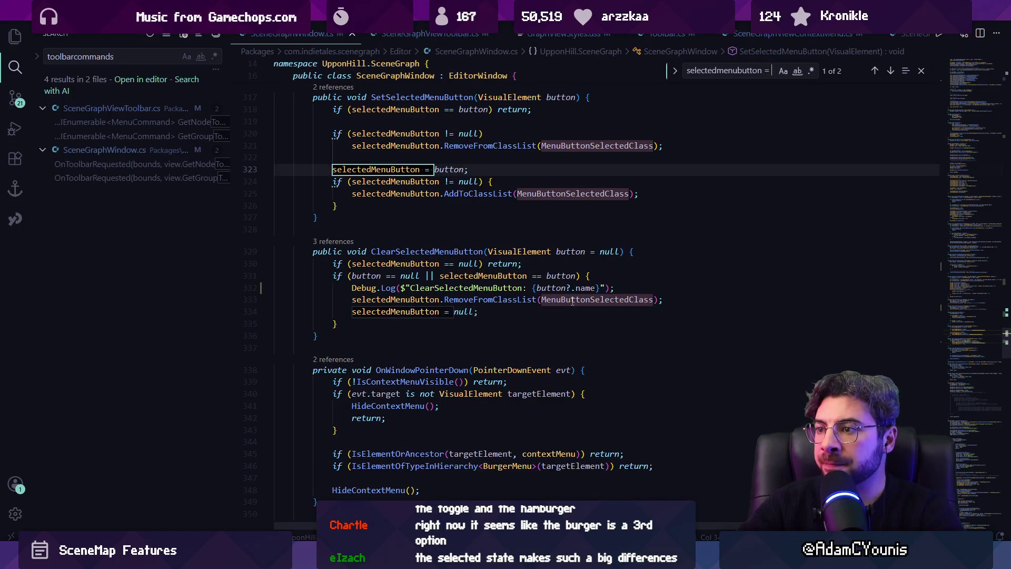
scroll(573, 301, up, 2)
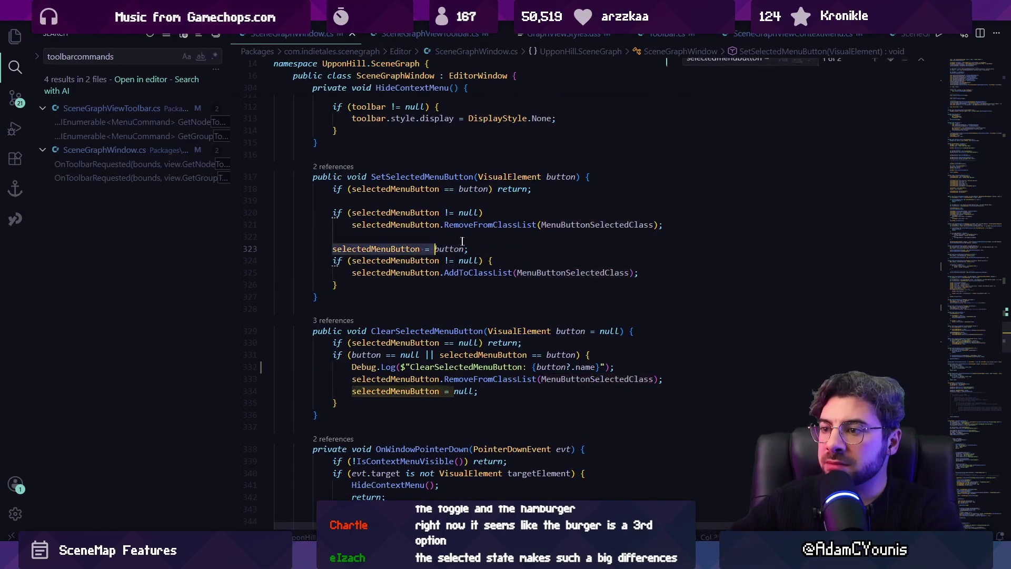
key(Escape)
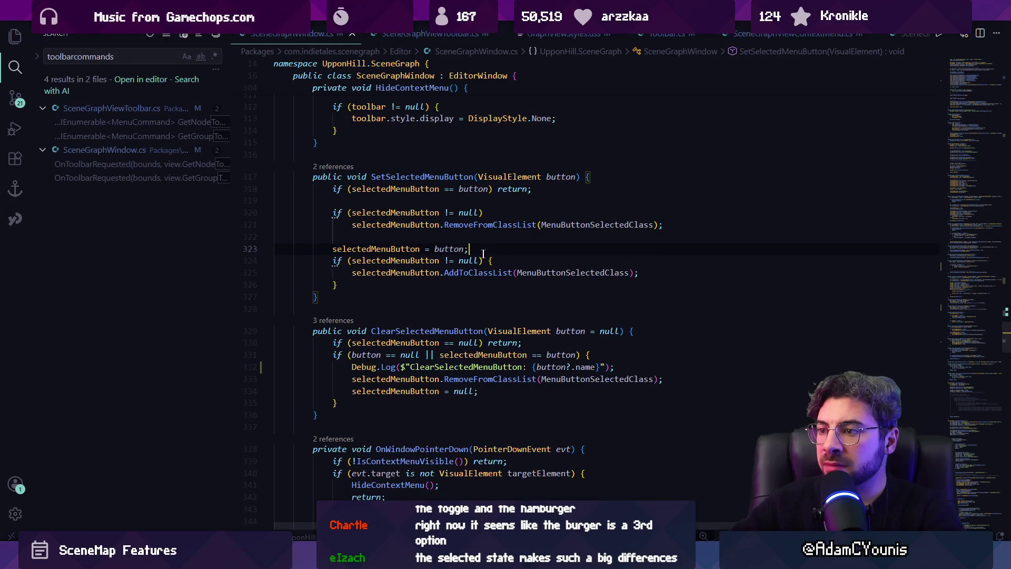
Insert a Debug.Log of the selected button's name above AddToClassList in SetSelectedMenuButton.
key(Down)
key(Down)
key(Return)
key(Up)
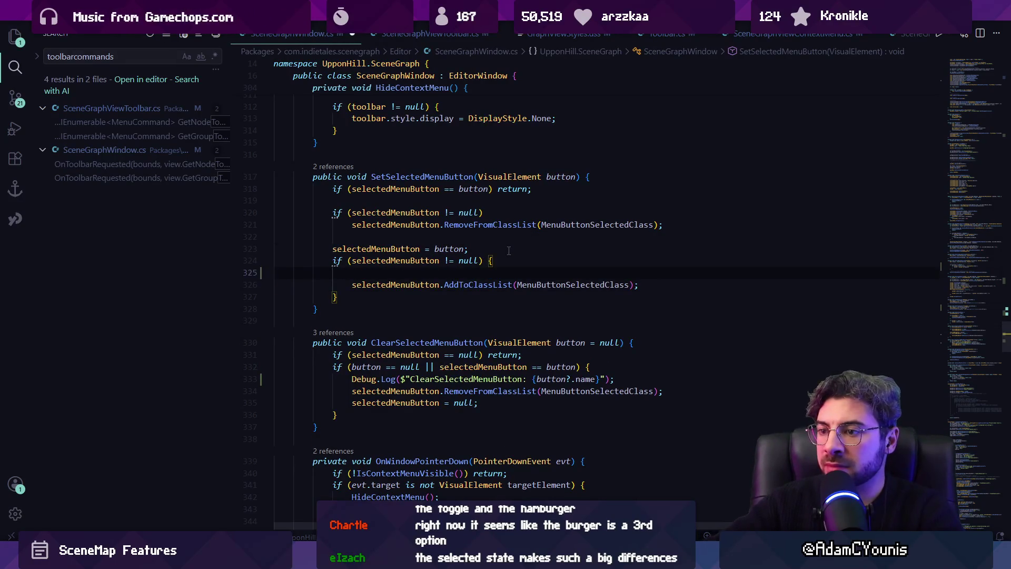
text(Debug.)
key(Tab)
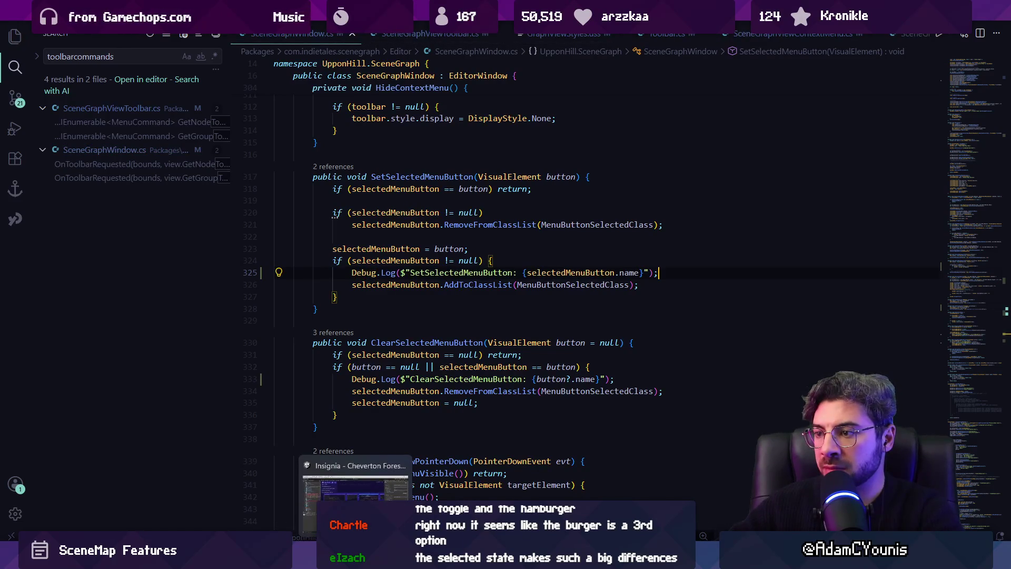
key(alt+Tab)
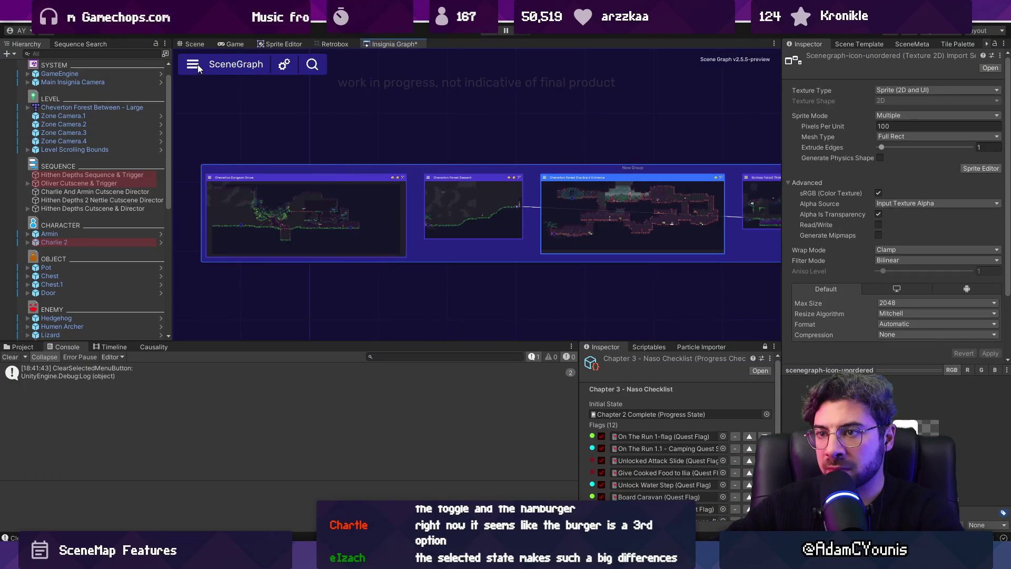
Toggle the SceneGraph main menu in Unity to check the new log output.
click(197, 65)
click(379, 75)
click(218, 66)
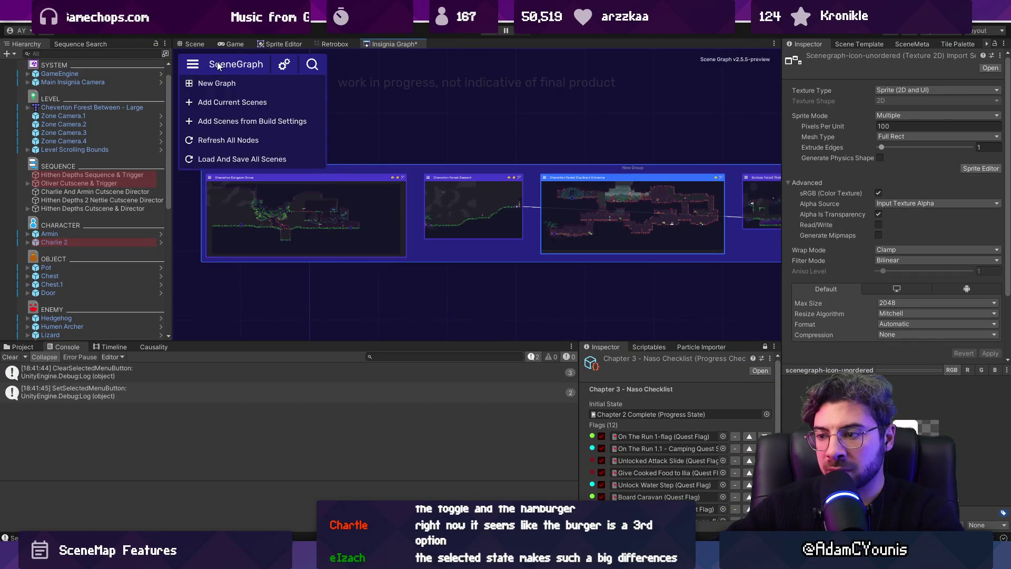
key(alt+Tab)
Save the script and change the logged selectedMenuButton.name to button.name.
click(629, 272)
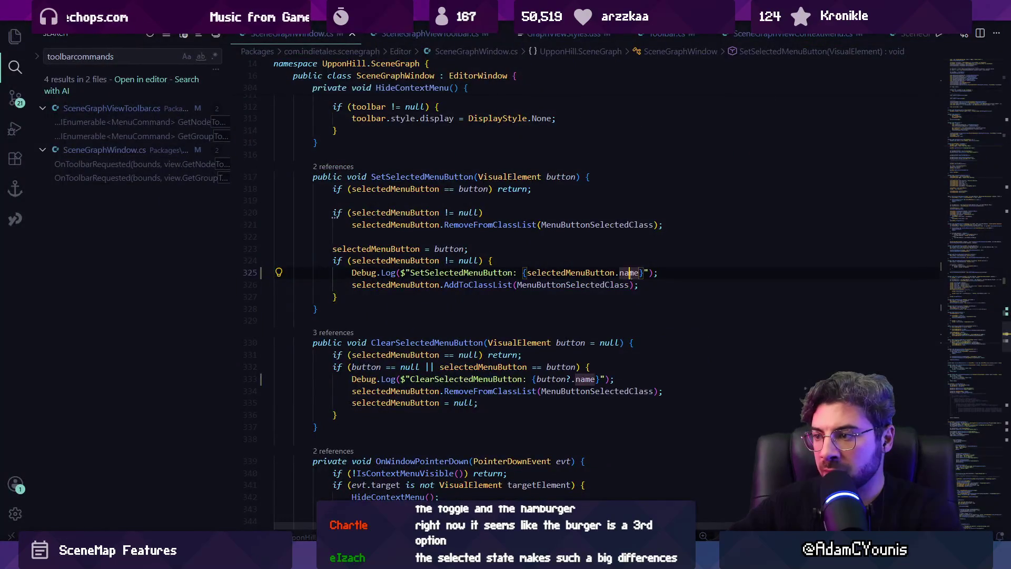
double_click(629, 272)
text(title)
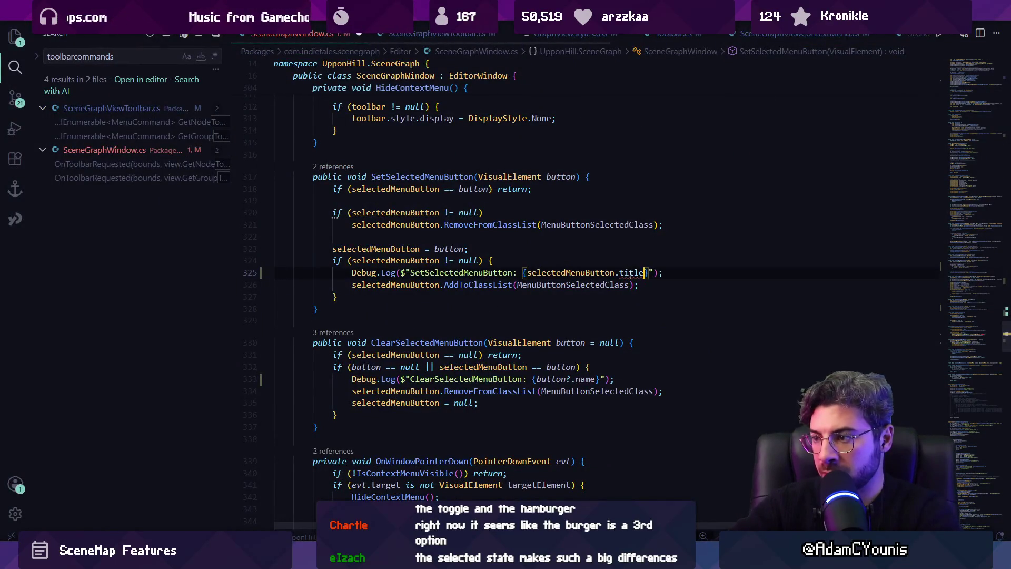
key(ctrl+z)
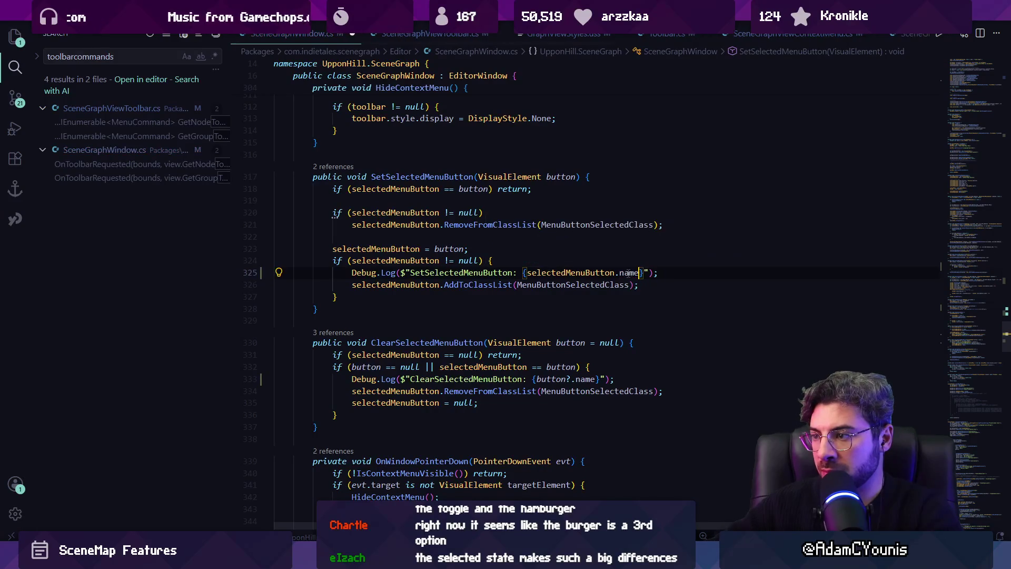
ctrl+click(611, 273)
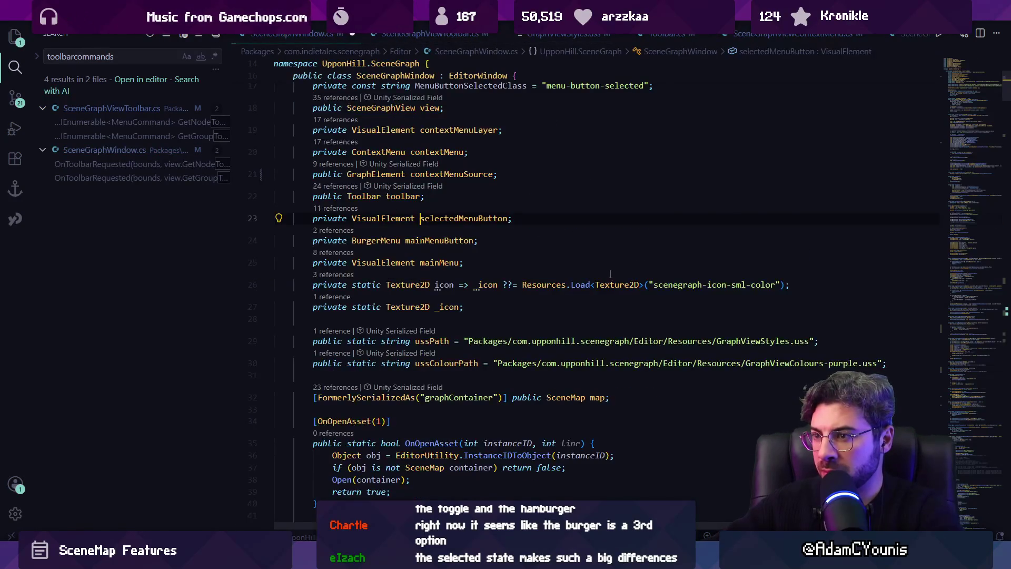
key(alt+Left)
key(ctrl+s)
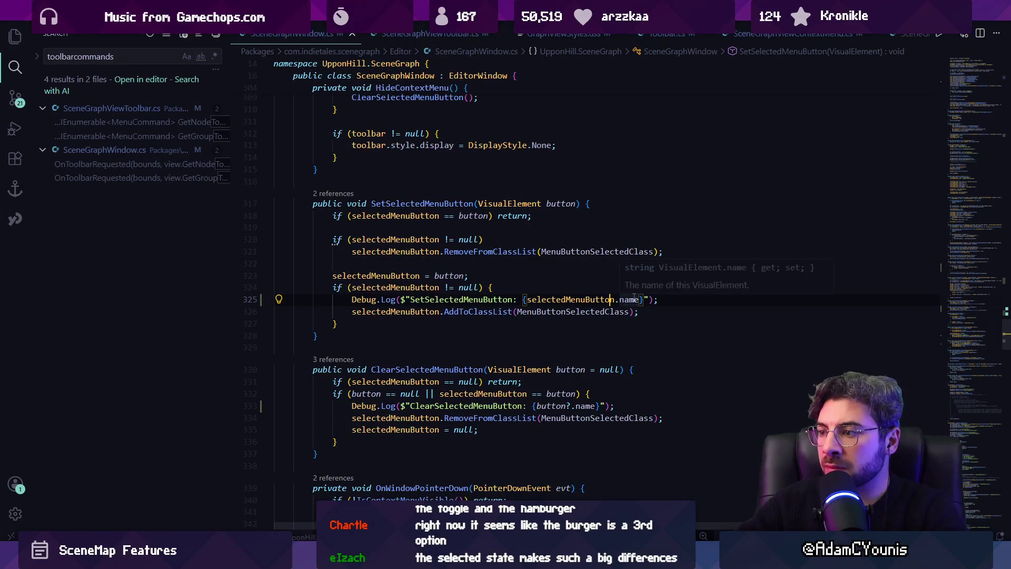
key(ctrl+shift+Left)
key(ctrl+shift+Left)
key(ctrl+shift+Left)
text(b )
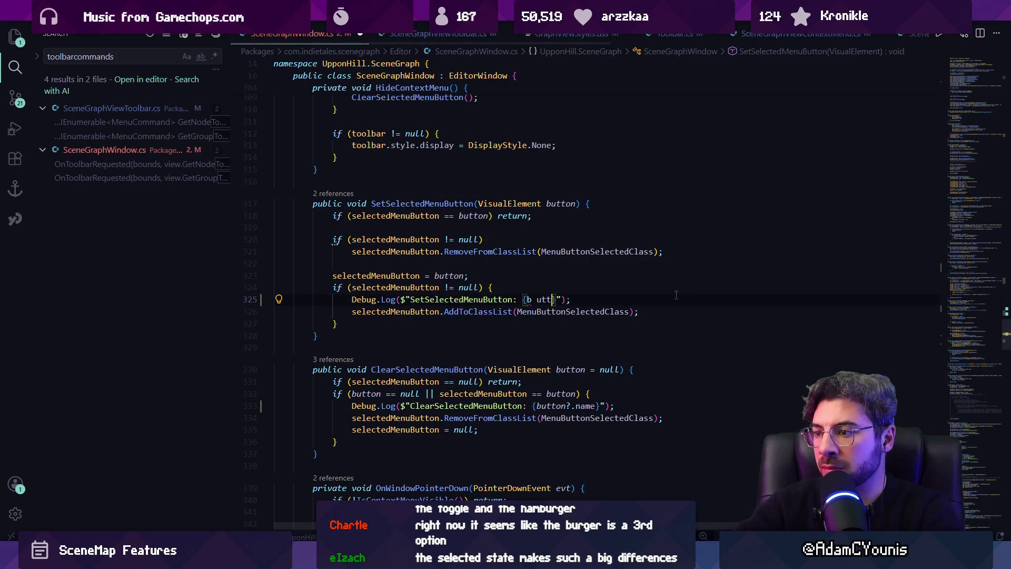
text(utton.name)
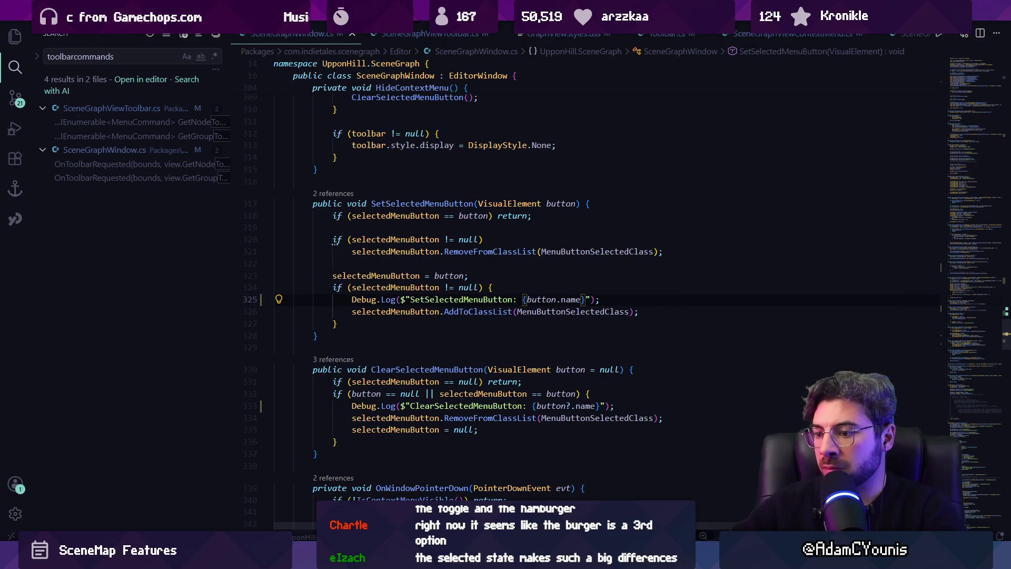
Reopen and close the SceneGraph main menu in Unity to verify the button.name log.
key(alt+Tab)
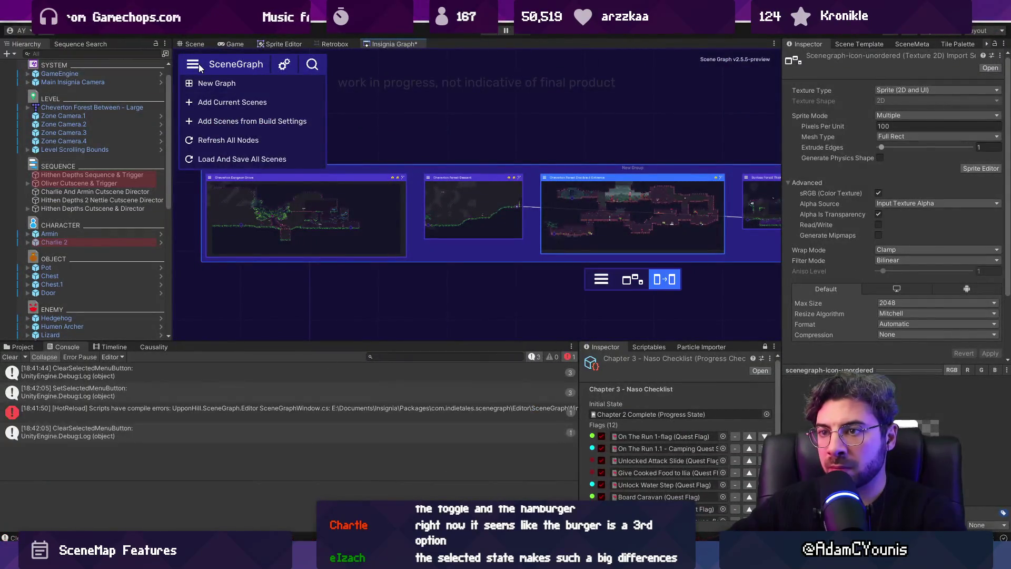
click(195, 67)
click(196, 67)
click(198, 67)
click(199, 67)
key(alt+Tab)
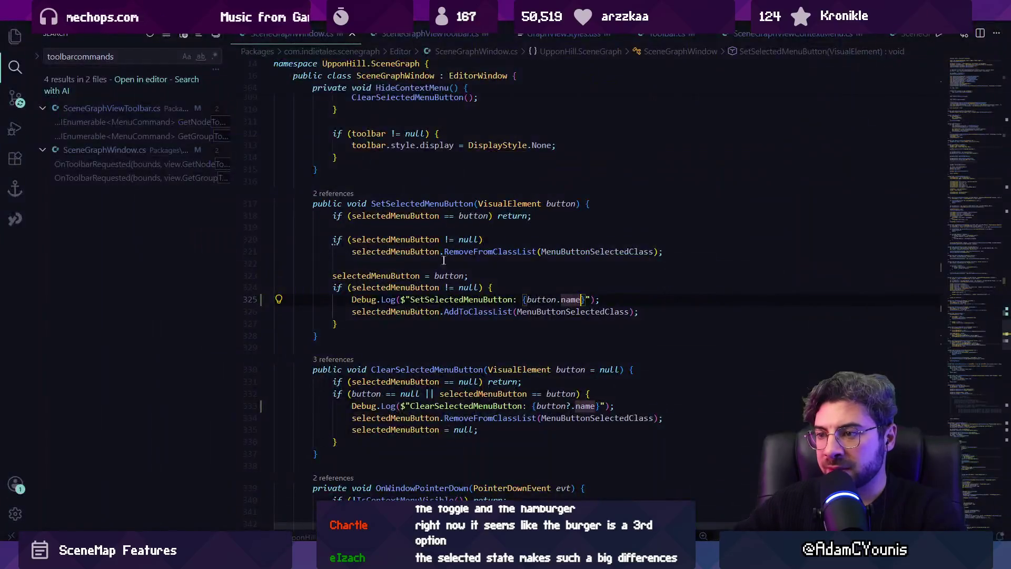
Review uses of the button parameter and the VisualElement definition, then select the SetSelectedMenuButton log line.
click(544, 299)
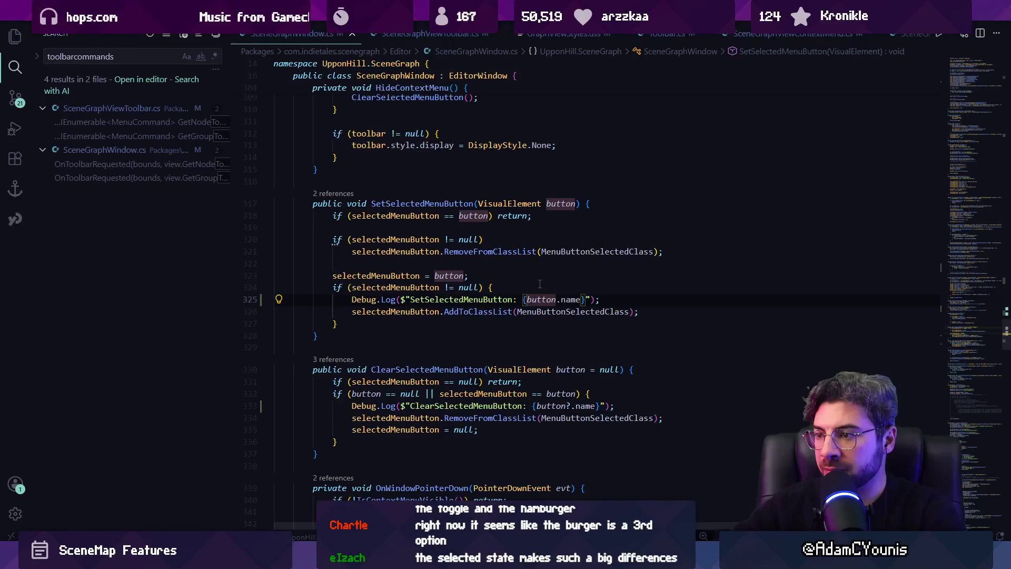
ctrl+click(534, 205)
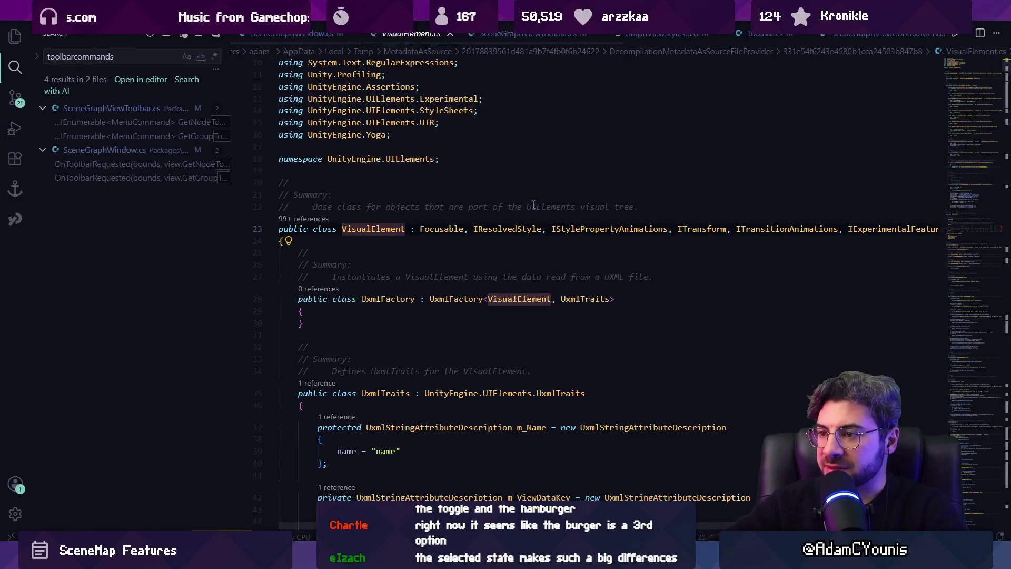
scroll(533, 205, down, 10)
key(alt+Left)
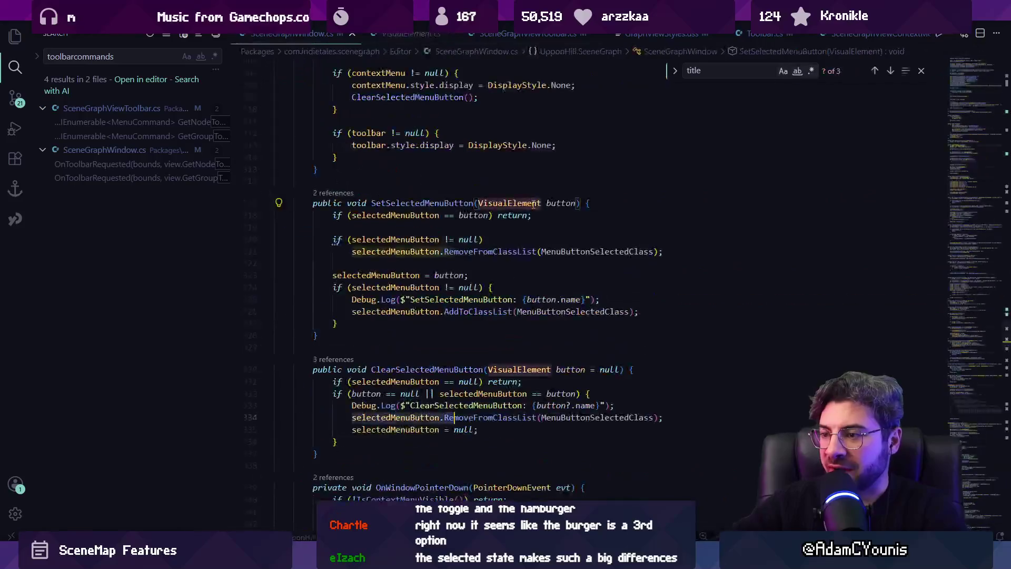
key(Up)
key(Up)
key(Up)
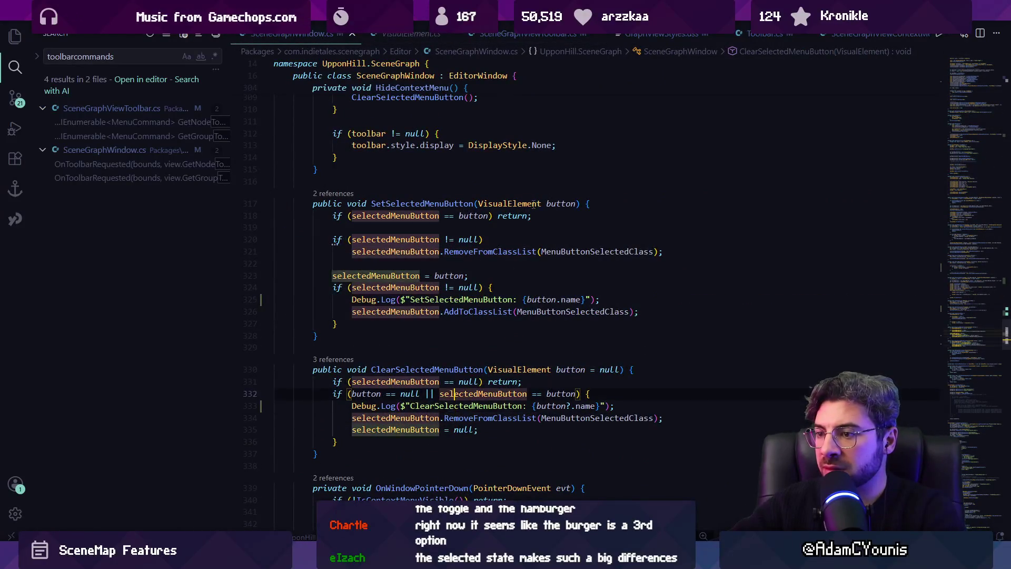
key(Up)
key(Home)
key(Home)
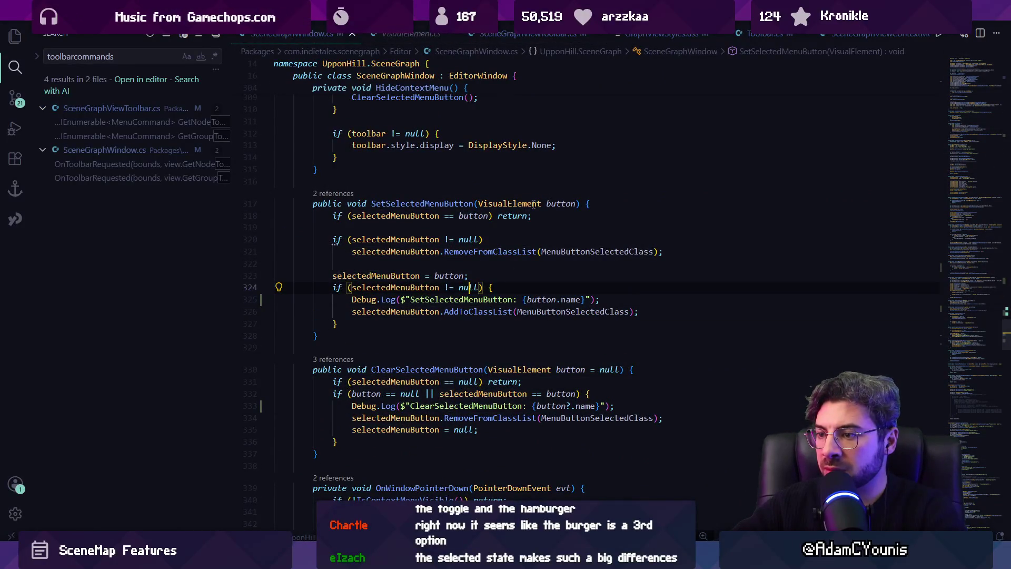
key(shift+Down)
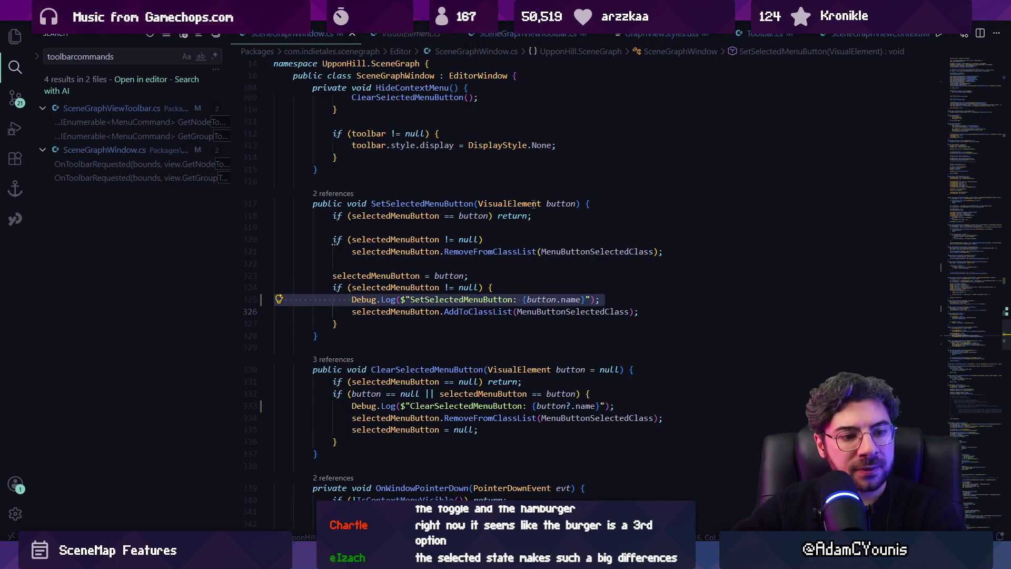
Rename the MenuButtonSelectedClass constant to menuButtonSelectedClass and begin a quick file search.
ctrl+click(609, 313)
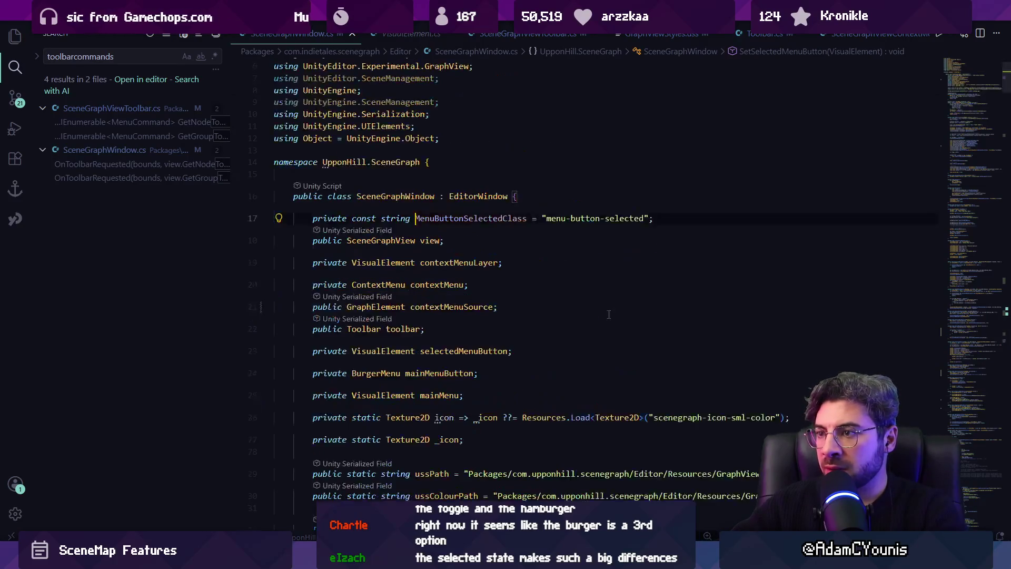
key(F2)
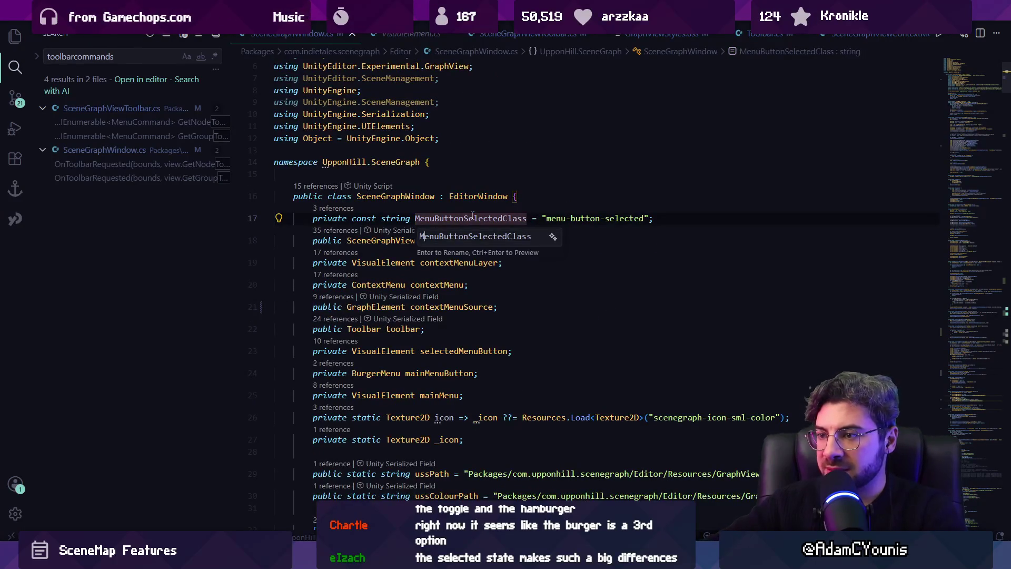
key(Return)
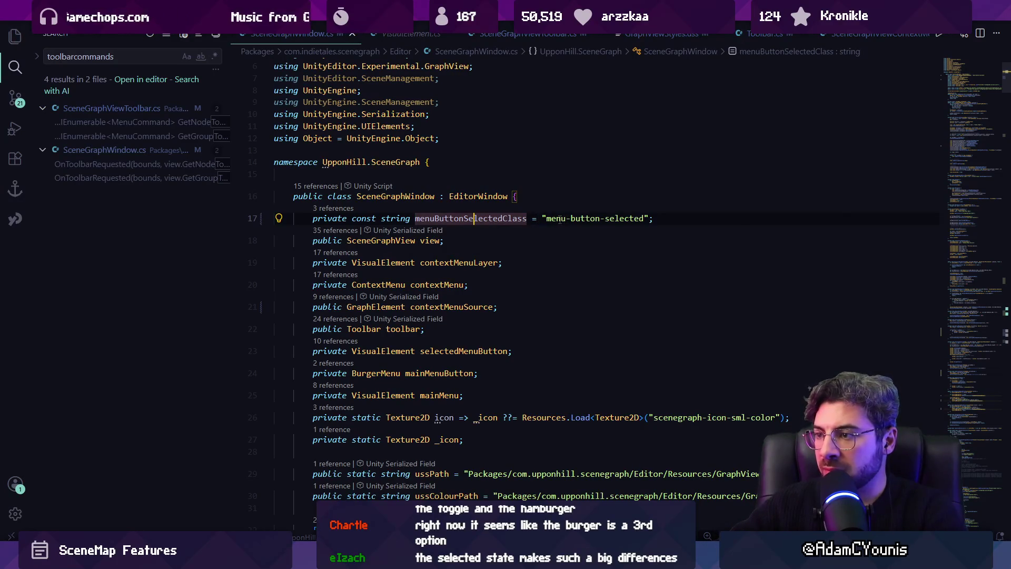
key(ctrl+shift+o)
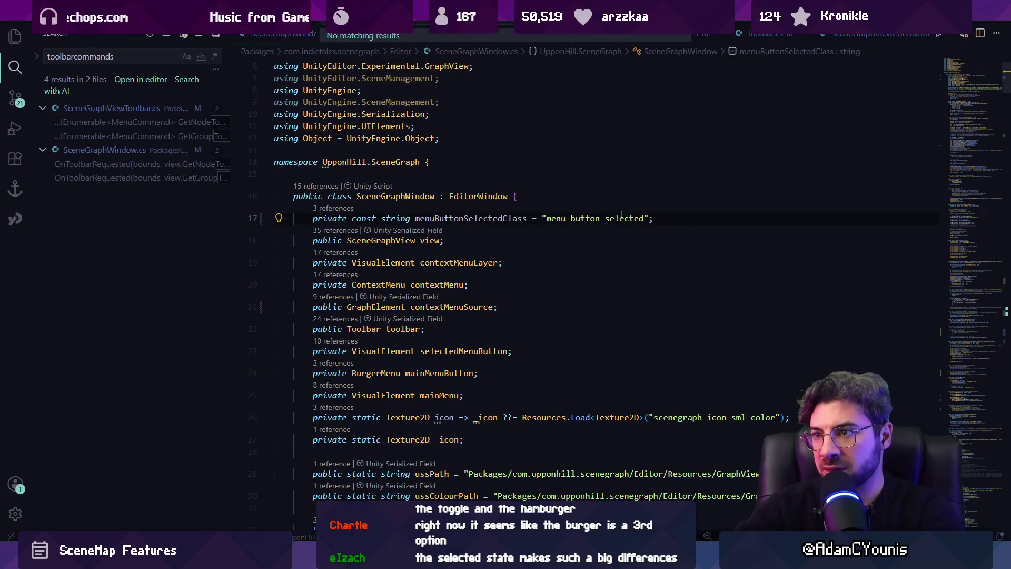
key(ctrl+p)
Open GraphViewStyles.uss and find the 'menu-button-' selector.
text(styles)
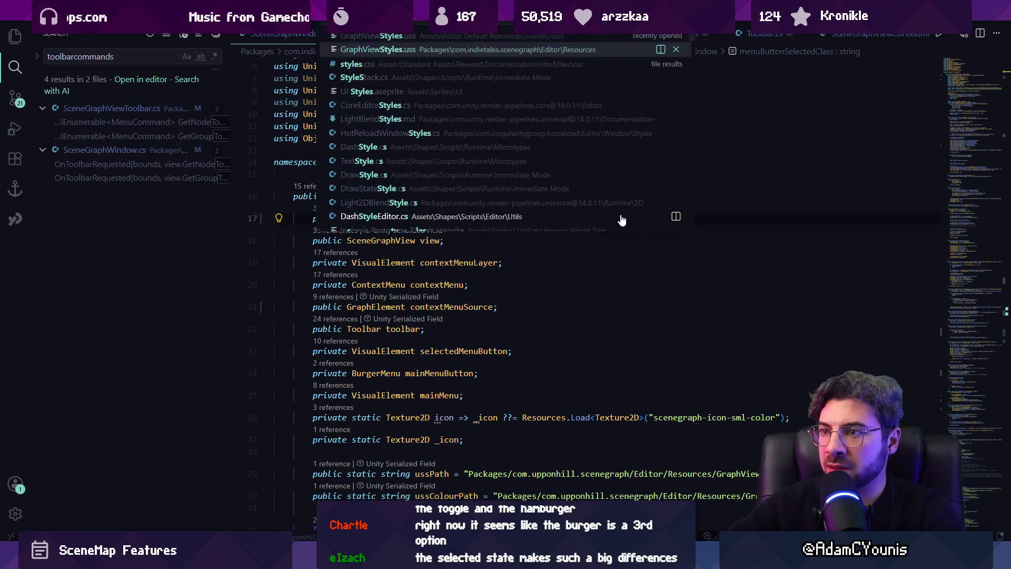
key(Return)
key(ctrl+f)
text(menu)
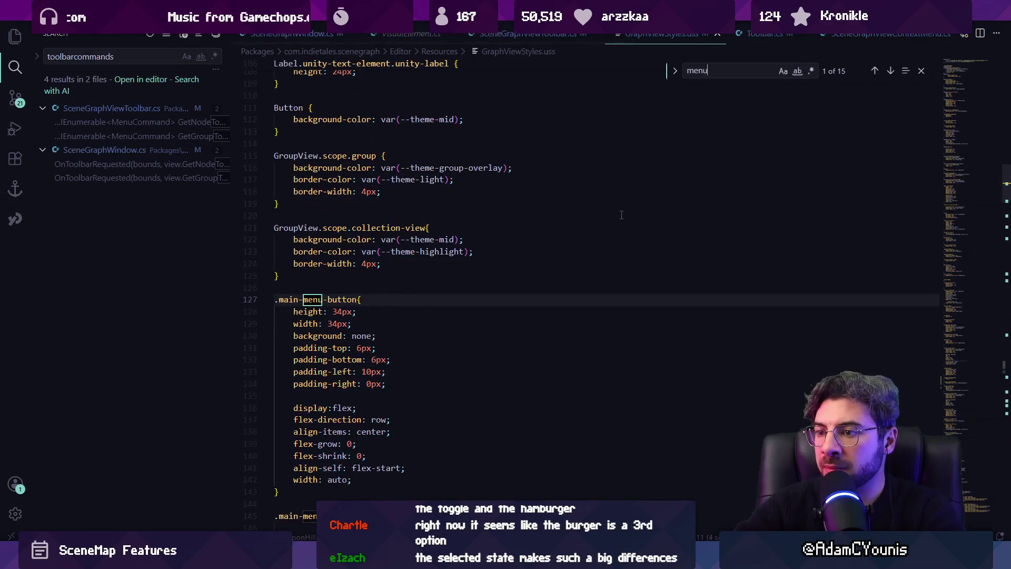
text(-button-selected)
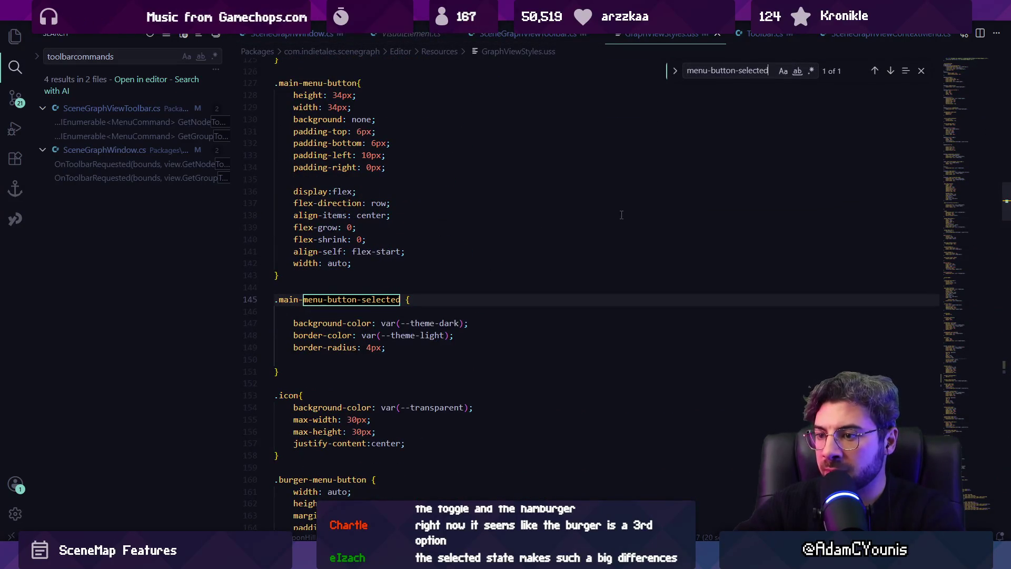
key(Escape)
Strip the main- prefix so the selector reads .menu-button-selected, then return to Unity.
key(Left)
key(ctrl+Left)
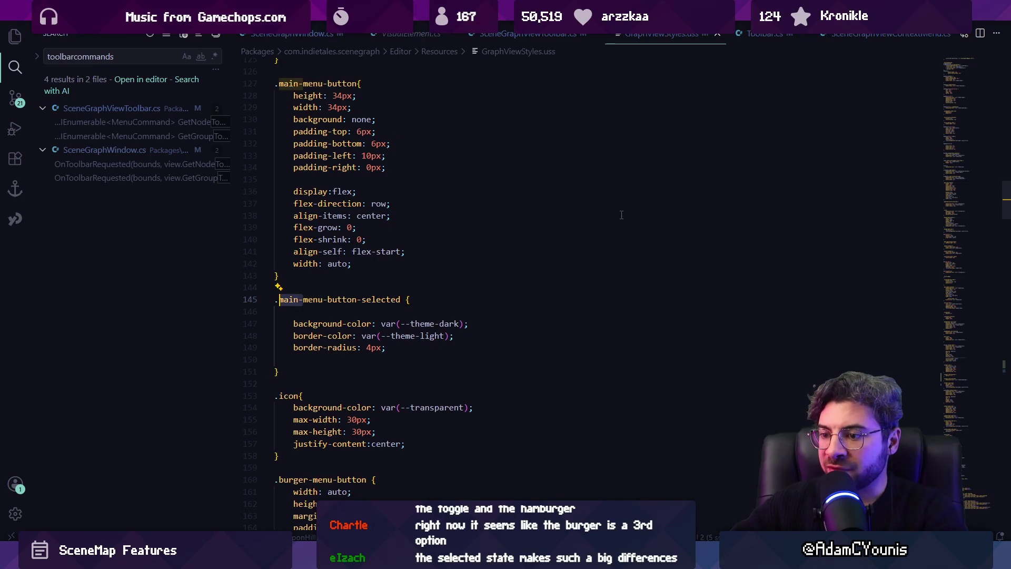
key(ctrl+Delete)
key(Delete)
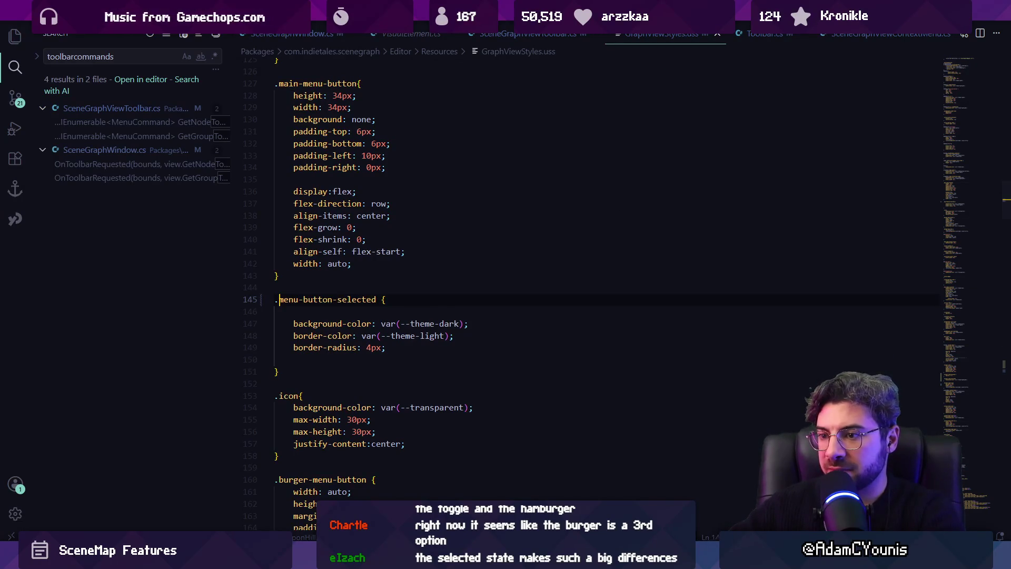
key(alt+Left)
key(alt+Left)
key(alt+Left)
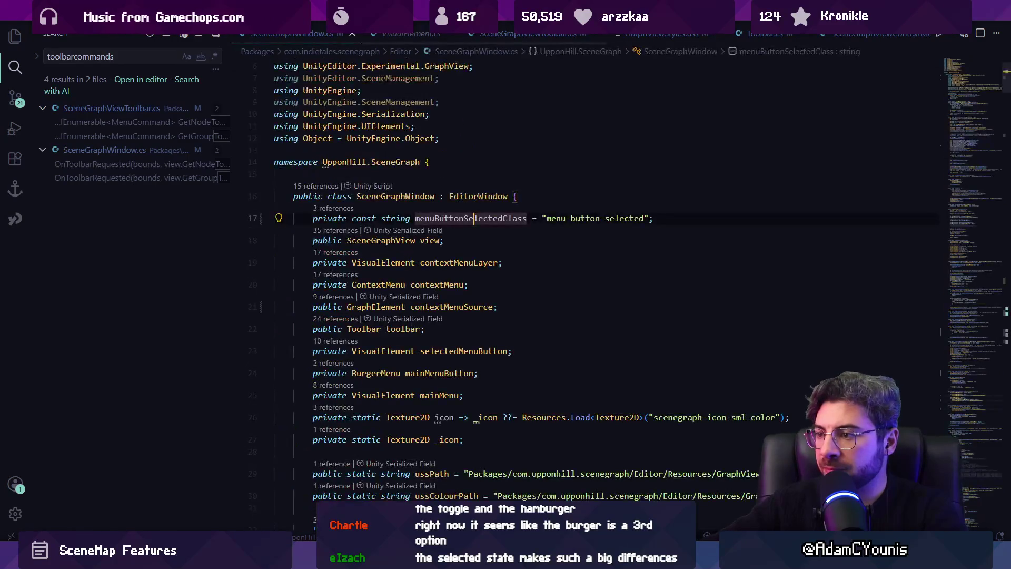
key(alt+Tab)
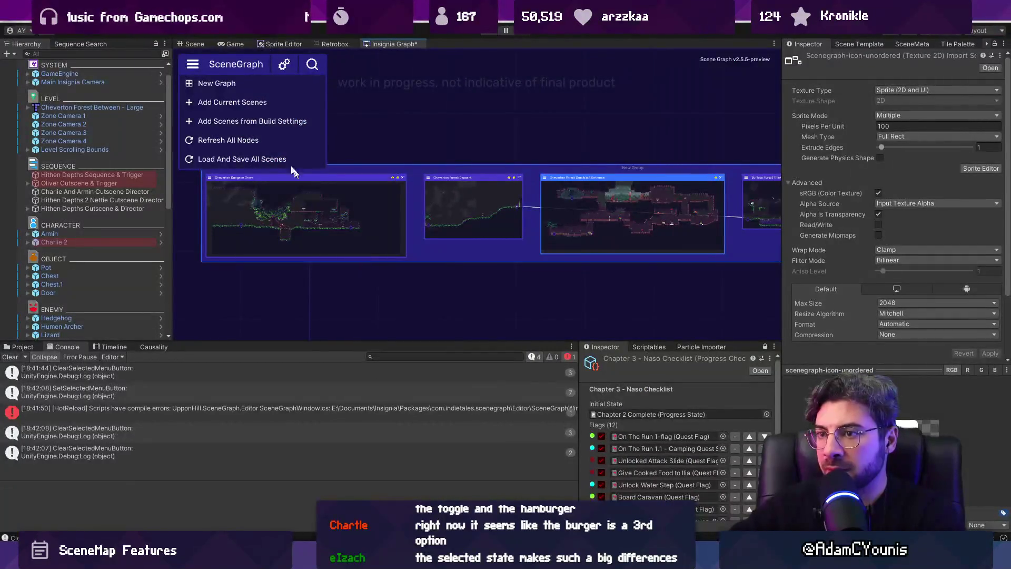
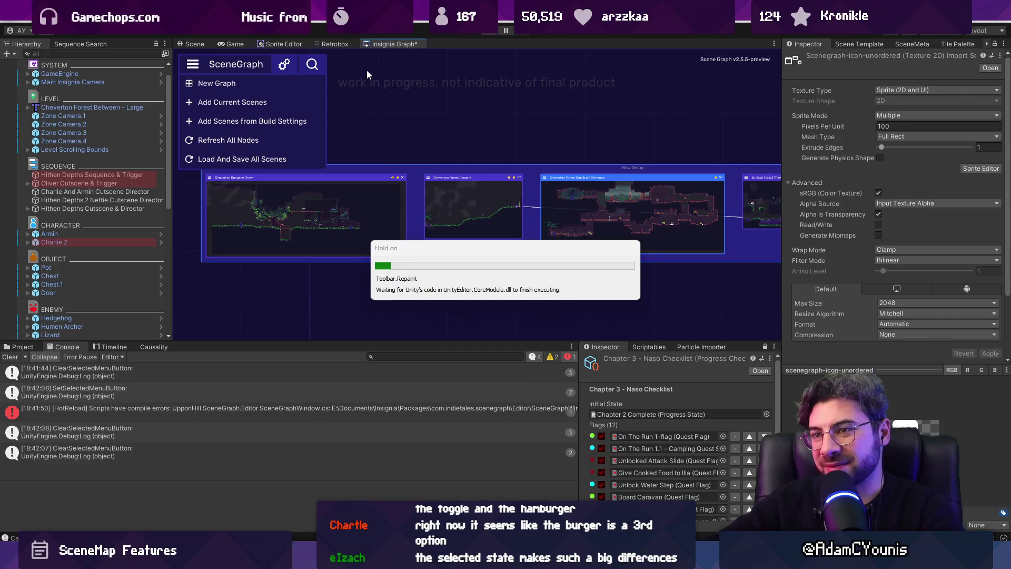
Close the SceneGraph menus, select a node group so its toolbar appears, then switch to Figma.
click(312, 64)
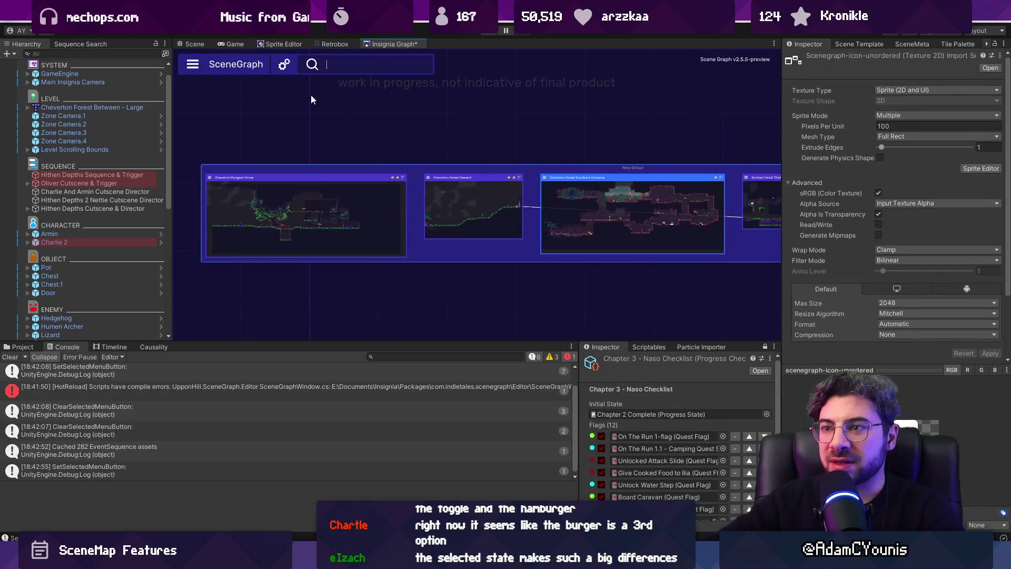
click(203, 65)
click(421, 102)
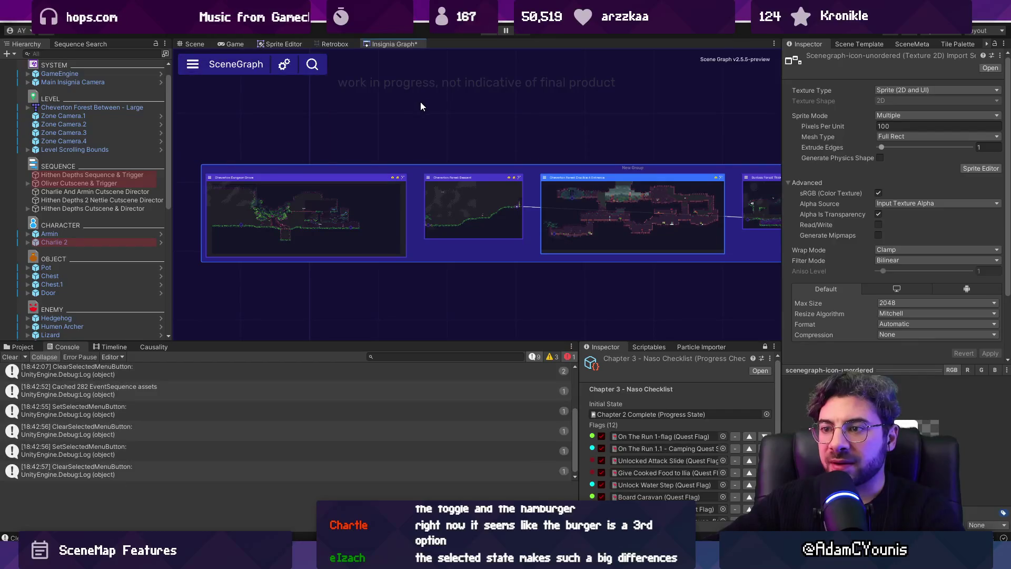
click(526, 142)
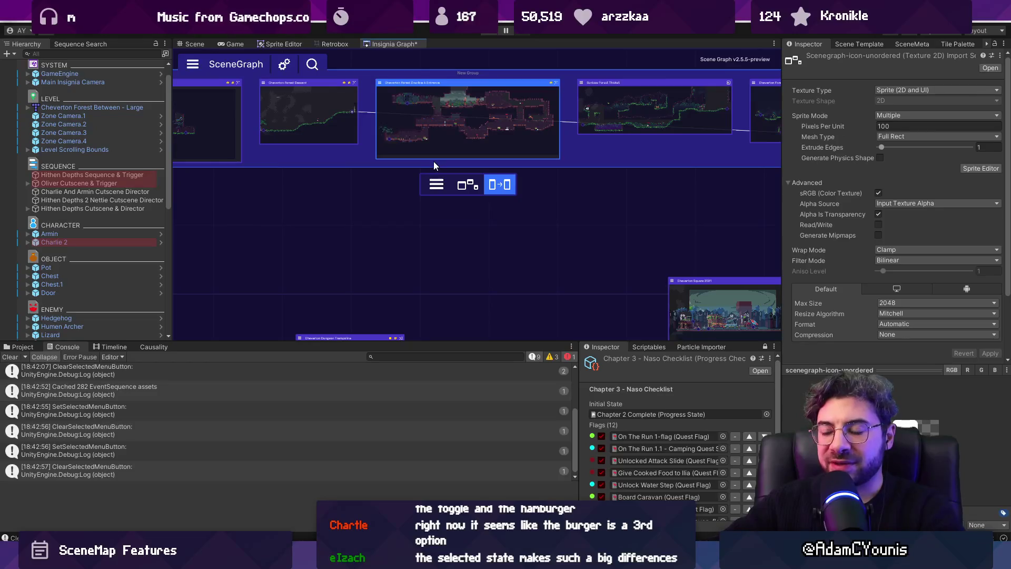
key(alt+Tab)
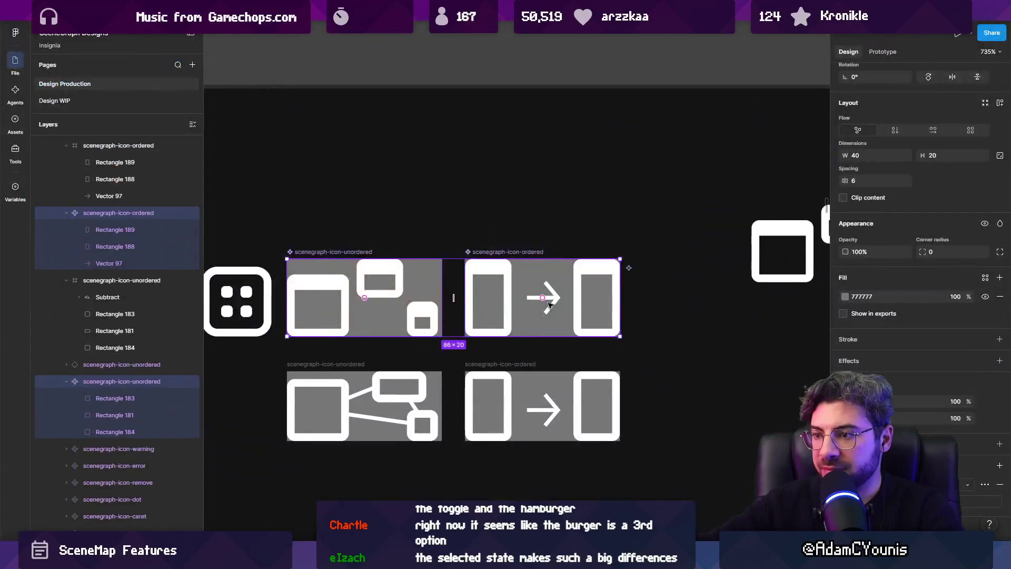
Draw a purple 4A3CC9 rectangle with corner radius 2 below the Icons frame.
key(r)
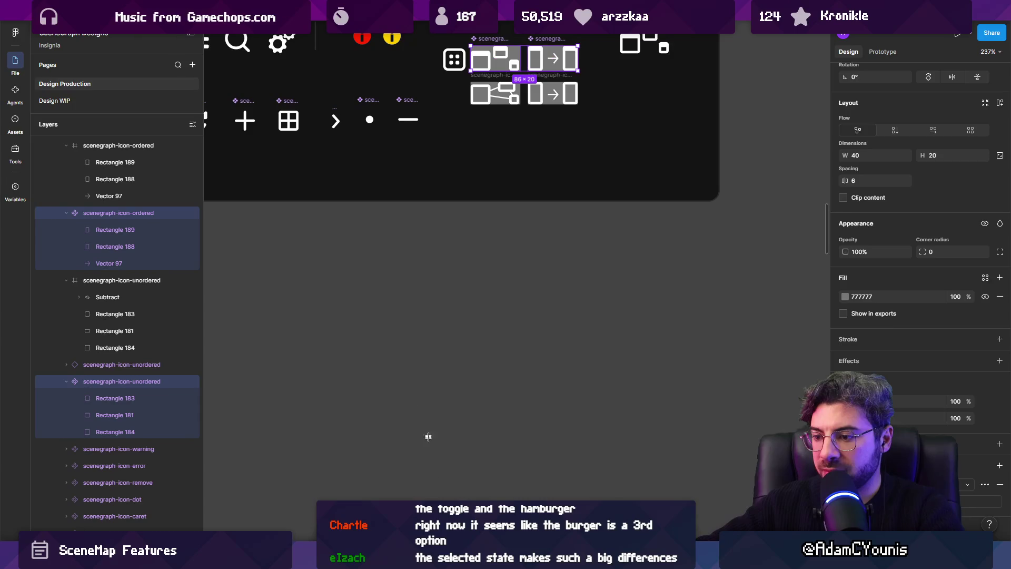
drag(384, 305, 543, 366)
click(845, 329)
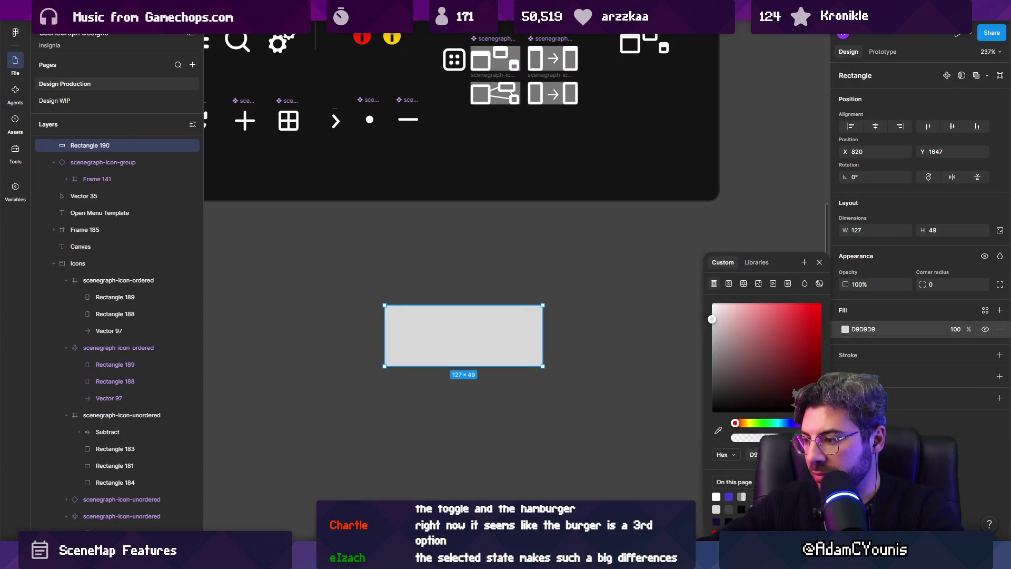
click(729, 496)
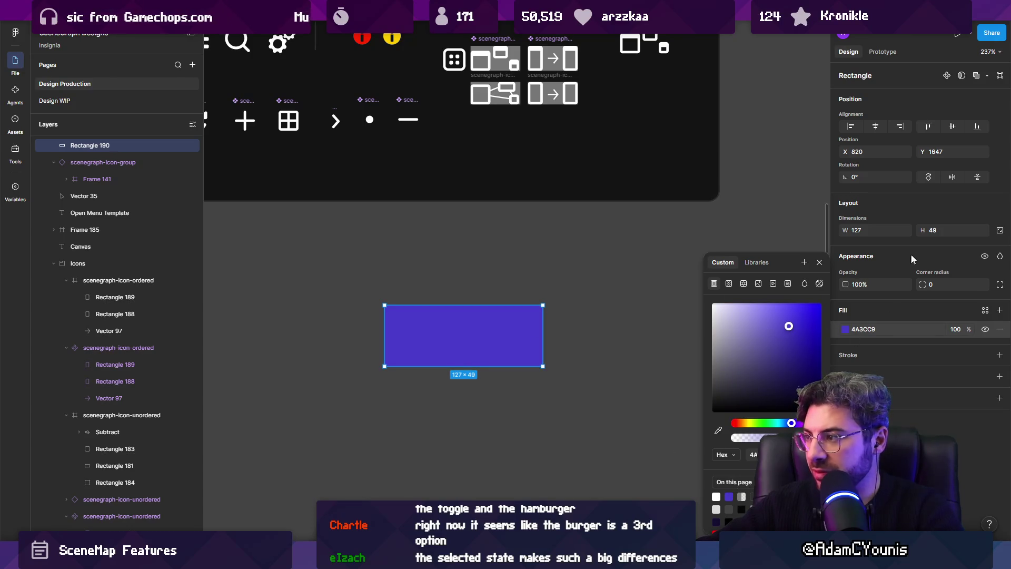
drag(921, 286, 925, 286)
drag(545, 342, 665, 342)
click(596, 398)
Draw a dark navy 1B1A4F rectangle inside the purple bar.
drag(470, 317, 663, 361)
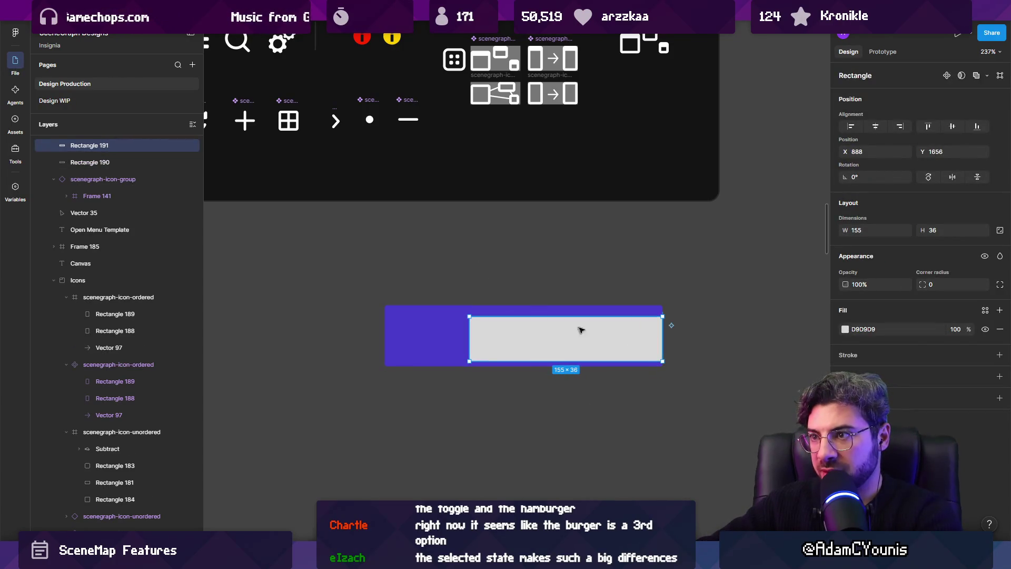
click(845, 329)
click(716, 522)
drag(591, 347, 584, 343)
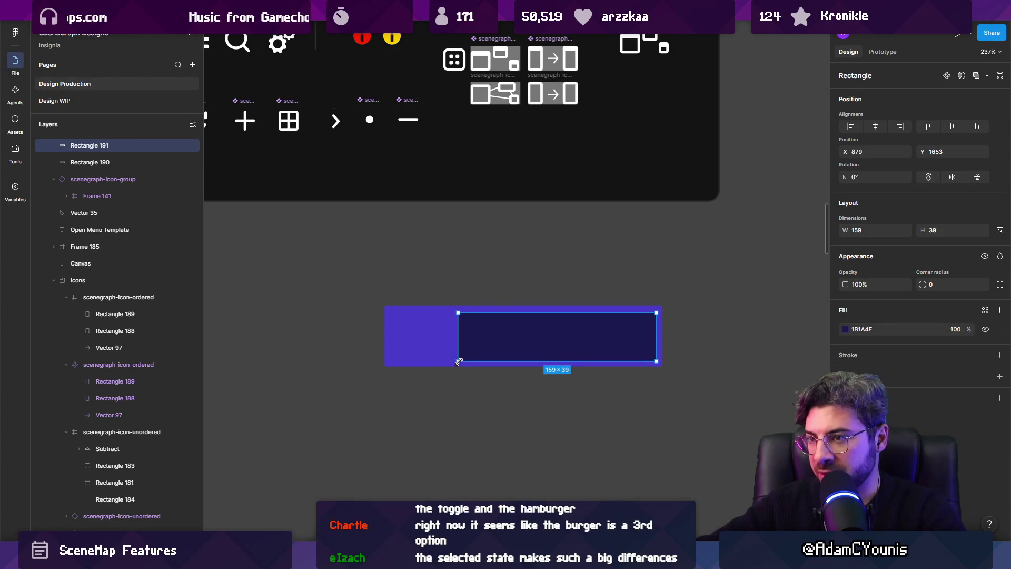
Place a copy of the scenegraph-icon-menu hamburger icon in the purple bar.
scroll(572, 273, up, 3)
ctrl+scroll(571, 274, down, 2)
click(378, 120)
alt+drag(378, 120, 543, 338)
ctrl+scroll(565, 353, up, 3)
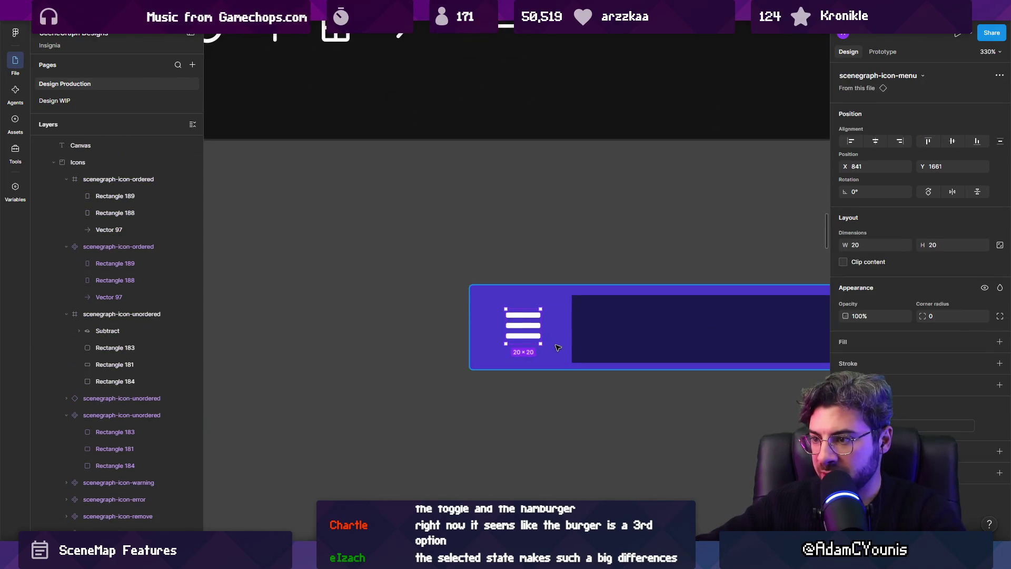
Duplicate the unordered and ordered graph icons into the navy panel and space them apart.
click(565, 353)
ctrl+scroll(470, 337, down, 2)
click(506, 125)
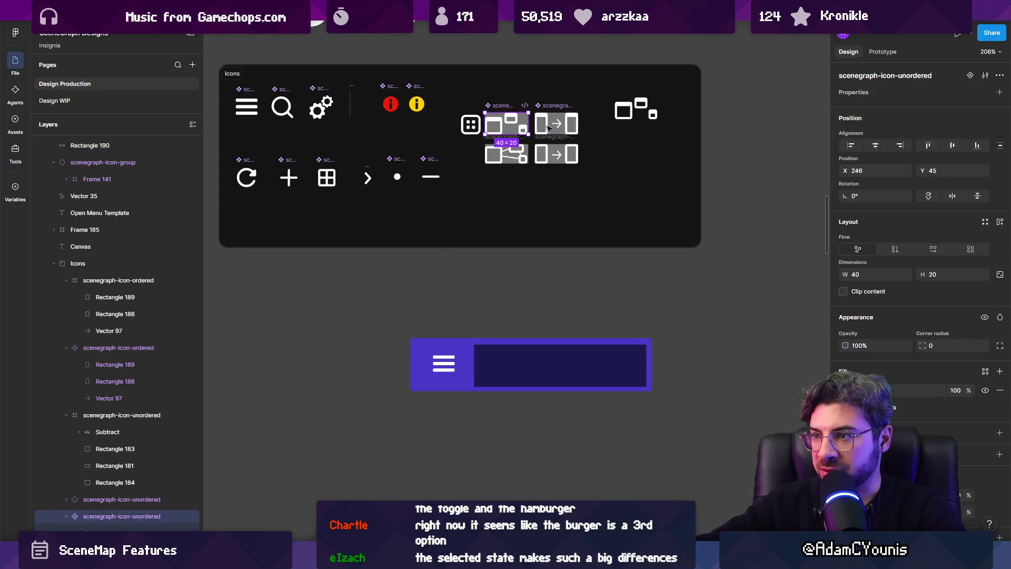
shift+click(572, 125)
mouse_move(571, 125)
alt+mouse_down()
mouse_move(583, 377)
mouse_move(587, 363)
mouse_move(579, 367)
alt+mouse_up()
ctrl+scroll(558, 353, up, 3)
click(557, 360)
mouse_move(504, 383)
mouse_down()
mouse_move(483, 378)
mouse_move(567, 379)
mouse_up()
click(661, 382)
Trim the mockup to a 187×46 bar around a 139×39 panel, then return to VS Code.
click(550, 378)
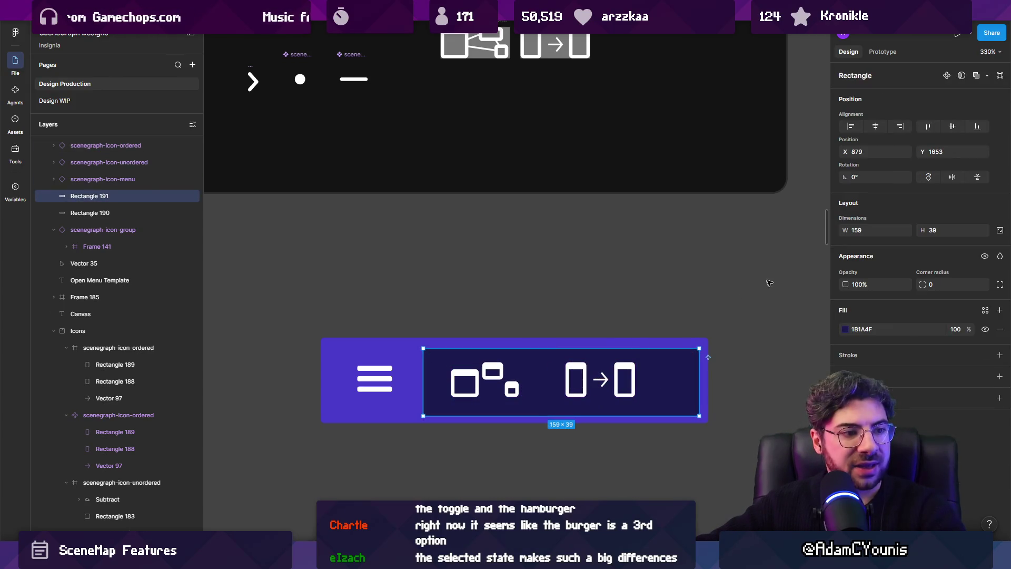
click(703, 345)
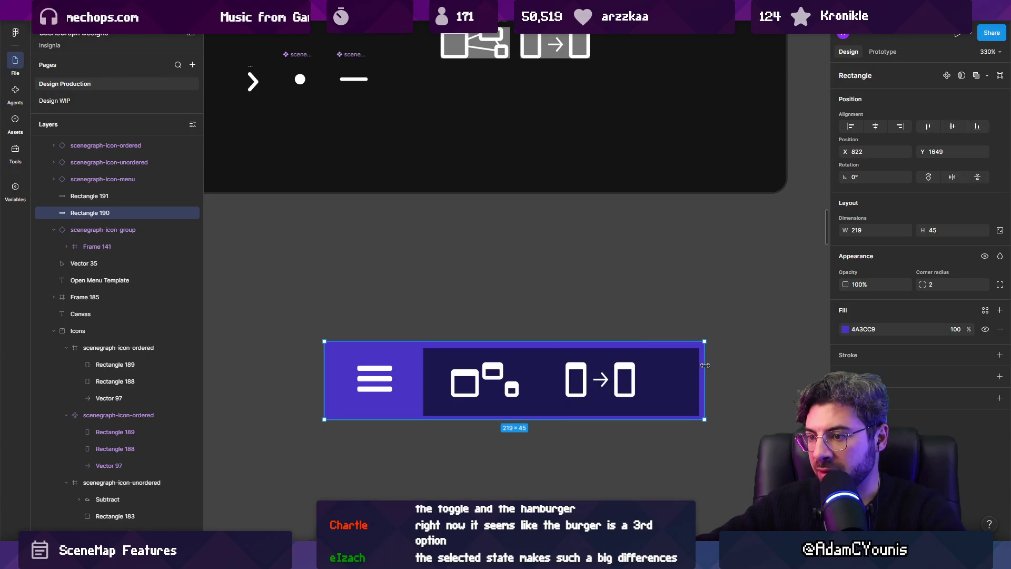
drag(650, 419, 650, 421)
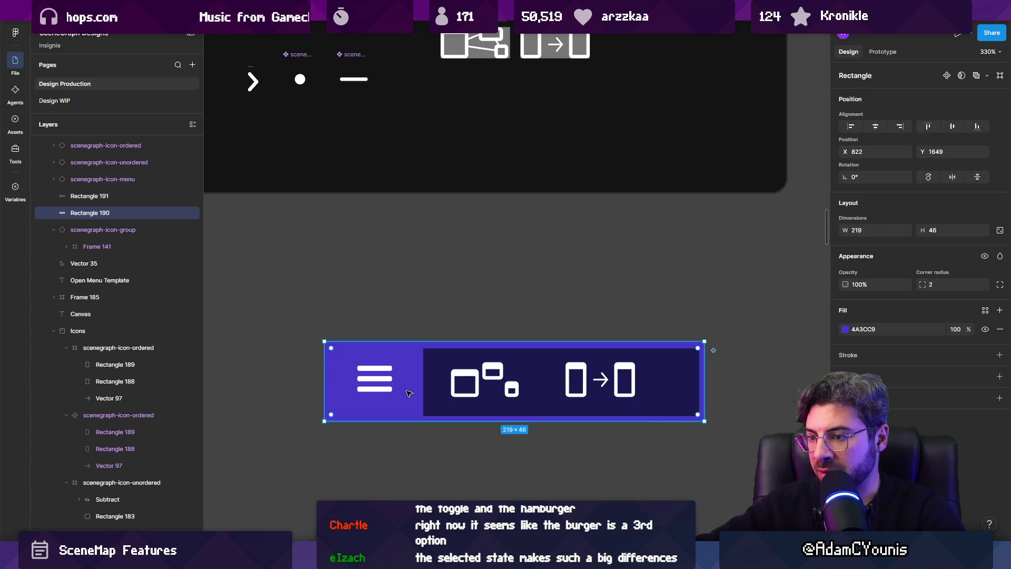
drag(375, 387, 384, 387)
drag(323, 379, 350, 378)
click(684, 377)
drag(700, 376, 672, 378)
click(684, 377)
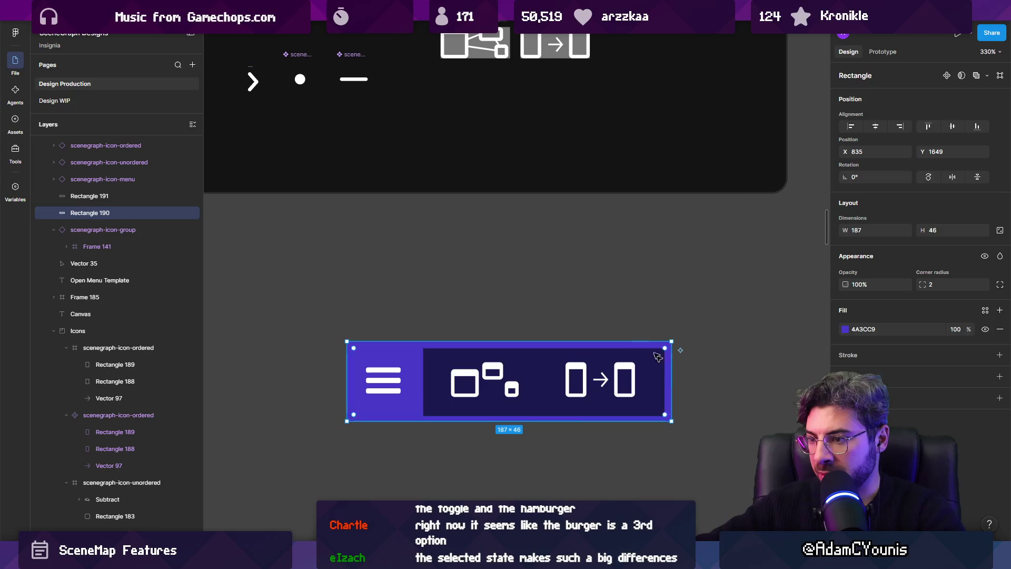
click(511, 315)
scroll(511, 313, down, 5)
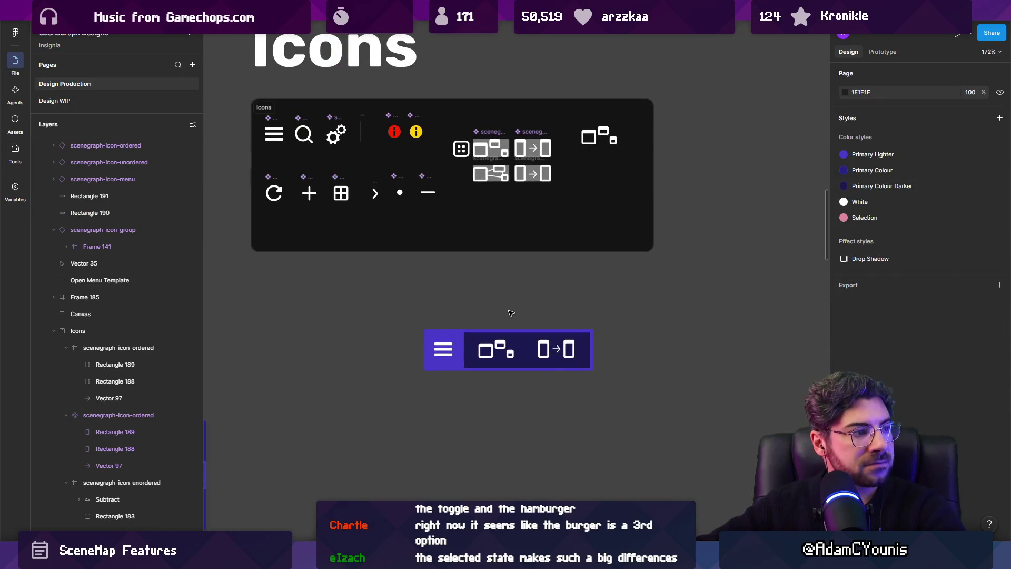
scroll(511, 313, up, 5)
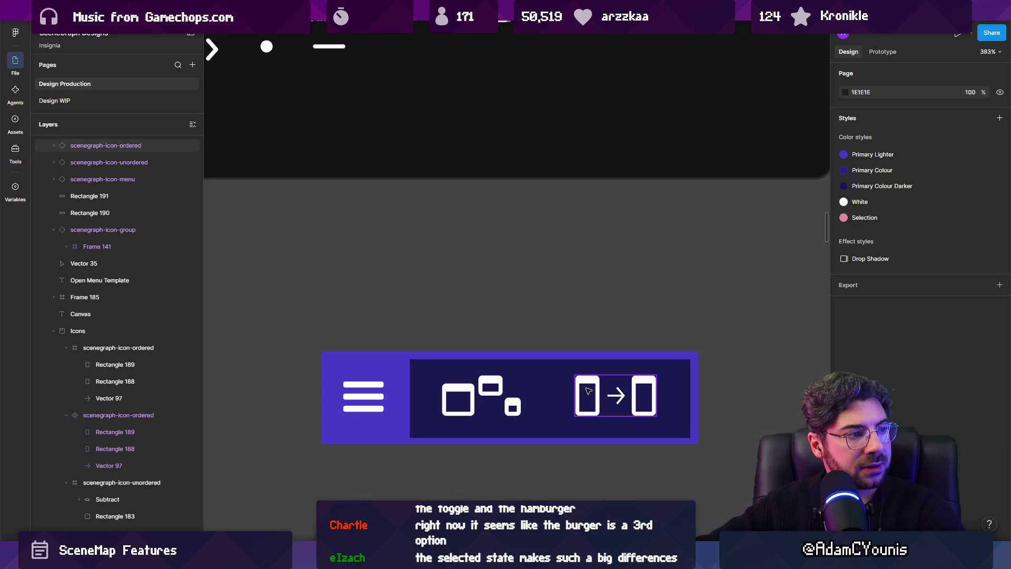
key(alt+Tab)
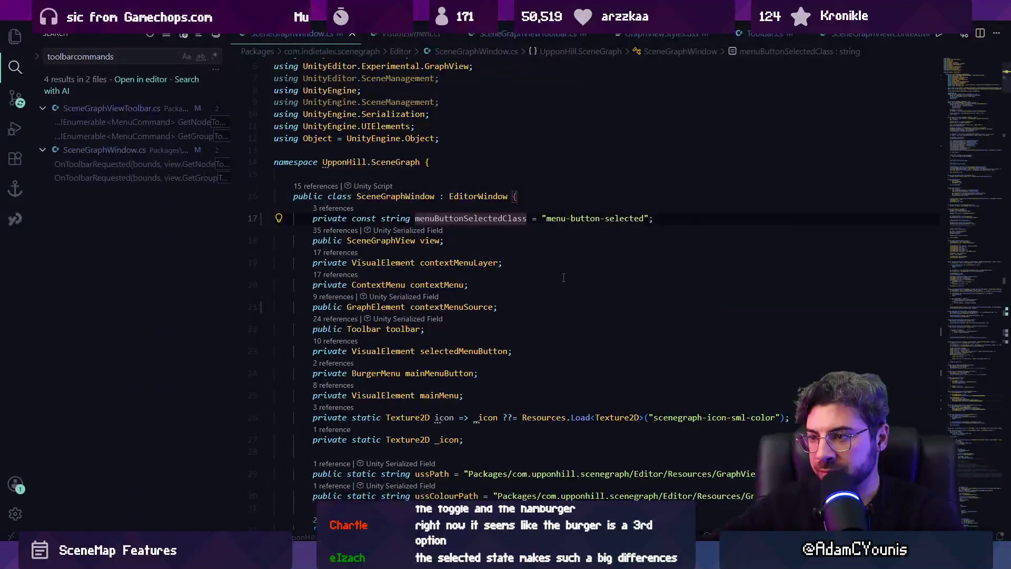
Open GraphViewStyles.uss through the quick file search for 'styles'.
scroll(581, 235, down, 20)
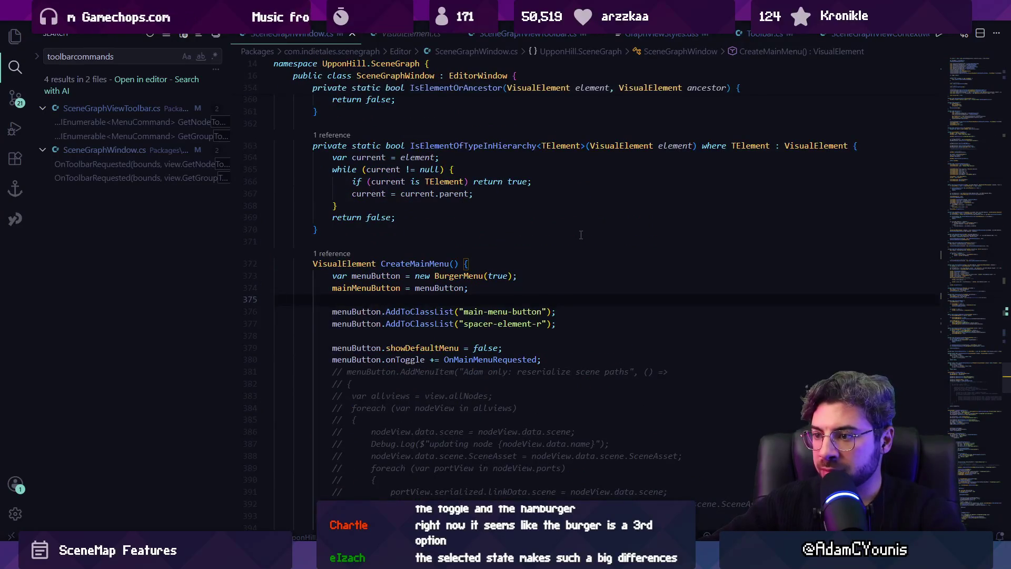
key(ctrl+p)
text(styles)
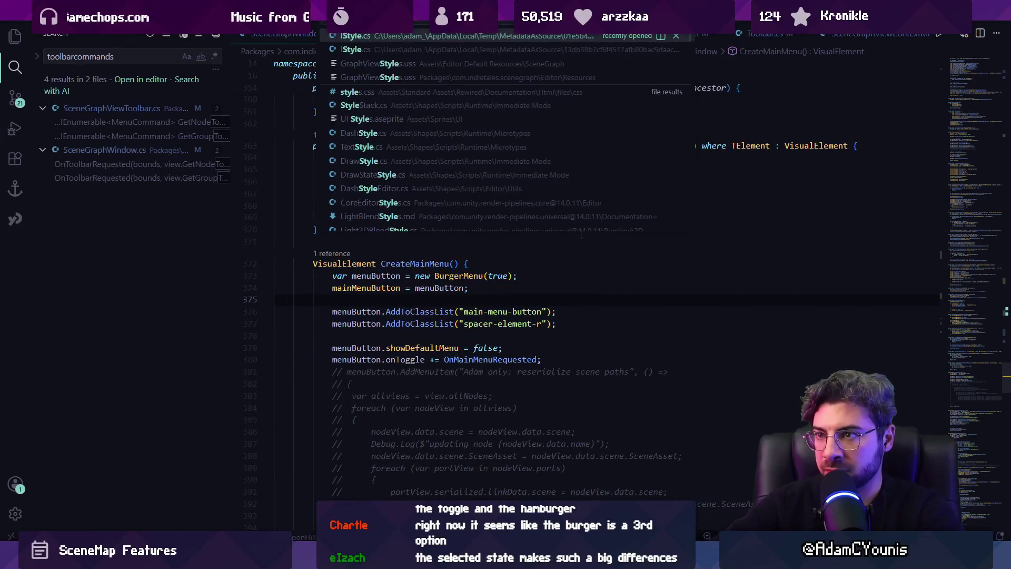
key(Return)
click(507, 265)
Find the .toolbar-item-selected rule and insert a blank line inside it.
key(ctrl+f)
text(se;e)
key(BackSpace)
key(BackSpace)
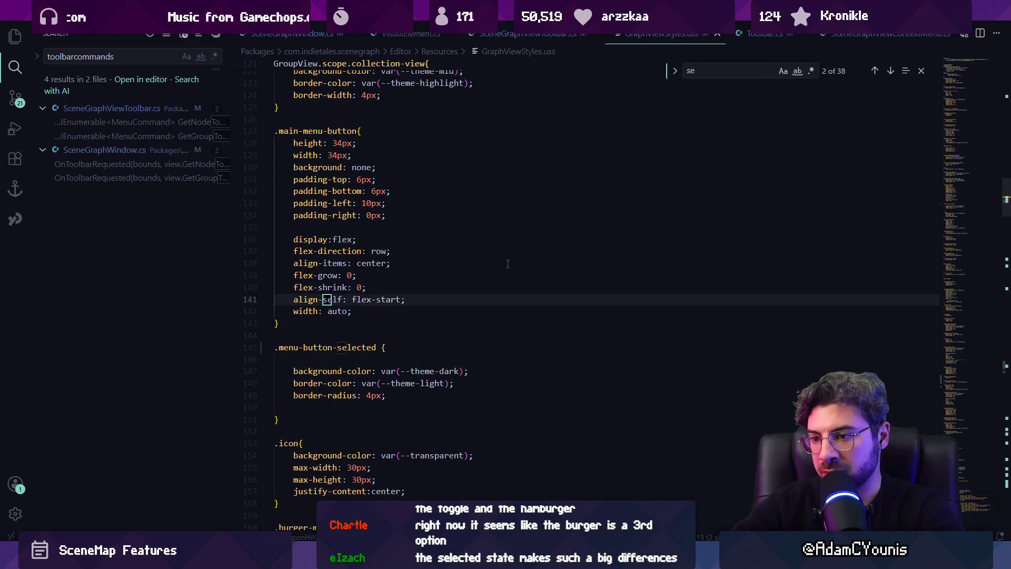
text(lected)
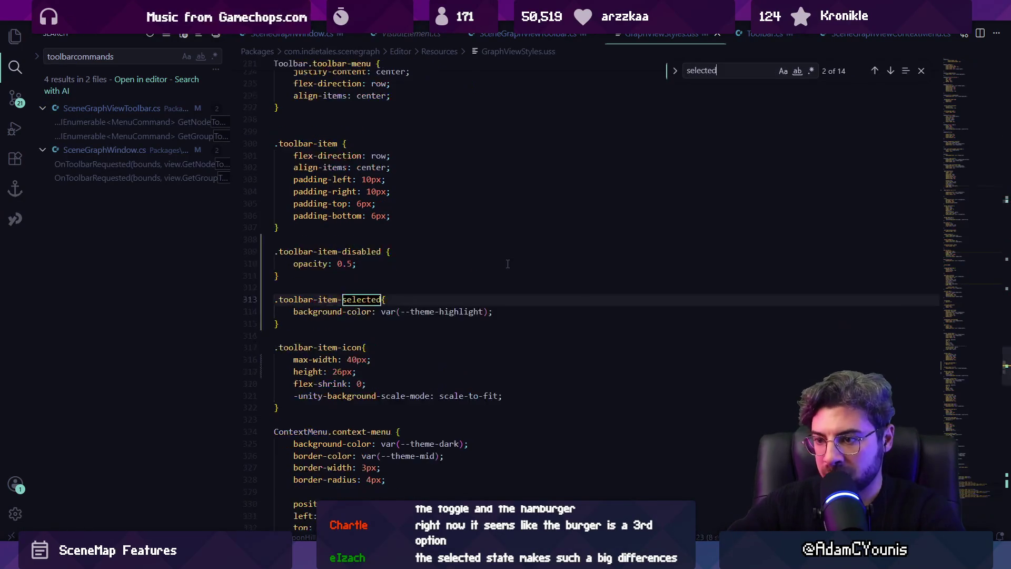
key(Return)
key(shift+Return)
key(Escape)
click(467, 301)
key(Return)
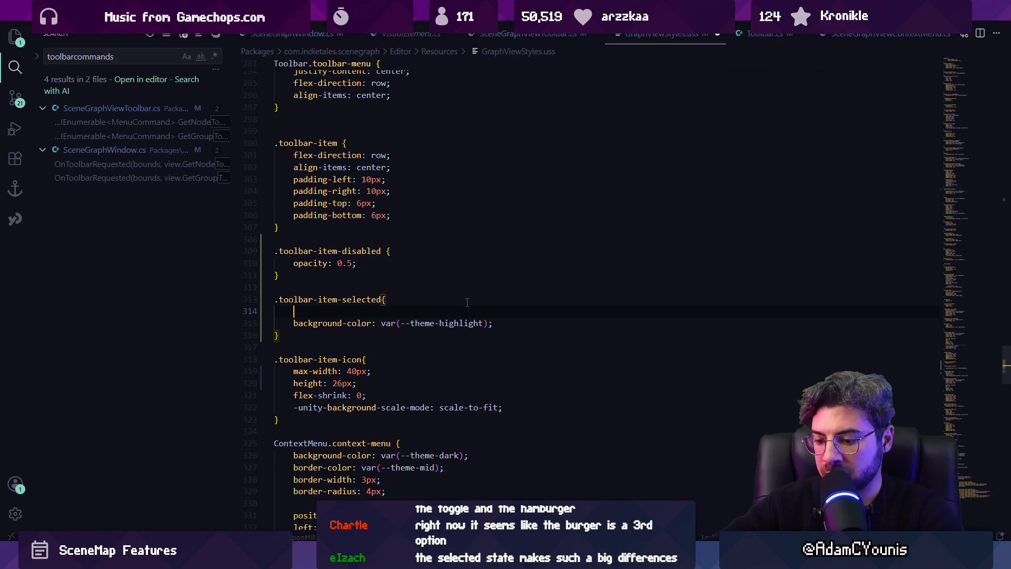
Write a placeholder comment in .toolbar-item-selected and remove the unwanted suggested lines.
text(//m)
text(he )
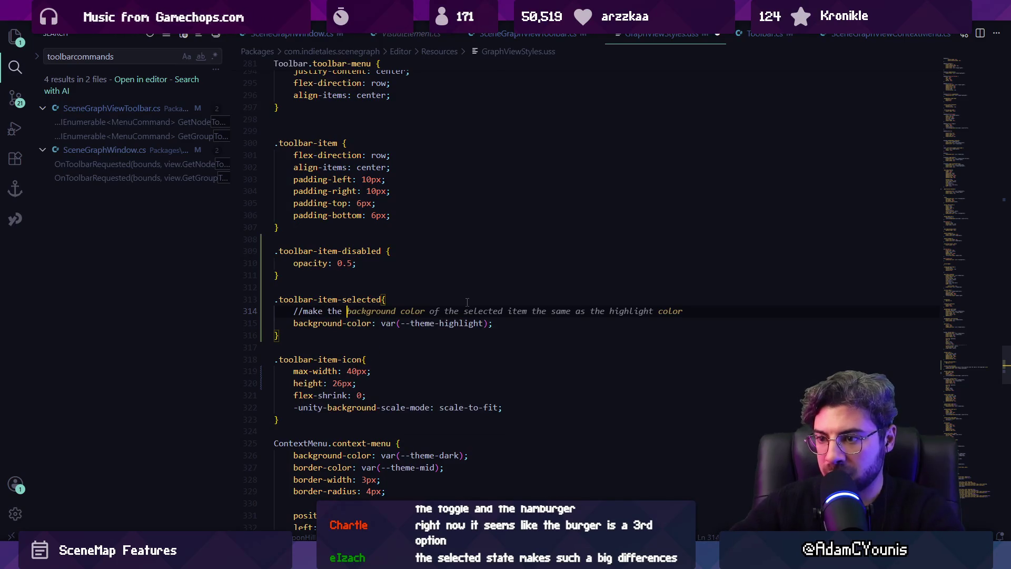
text(colo)
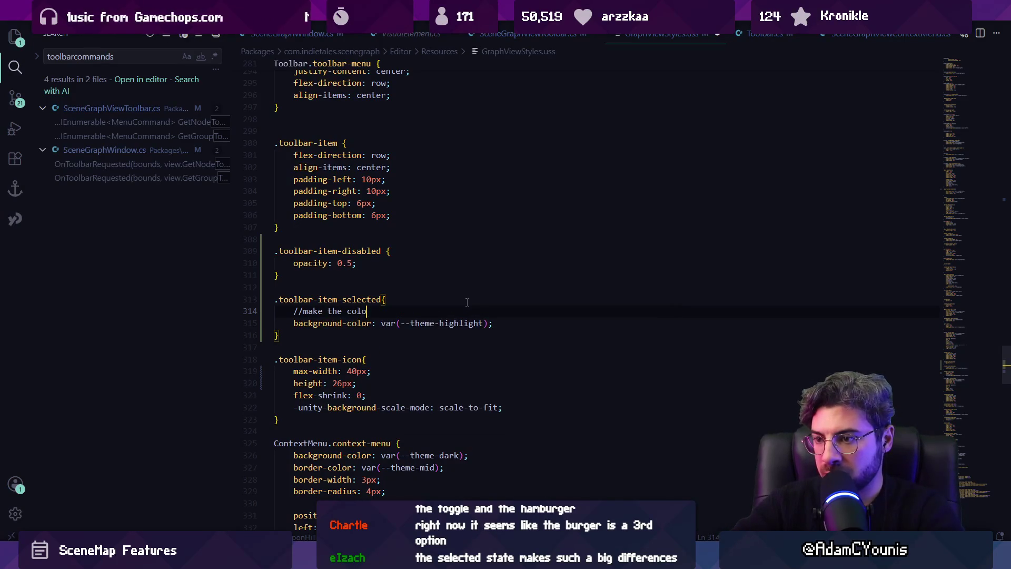
text(s)
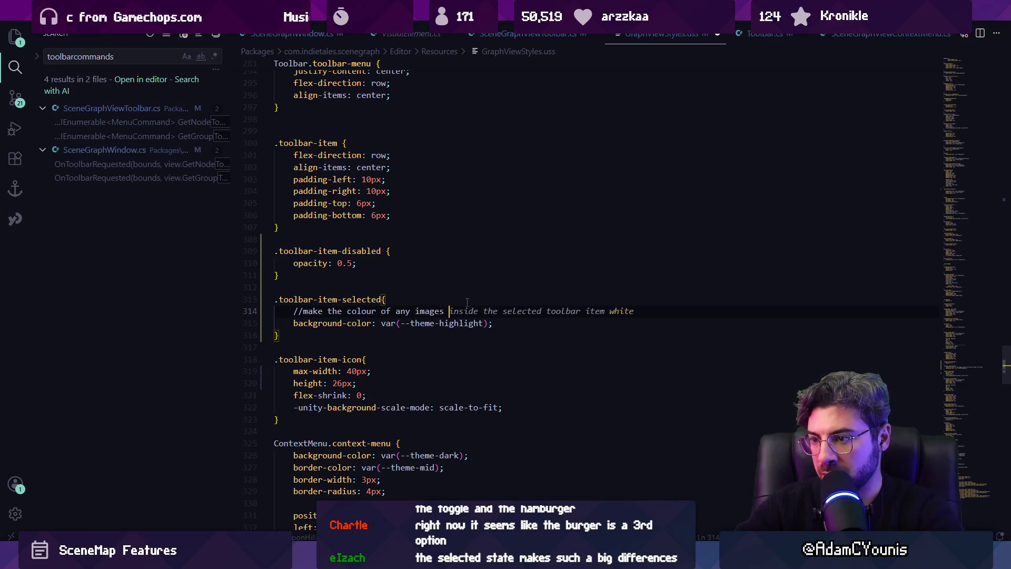
key(Tab)
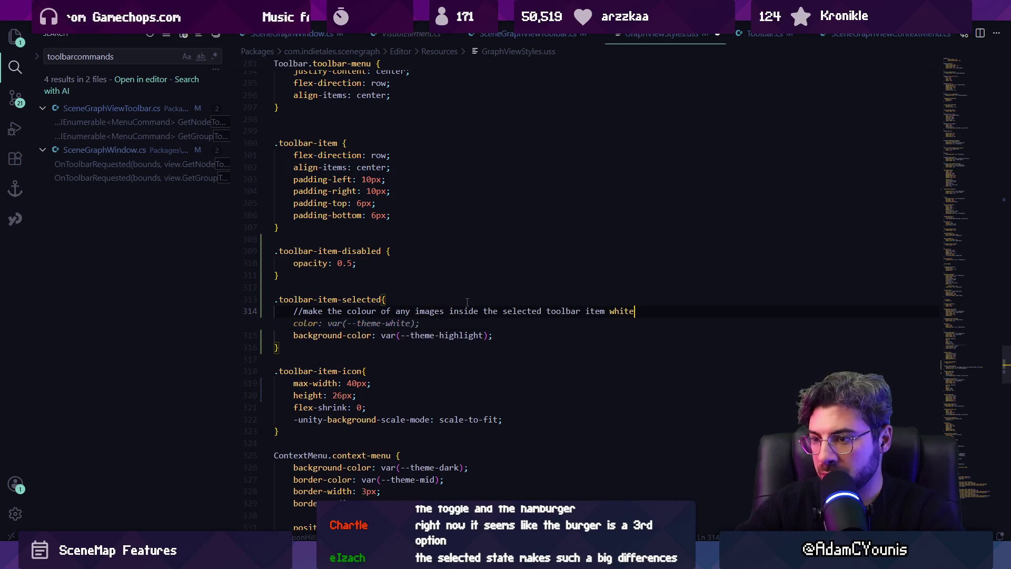
key(Down)
key(shift+Home)
key(BackSpace)
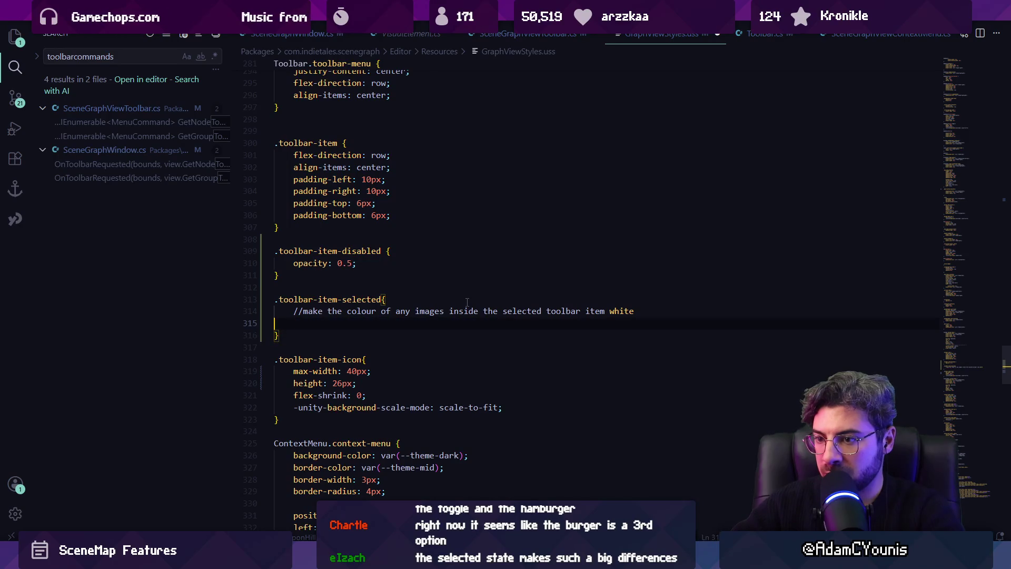
key(Tab)
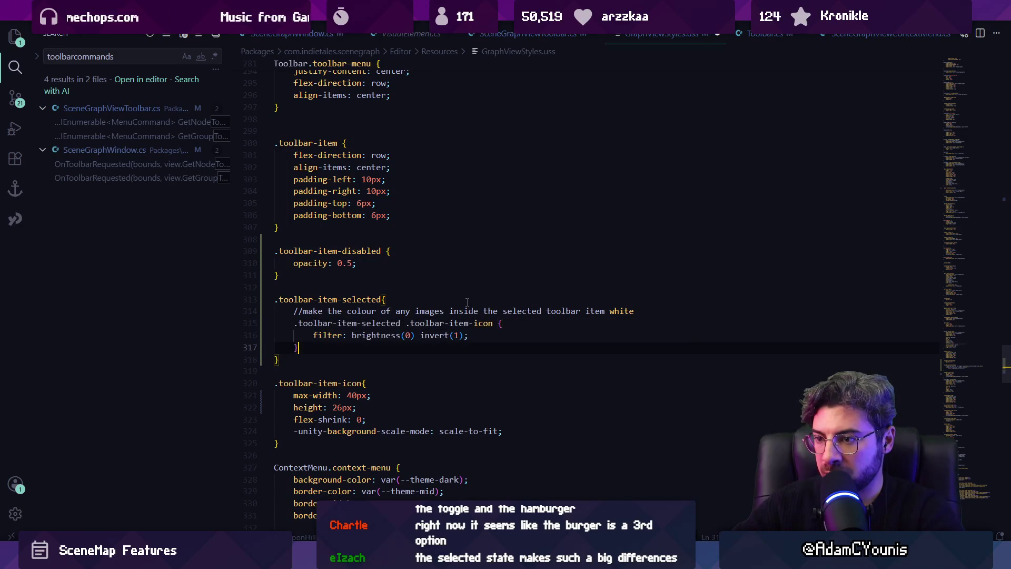
key(shift+Up)
key(shift+Up)
key(shift+Home)
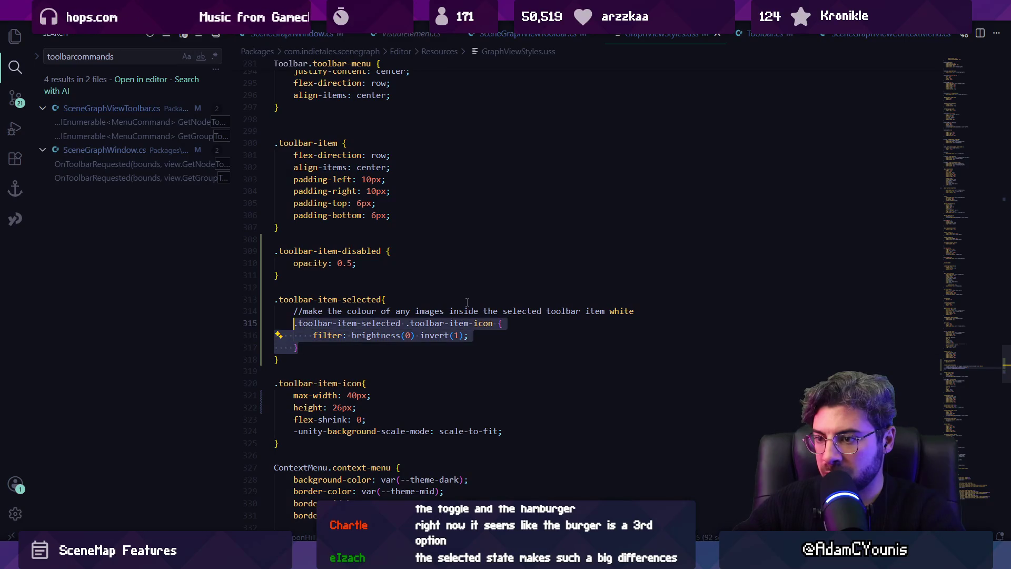
key(BackSpace)
text(multiply with the high)
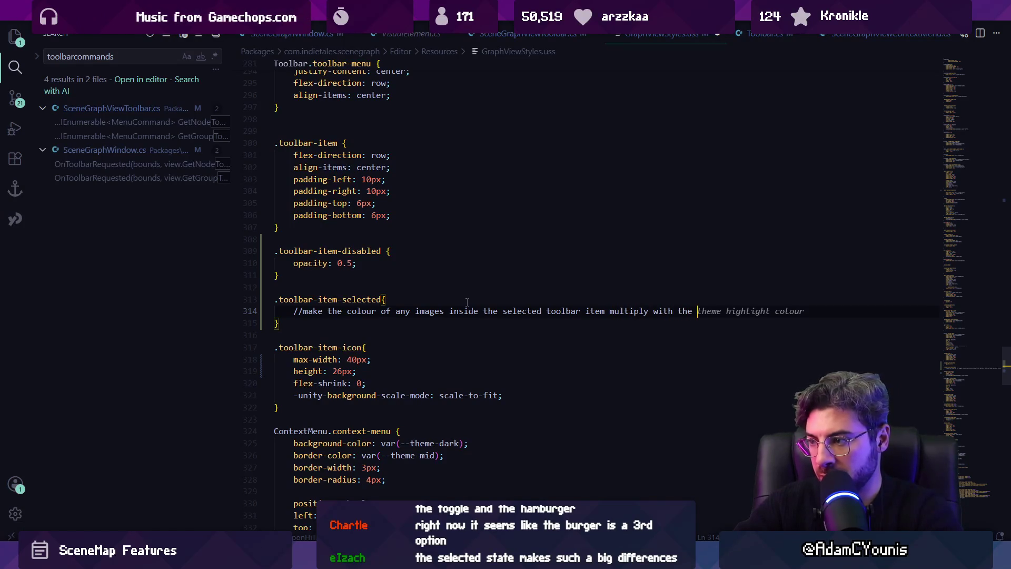
key(Tab)
key(Return)
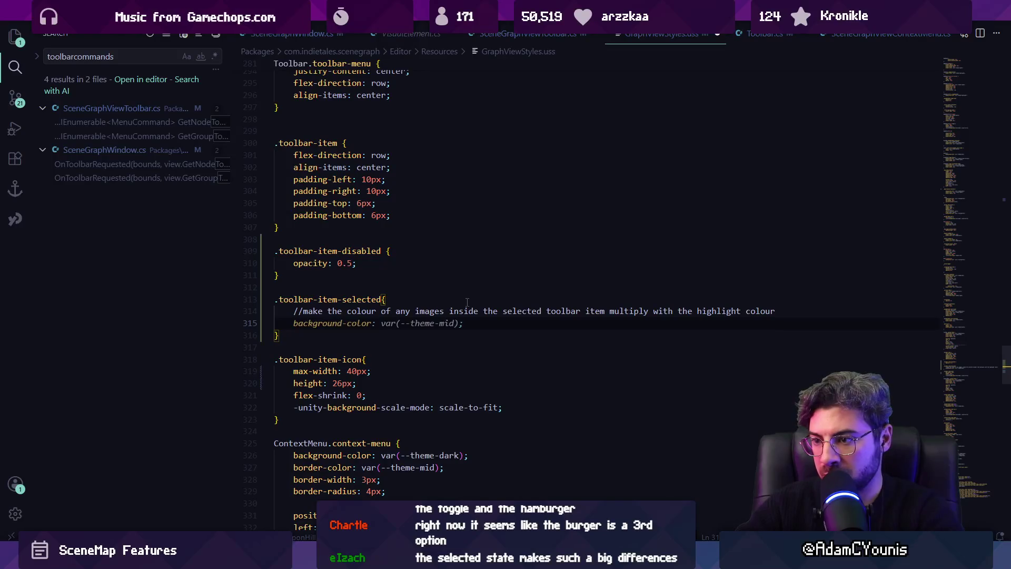
key(Return)
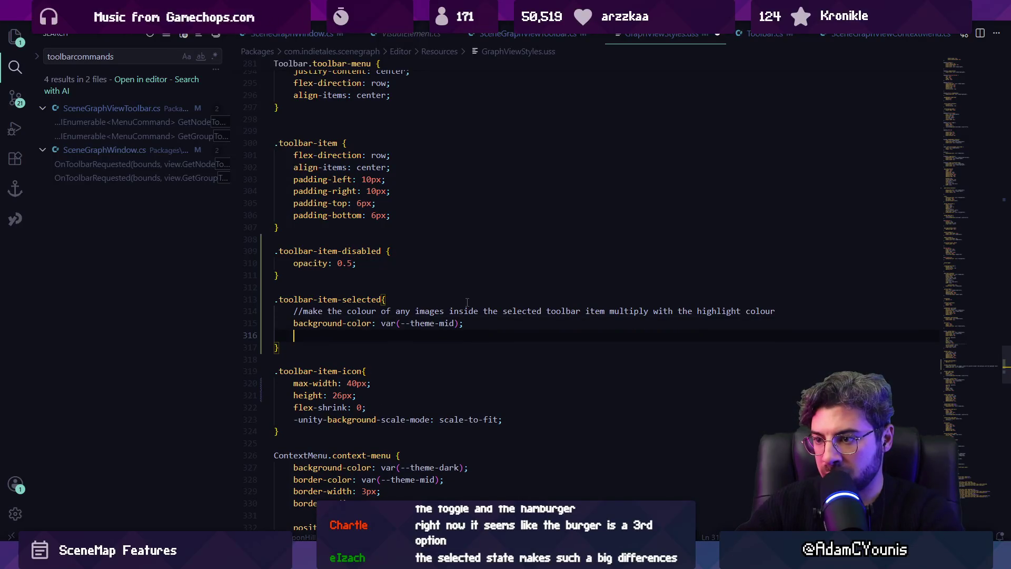
key(ctrl+z)
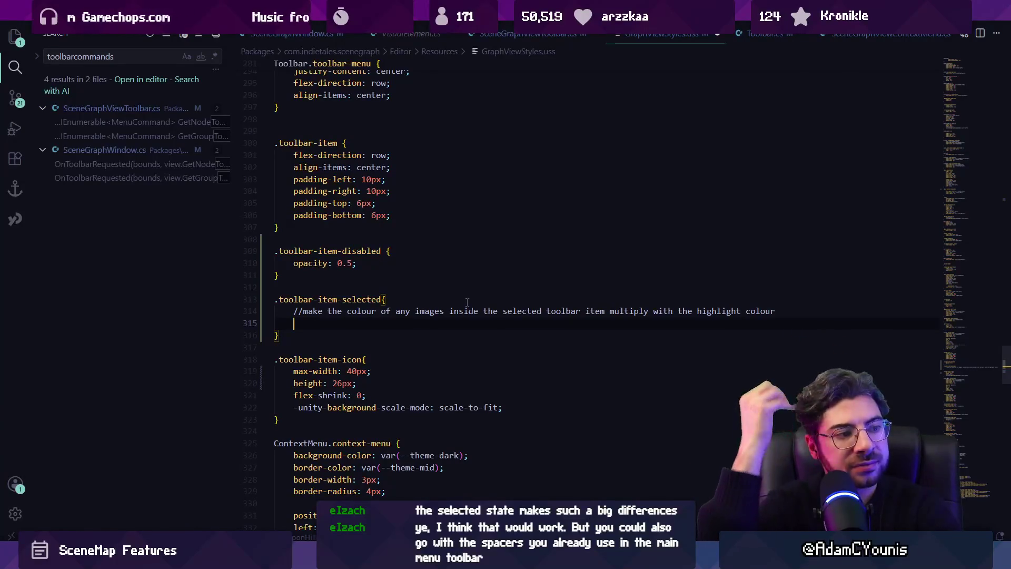
Set background-color to var(--theme-highlight) and delete the placeholder comment.
triple_click(450, 311)
key(BackSpace)
key(ctrl+z)
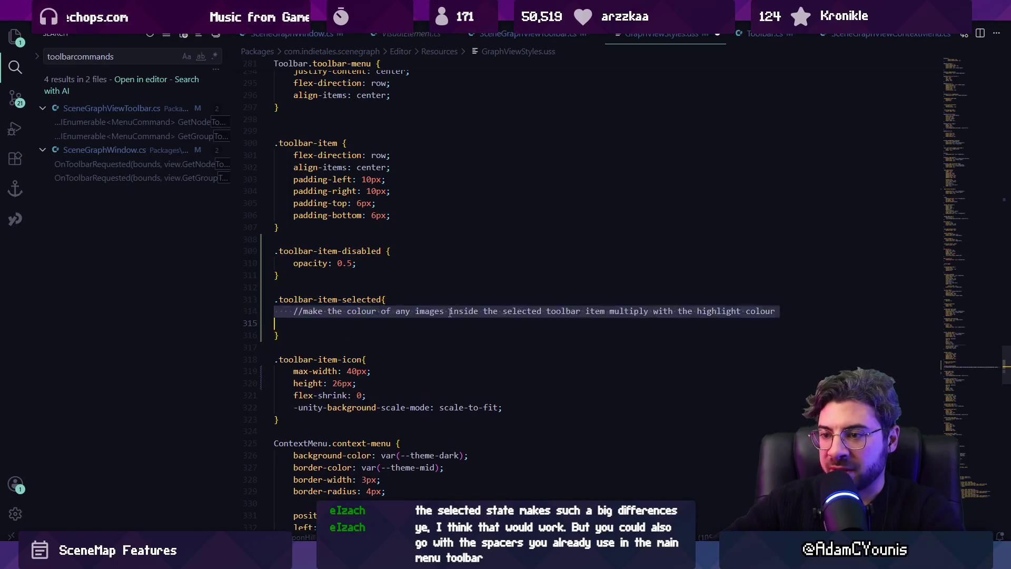
key(Tab)
key(Up)
key(ctrl+d)
text(hig);)
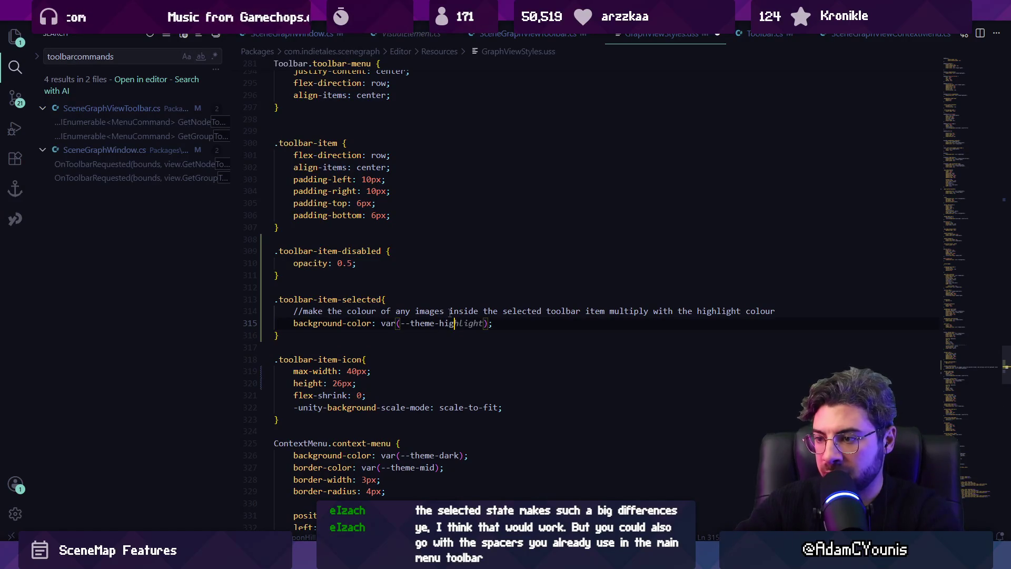
triple_click(449, 311)
key(BackSpace)
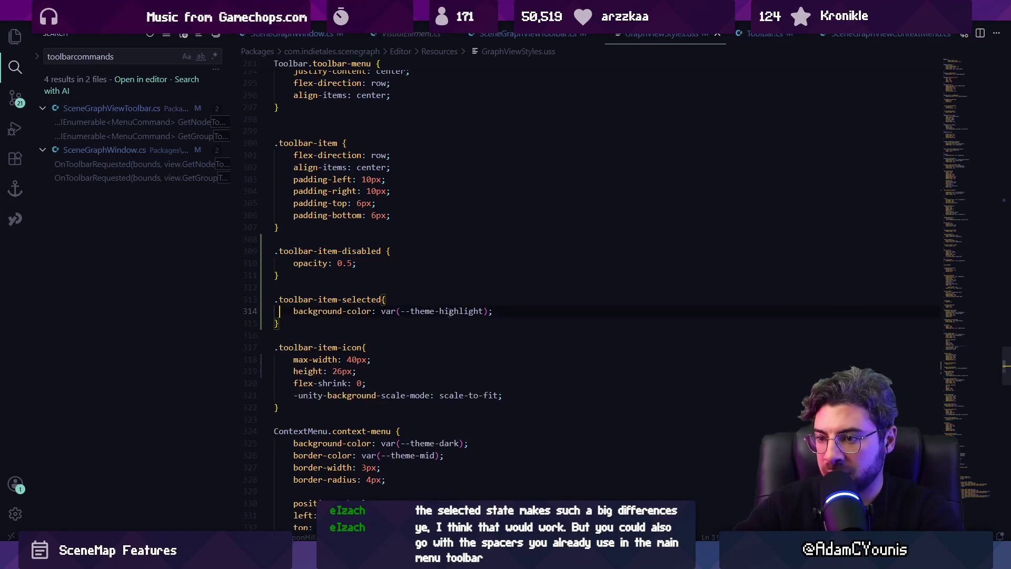
key(alt+Left)
key(alt+Left)
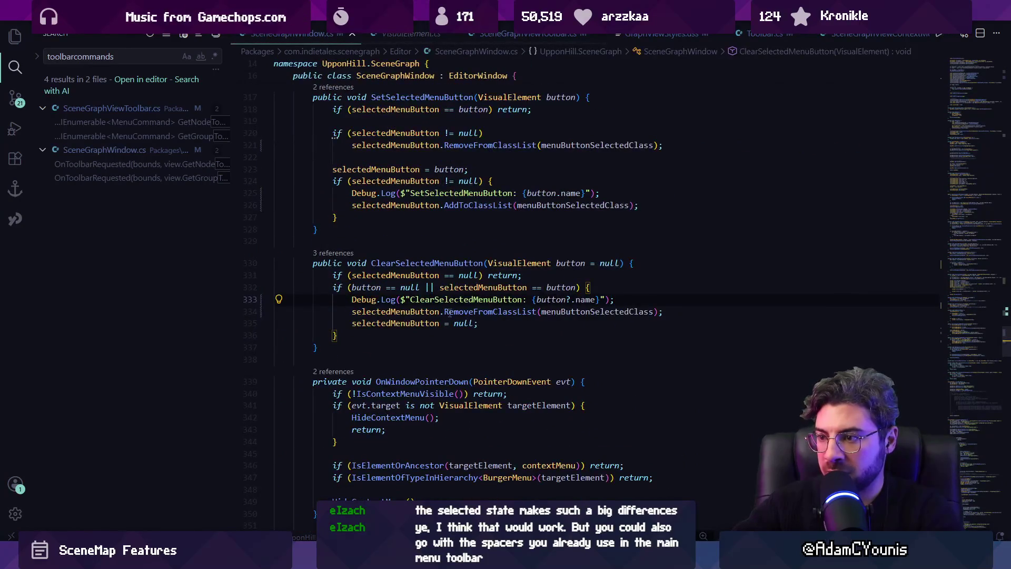
Review OnToolbarRequested's bottom-centre toolbar positioning and the MenuCommand type, then move to SceneGraphViewToolbar.cs.
key(alt+Left)
key(alt+Left)
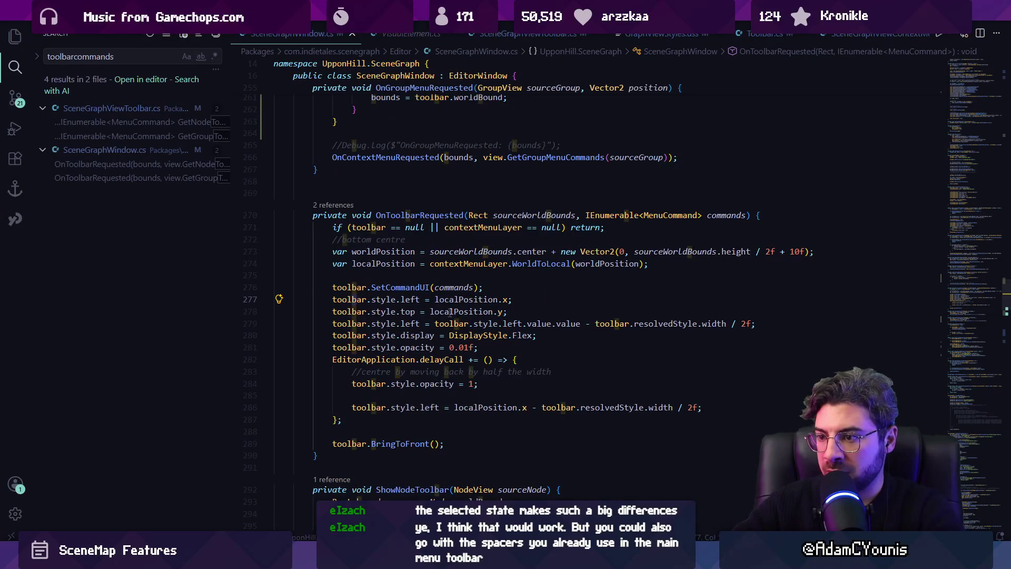
click(416, 239)
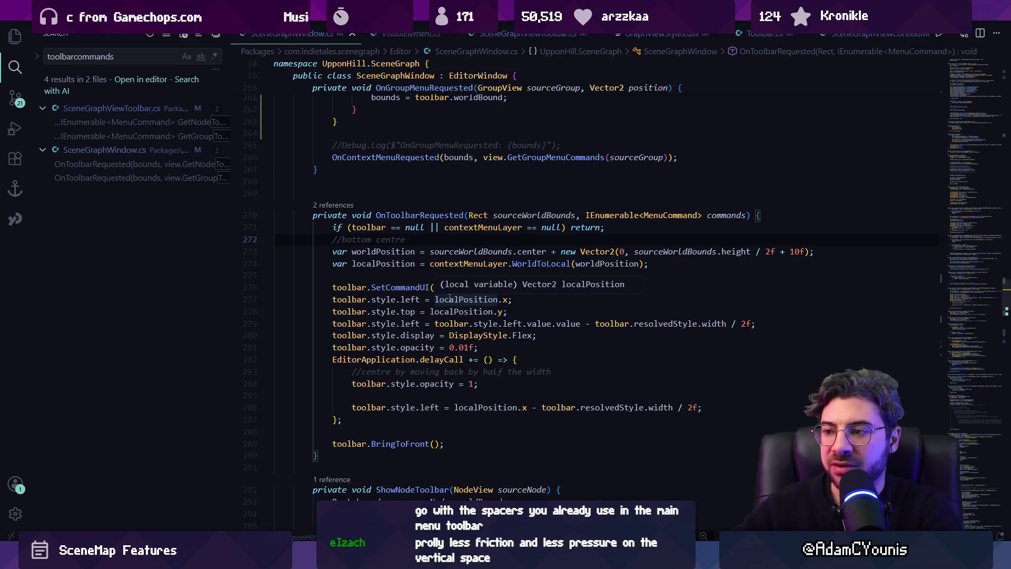
click(426, 273)
click(606, 215)
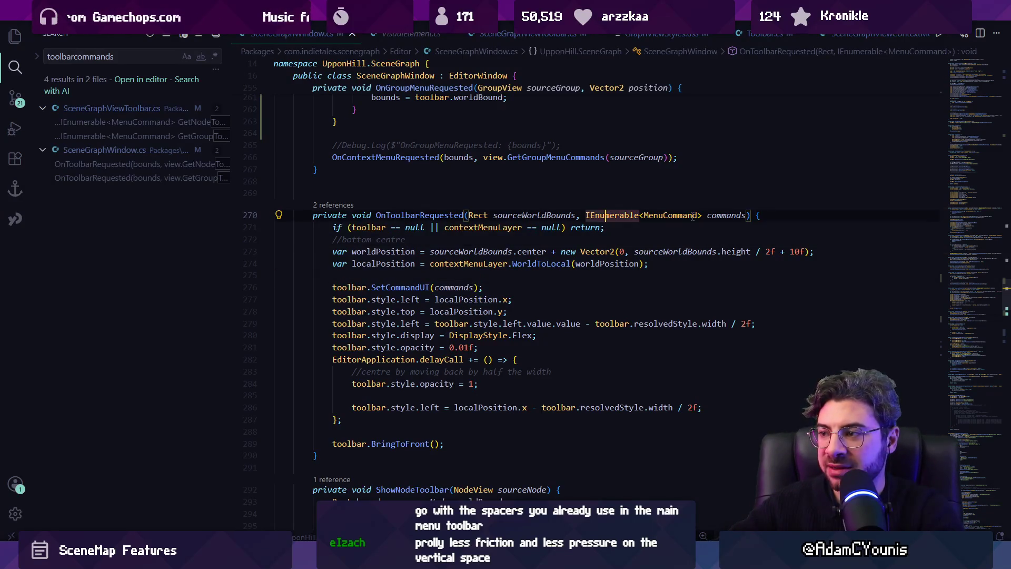
click(693, 215)
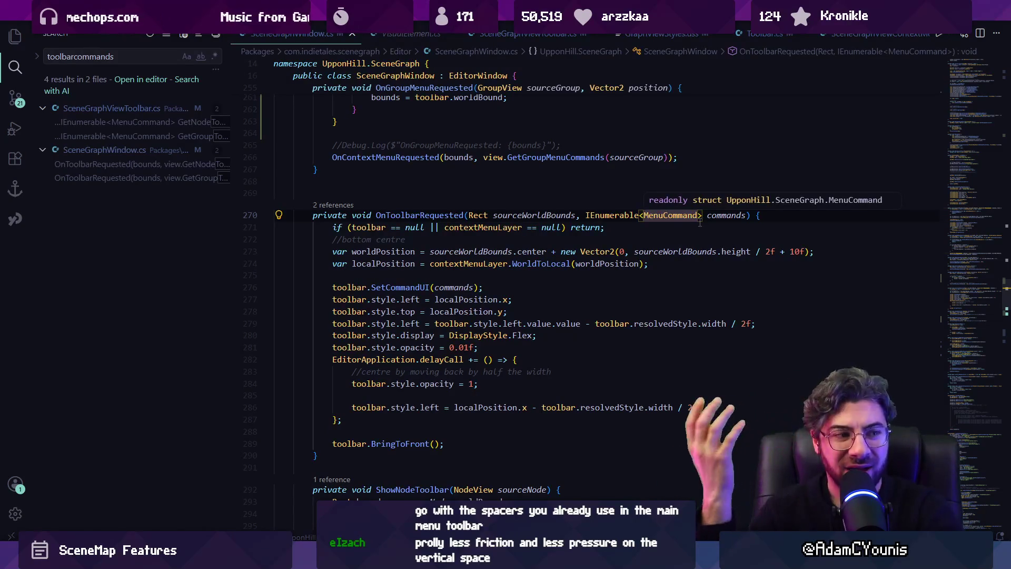
click(396, 216)
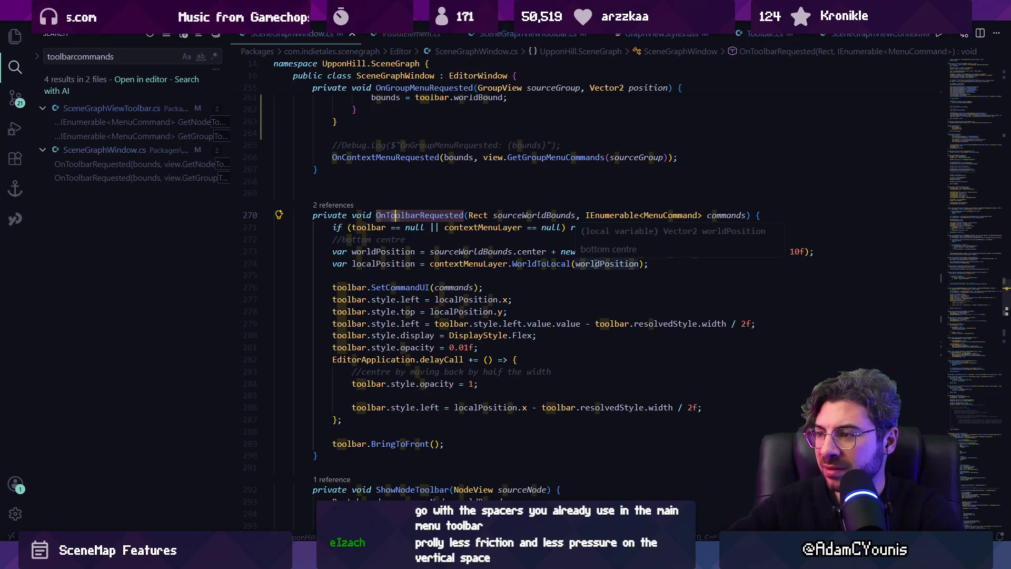
key(ctrl+Tab)
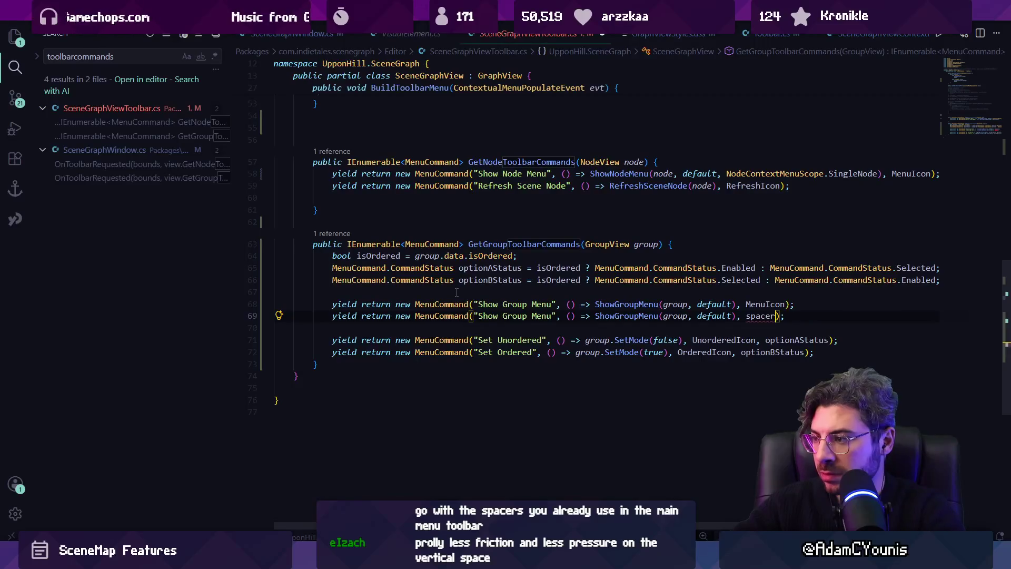
Remove the icon from the second Show Group Menu command and search the project for 'spacer'.
key(ctrl+BackSpace)
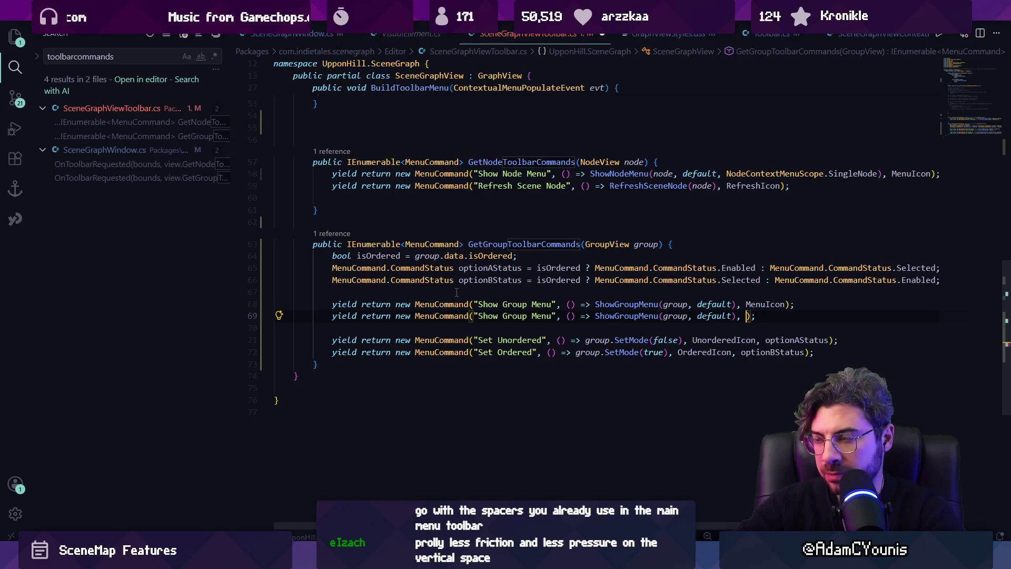
key(ctrl+shift+f)
text(spacer)
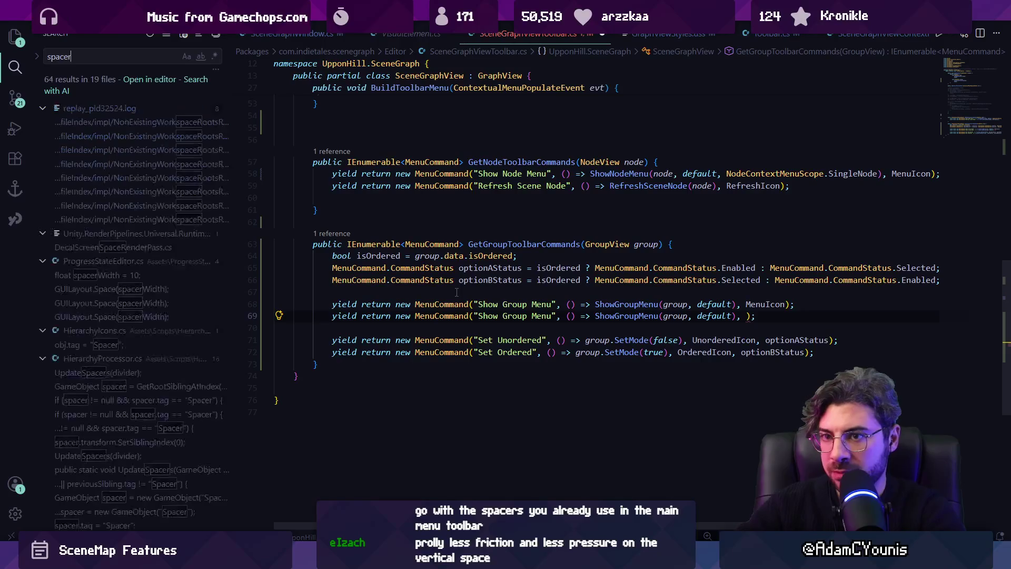
scroll(157, 188, down, 10)
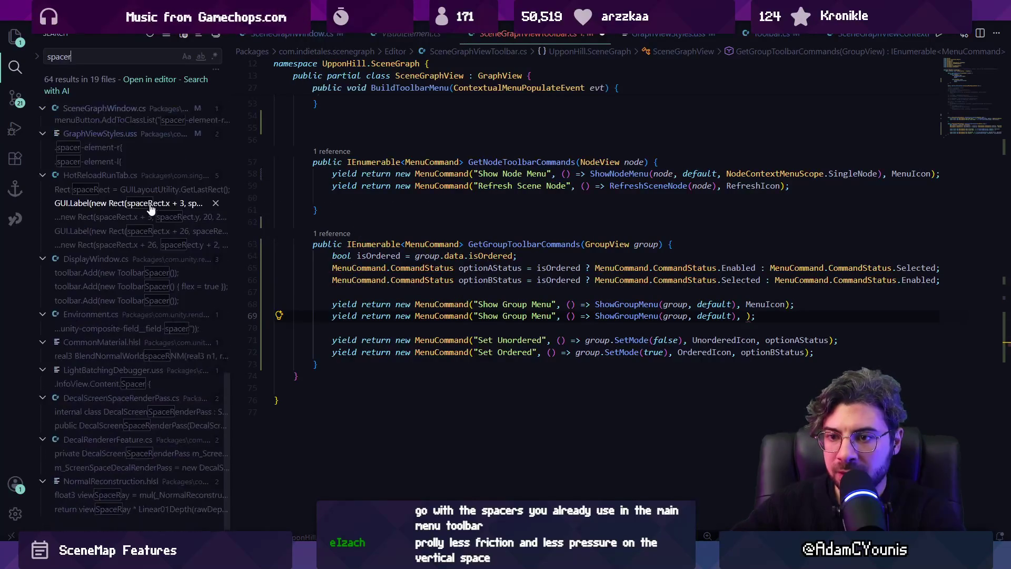
scroll(158, 208, up, 2)
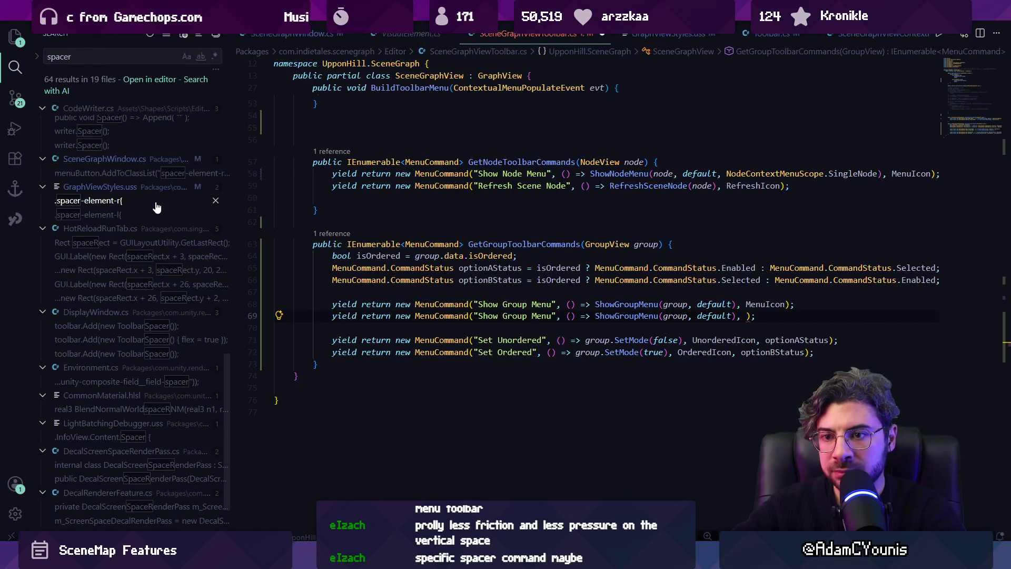
scroll(156, 206, up, 5)
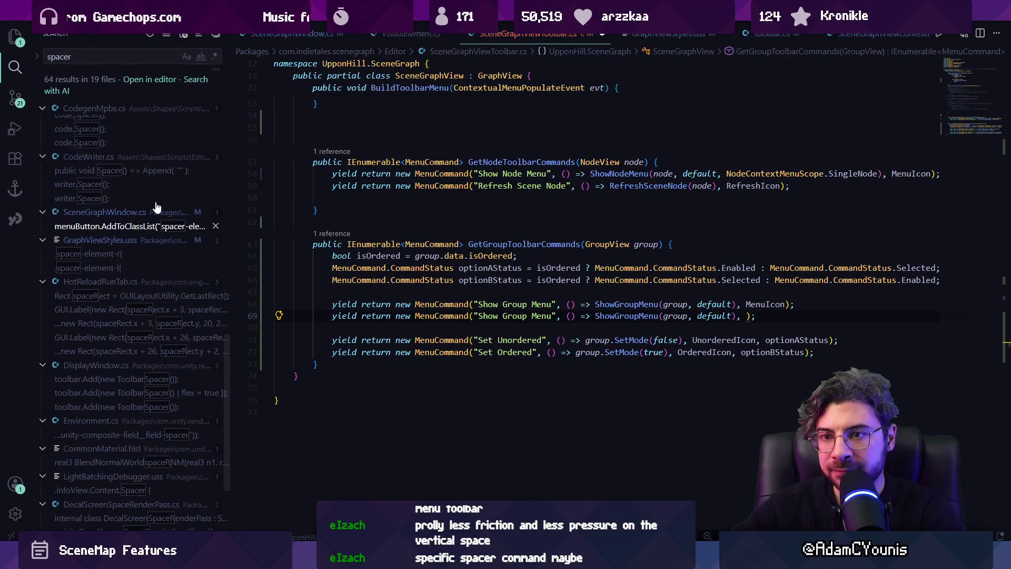
scroll(156, 206, up, 3)
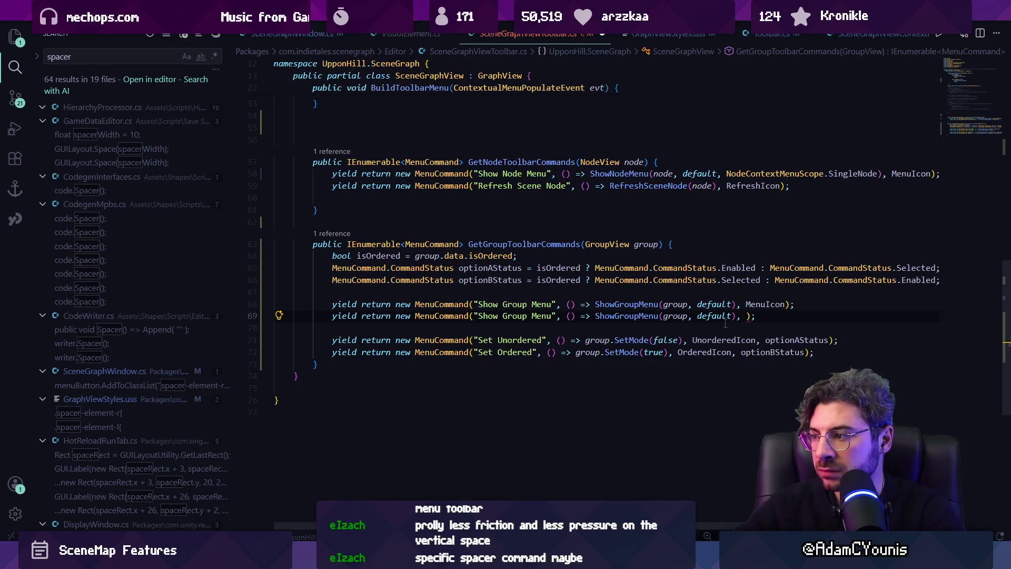
scroll(764, 292, up, 15)
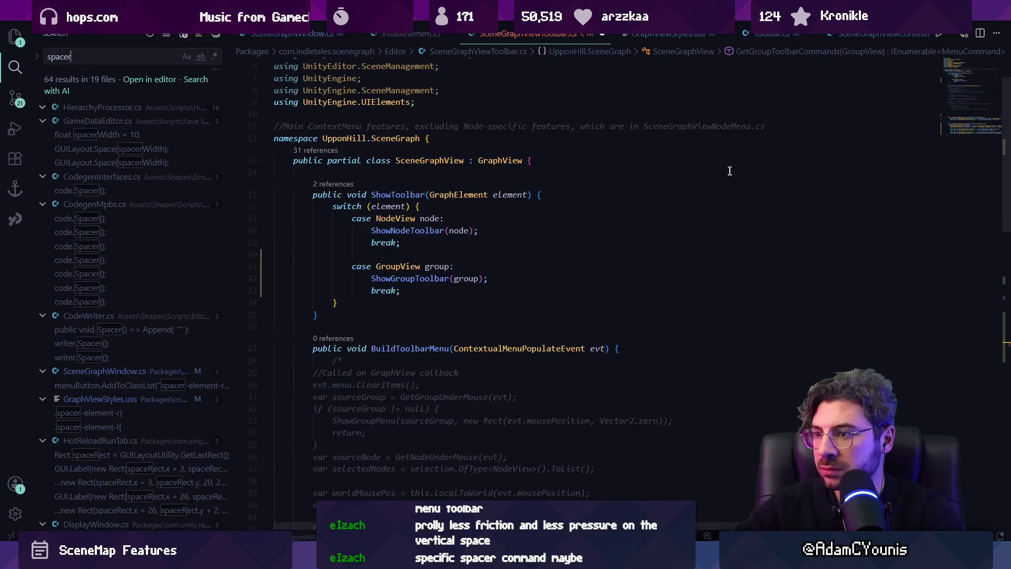
scroll(641, 205, down, 13)
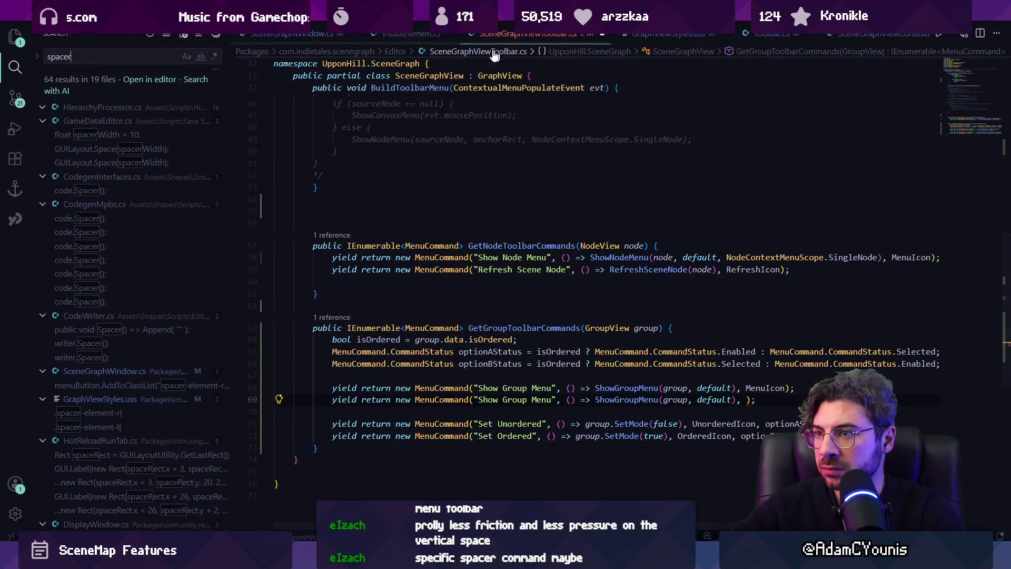
Open SceneGraphViewContextMenu.cs via the file finder with 'scenegraphview'.
key(ctrl+p)
text(scenegraph)
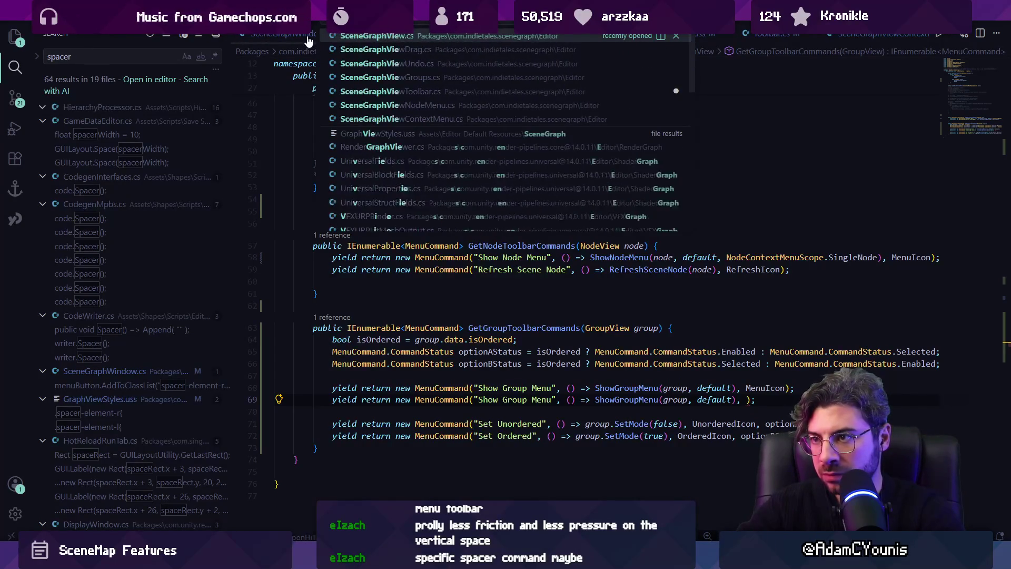
text(view)
click(401, 119)
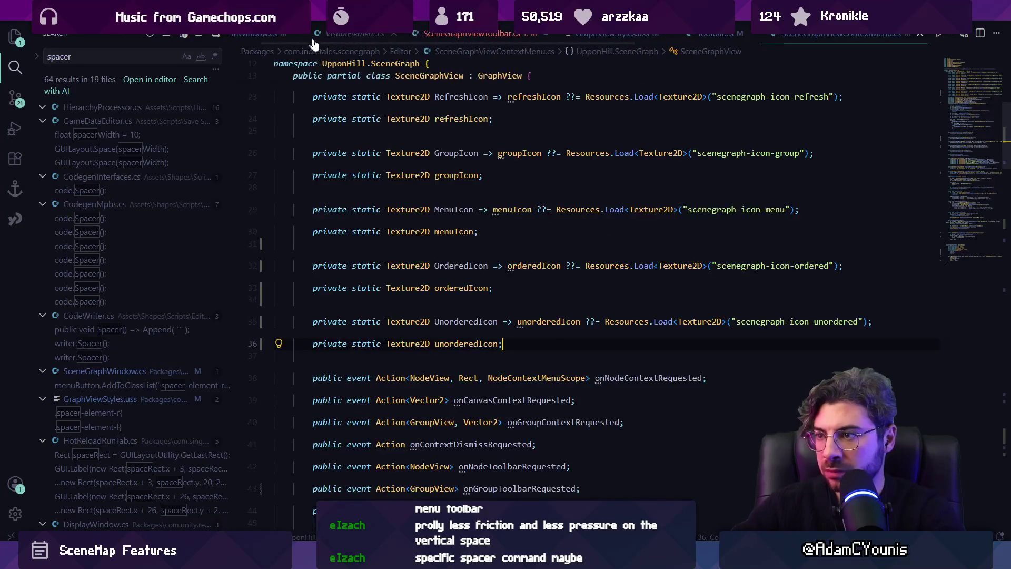
scroll(518, 438, down, 2)
In Unity's Project panel, search 'scenegraph-icon-spac' then 'scenegraph-icon' to confirm no spacer texture, then return to Figma.
key(alt+Tab)
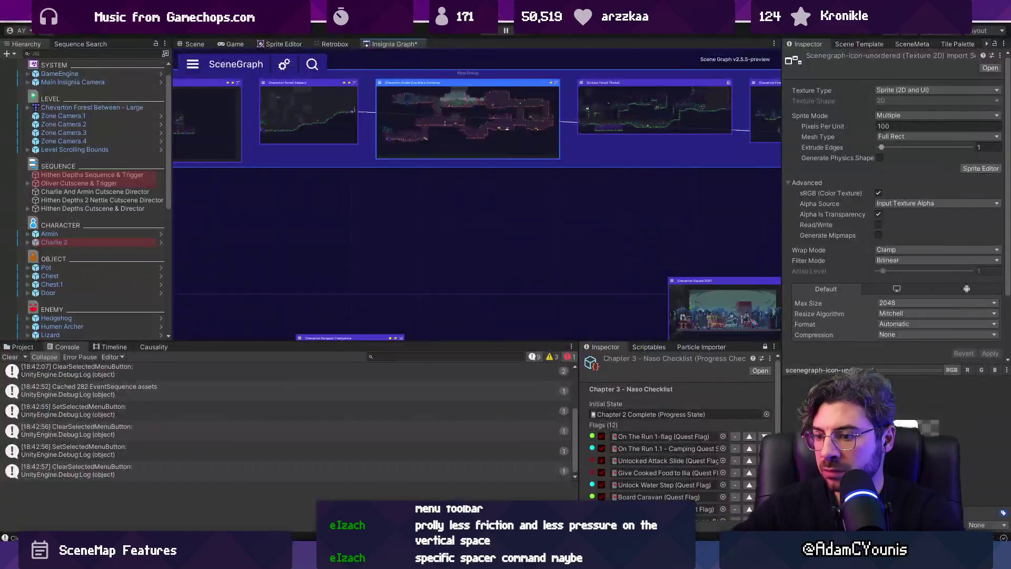
click(20, 347)
click(397, 356)
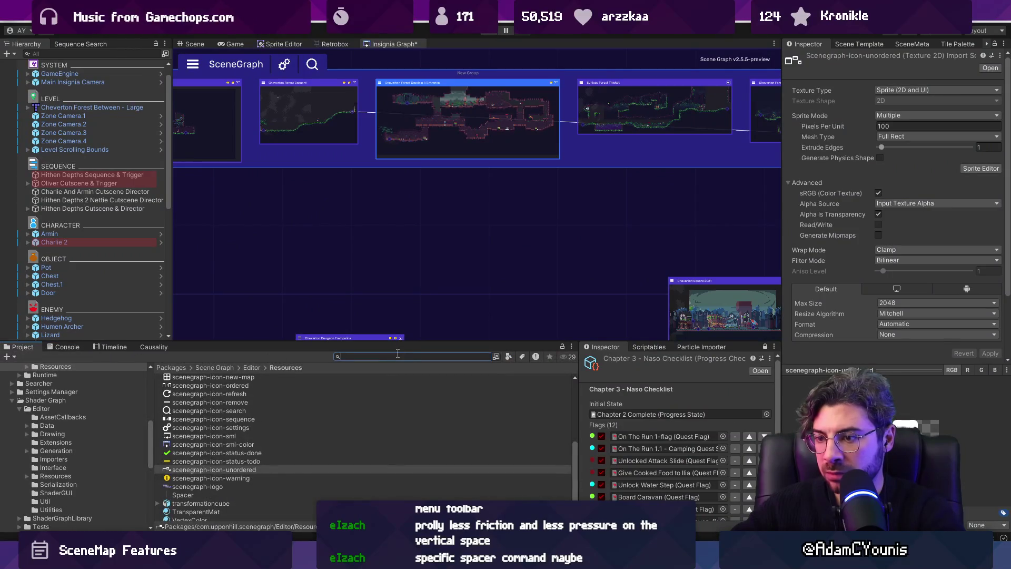
text(spcene-)
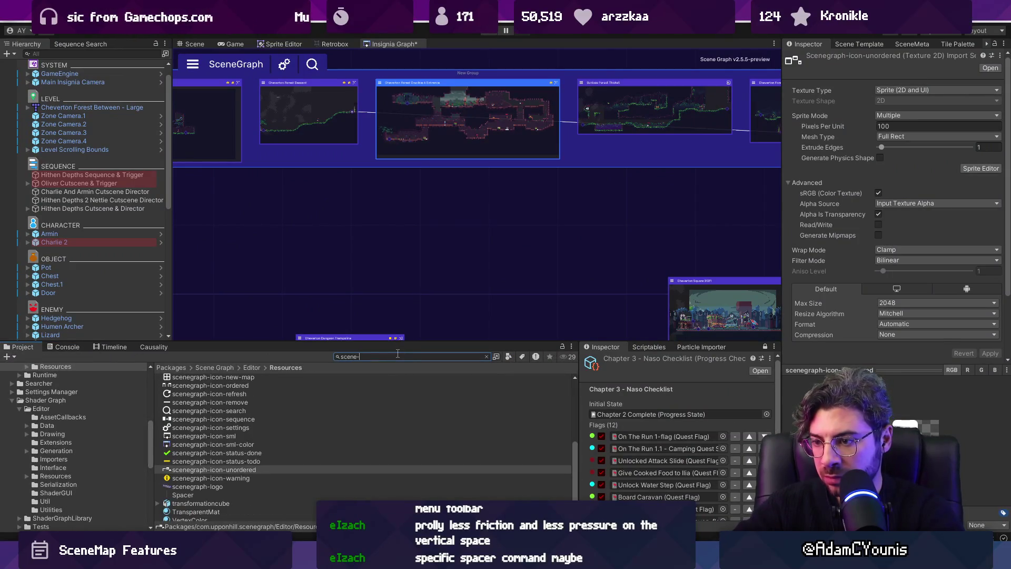
text(graph-c)
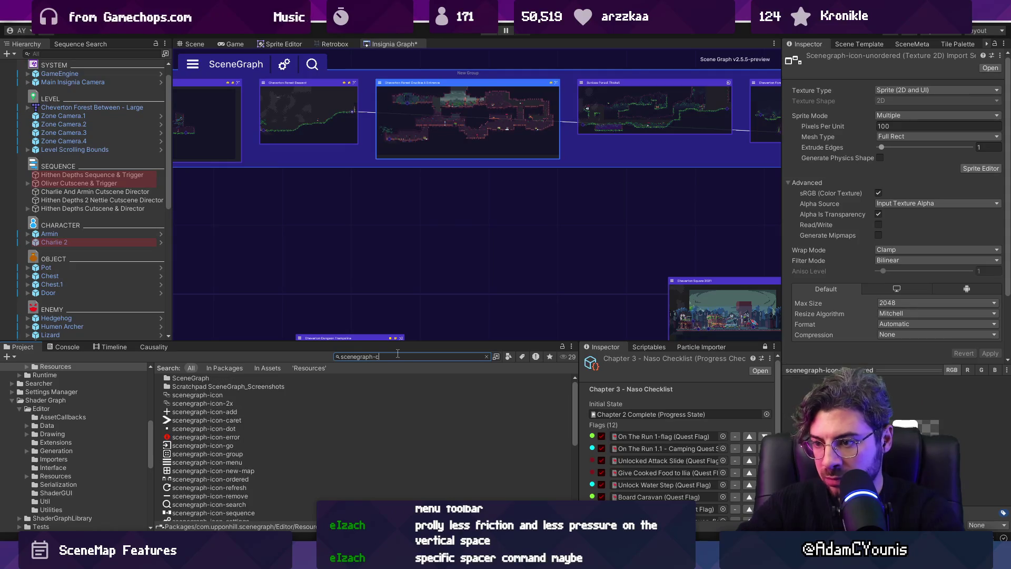
key(BackSpace)
text(icon-spacer)
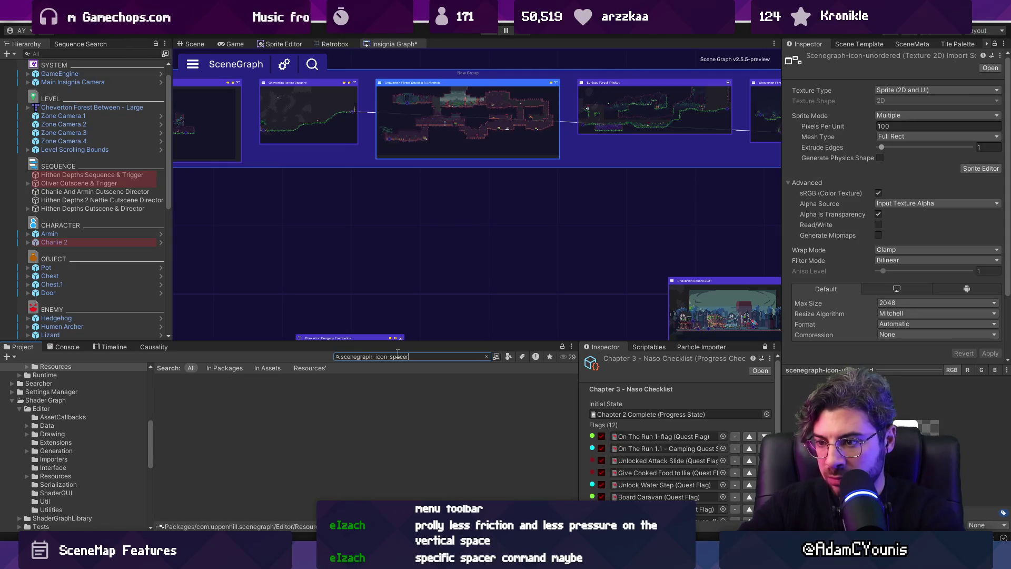
key(BackSpace)
key(BackSpace)
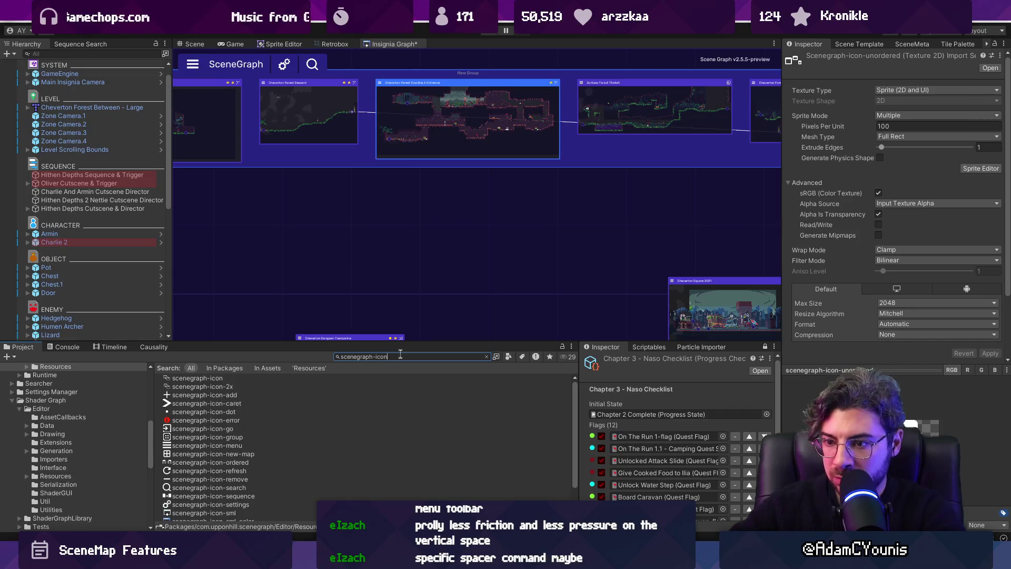
scroll(296, 406, down, 2)
drag(296, 341, 298, 269)
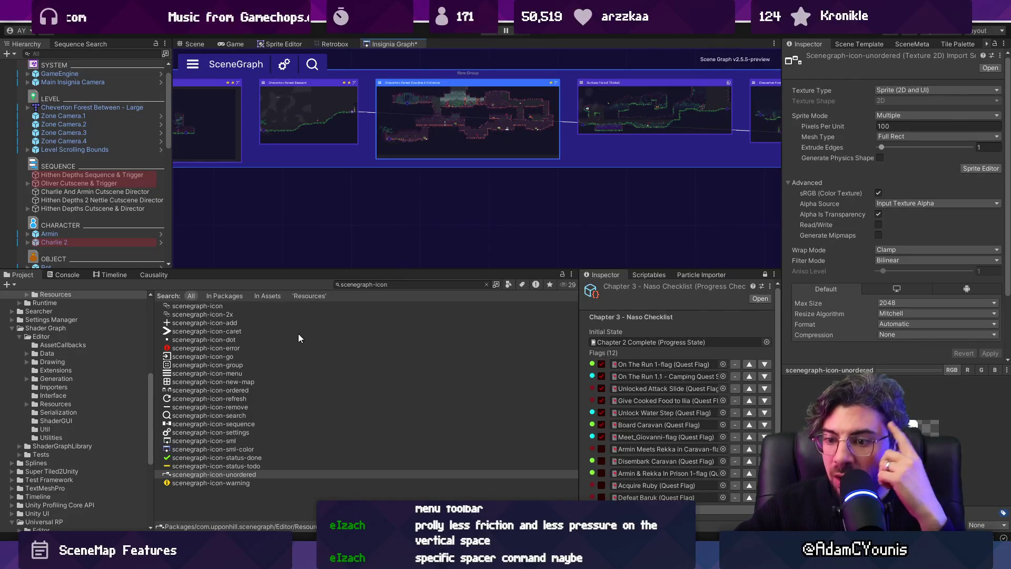
mouse_move(447, 559)
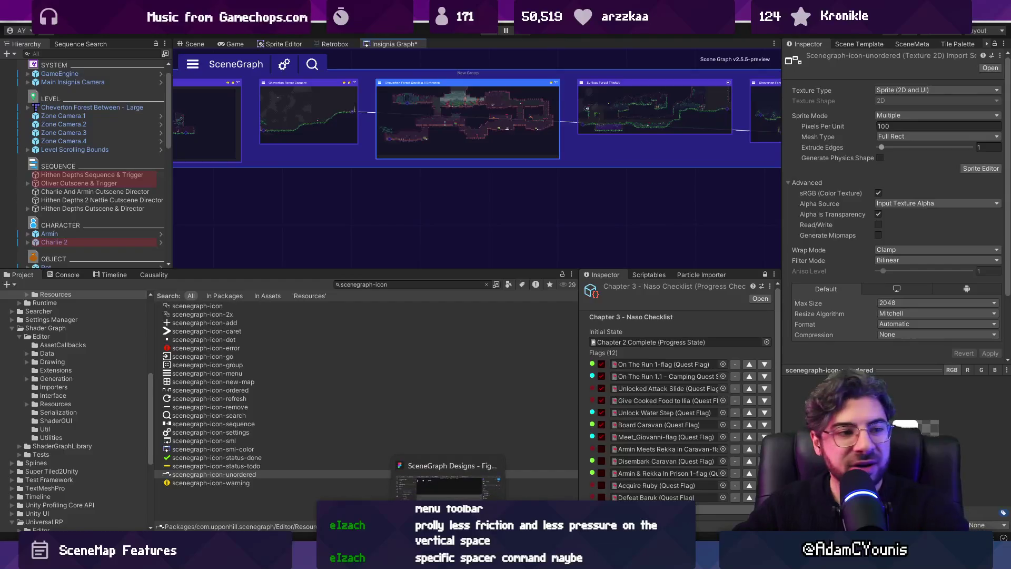
click(447, 479)
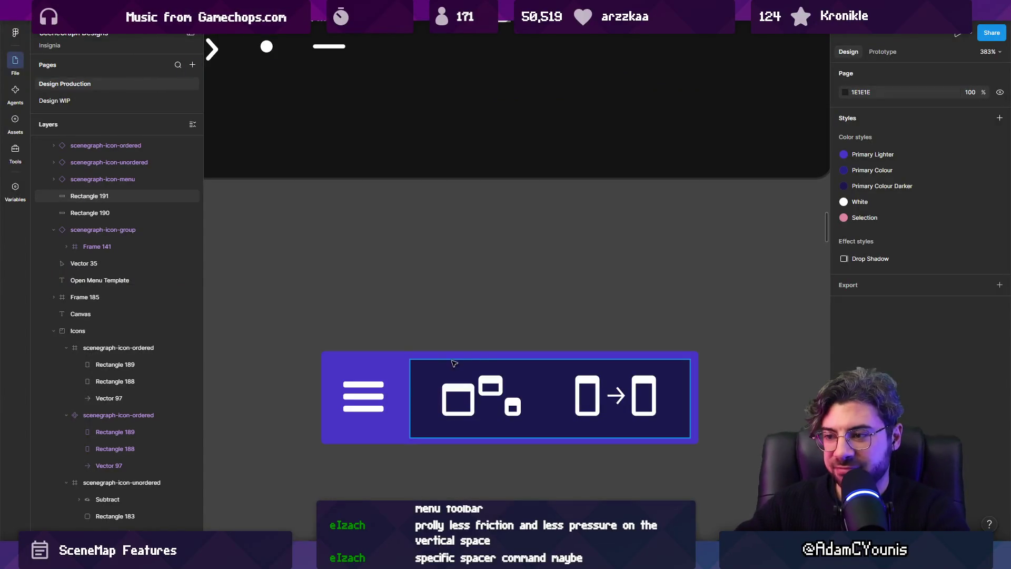
Copy the scenegraph-icon-remove minus icon to X 214, Y 94 beside the original.
scroll(401, 262, up, 5)
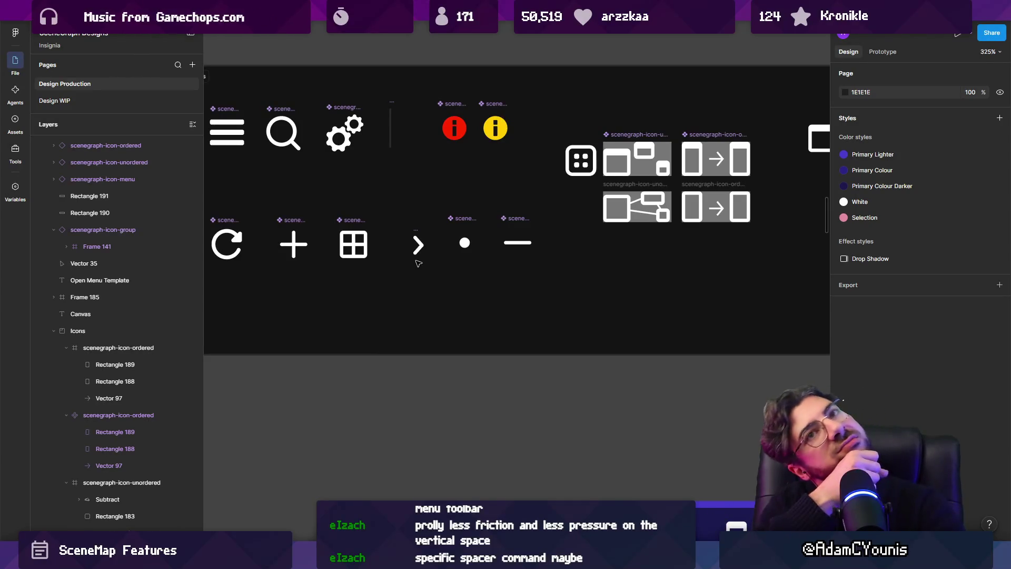
scroll(525, 230, up, 3)
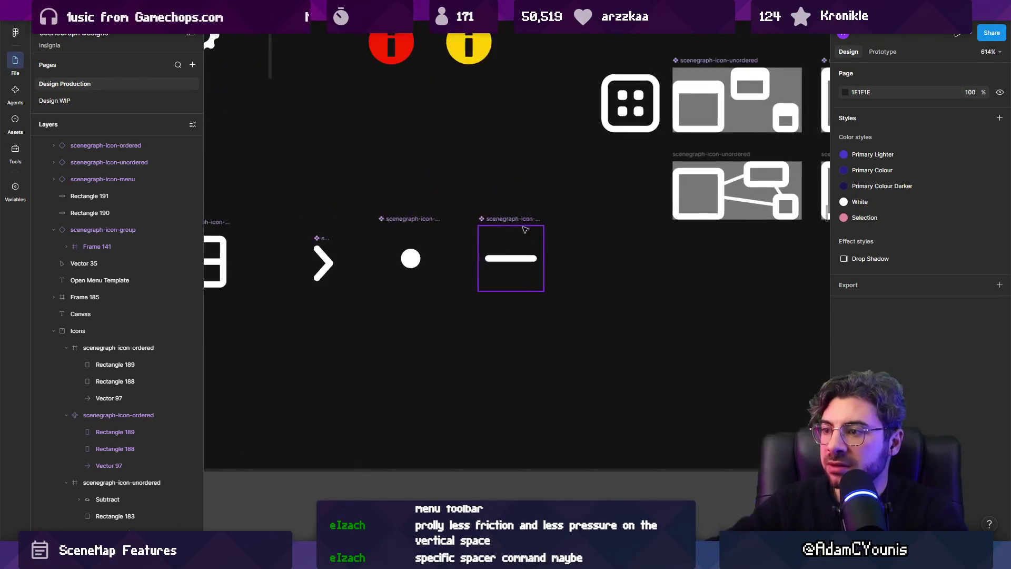
click(521, 228)
drag(528, 223, 602, 221)
scroll(621, 242, up, 3)
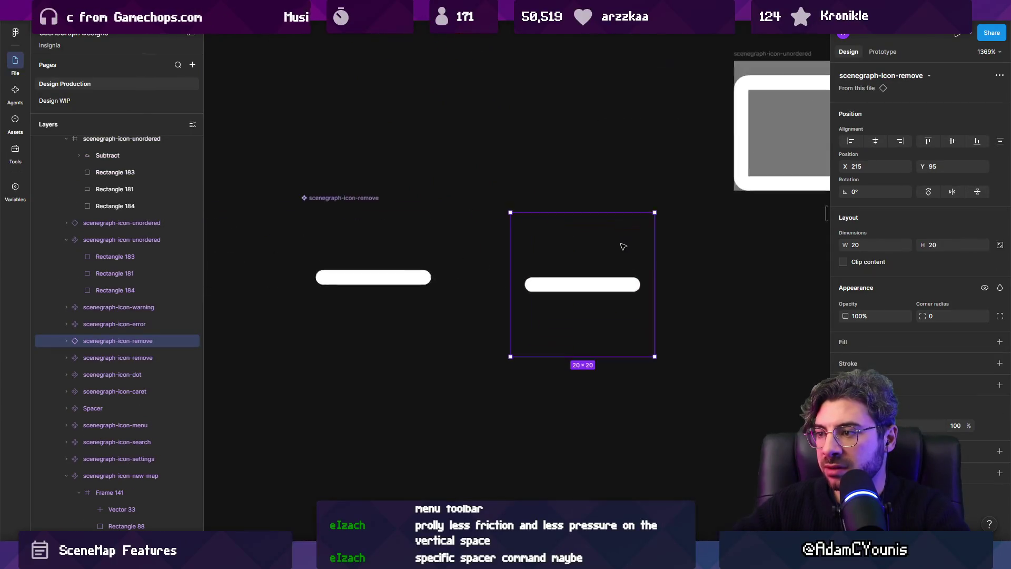
key(ctrl+z)
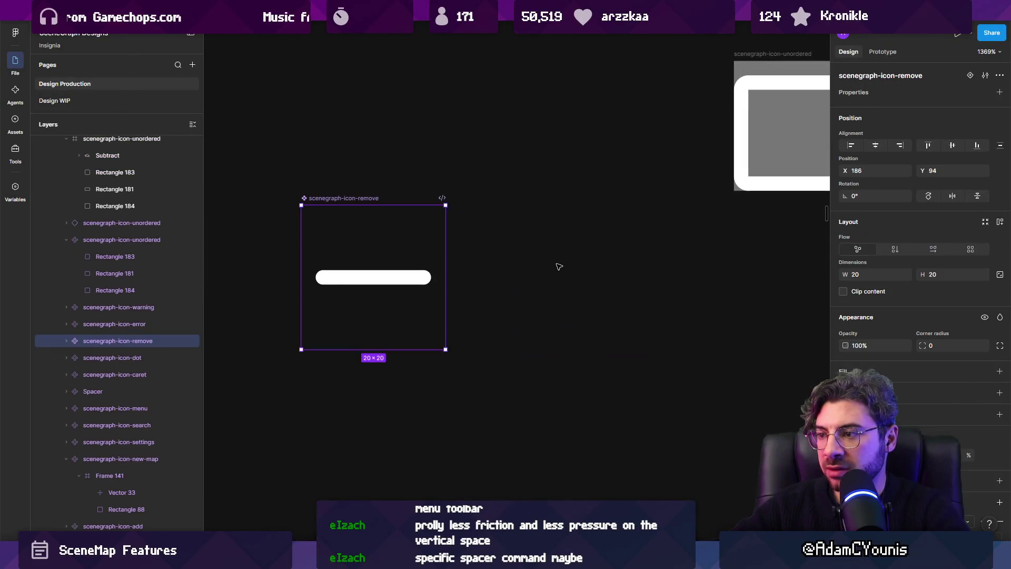
scroll(513, 260, down, 3)
drag(443, 229, 533, 228)
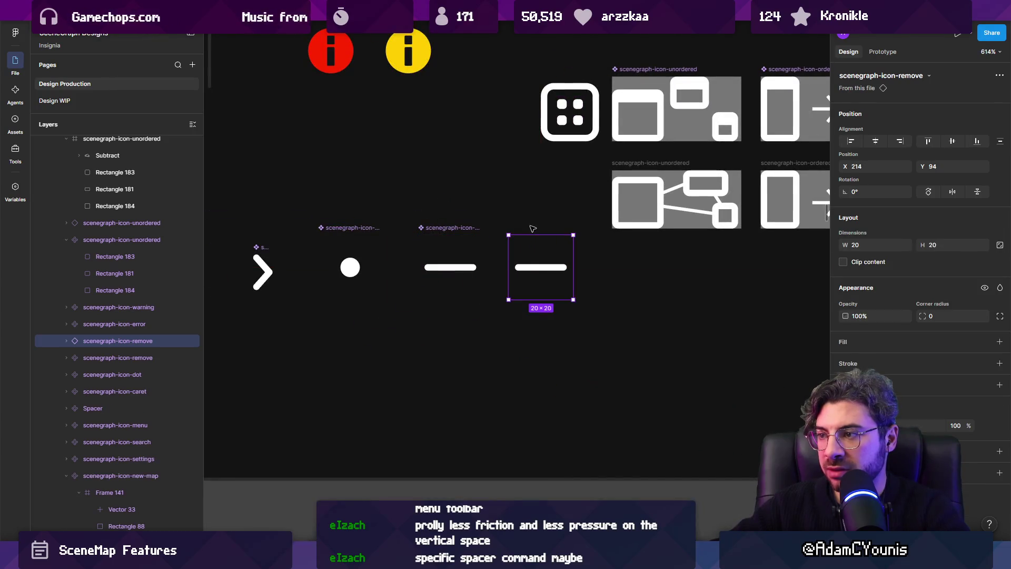
scroll(602, 260, down, 5)
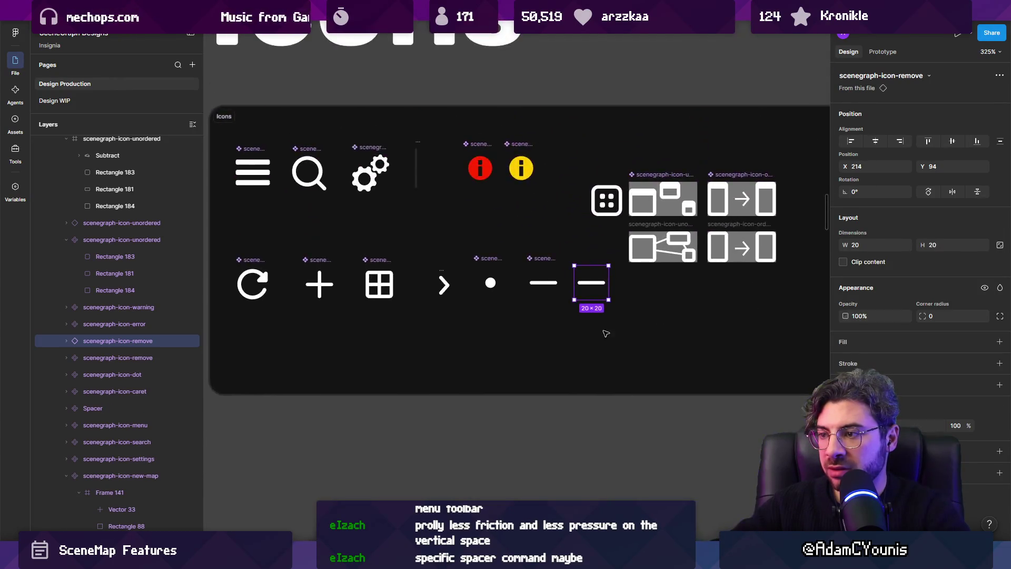
scroll(603, 295, up, 5)
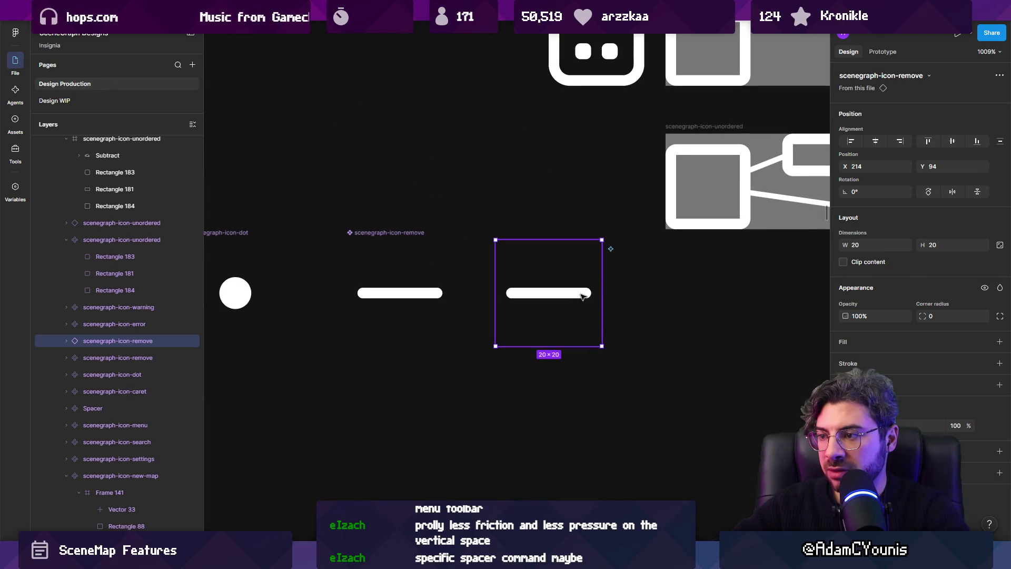
double_click(597, 290)
key(Escape)
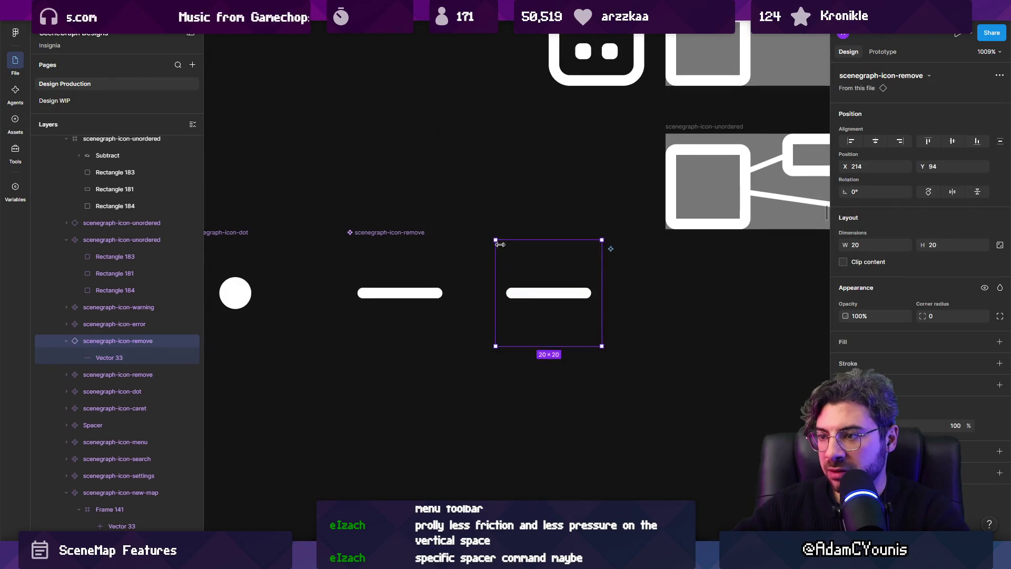
Detach the copied minus instance and rotate its line 90° to stand vertically.
right_click(499, 246)
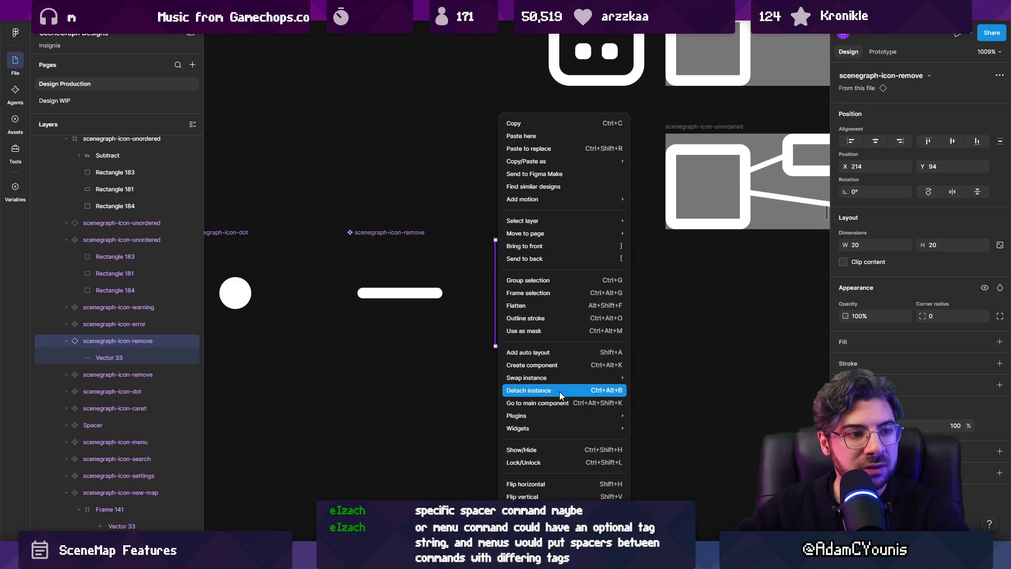
click(560, 394)
click(572, 295)
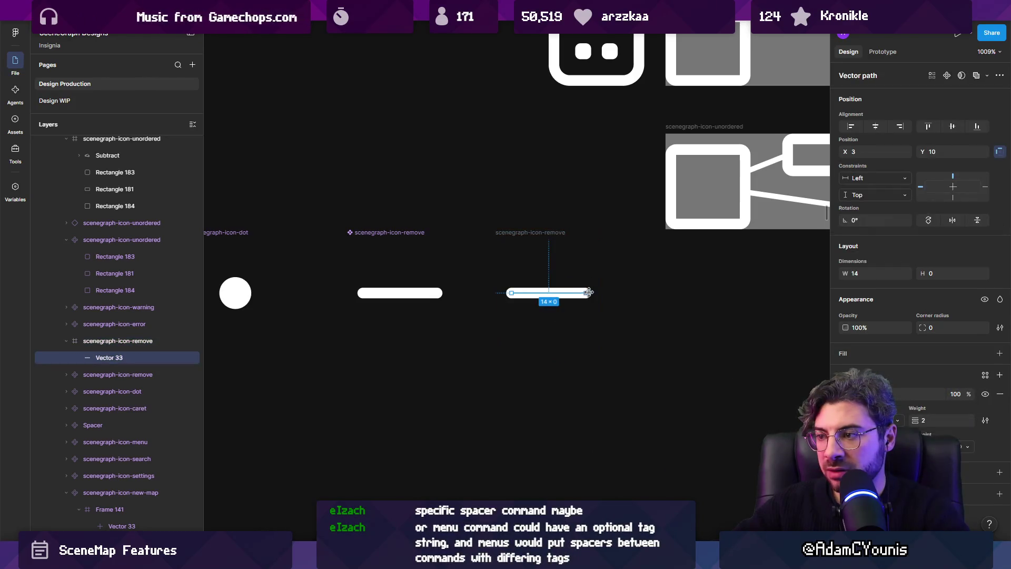
mouse_move(592, 292)
mouse_down()
mouse_move(593, 278)
mouse_move(549, 242)
mouse_up()
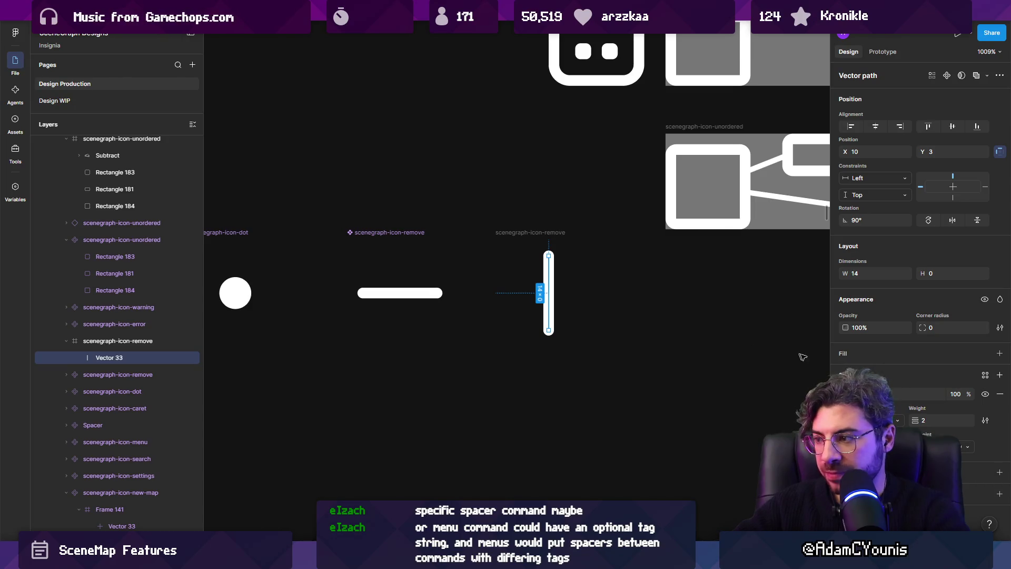
Set the line's stroke to black at 60% opacity.
click(845, 394)
mouse_move(712, 304)
mouse_down()
mouse_move(774, 354)
mouse_move(725, 442)
mouse_up()
click(963, 394)
text(60)
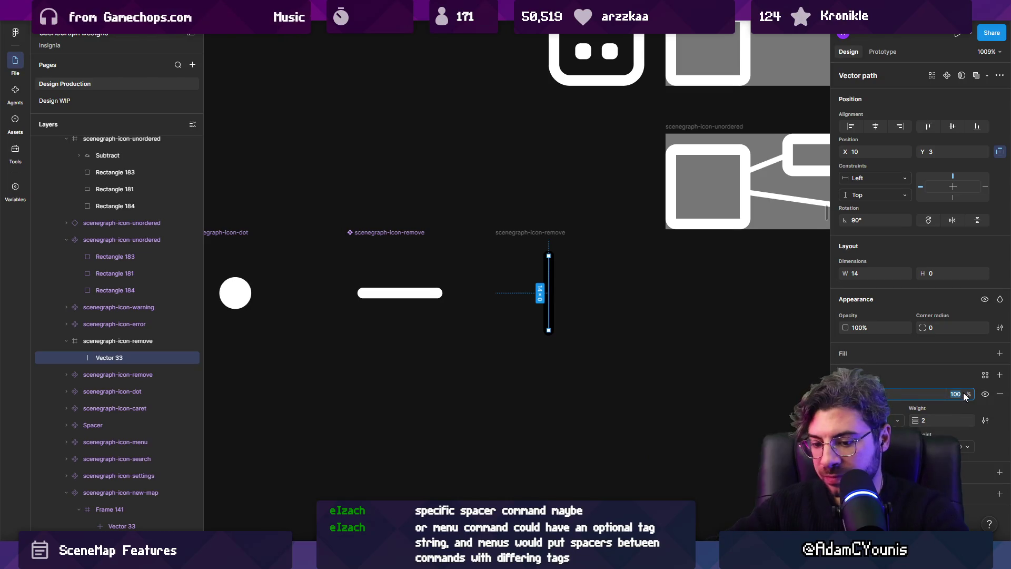
key(Return)
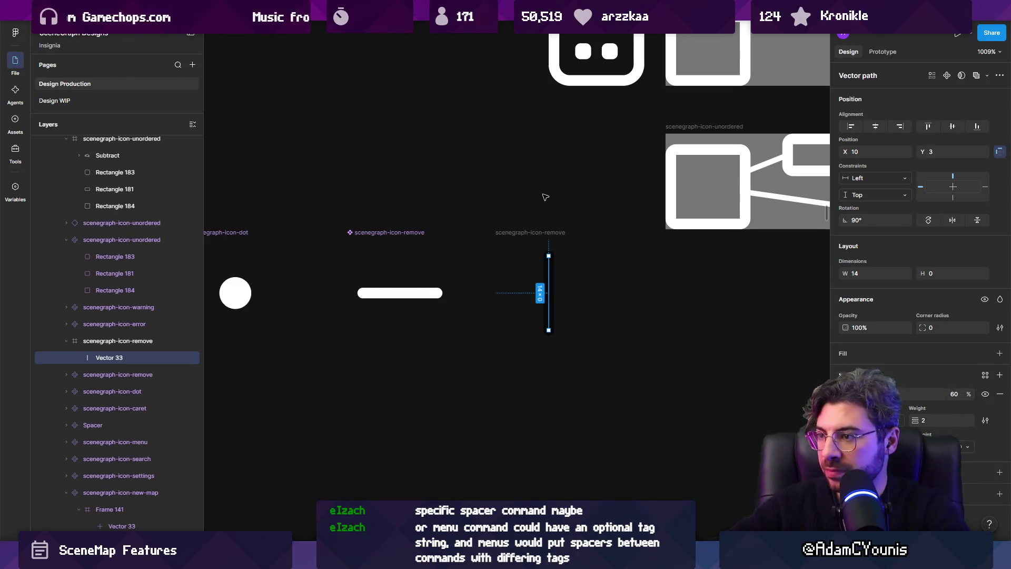
Move the frame beside the original minus icon and rename it scenegraph-icon-spacer.
click(554, 207)
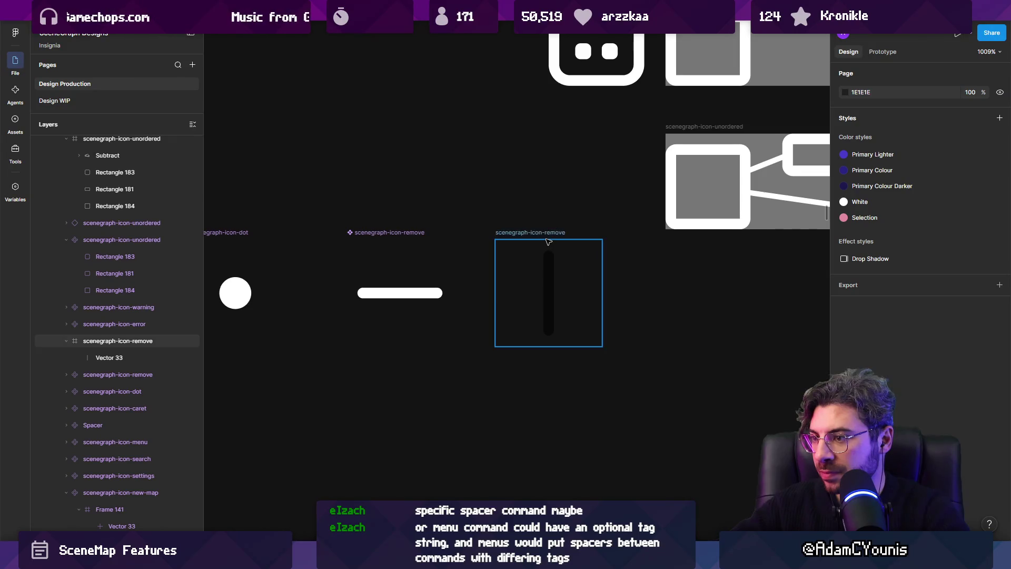
mouse_move(559, 243)
mouse_down()
mouse_move(377, 242)
mouse_move(570, 241)
mouse_up()
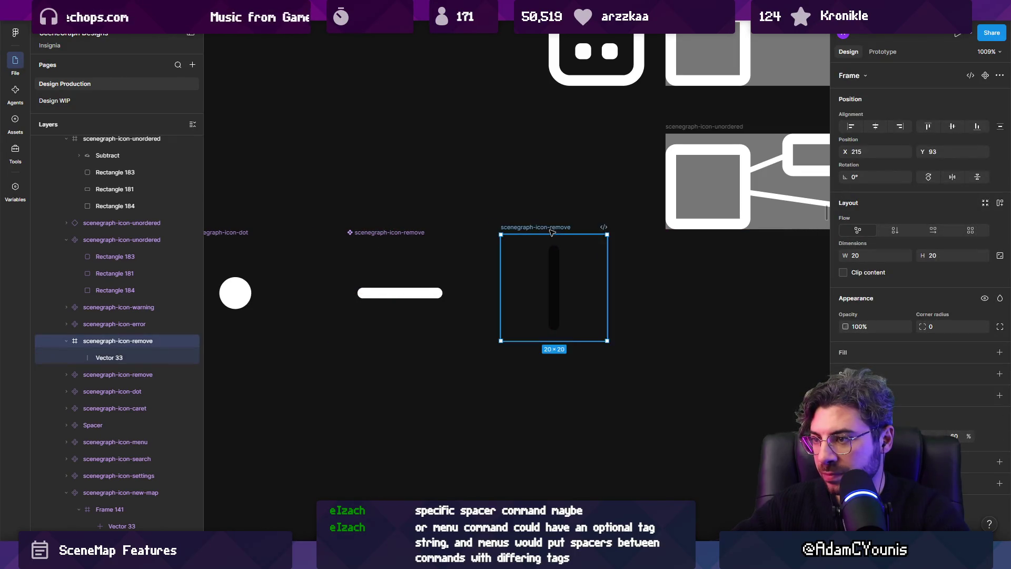
double_click(559, 227)
text(spacer)
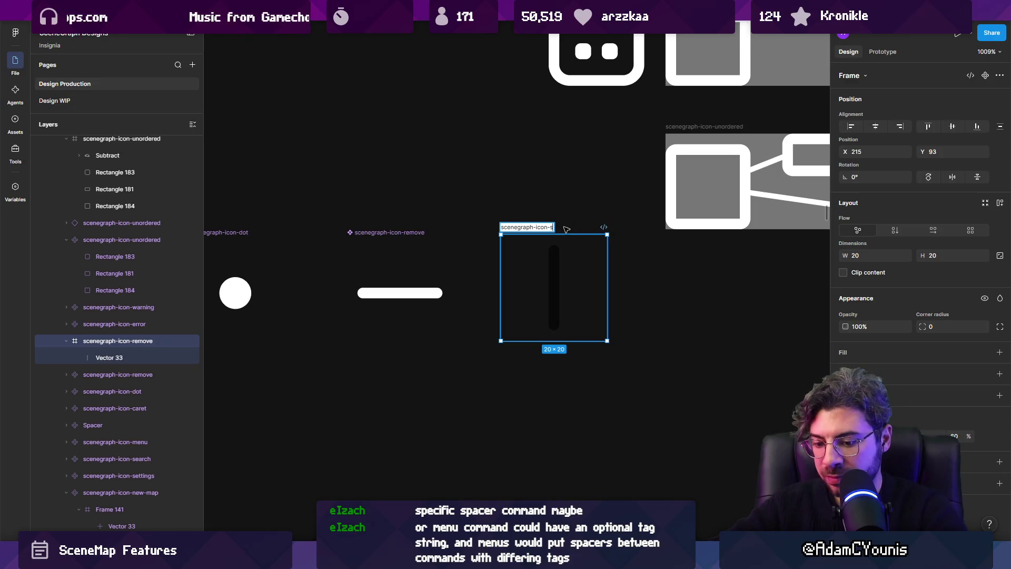
key(Return)
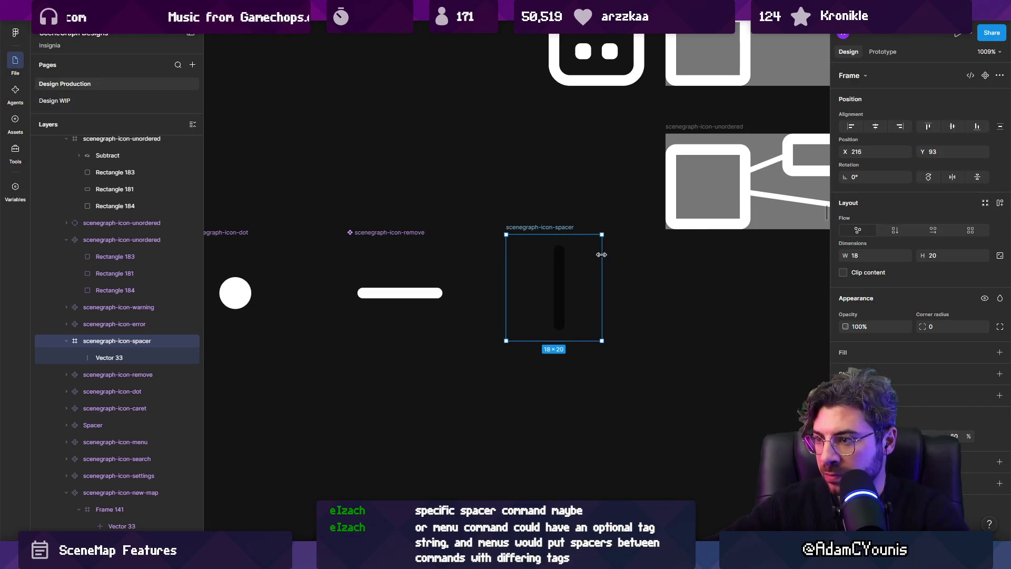
Narrow the spacer frame tightly around the line and turn it into a component.
key(shift+a)
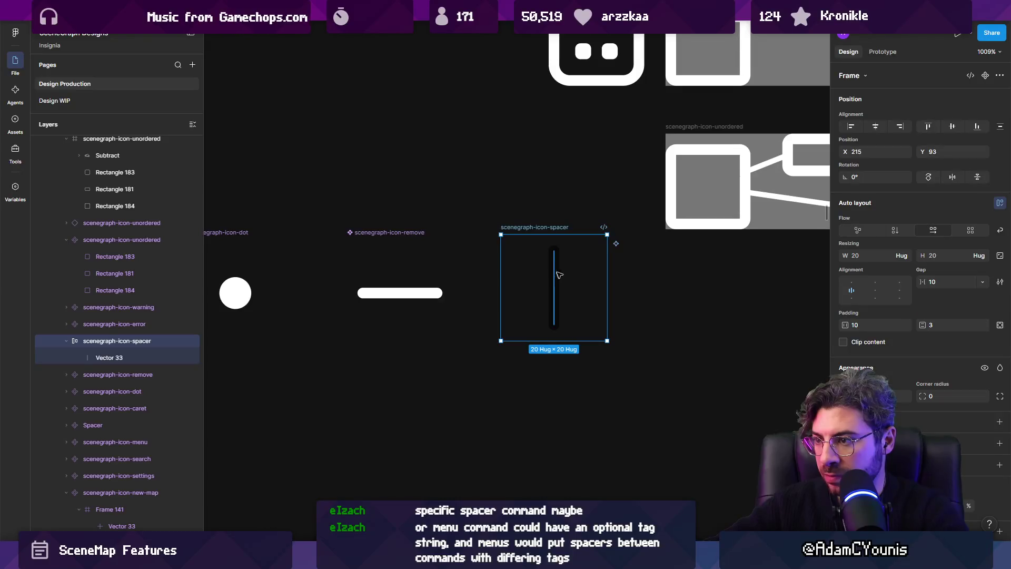
key(ctrl+z)
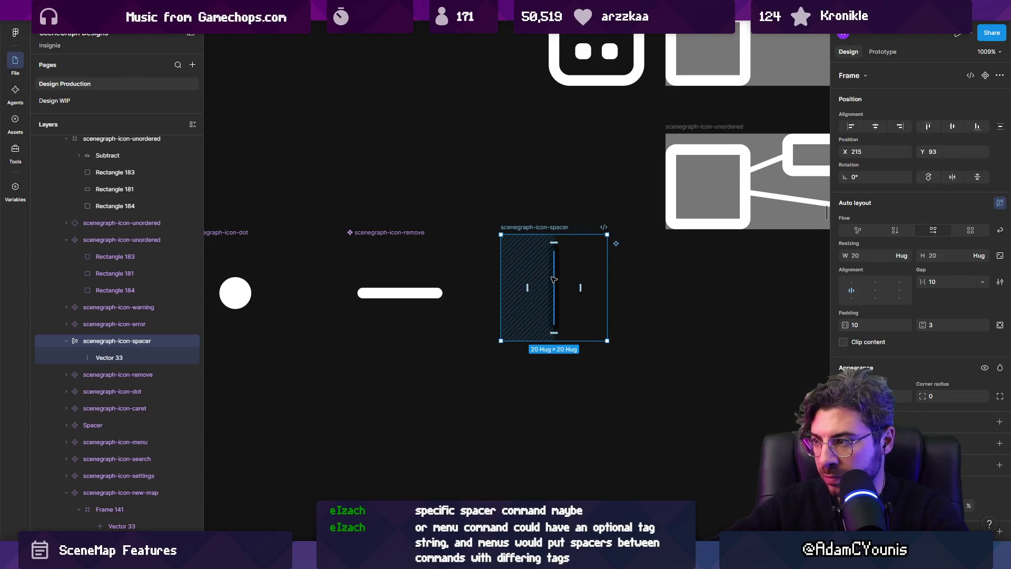
click(558, 280)
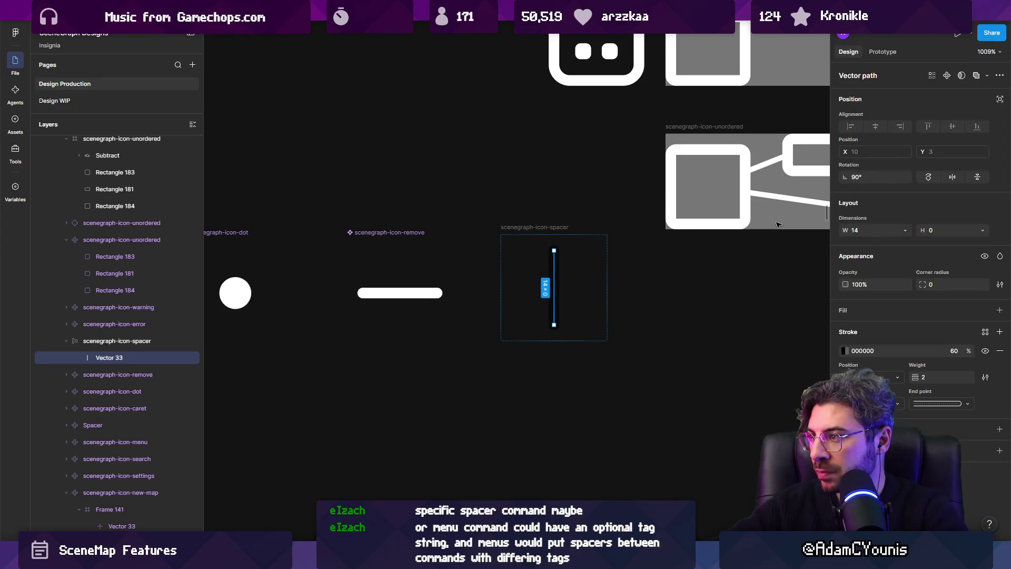
click(536, 238)
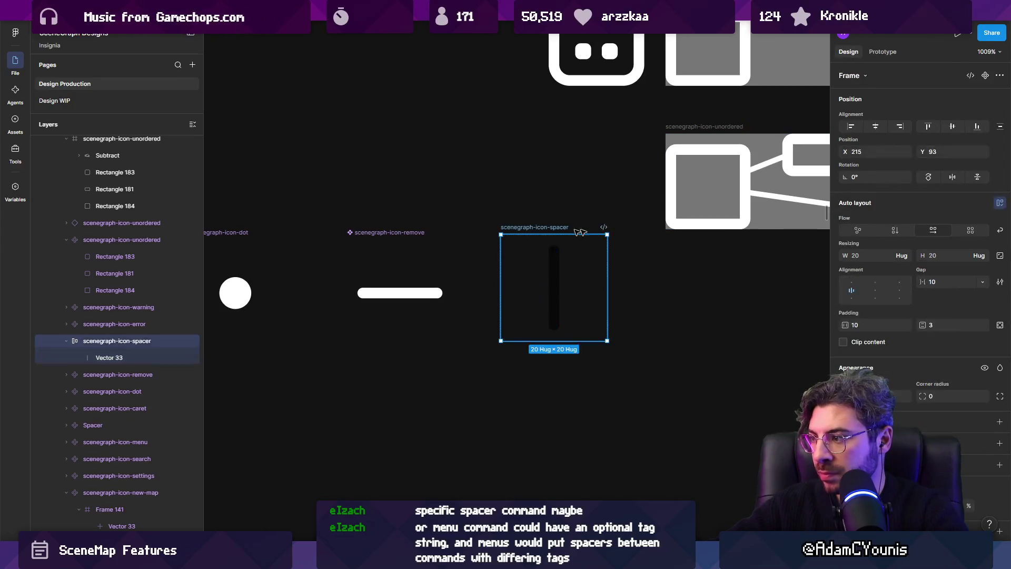
drag(608, 271, 569, 274)
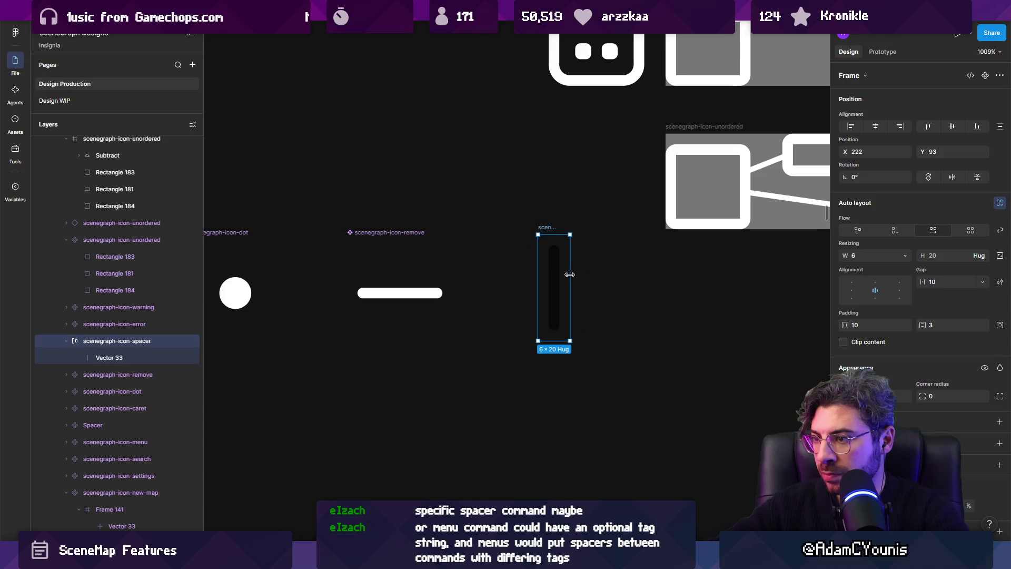
right_click(548, 230)
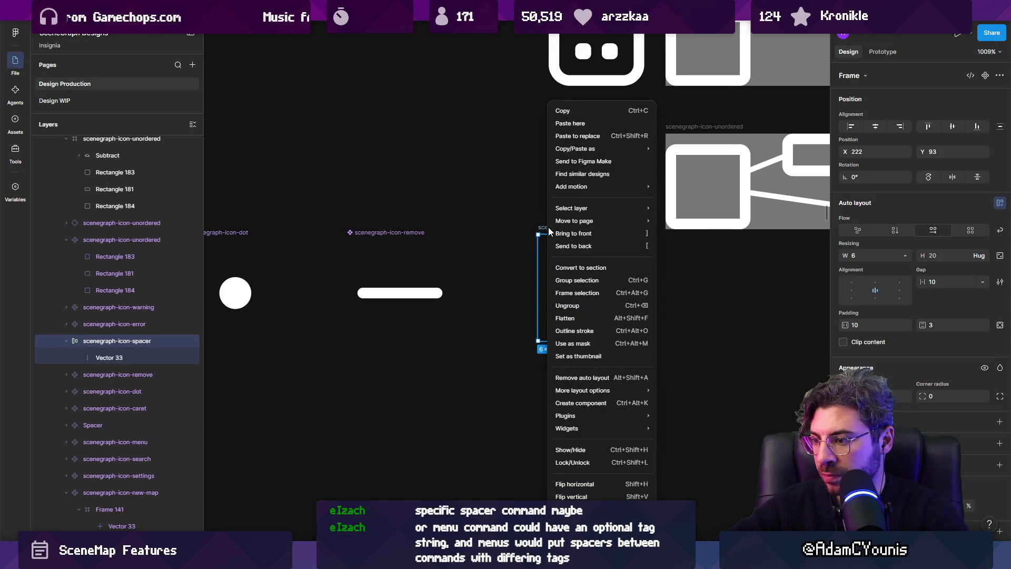
click(548, 229)
right_click(547, 229)
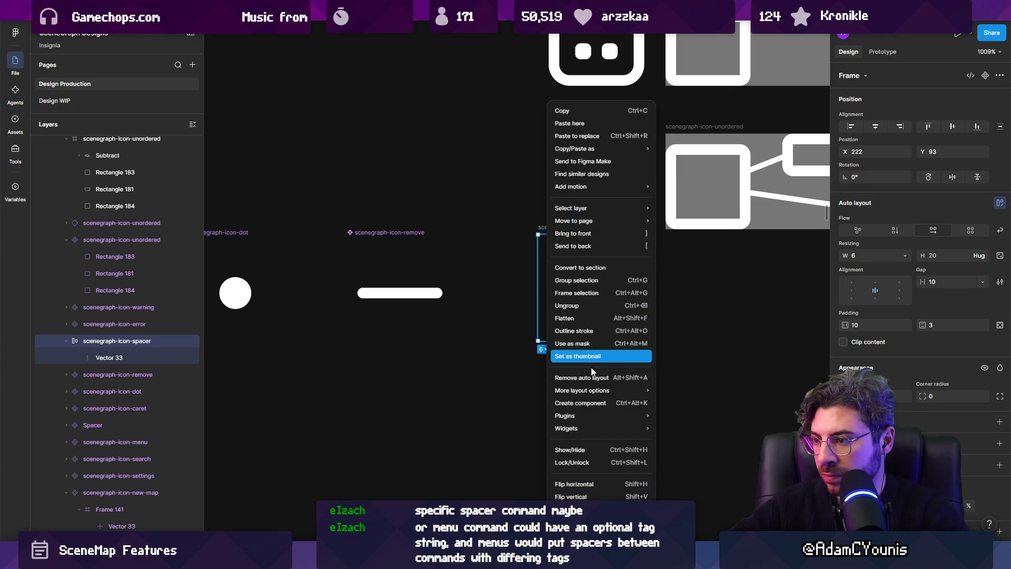
click(594, 404)
Export the scenegraph-icon-spacer component into the Unity project's scenegraph icons folder.
key(Tab)
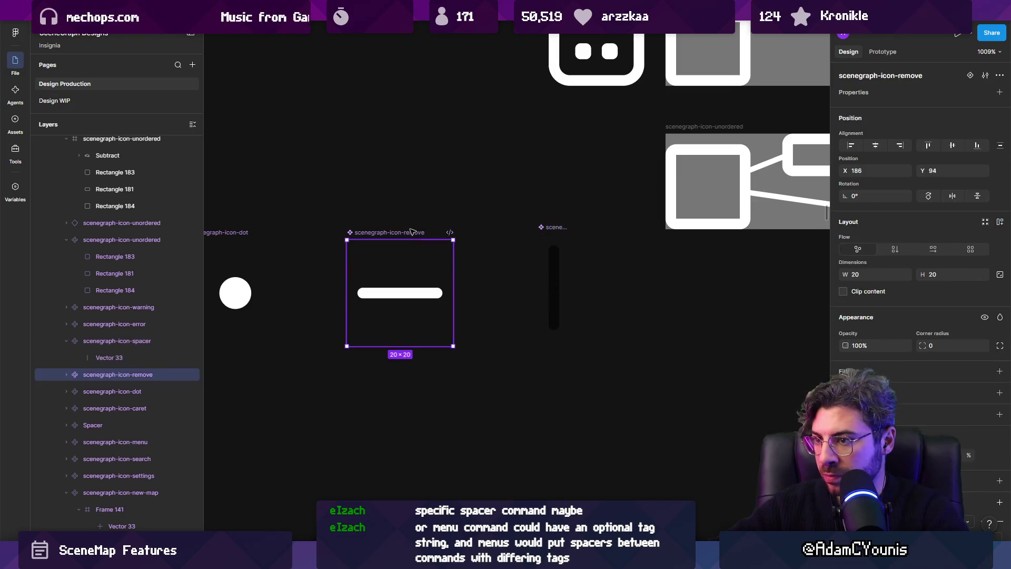
click(538, 230)
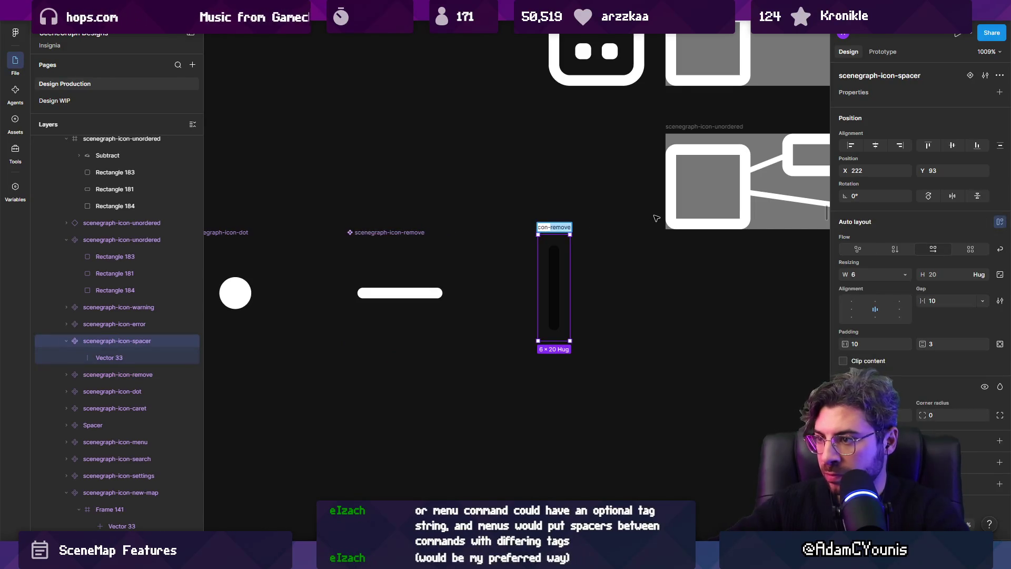
key(Return)
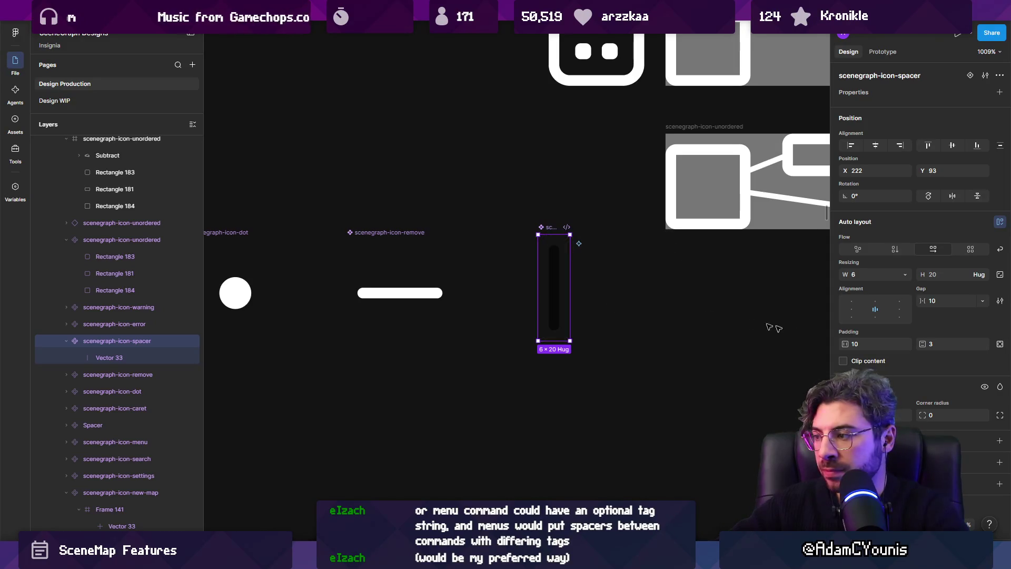
scroll(895, 316, down, 3)
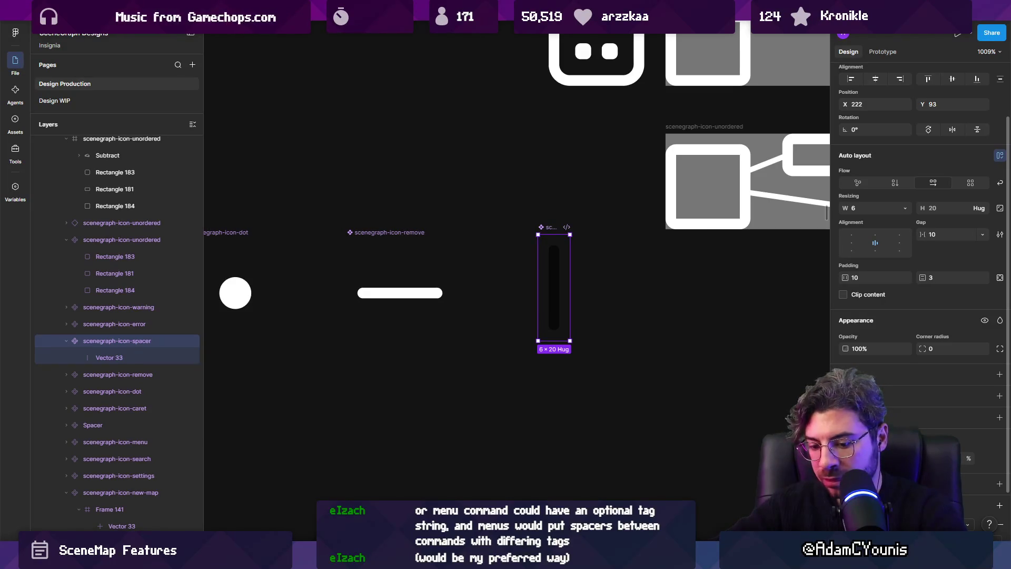
scroll(917, 264, down, 2)
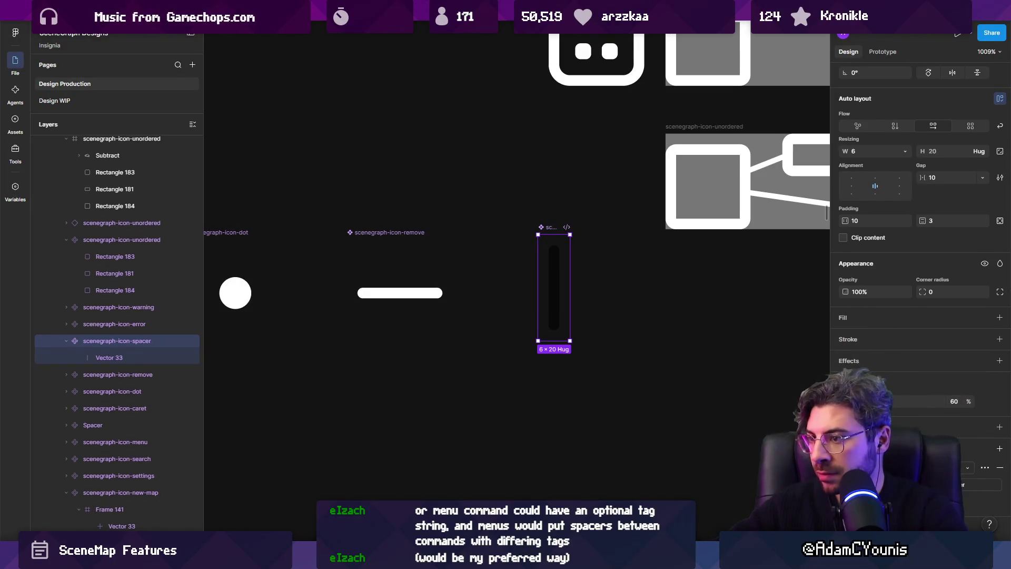
key(ctrl+shift+k)
key(Escape)
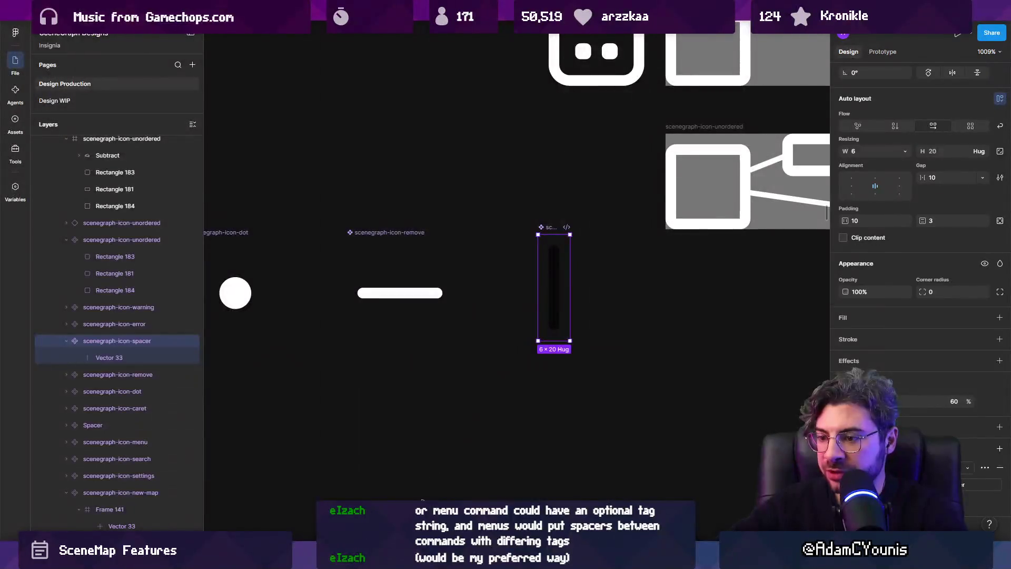
key(alt+Tab)
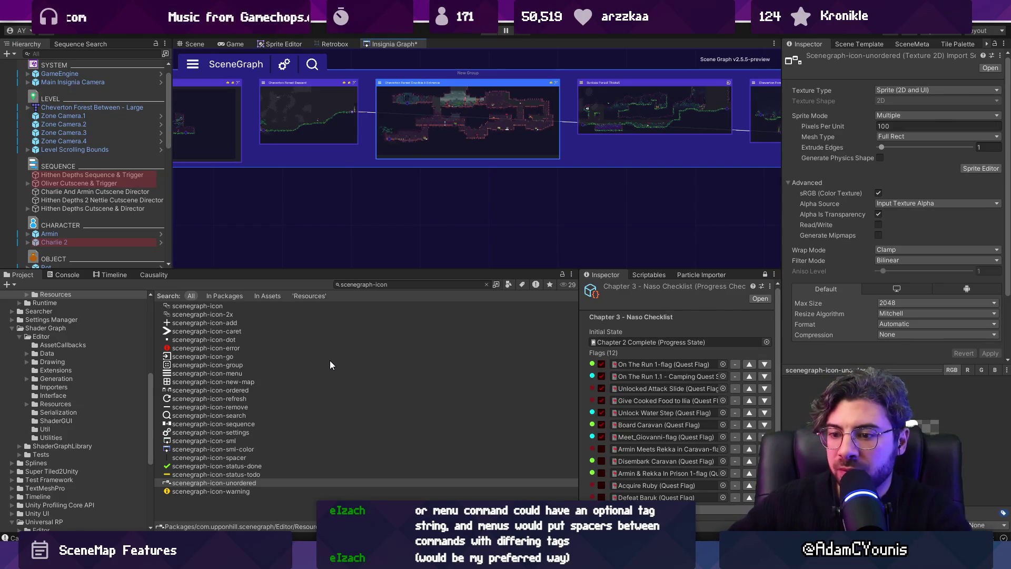
Set the scenegraph-icon-spacer texture's Filter Mode to Bilinear and reveal it in Resources.
click(234, 457)
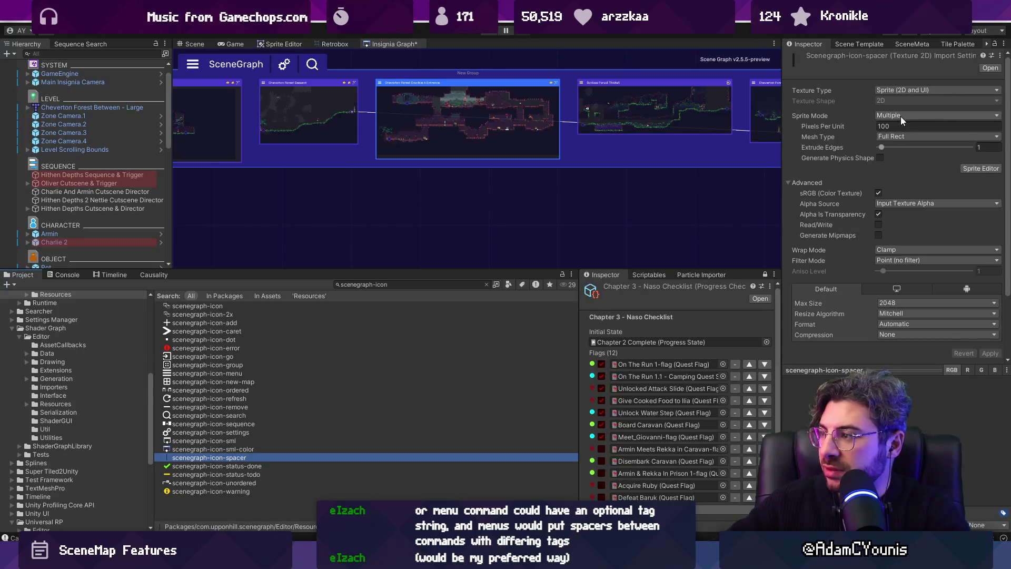
click(895, 251)
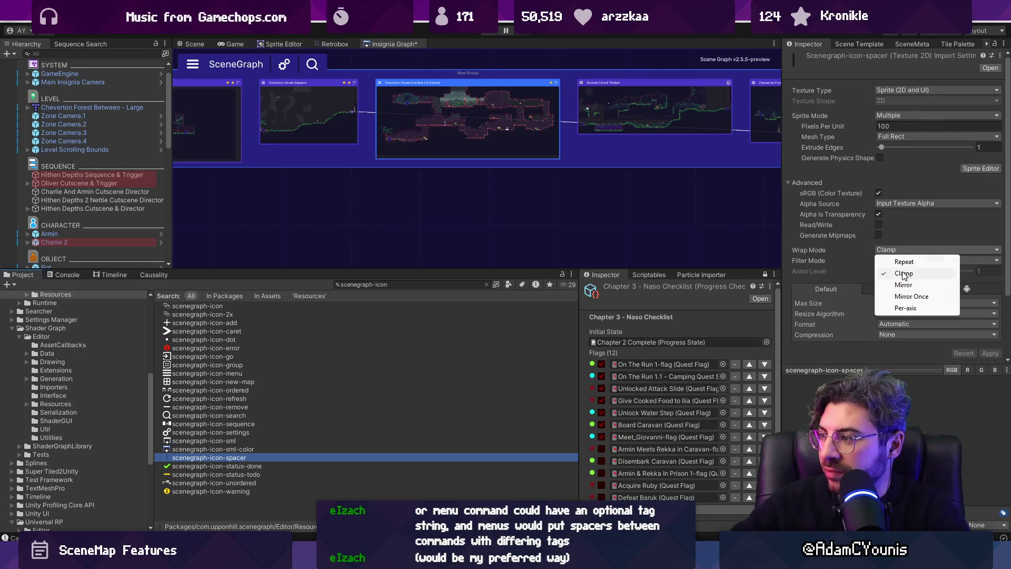
click(908, 260)
click(905, 284)
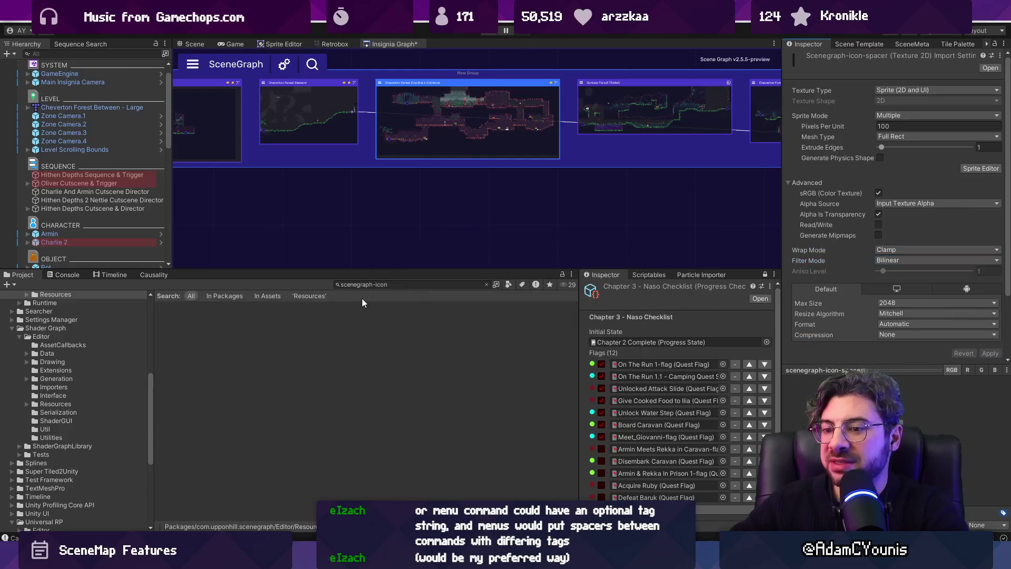
click(486, 284)
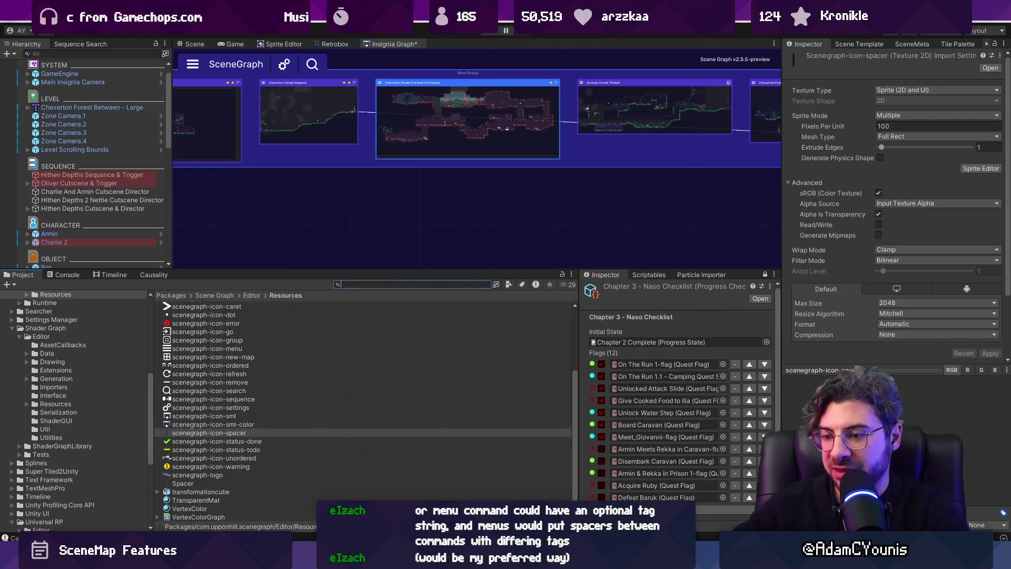
Add a //spacer comment and accept Copilot's SpacerIcon texture field.
key(alt+Tab)
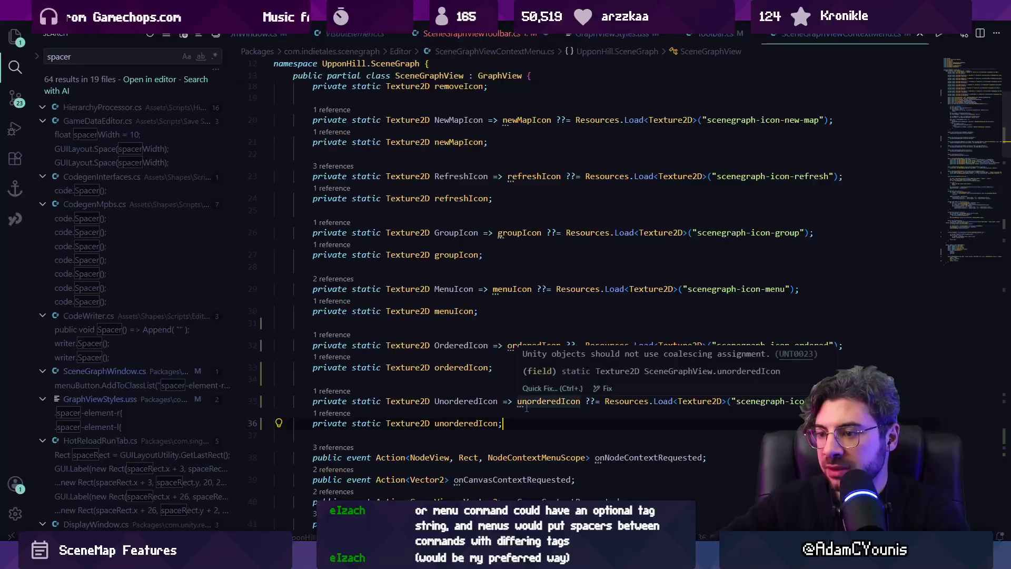
text(//spacer)
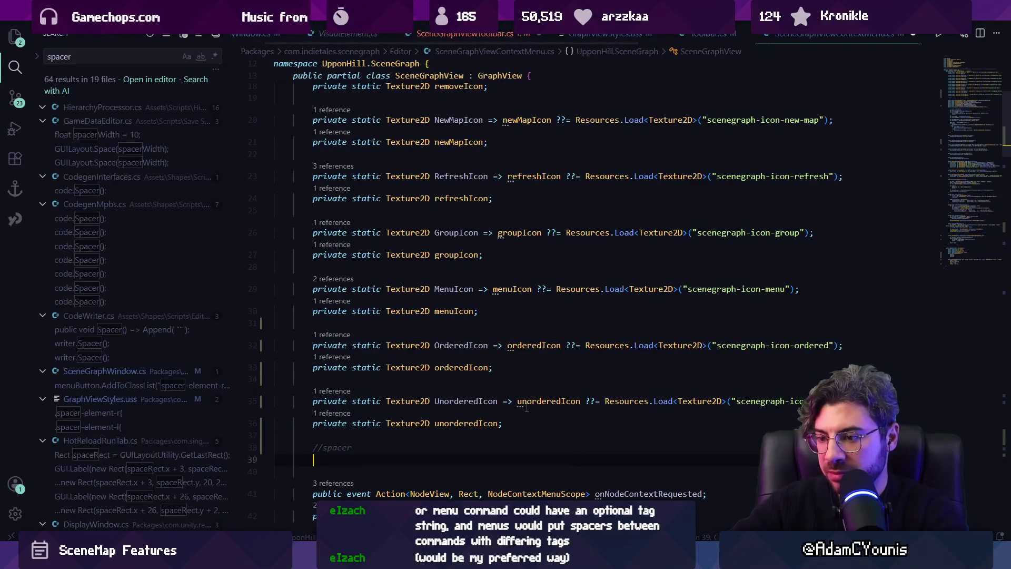
key(Return)
key(Tab)
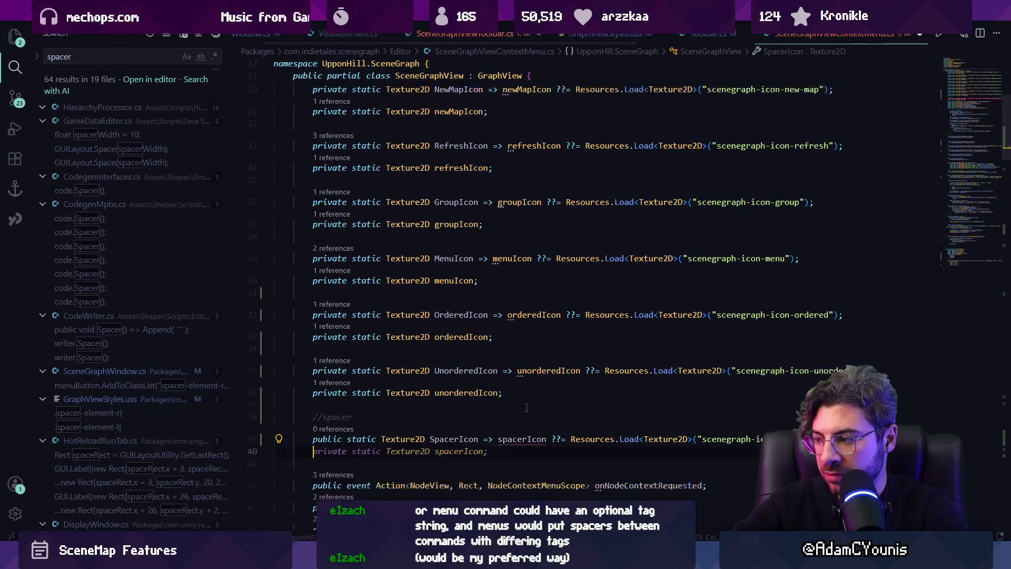
key(ctrl+s)
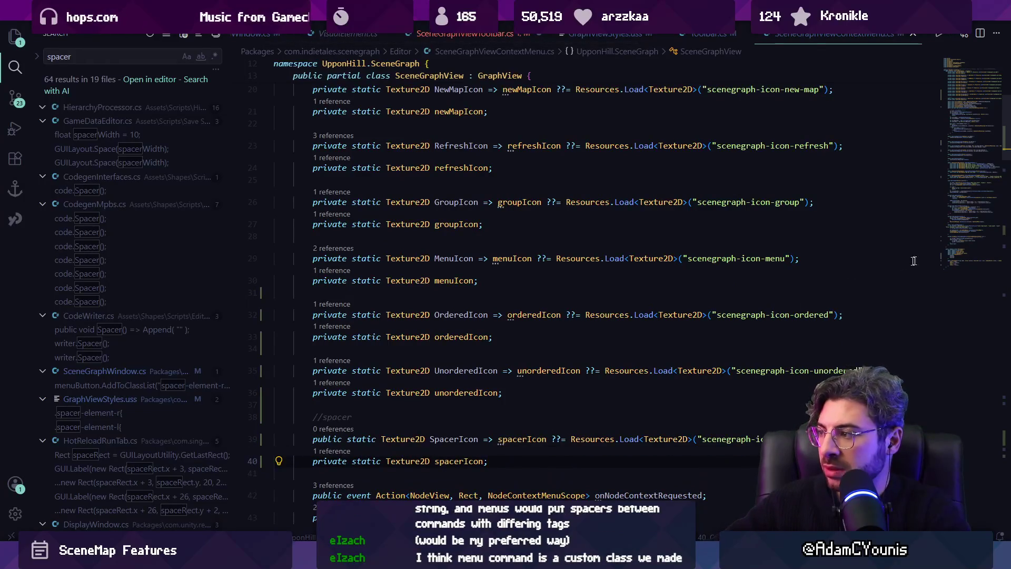
In SceneGraphViewToolbar.cs, give the second group command the SpacerIcon and label "spacer".
click(961, 253)
scroll(963, 249, up, 3)
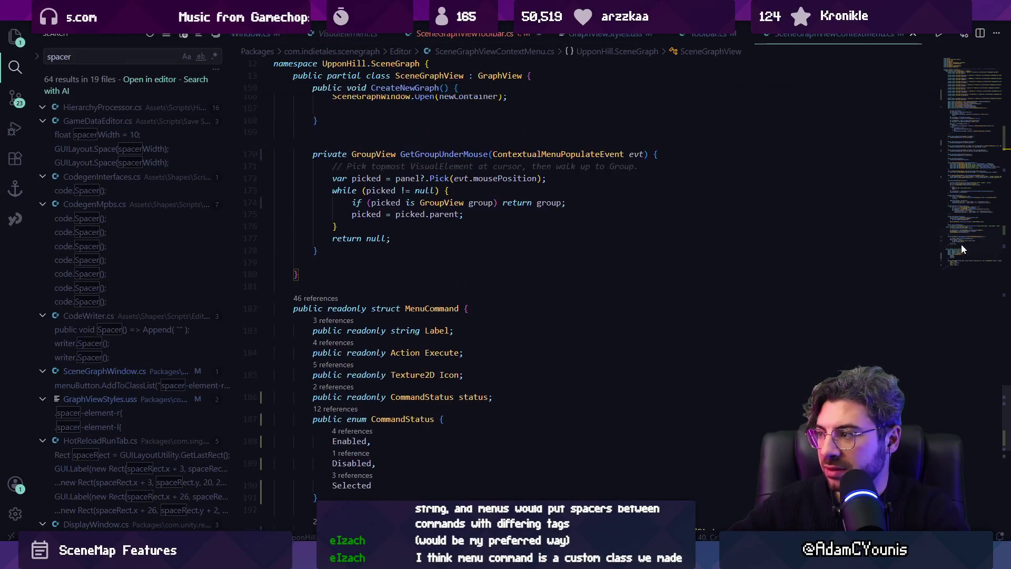
click(482, 38)
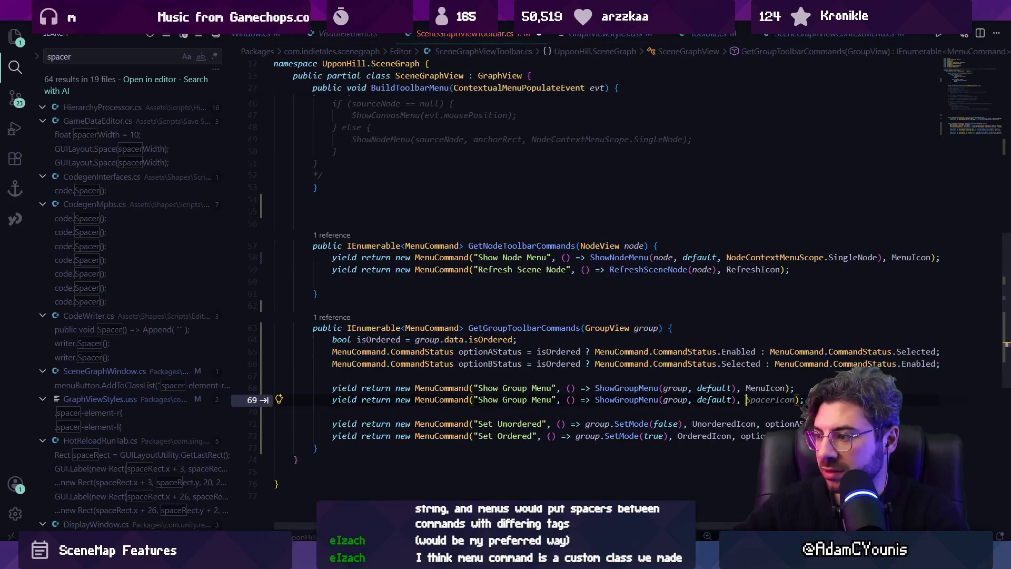
key(Tab)
click(527, 400)
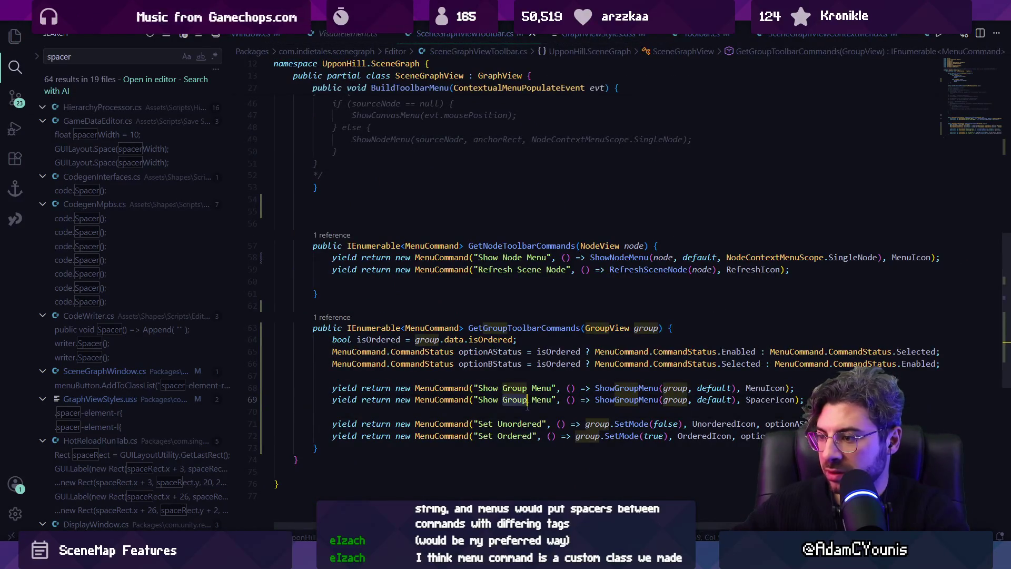
key(ctrl+shift+Left)
key(ctrl+shift+Left)
key(ctrl+shift+Left)
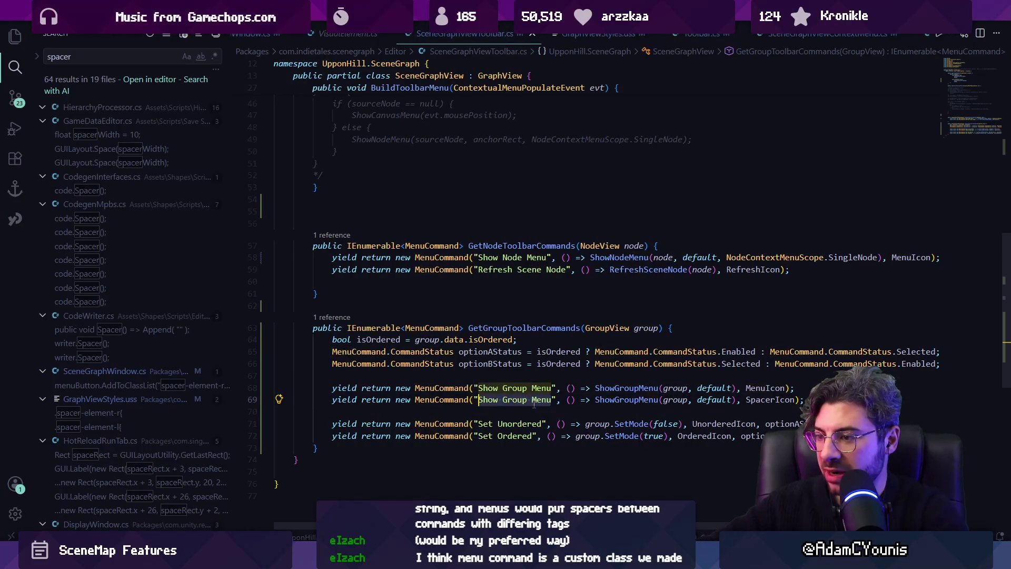
text(spacer)
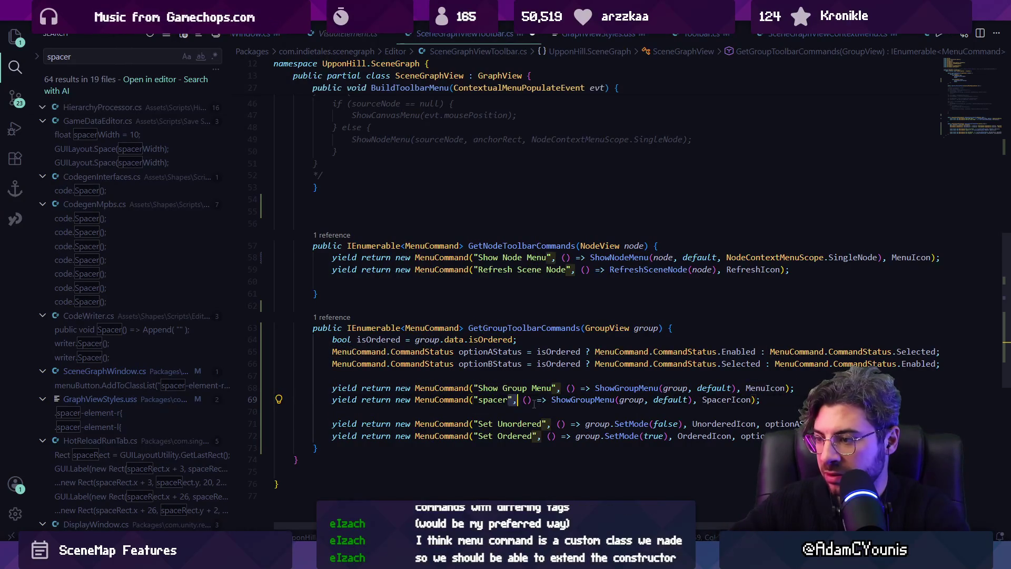
Replace that command's ShowGroupMenu action with an empty { } body.
key(ctrl+Right)
key(Right)
key(ctrl+shift+Right)
key(ctrl+shift+Right)
key(ctrl+shift+Right)
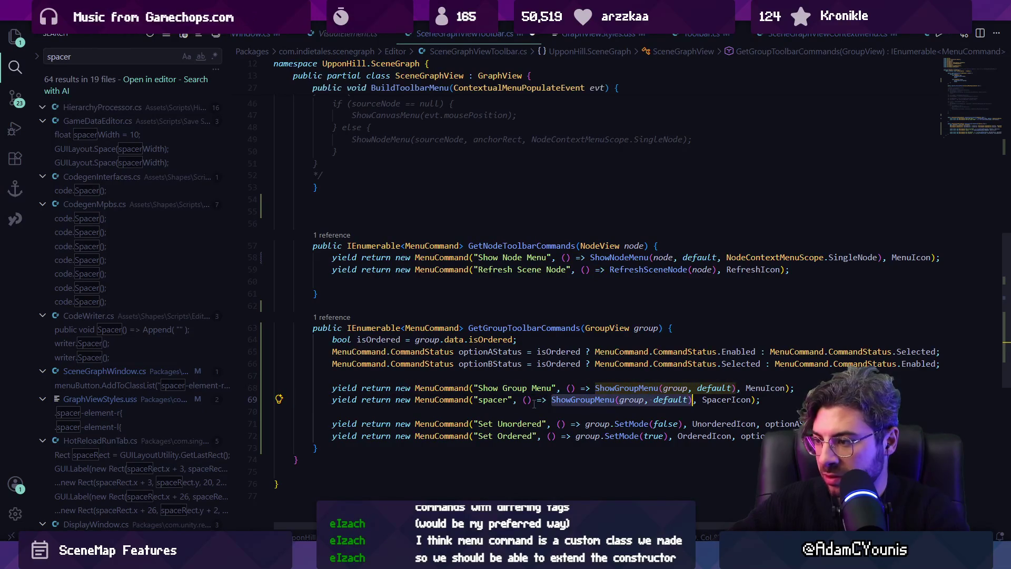
key(BackSpace)
text({ })
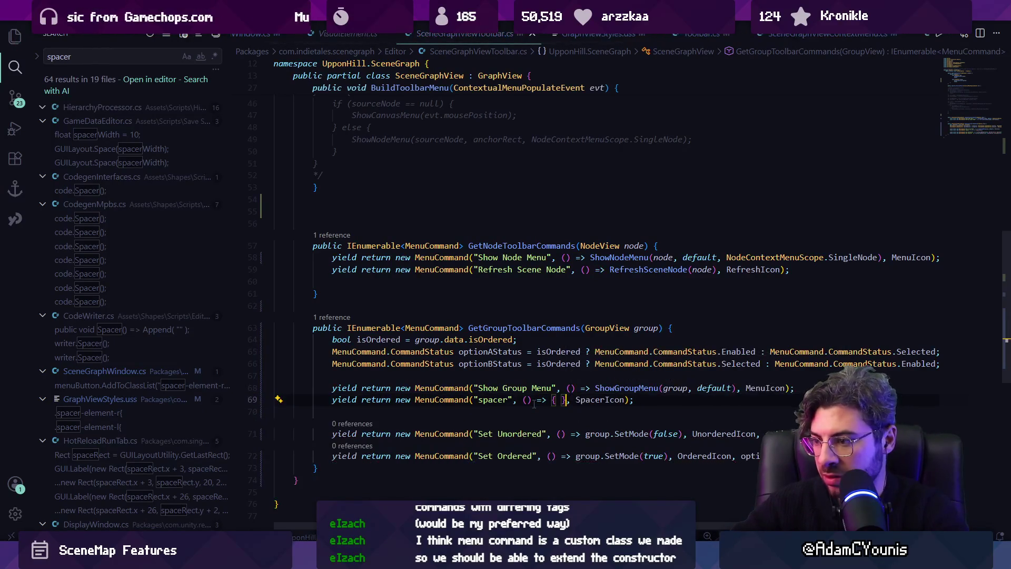
key(BackSpace)
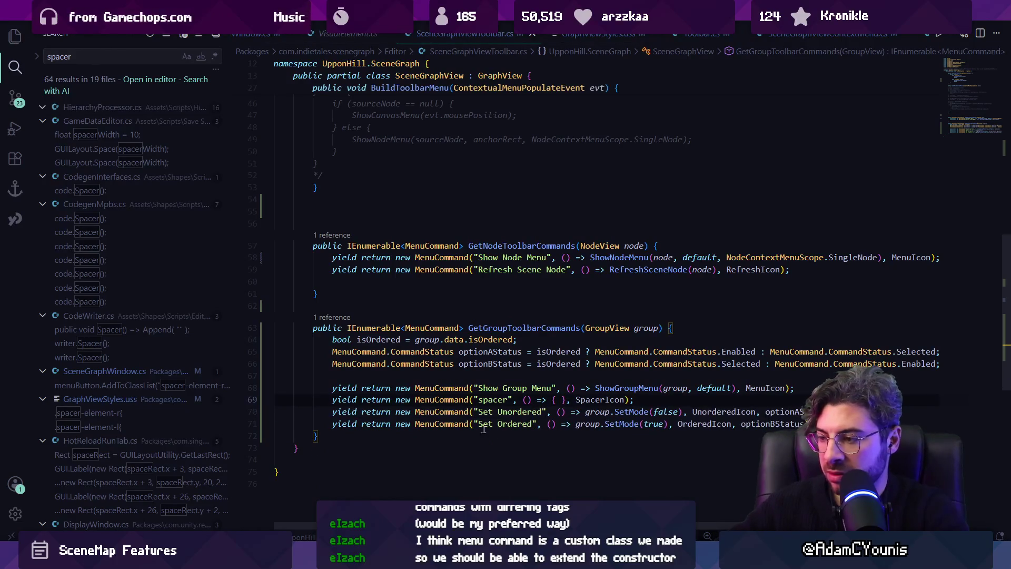
key(alt+Tab)
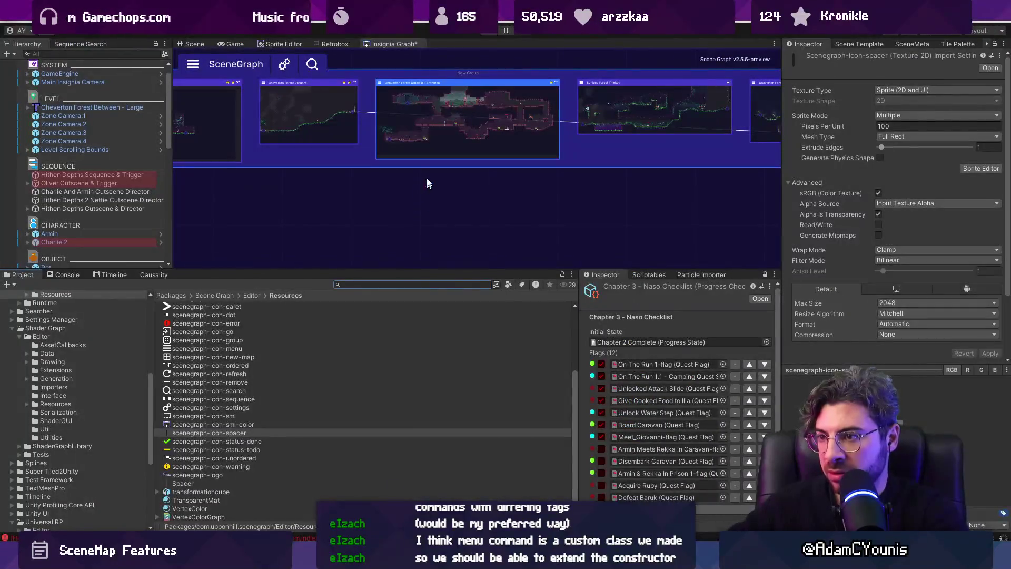
Select the group after the domain reload so its toolbar shows the new spacer entry.
click(431, 165)
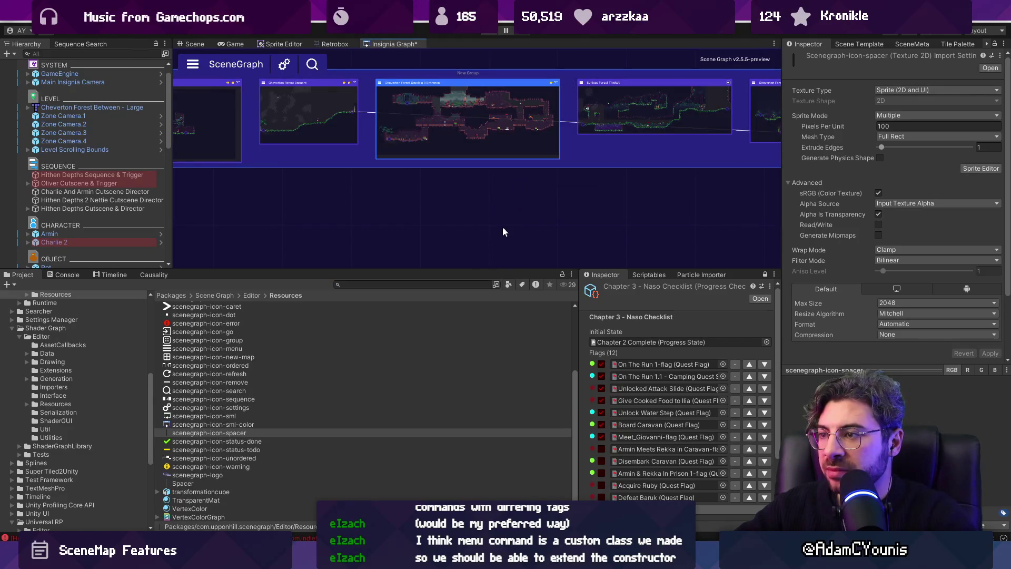
scroll(473, 195, down, 5)
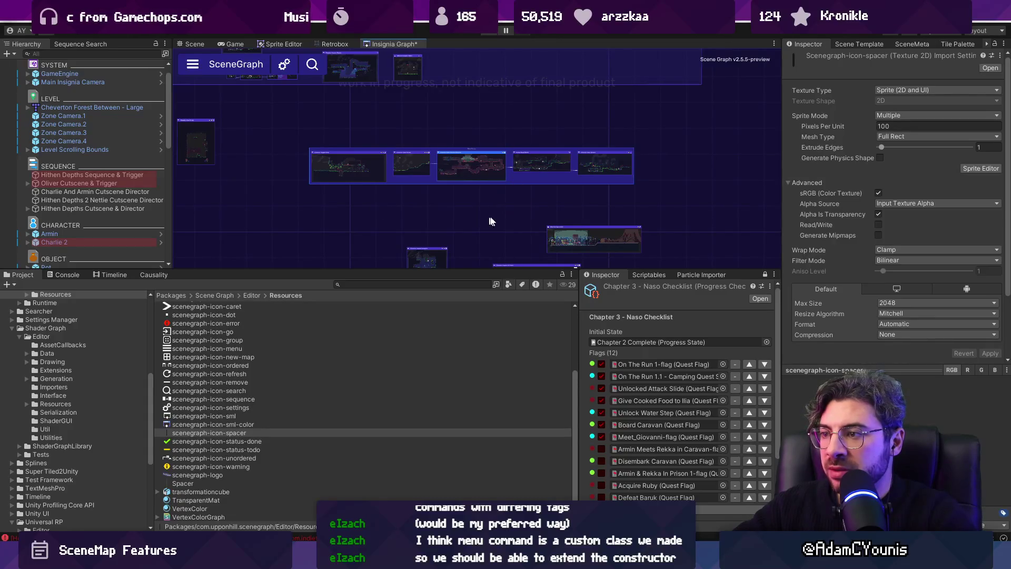
scroll(461, 187, up, 5)
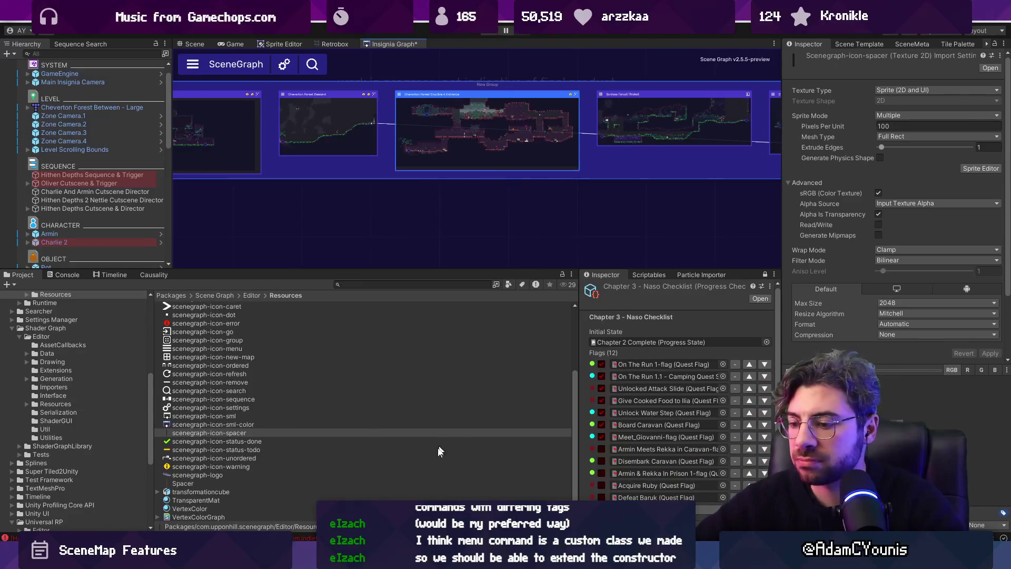
key(alt+Tab)
click(455, 366)
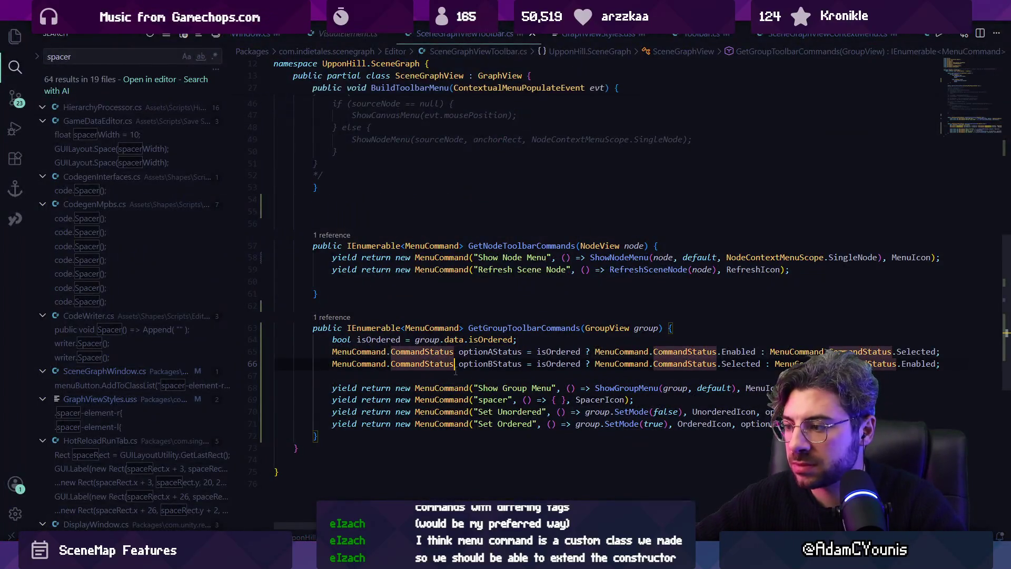
click(554, 377)
key(alt+Tab)
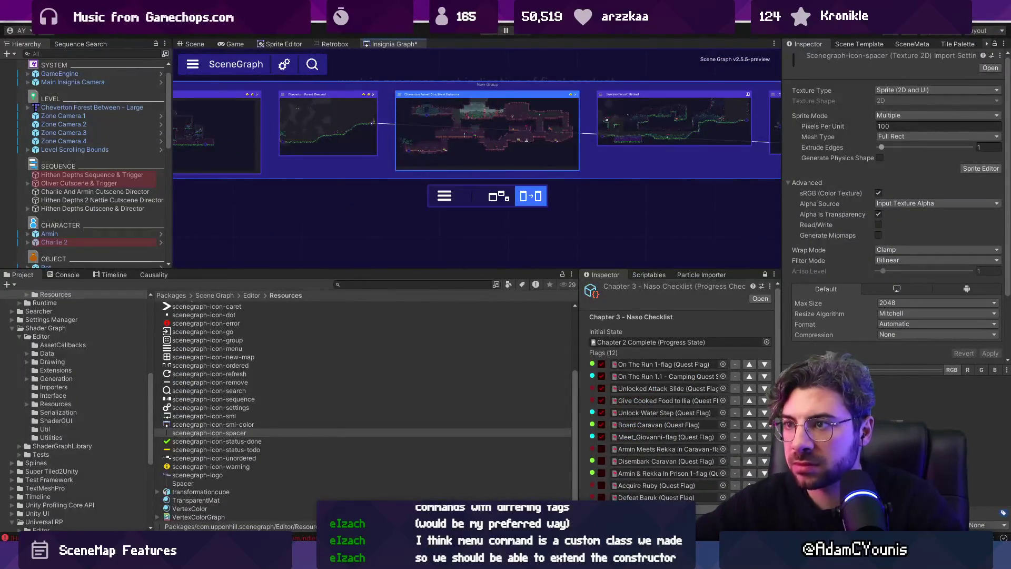
Open the UI Toolkit Debugger and pick the SceneGraph toolbar button to inspect.
click(376, 17)
mouse_move(429, 306)
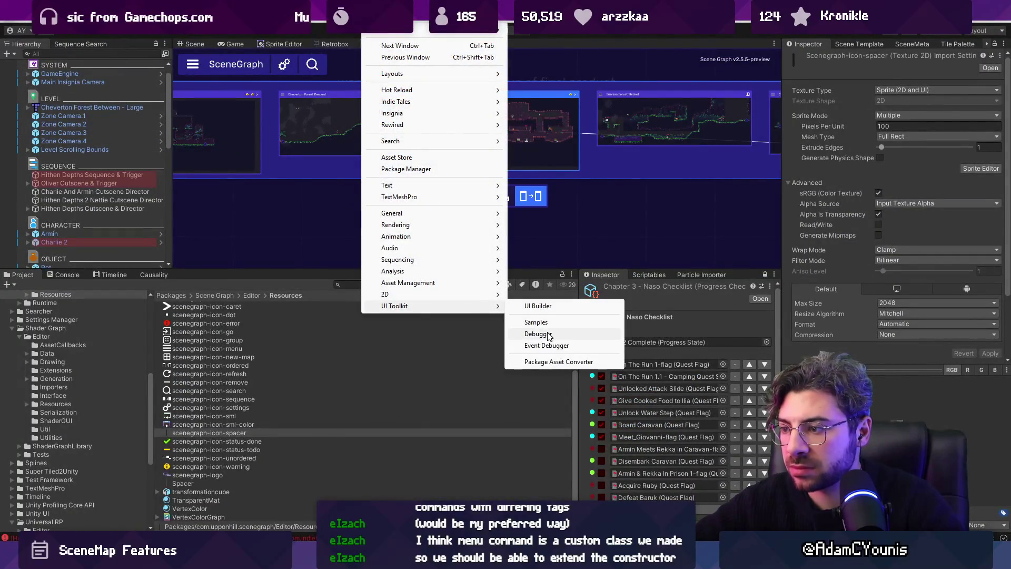
click(527, 331)
drag(501, 186, 500, 216)
scroll(494, 195, up, 5)
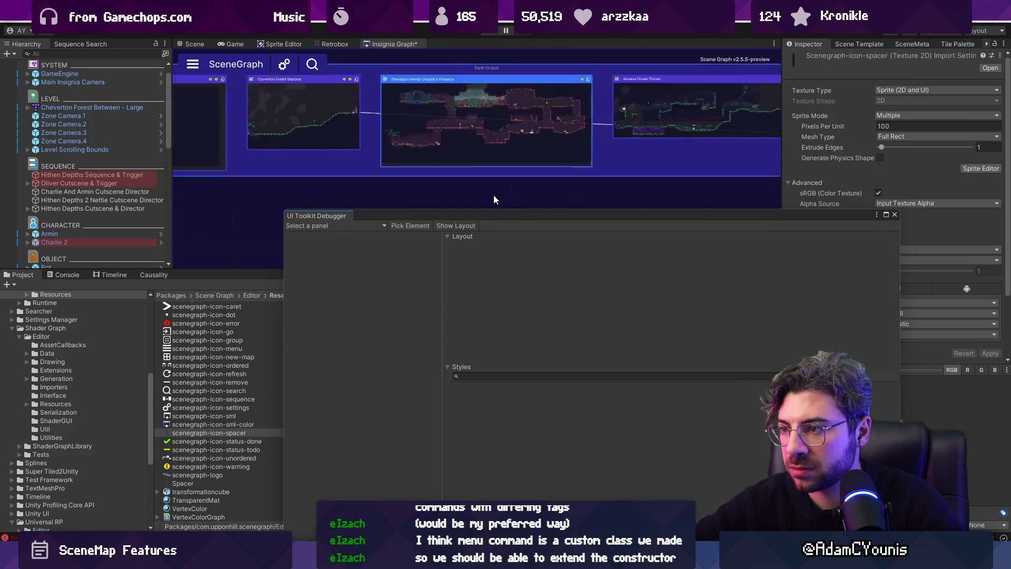
scroll(462, 116, down, 5)
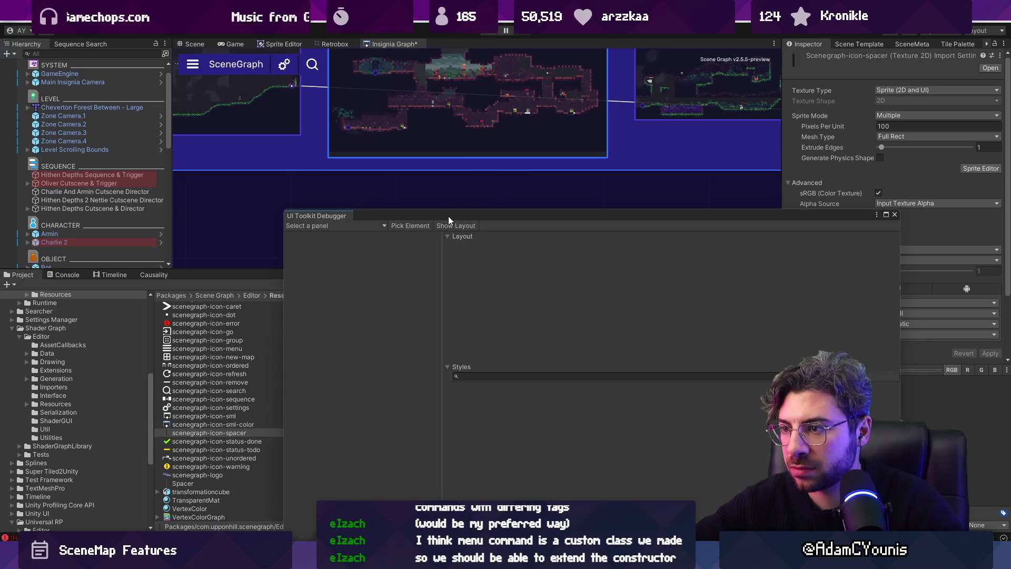
drag(447, 216, 450, 201)
click(413, 210)
click(492, 177)
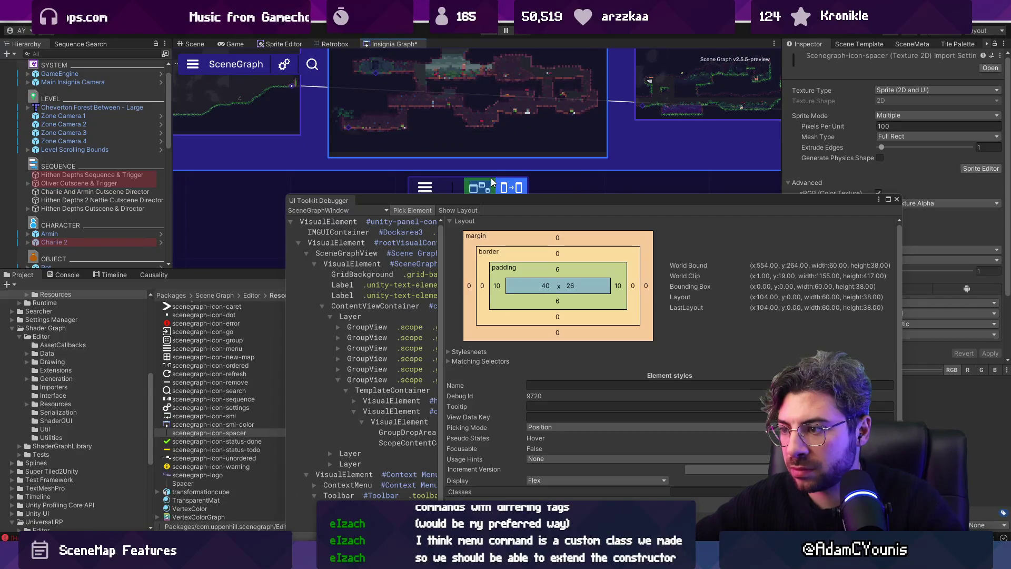
Select a .toolbar-item under Toolbar Menu Content and view its Element styles.
scroll(544, 410, down, 3)
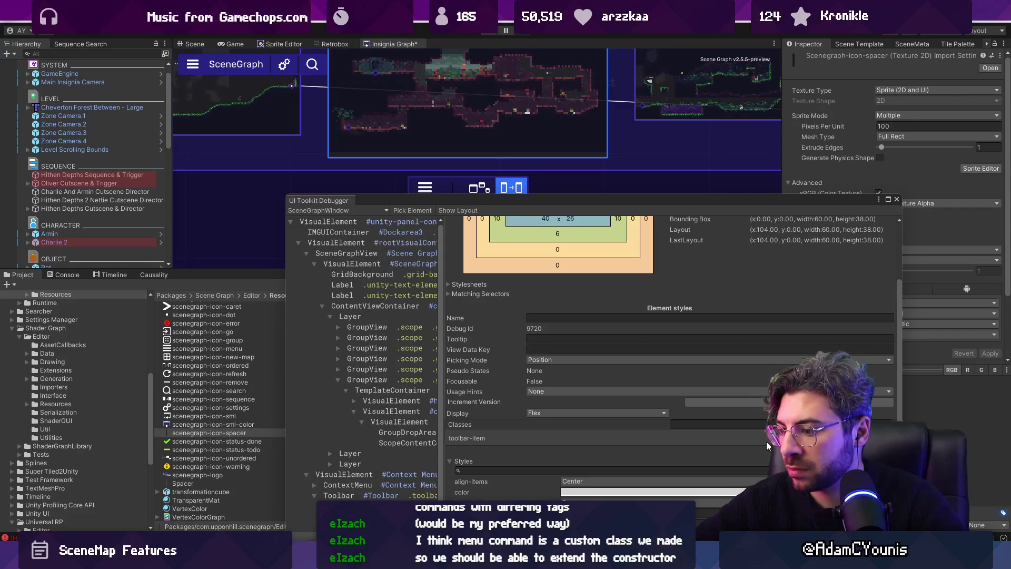
mouse_move(844, 201)
mouse_down()
mouse_move(831, 279)
mouse_move(819, 213)
mouse_up()
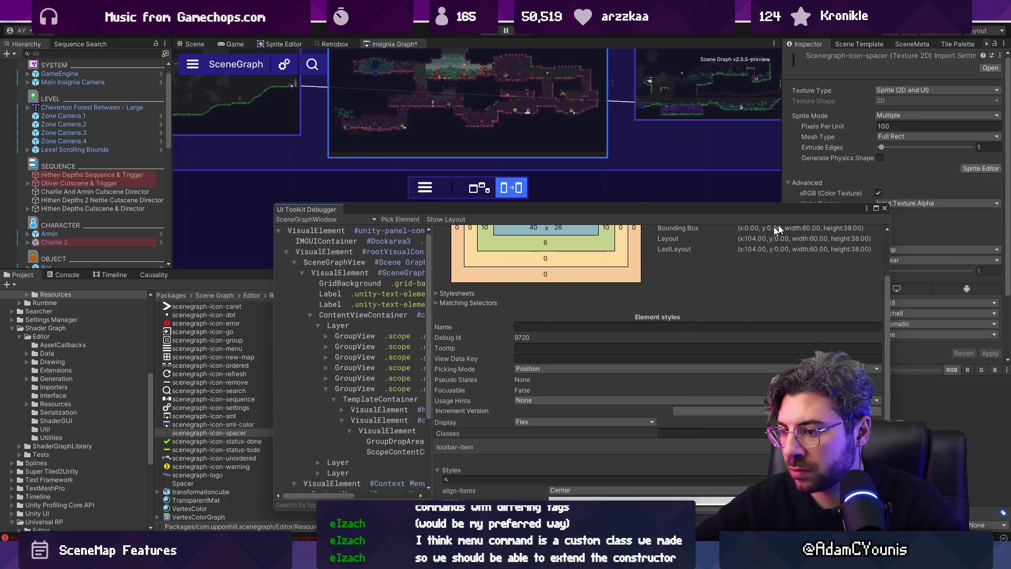
scroll(672, 281, down, 3)
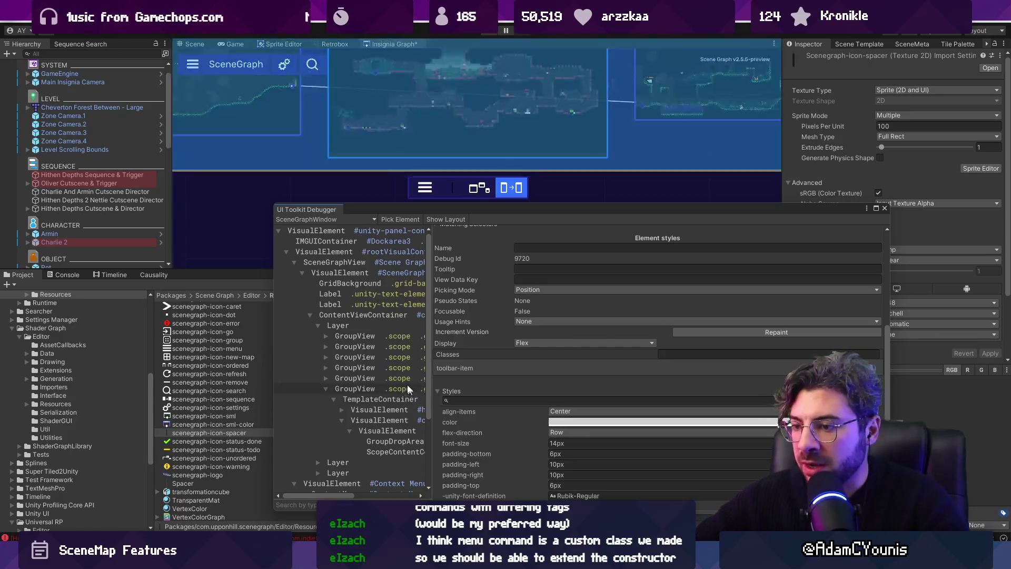
drag(432, 418, 562, 419)
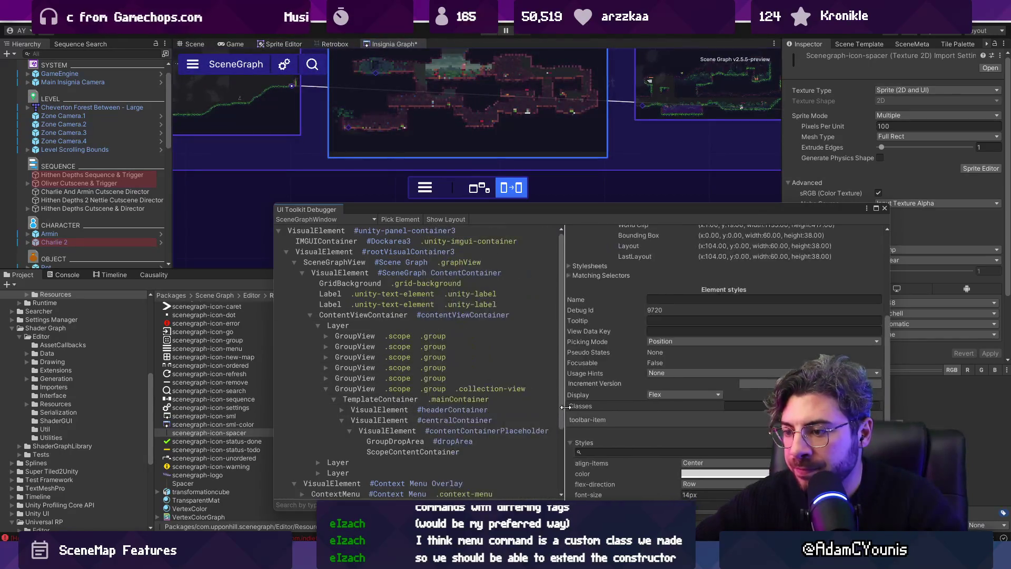
scroll(393, 414, down, 3)
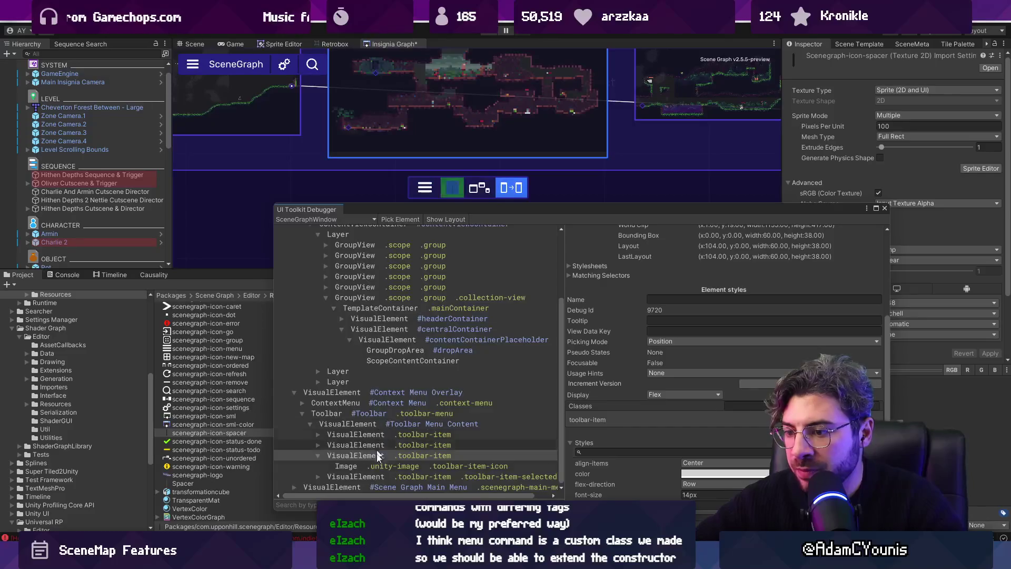
click(379, 456)
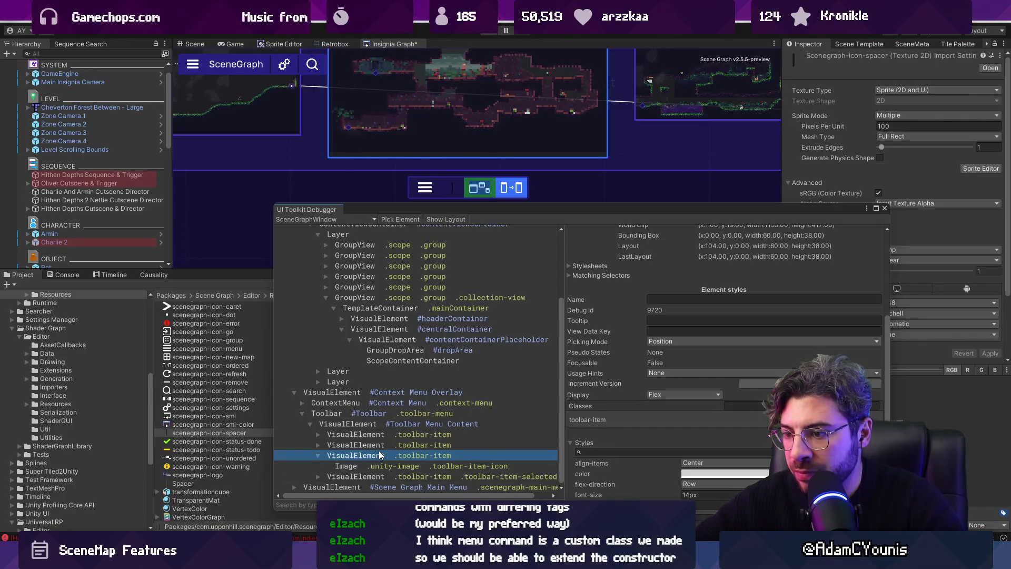
scroll(722, 418, up, 4)
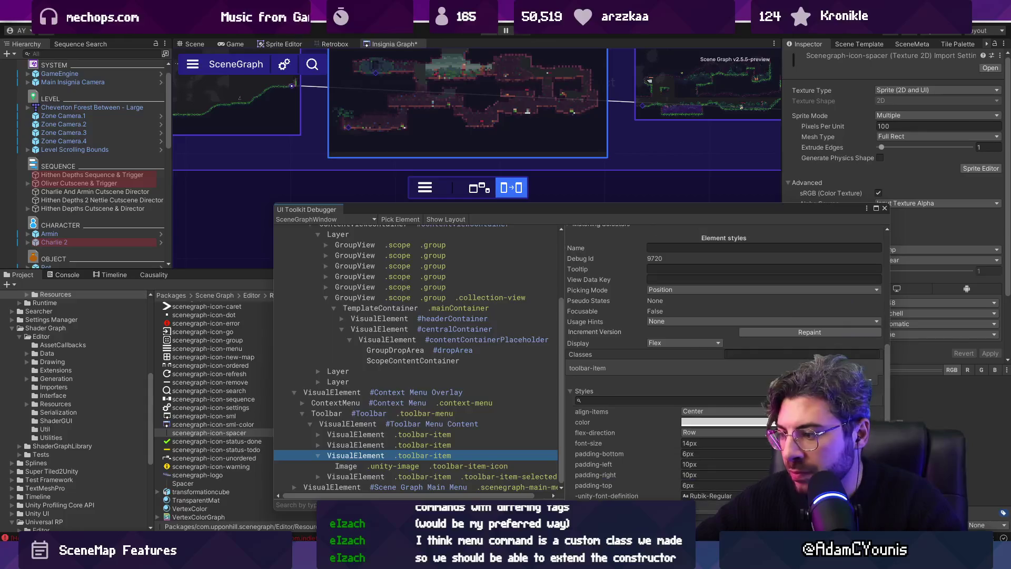
scroll(723, 417, down, 4)
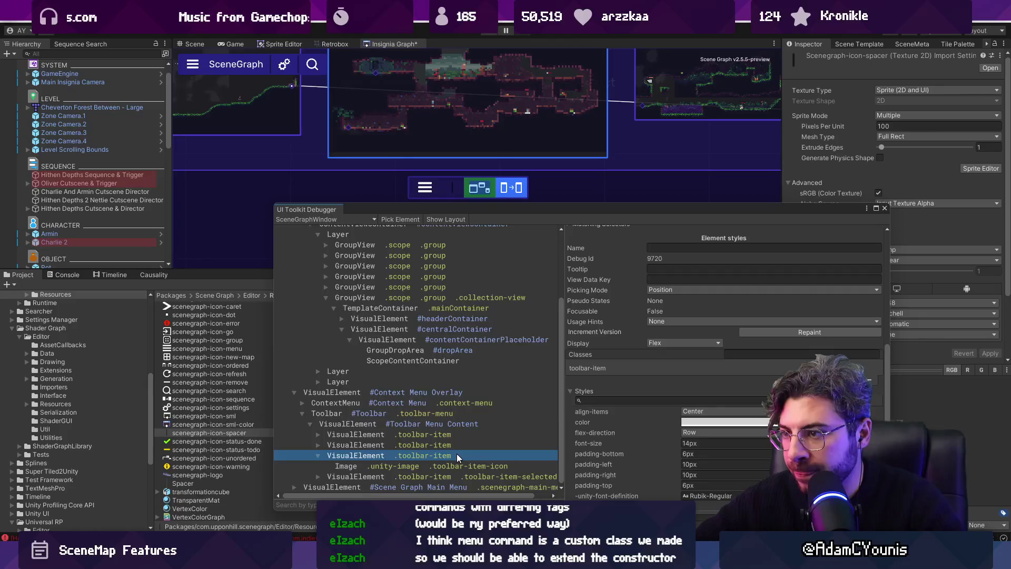
Set the toolbar item's padding-bottom and padding-top to 3px.
click(687, 453)
text(3px)
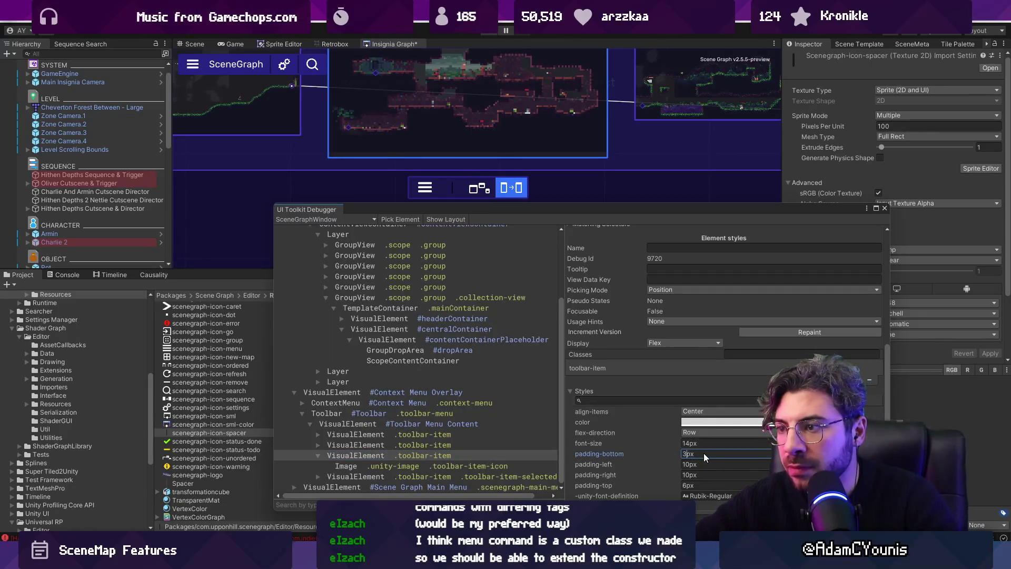
key(Tab)
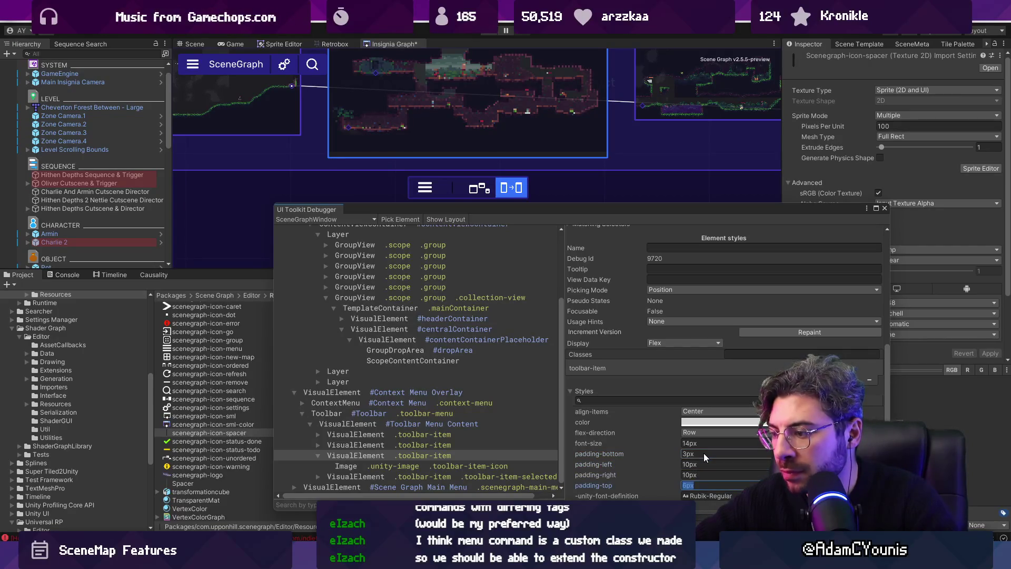
key(Delete)
text(3)
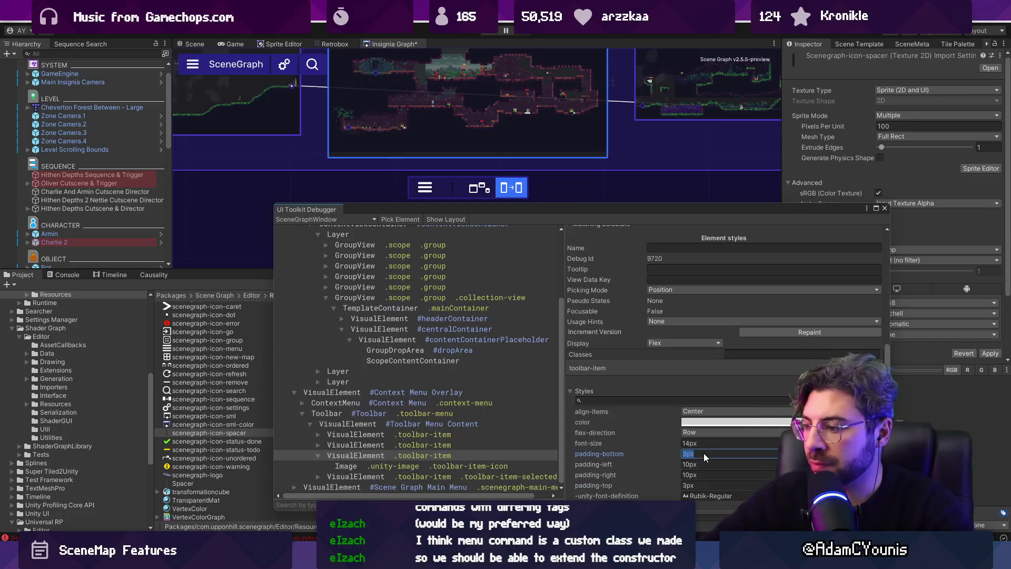
click(704, 452)
scroll(722, 337, up, 5)
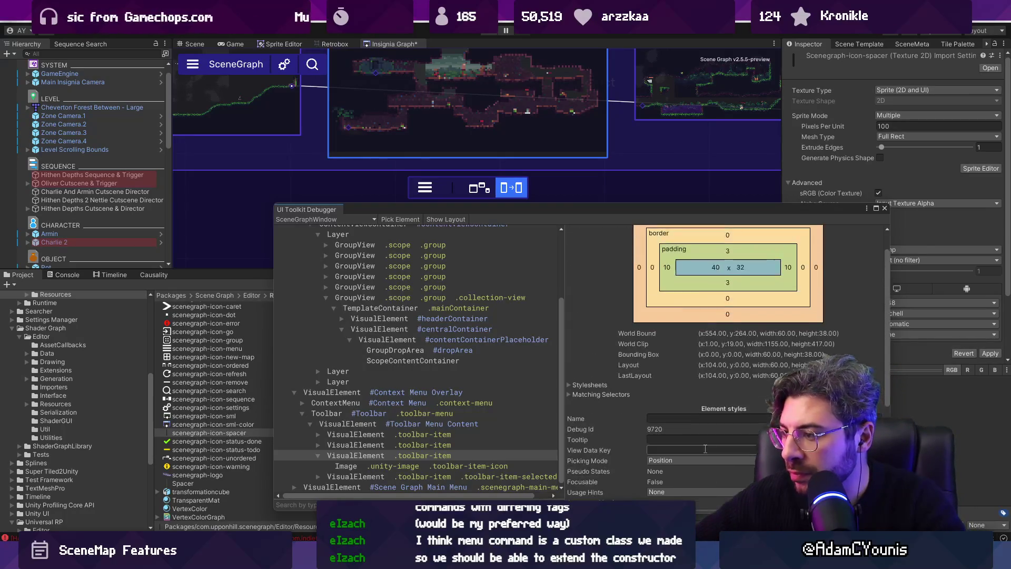
Set the content box to 40 width by 40 height.
click(724, 296)
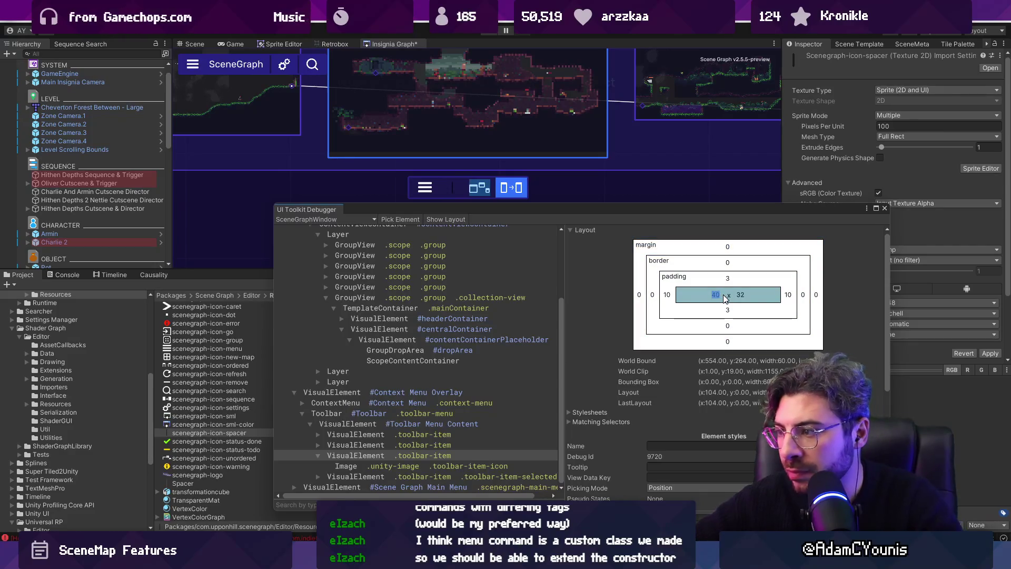
text(50)
key(Return)
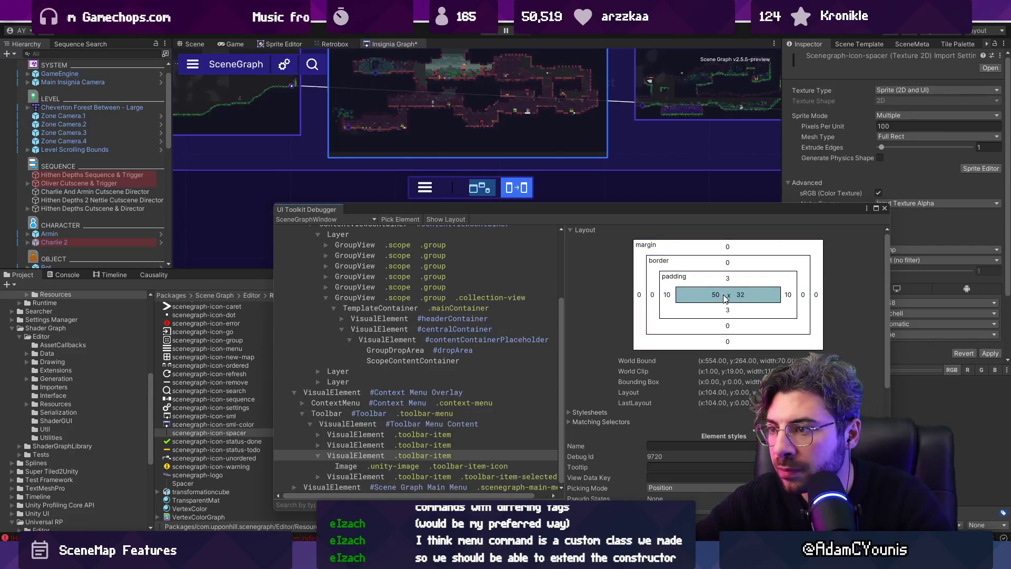
key(BackSpace)
key(BackSpace)
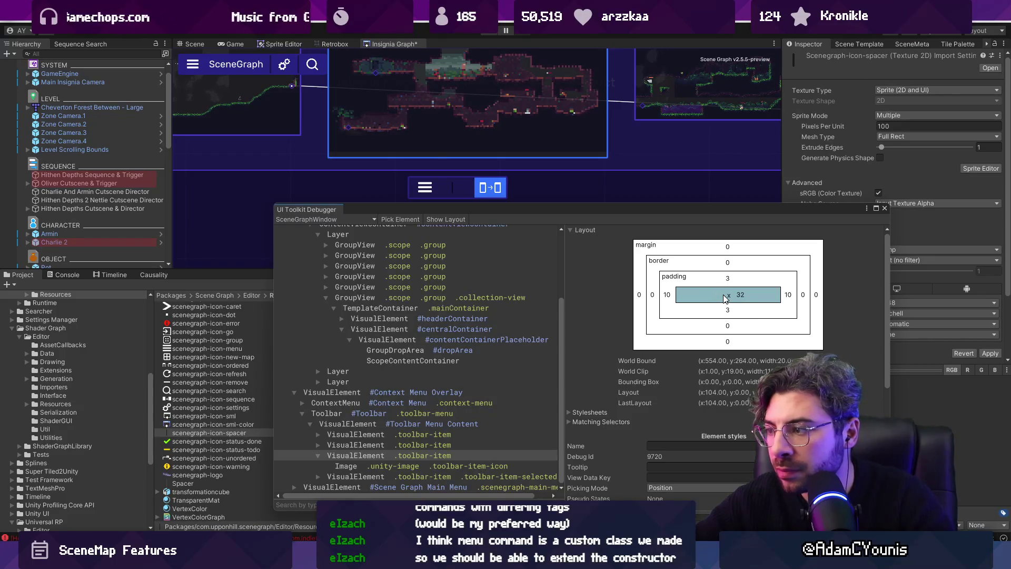
text(40)
key(Tab)
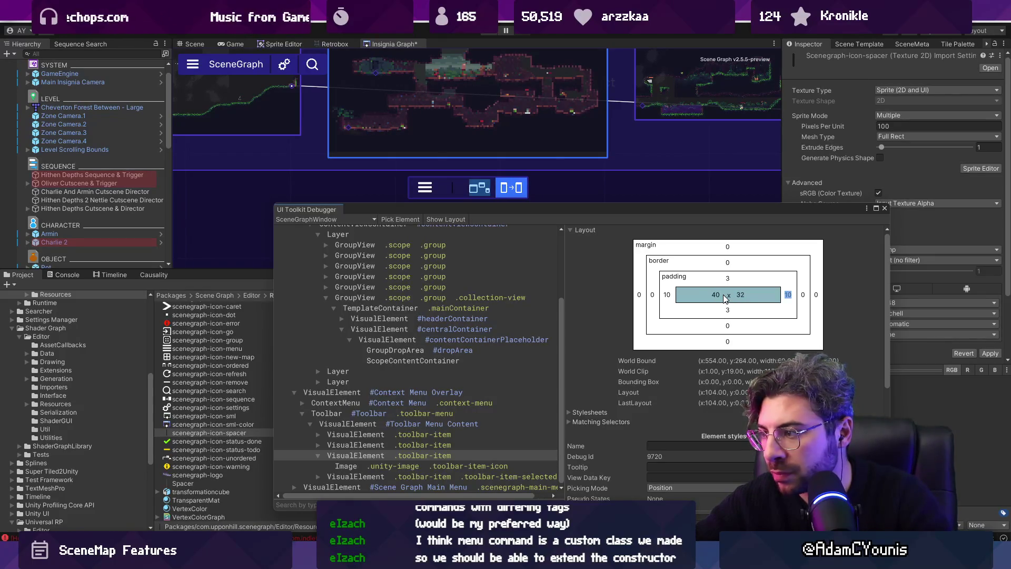
text(40)
key(Return)
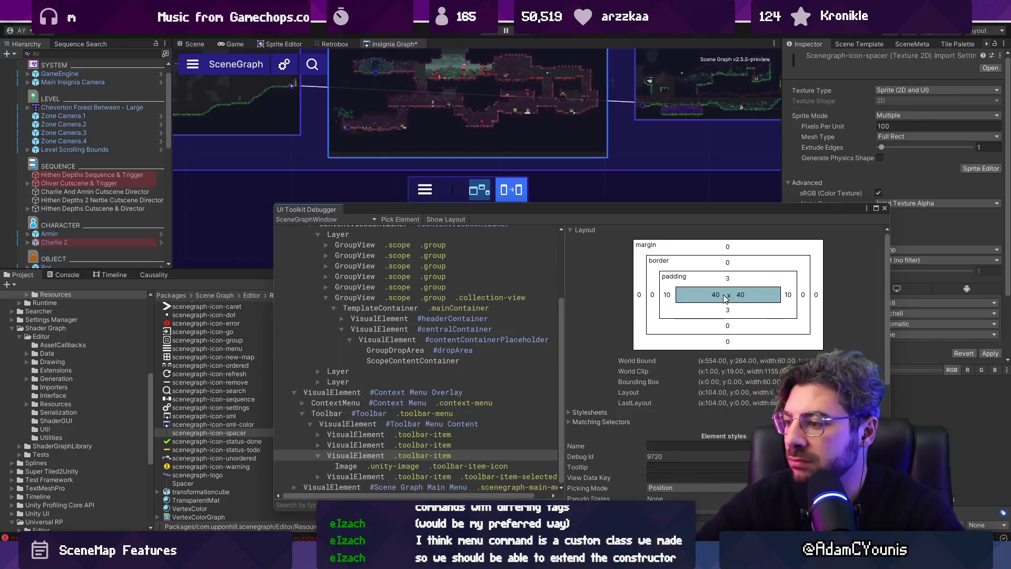
Open the GraphViewStyles.uss stylesheet in Visual Studio Code.
key(alt+Tab)
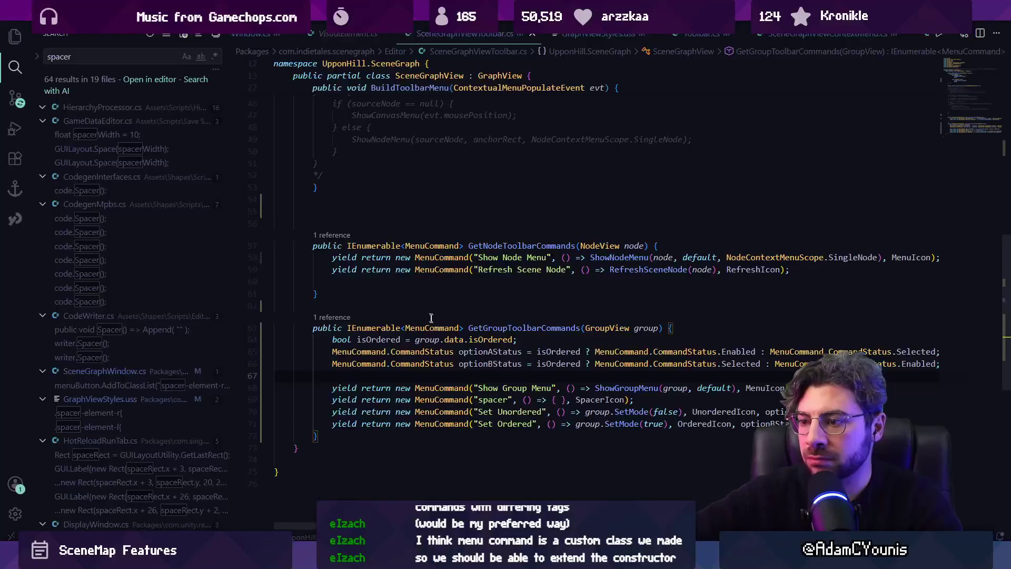
scroll(442, 313, up, 7)
scroll(459, 308, up, 5)
scroll(459, 308, down, 13)
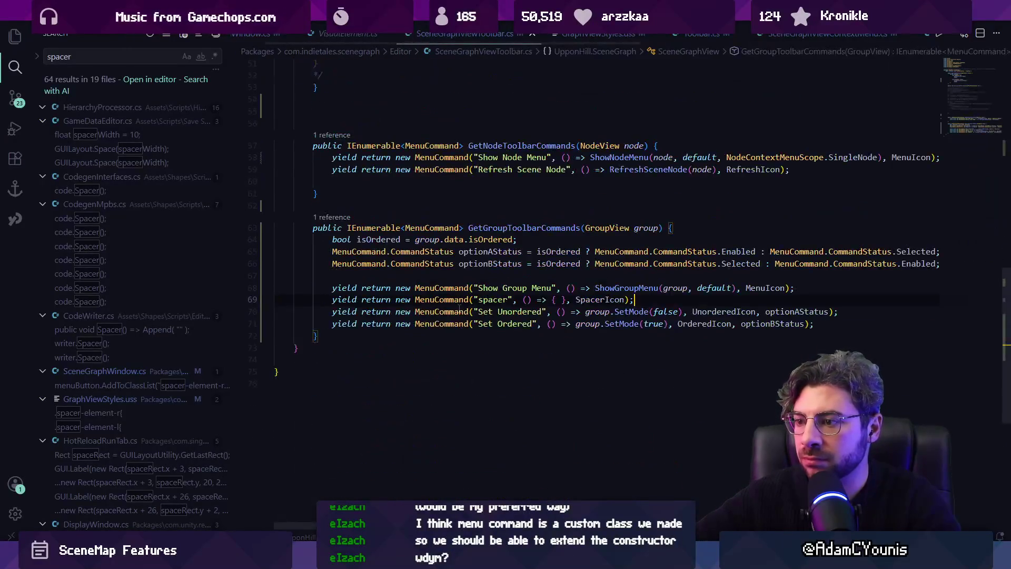
click(610, 38)
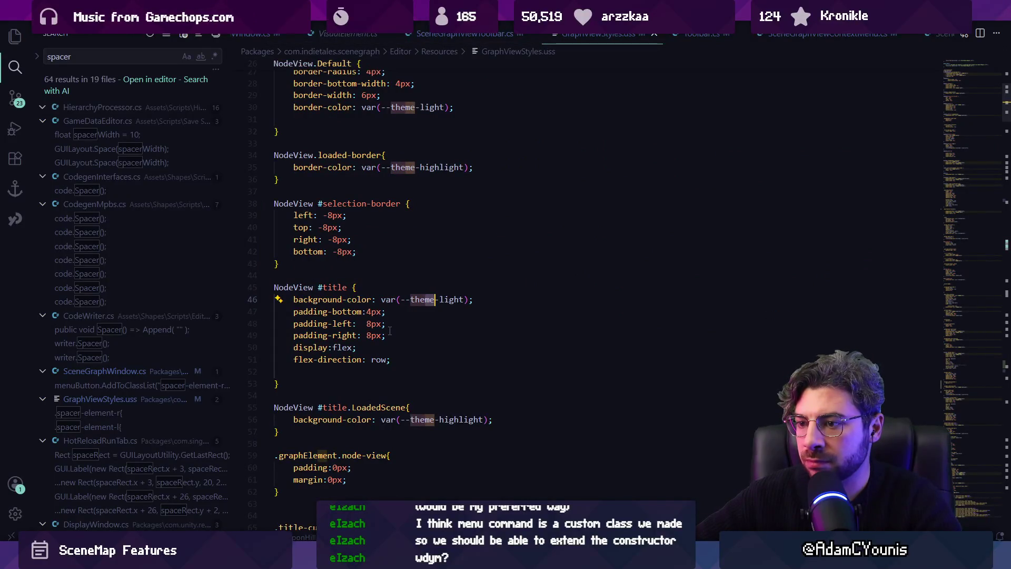
scroll(392, 329, down, 3)
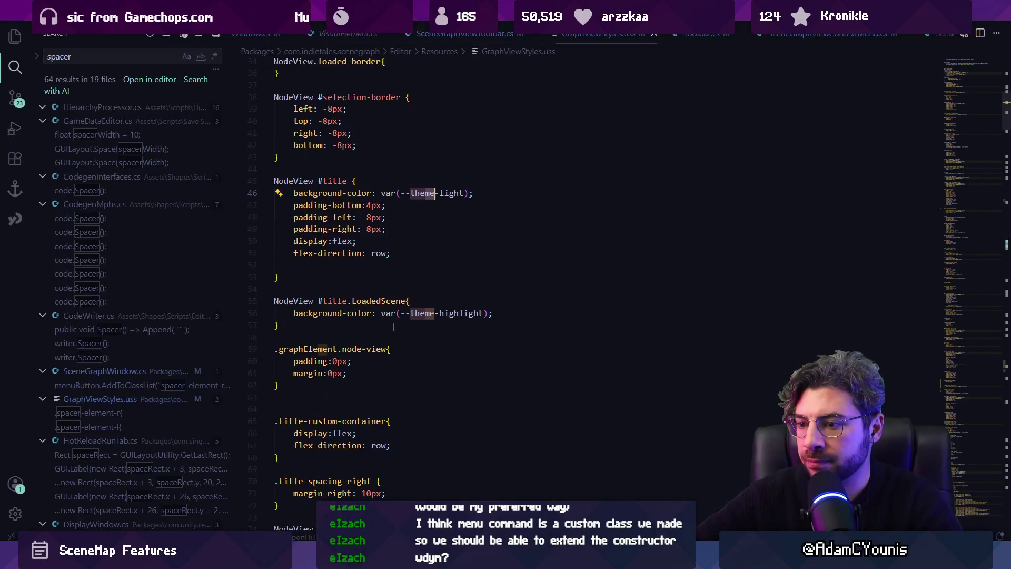
Find the .toolbar-item-icon rule and change height: 26px to max-height: 26px.
key(ctrl+f)
text(toolbar-ico)
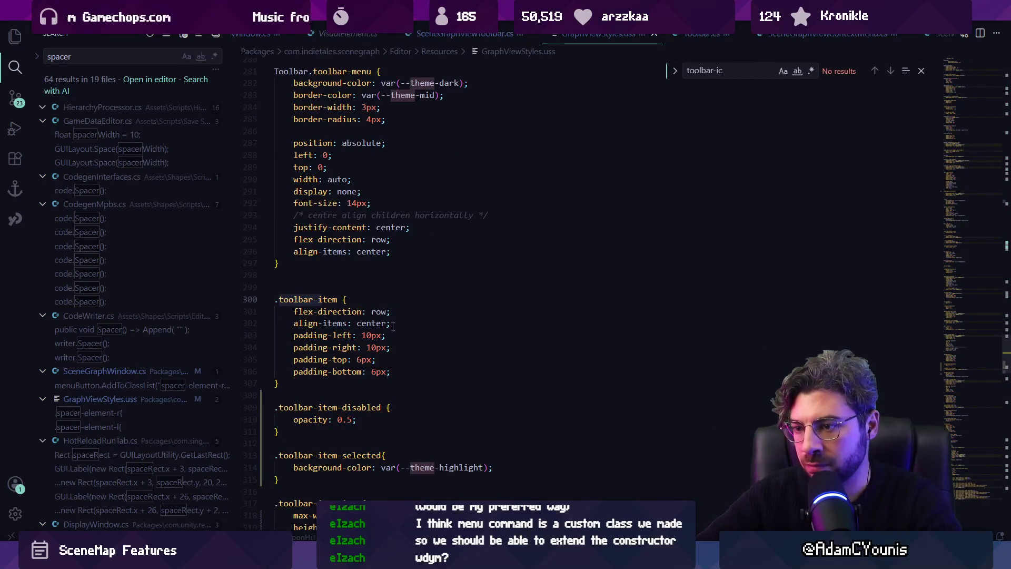
key(BackSpace)
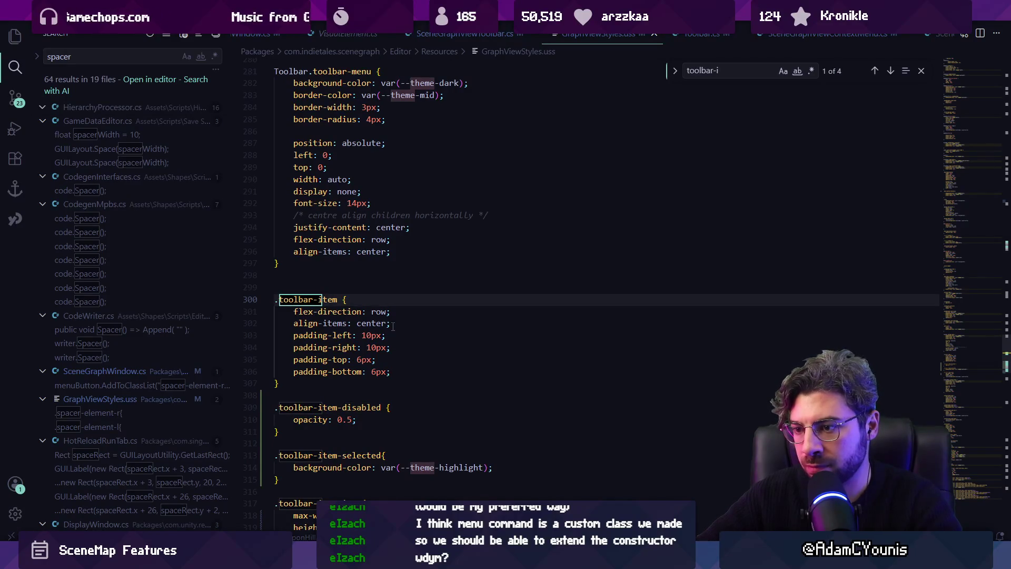
key(Return)
scroll(318, 410, down, 3)
key(Escape)
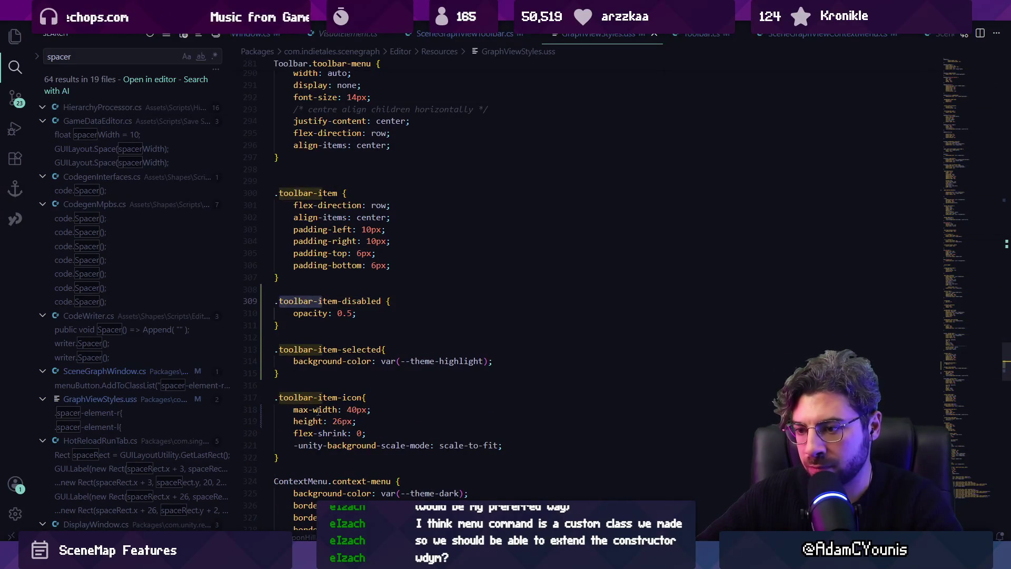
click(318, 409)
click(294, 421)
text(max-)
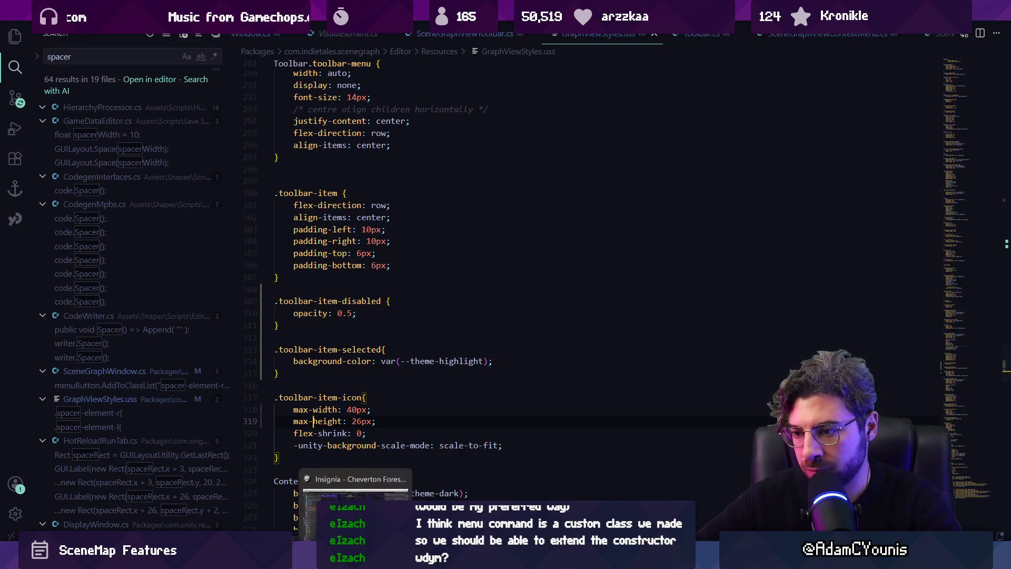
Shorten the Unity debugger window, then return to the Figma SceneGraph Designs file.
key(alt+Tab)
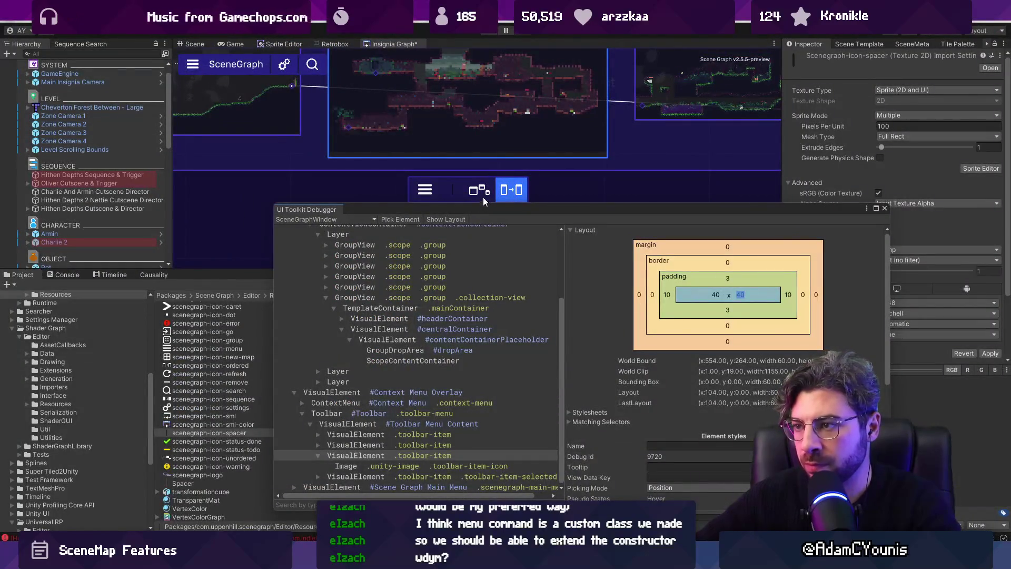
drag(503, 204, 526, 223)
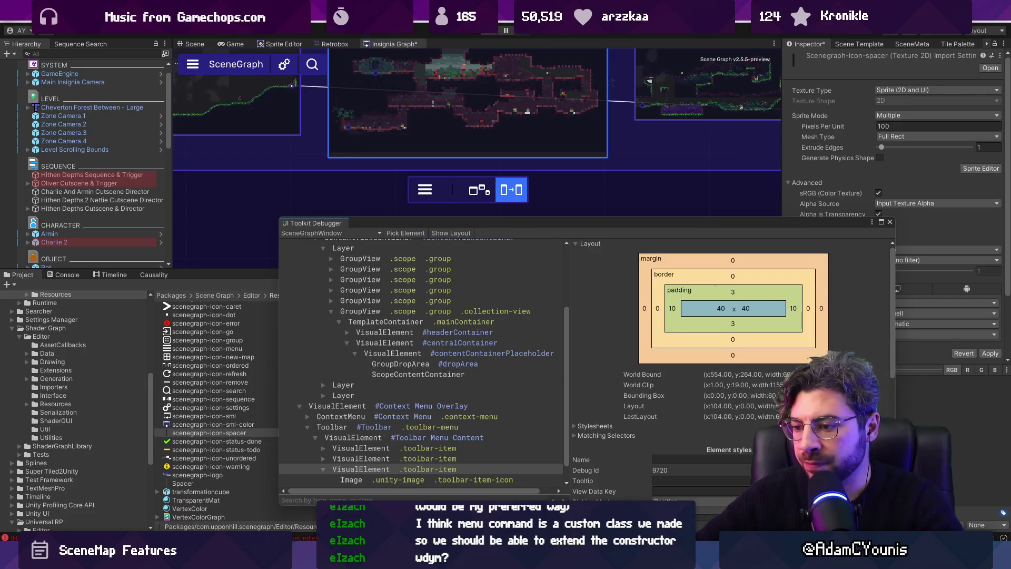
key(alt+Tab)
scroll(576, 277, down, 5)
Shrink both boxes of the ordered icon from 12×20 to 12×12.
scroll(566, 241, up, 5)
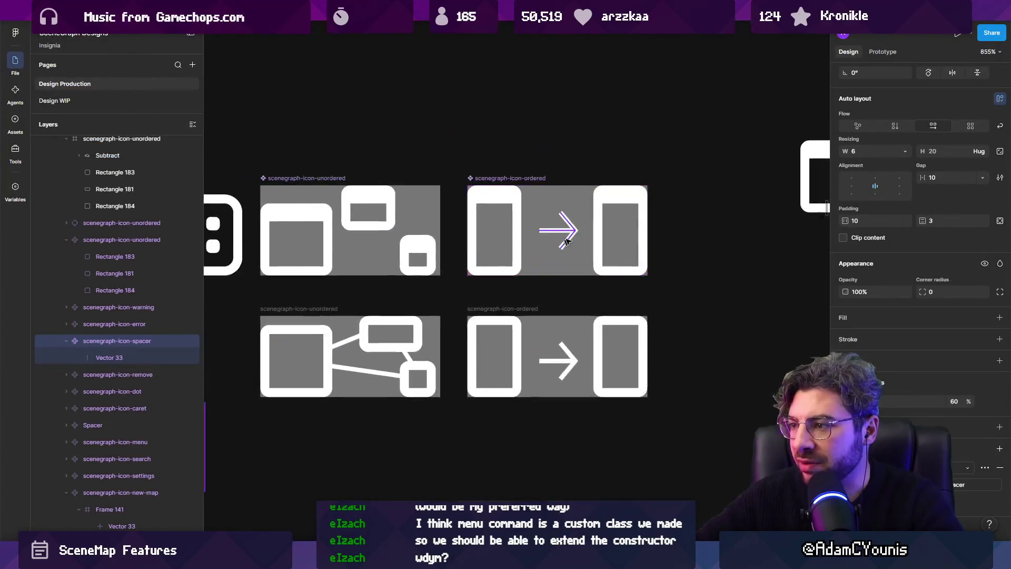
scroll(582, 234, up, 3)
scroll(576, 219, down, 3)
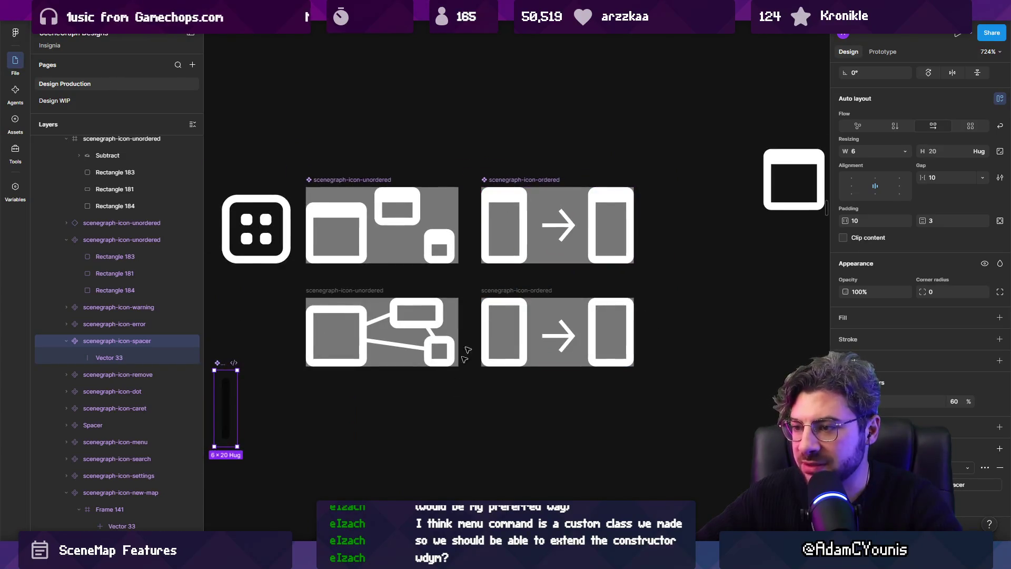
click(504, 226)
shift+click(611, 232)
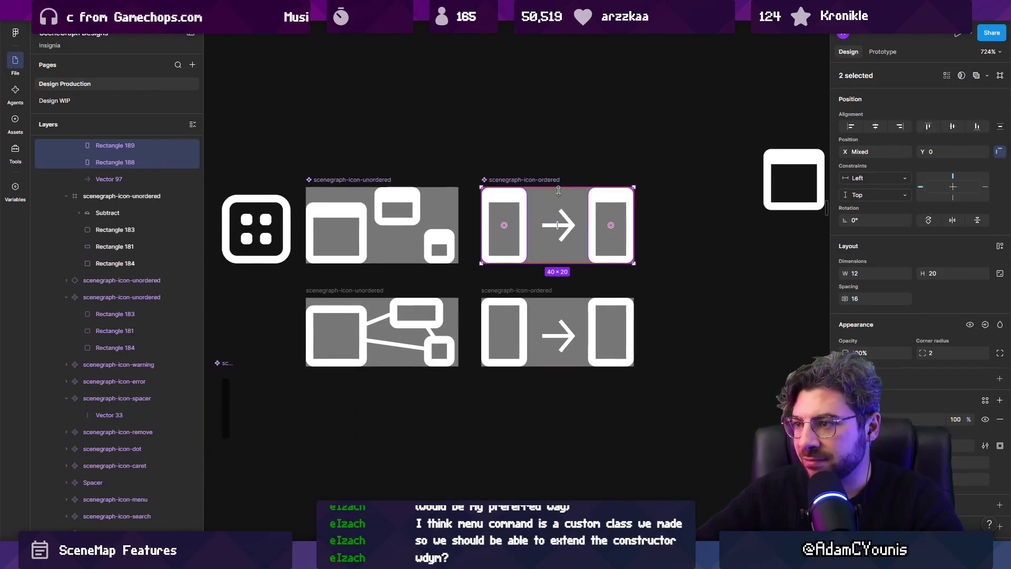
drag(556, 188, 555, 201)
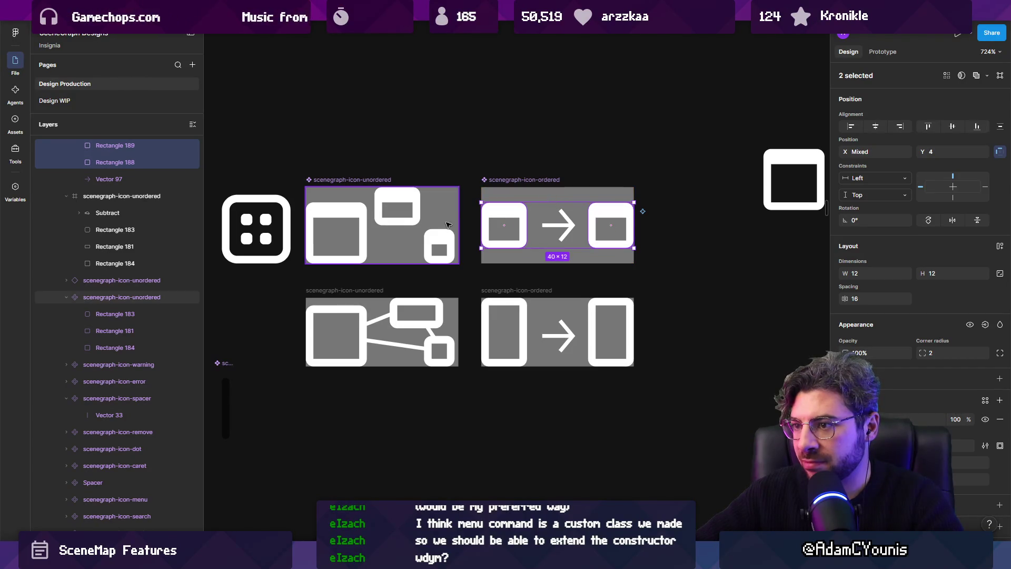
Compare against the unordered icon's boxes and make the ordered icon's left box 12×14.
ctrl+shift+click(439, 246)
ctrl+shift+click(414, 205)
click(515, 152)
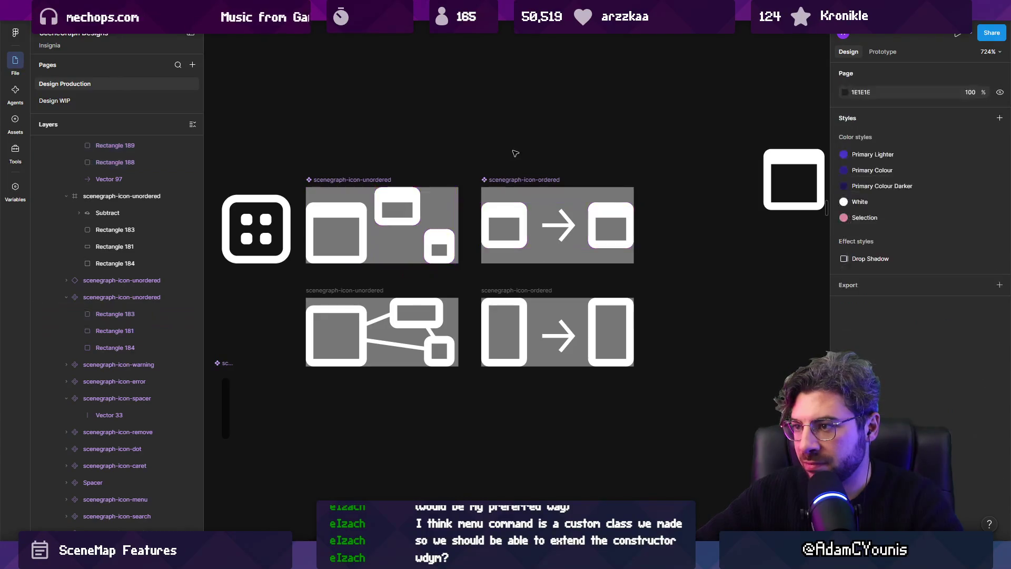
click(605, 212)
click(606, 211)
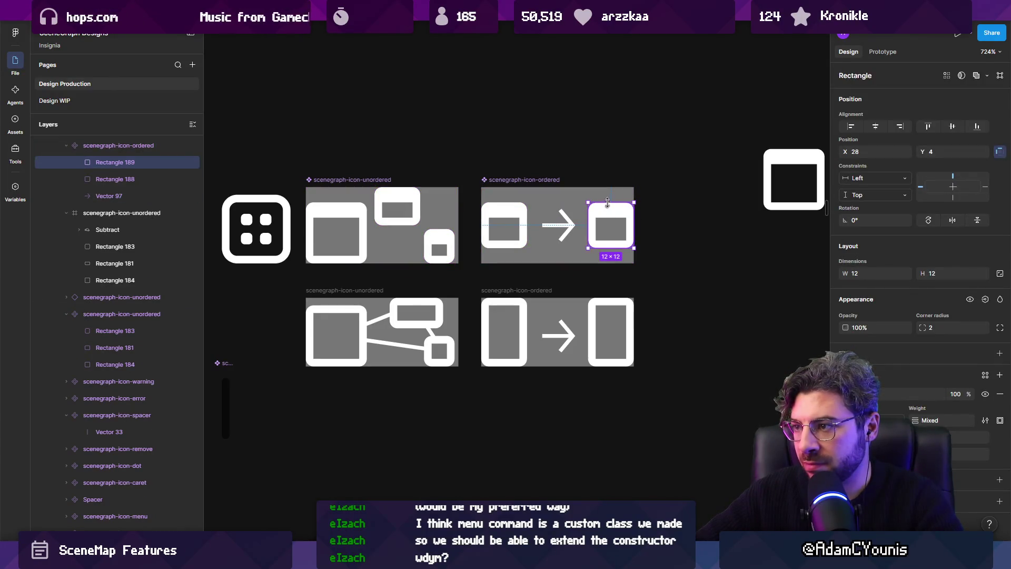
click(516, 205)
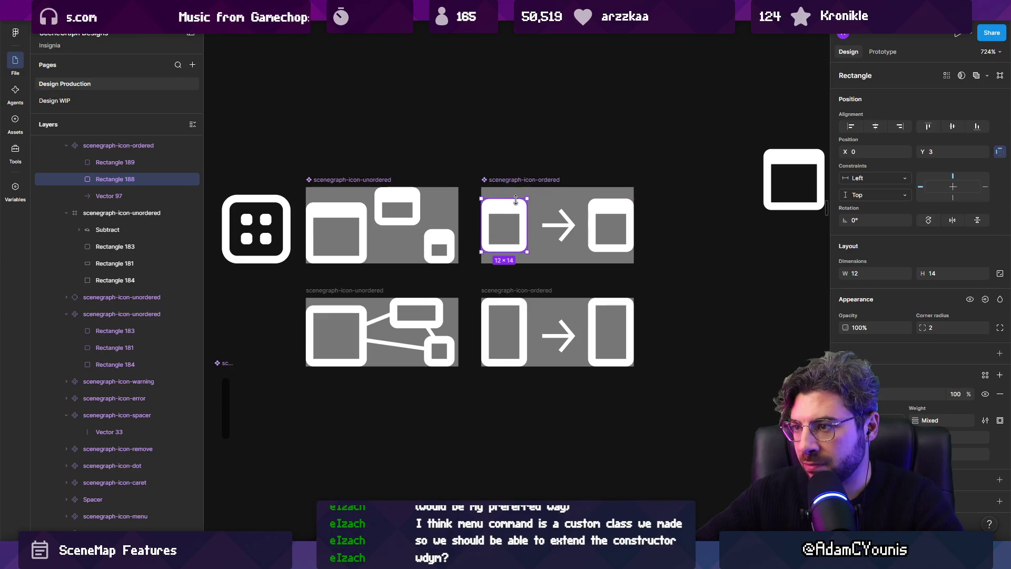
drag(516, 202, 516, 198)
click(562, 212)
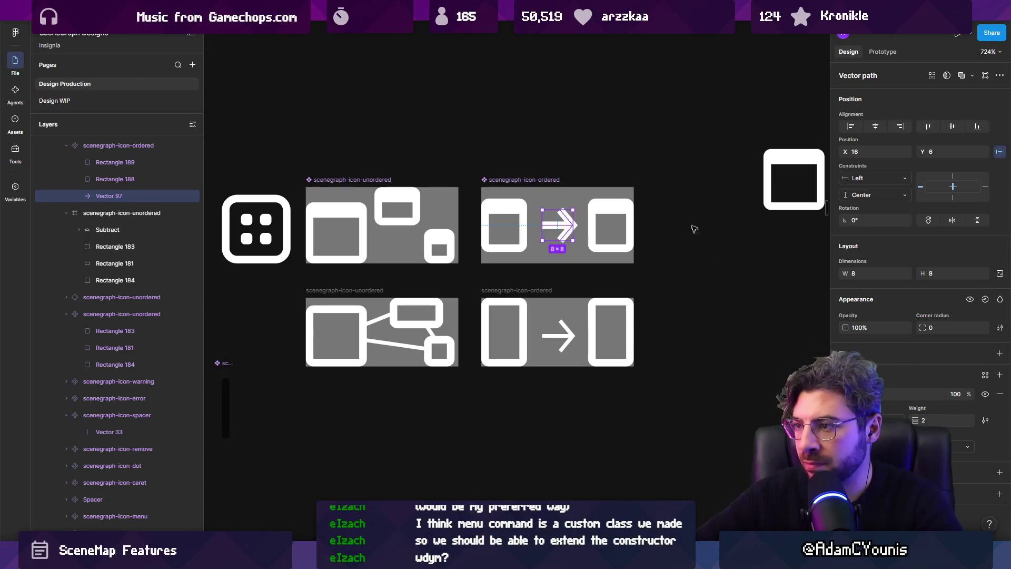
click(716, 316)
Select both boxes of the ordered icon and nudge them slightly right.
click(504, 211)
click(505, 211)
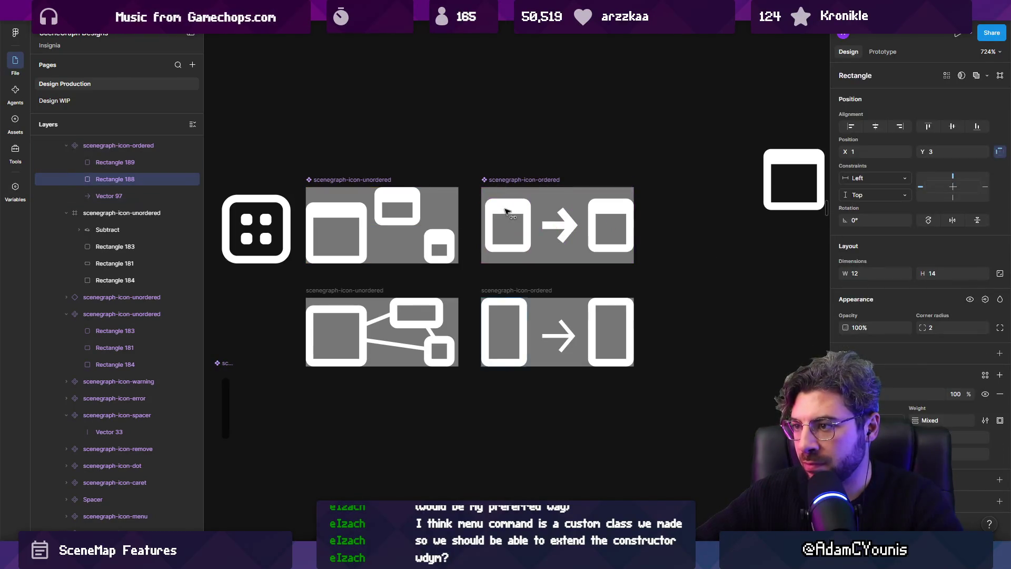
click(604, 212)
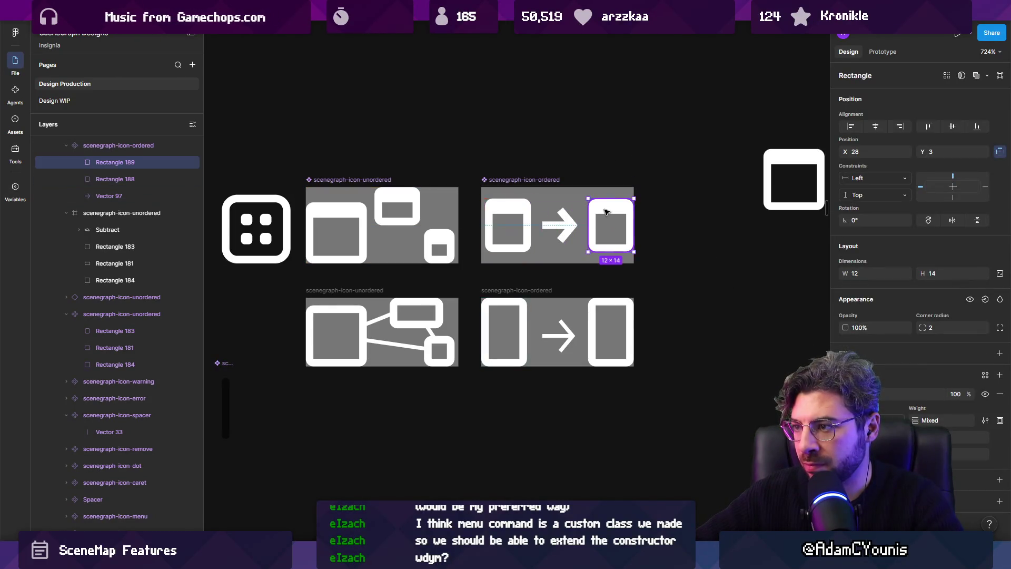
click(514, 212)
shift+click(607, 211)
click(511, 226)
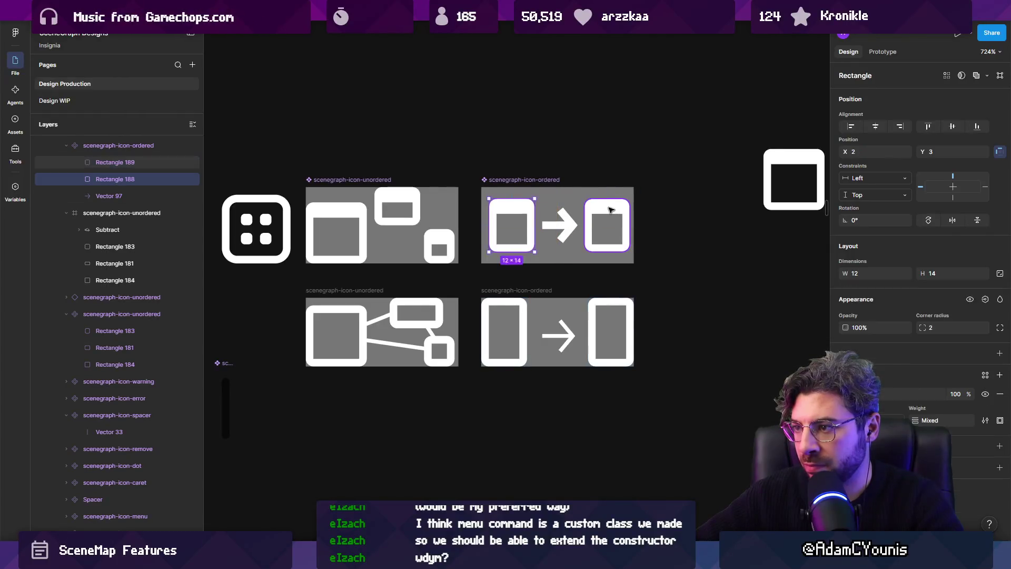
click(529, 180)
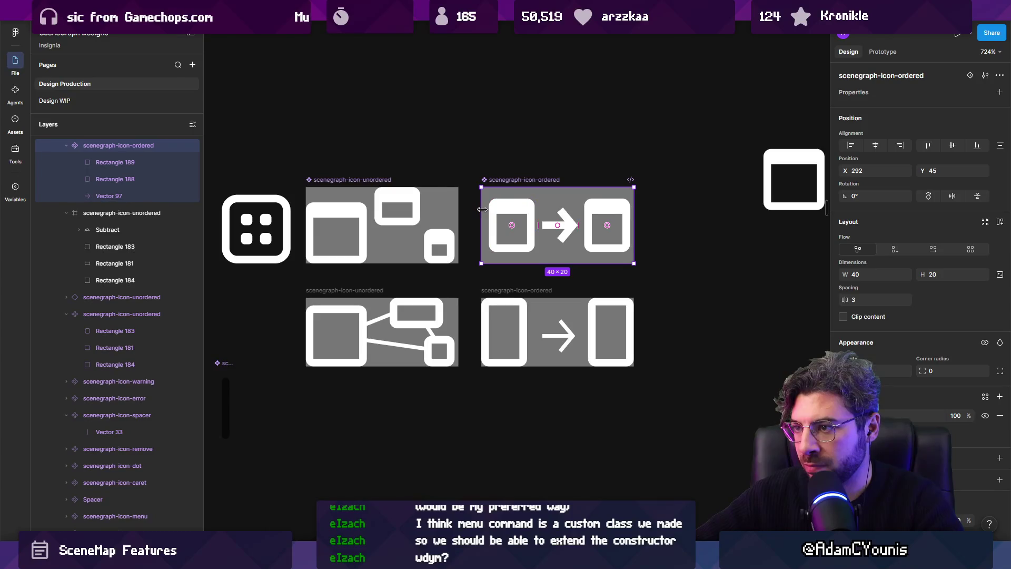
Narrow the ordered icon frame to 39×20 and export it over scenegraph-icon-ordered.png.
drag(484, 209, 485, 209)
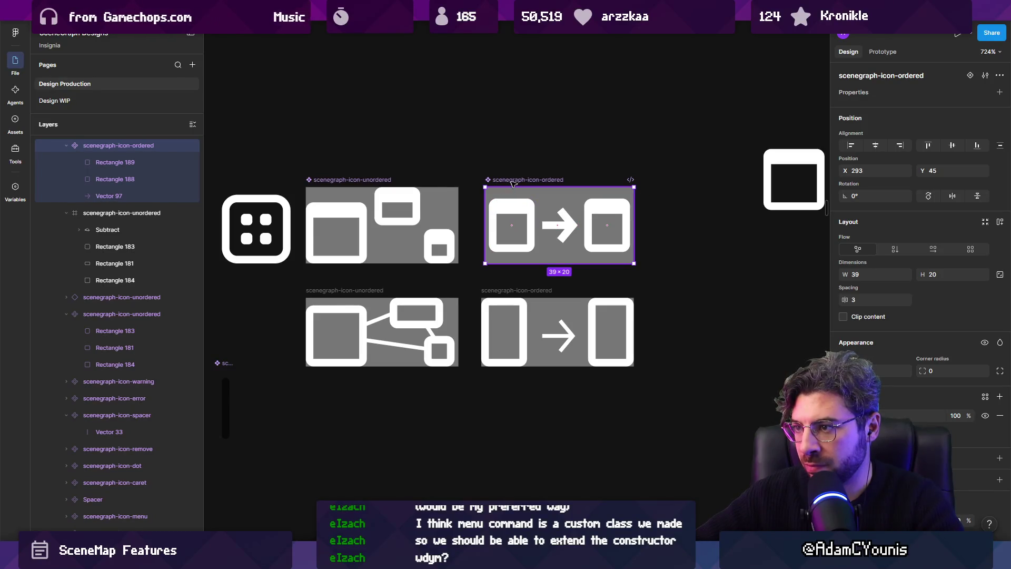
scroll(919, 316, down, 4)
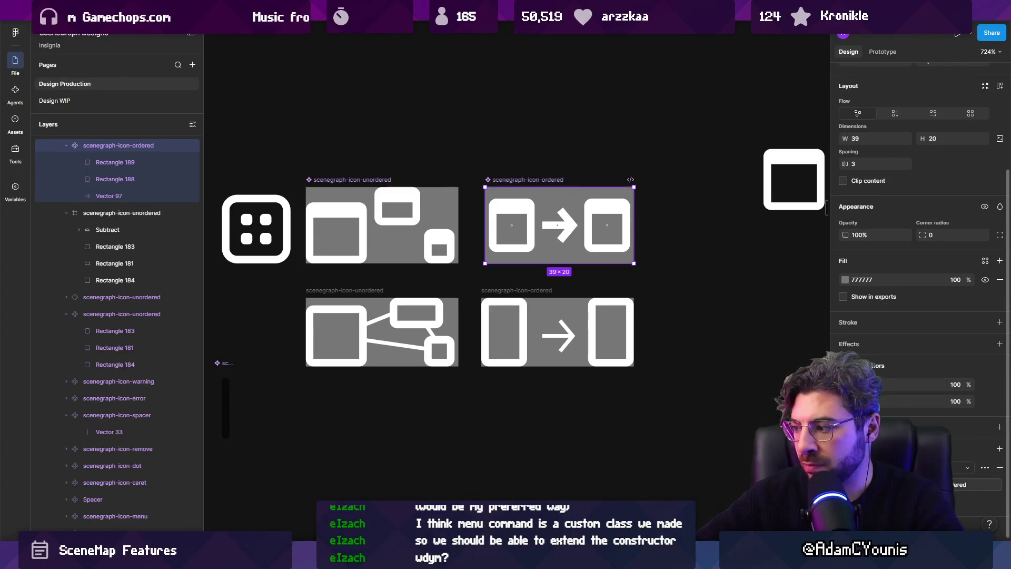
click(976, 485)
key(Return)
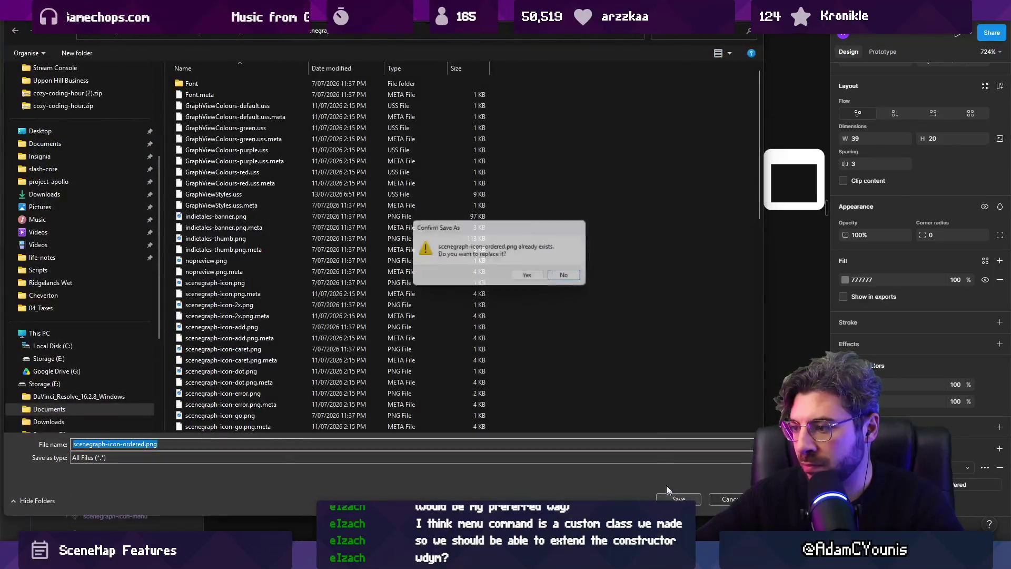
click(516, 278)
Check the toolbar in Unity, glance at the stylesheet, and return to Unity.
key(alt+Tab)
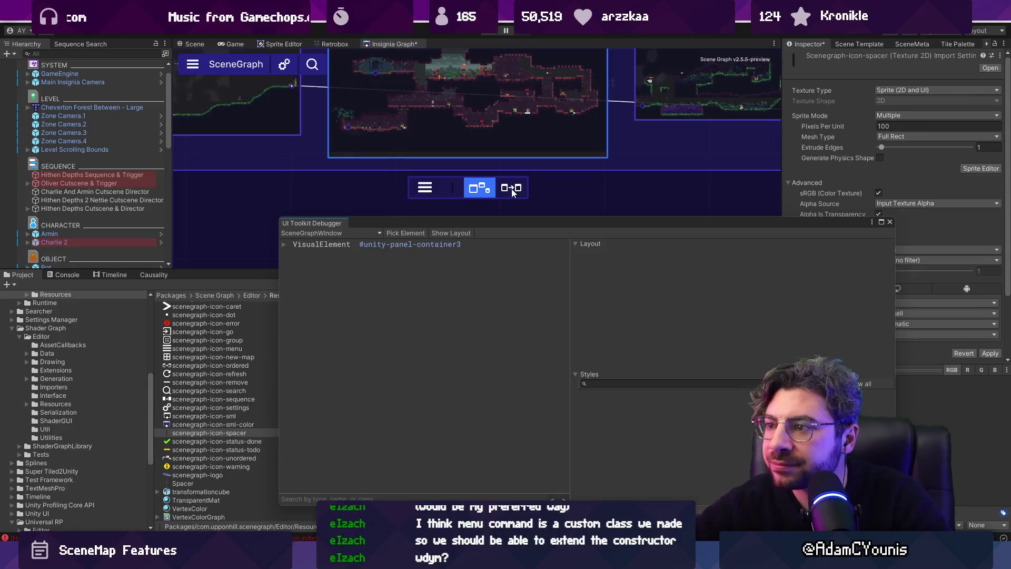
key(alt+Tab)
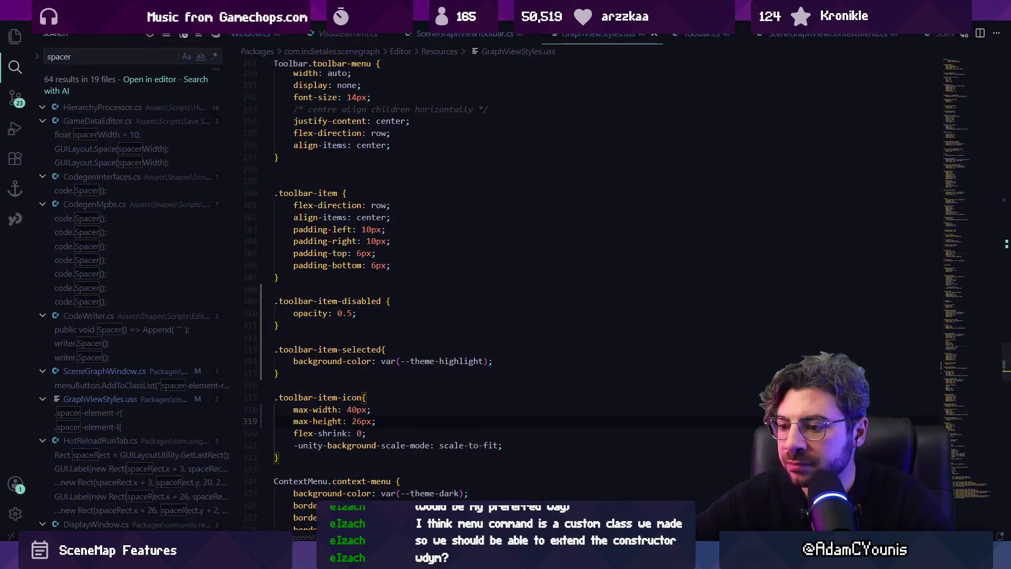
key(alt+Tab)
key(alt+Tab)
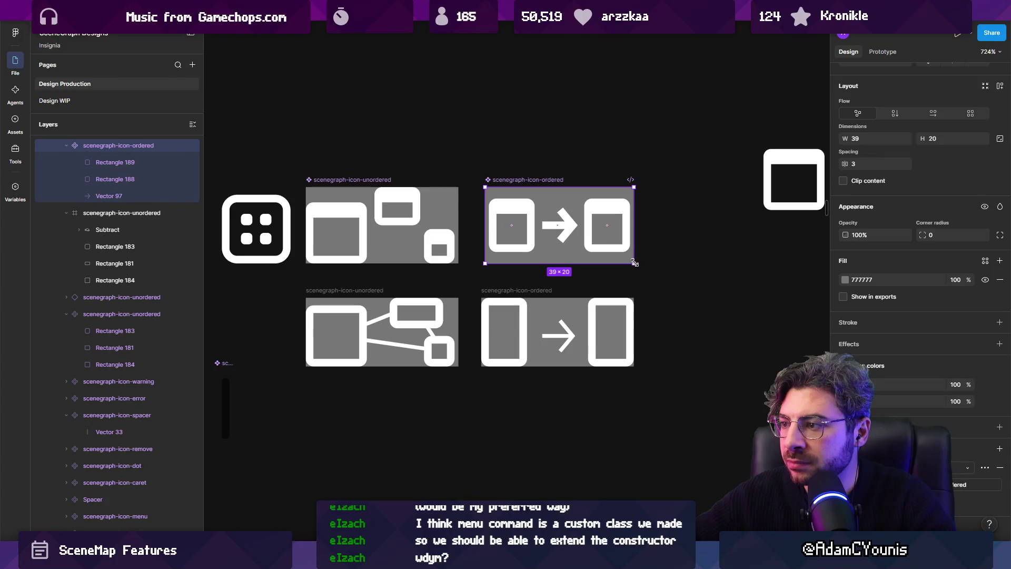
Resize the ordered icon frame to 37×14, then 38×14, and widen its arrow from 8 to 9.
drag(634, 260, 629, 252)
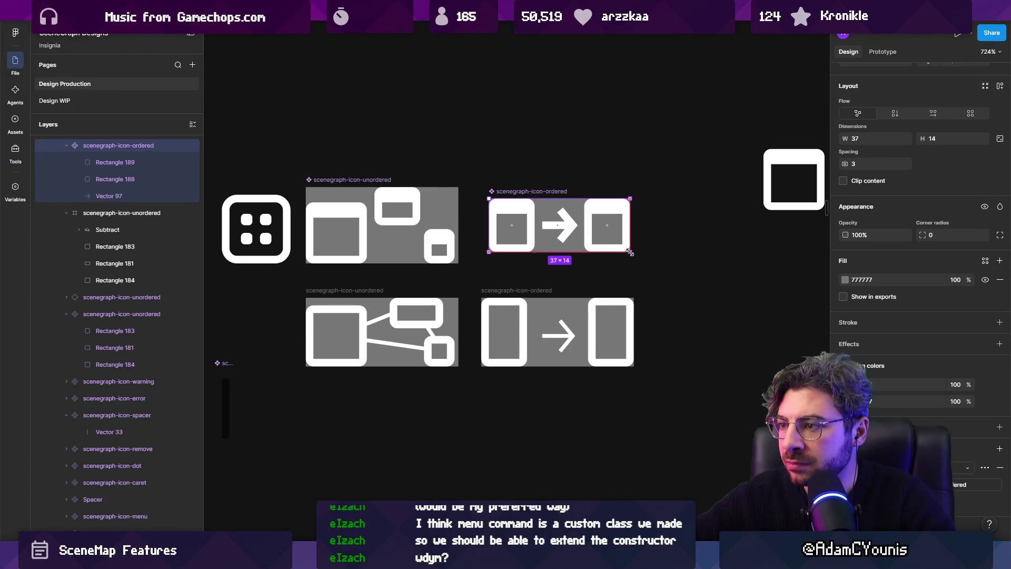
drag(630, 212, 632, 212)
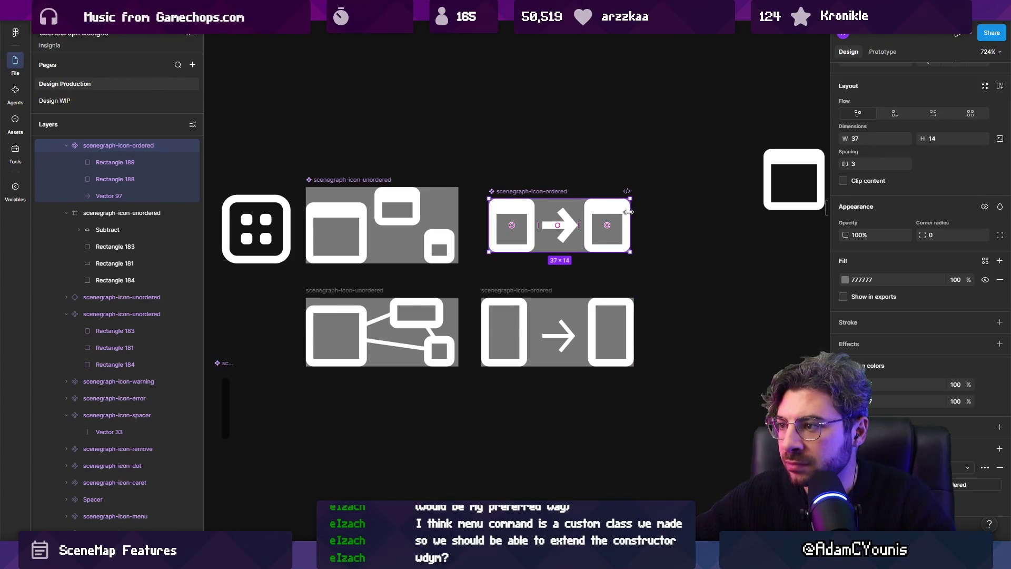
click(605, 211)
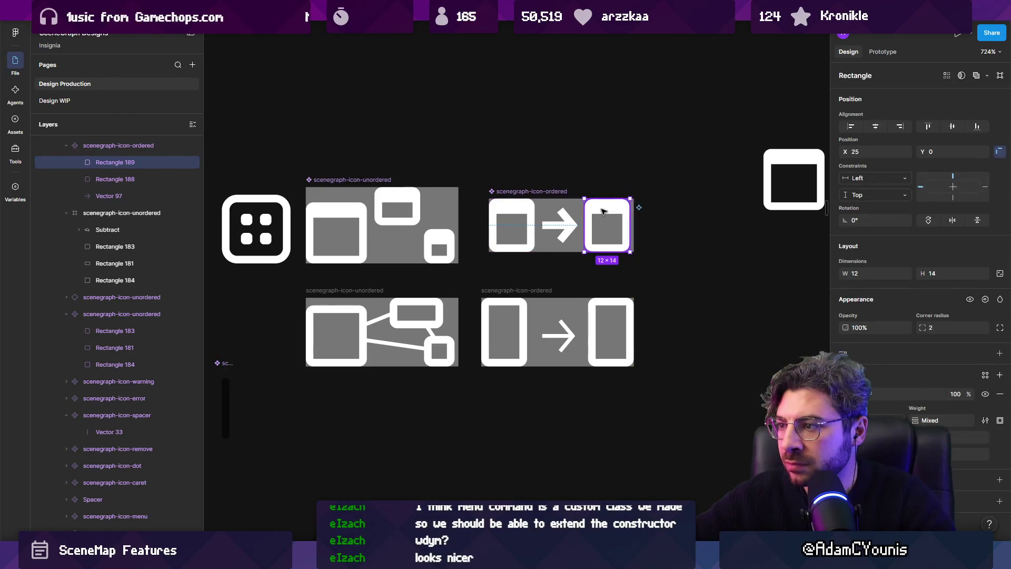
click(578, 226)
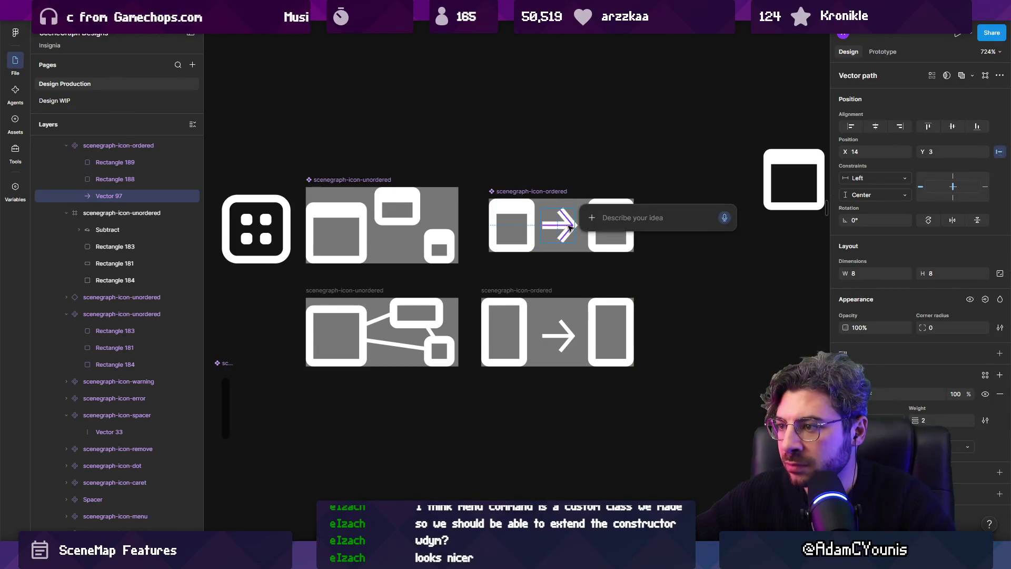
key(Escape)
key(Escape)
click(560, 225)
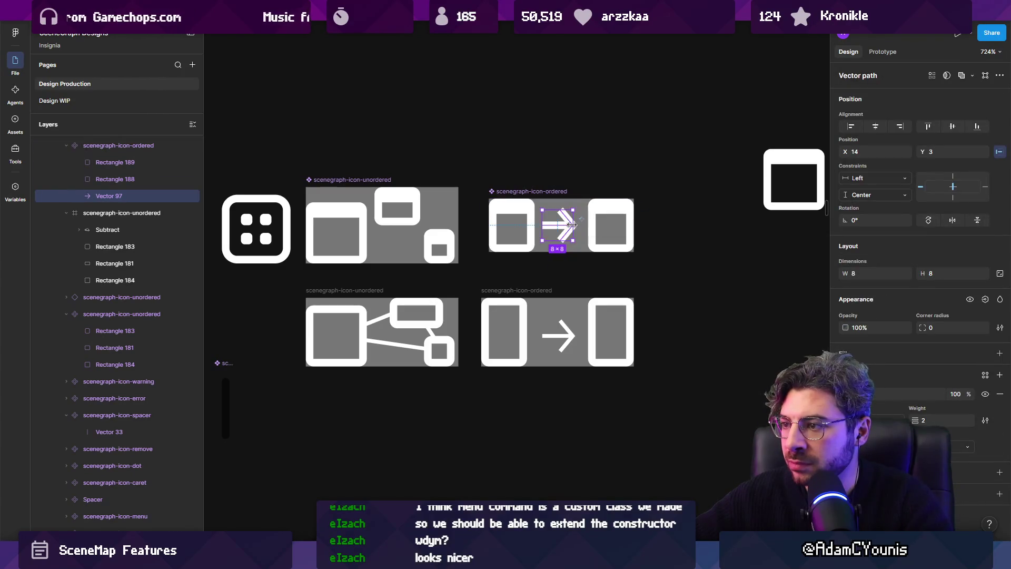
drag(573, 225, 576, 225)
key(Escape)
Export the frame over scenegraph-icon-ordered.png and switch to Unity.
click(577, 225)
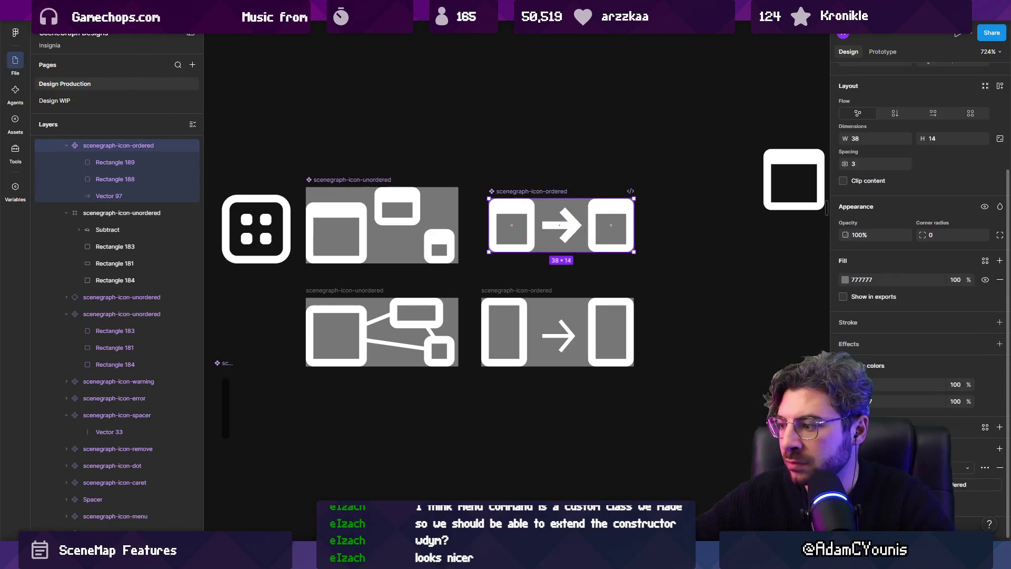
click(976, 484)
click(679, 499)
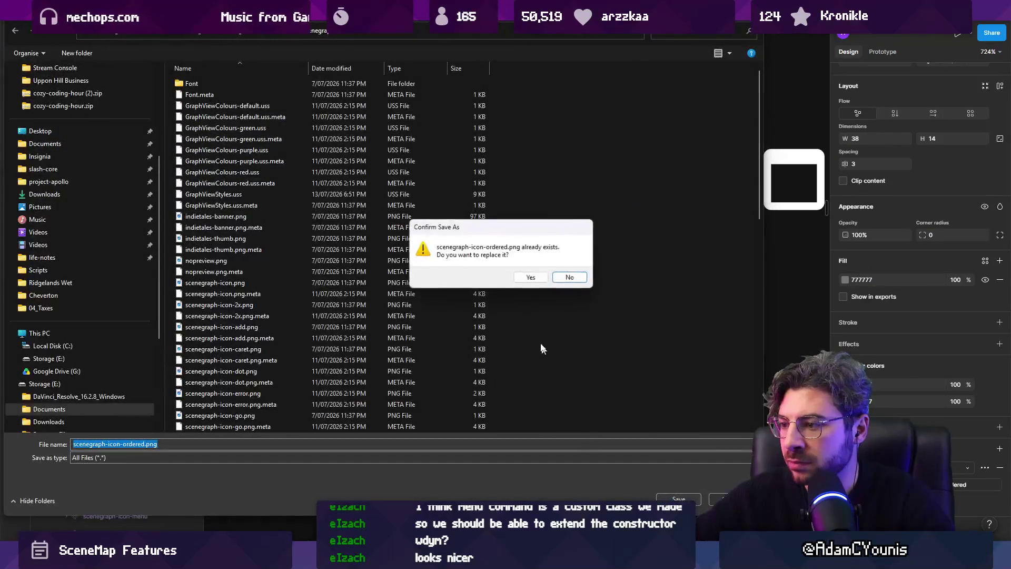
click(525, 276)
key(alt+Tab)
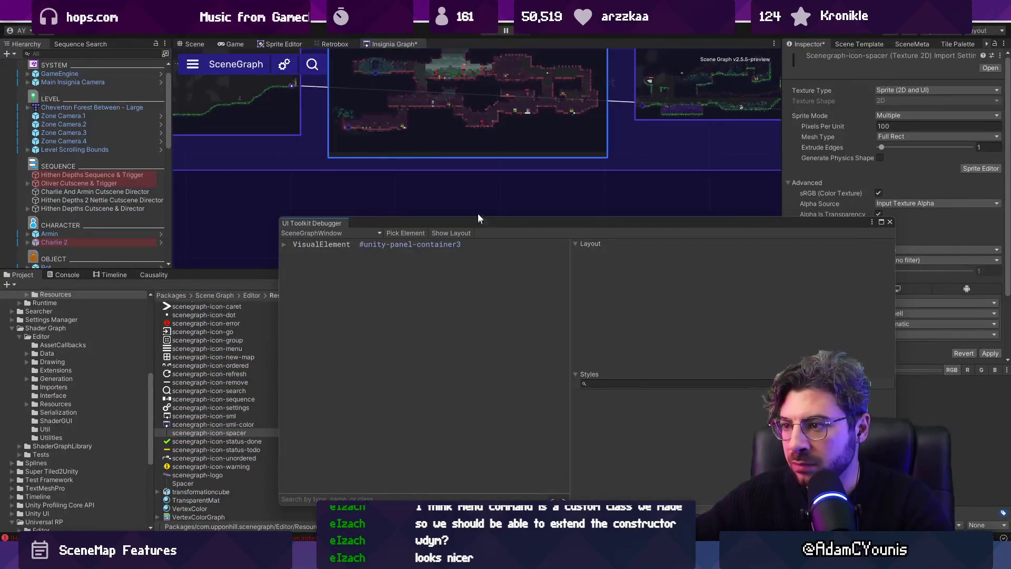
Check the SceneGraph toolbar icons in Unity, then edit the .toolbar-item-icon max-height in GraphViewStyles.uss to 30px.
mouse_move(475, 165)
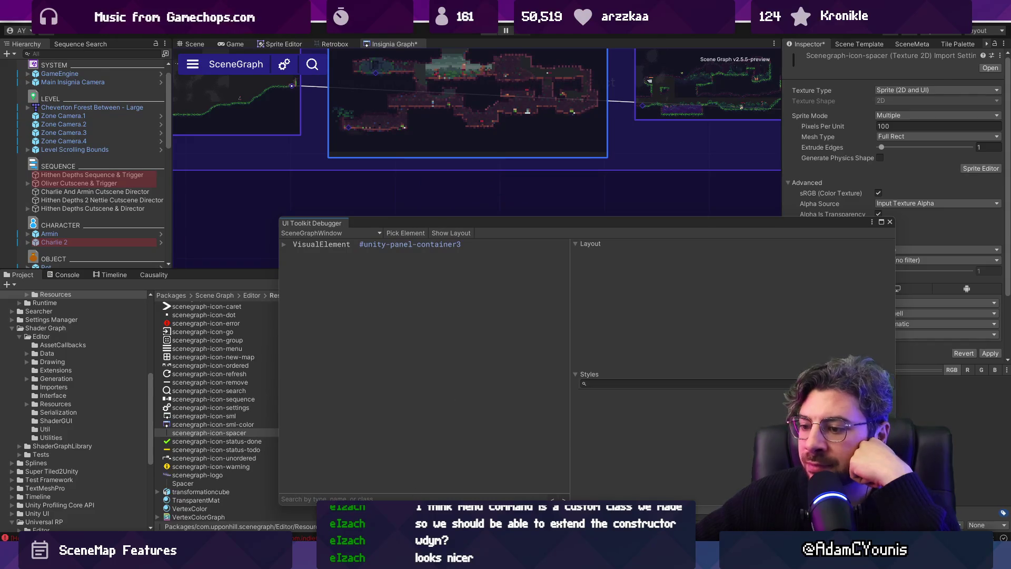
key(alt+Tab)
click(356, 421)
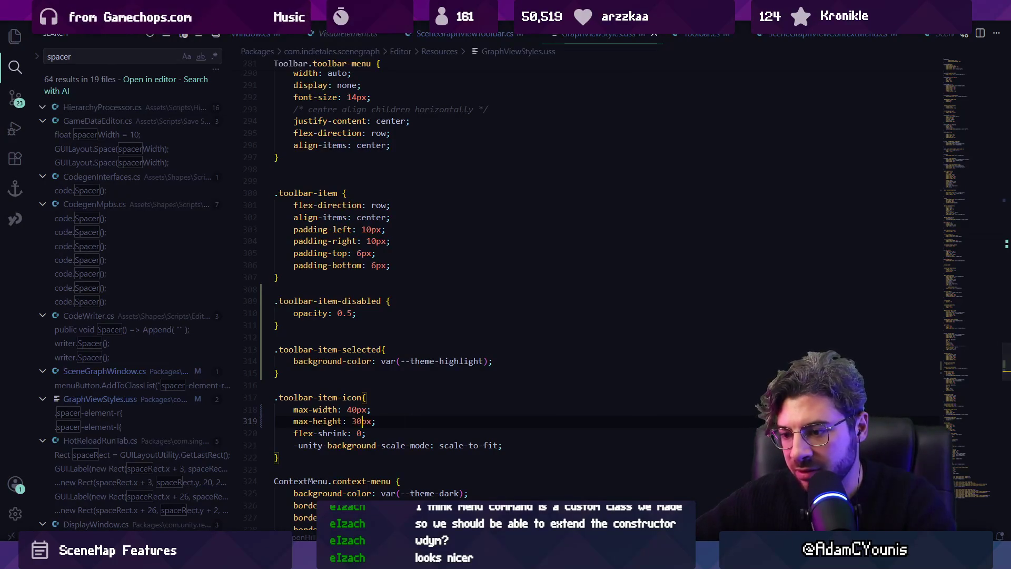
After a glance at Unity, change the .toolbar-item-icon max-width from 40px to 45px.
key(alt+Tab)
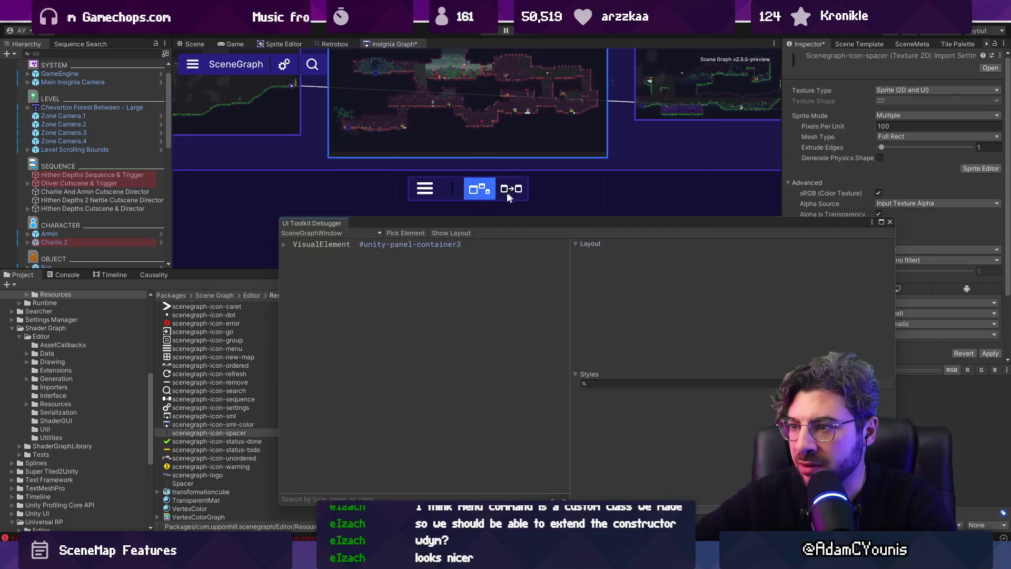
key(alt+Tab)
click(351, 409)
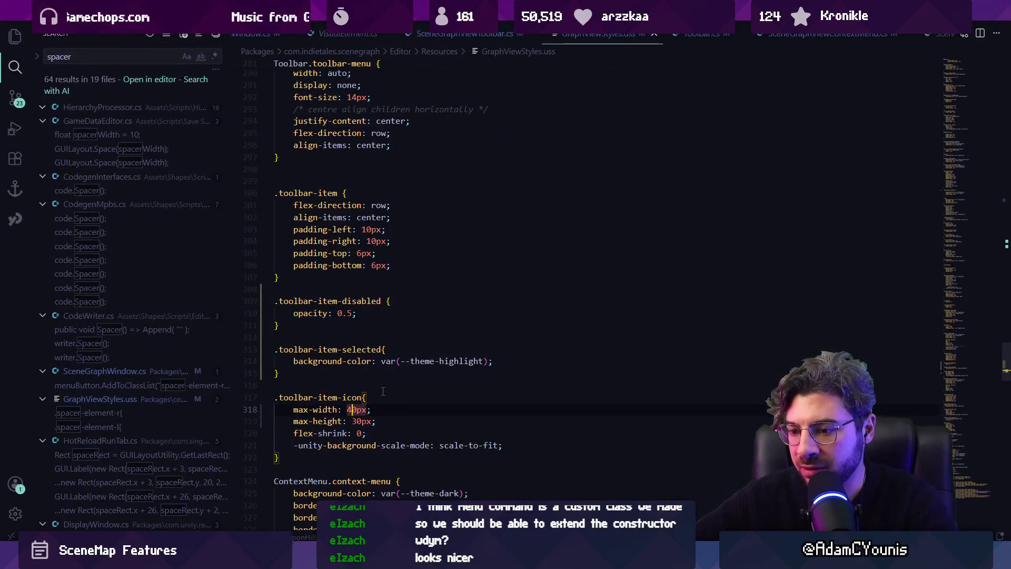
key(BackSpace)
text(5)
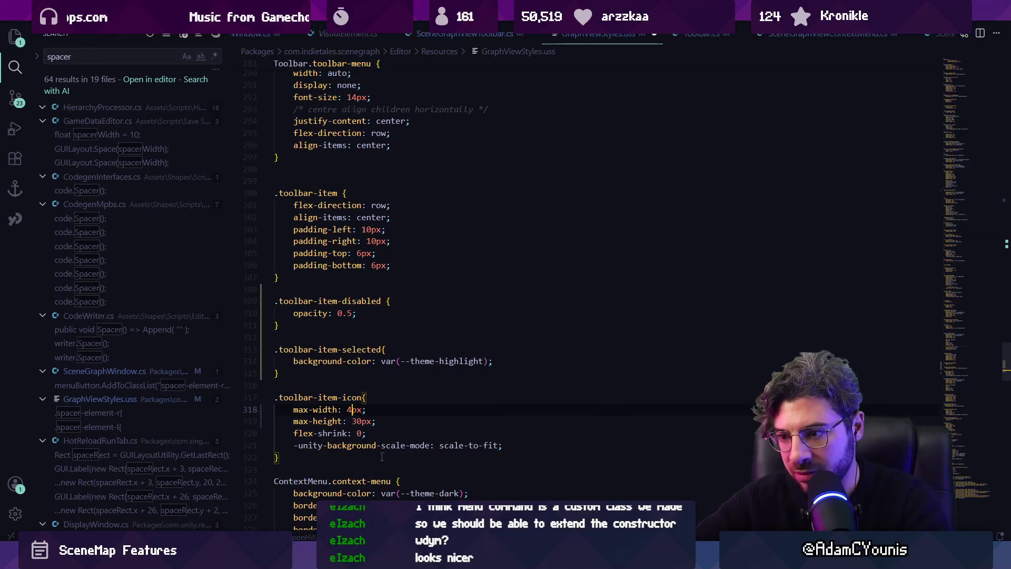
Drag the UI Toolkit Debugger down in Unity to view the toolbar, then return to Figma.
key(alt+Tab)
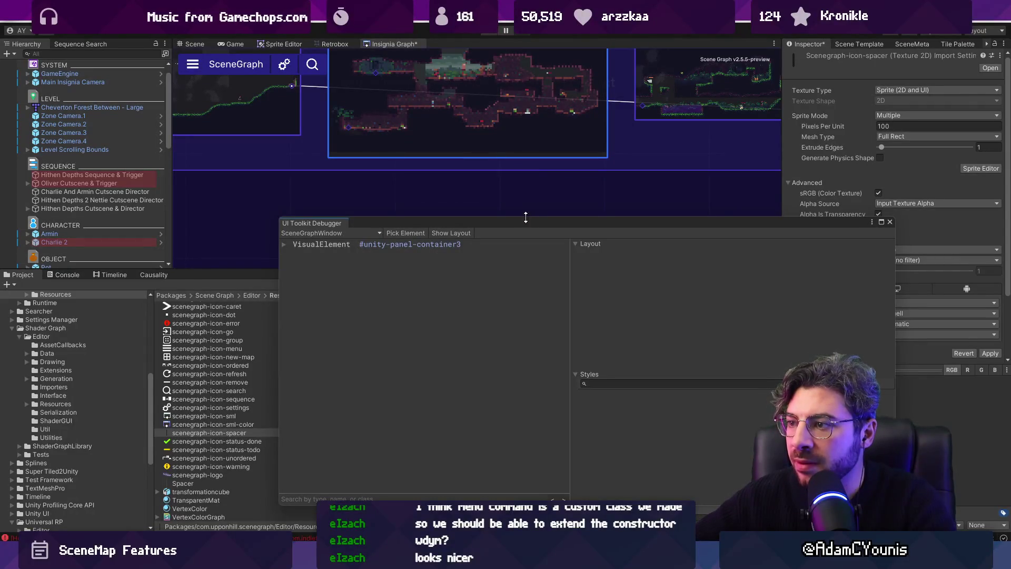
drag(527, 216, 526, 254)
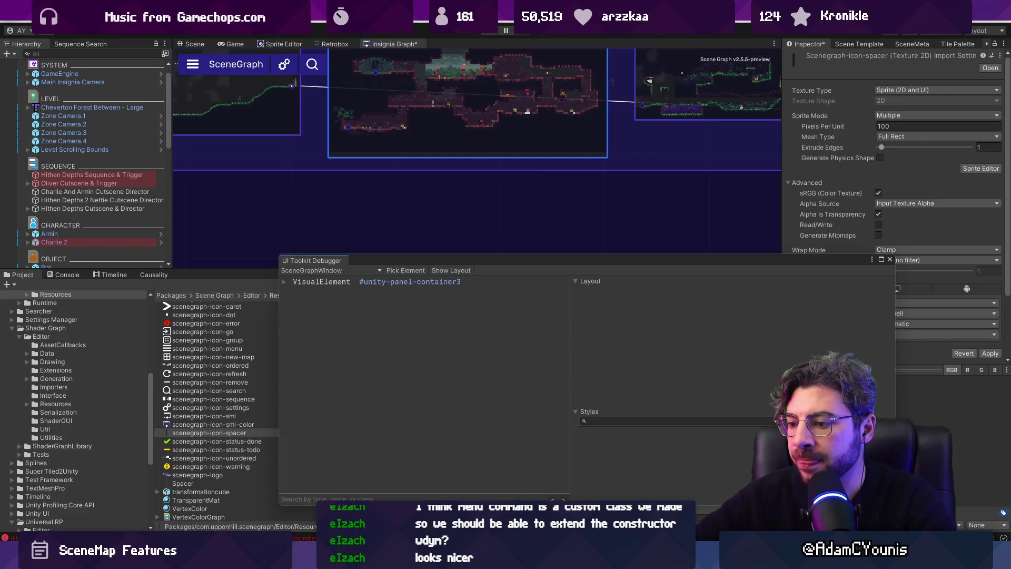
key(alt+Tab)
Trim the ordered icon's arrow from 9 wide to 7×6, checking it in pixel preview.
click(572, 232)
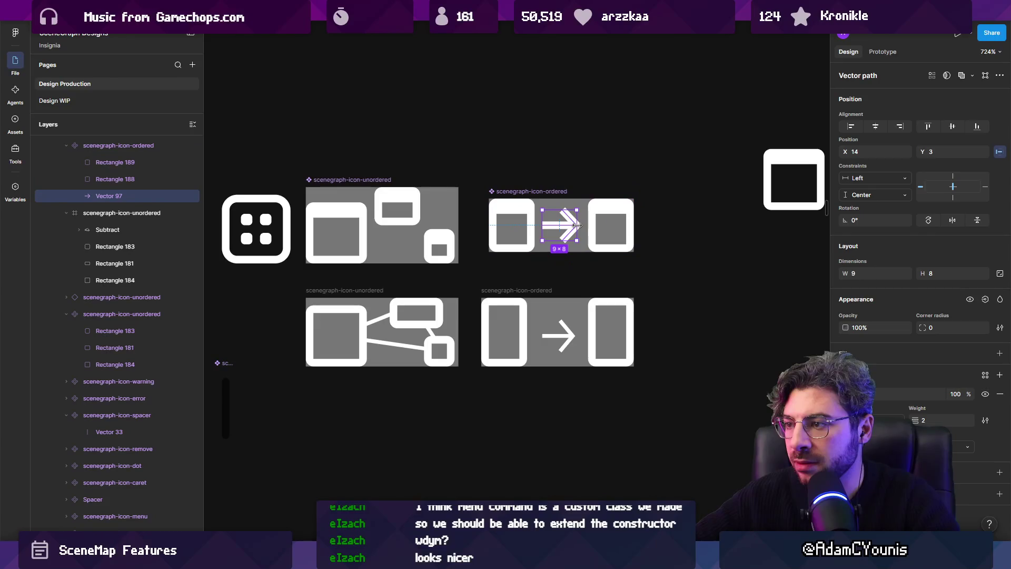
drag(575, 226, 565, 210)
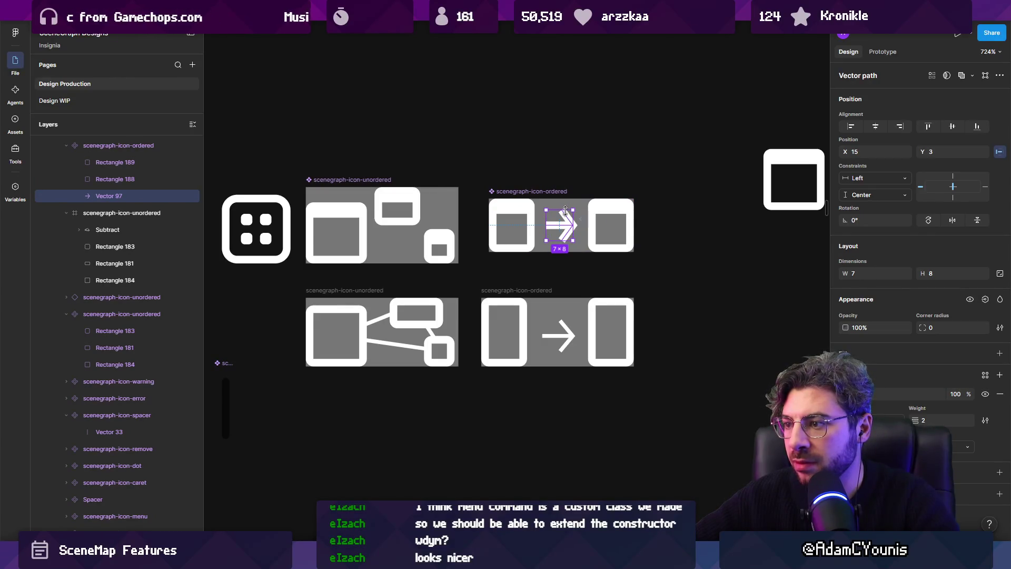
key(ctrl+alt+y)
scroll(563, 179, up, 3)
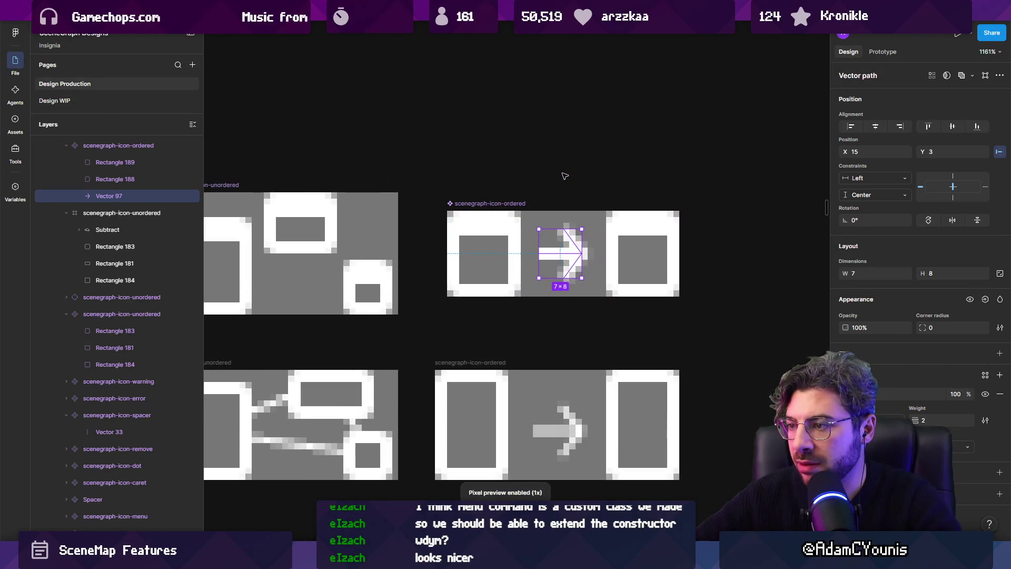
key(ctrl+alt+y)
scroll(563, 179, down, 3)
scroll(564, 204, up, 2)
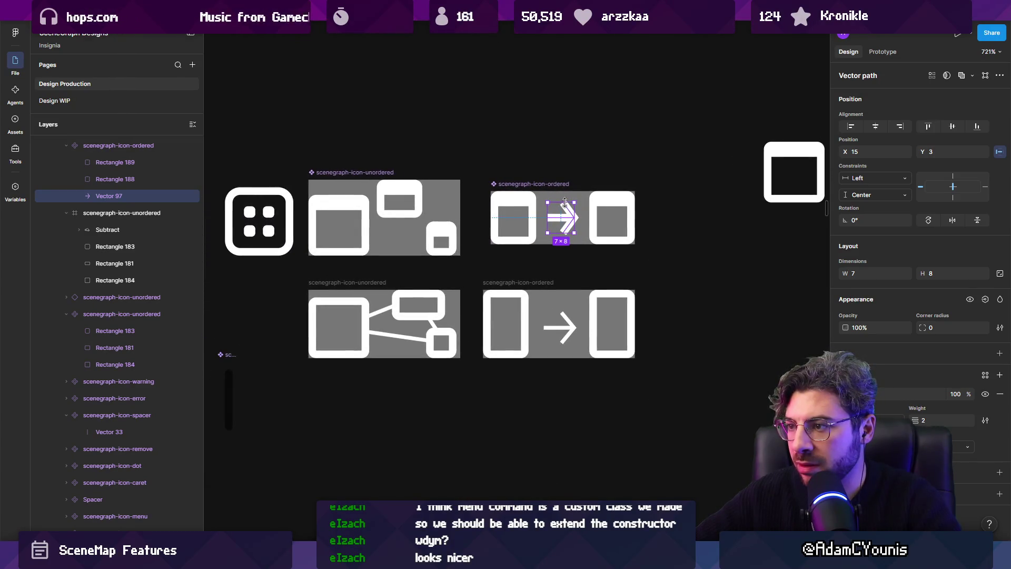
drag(564, 202, 564, 206)
Re-export the whole ordered icon frame over scenegraph-icon-ordered.png and check it in Unity.
click(550, 147)
click(563, 216)
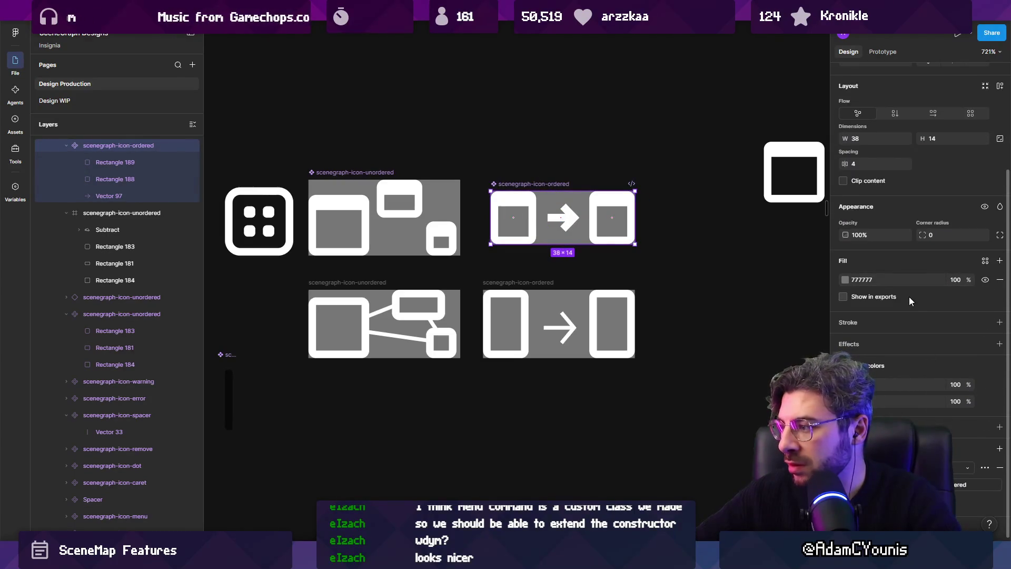
scroll(911, 247, up, 2)
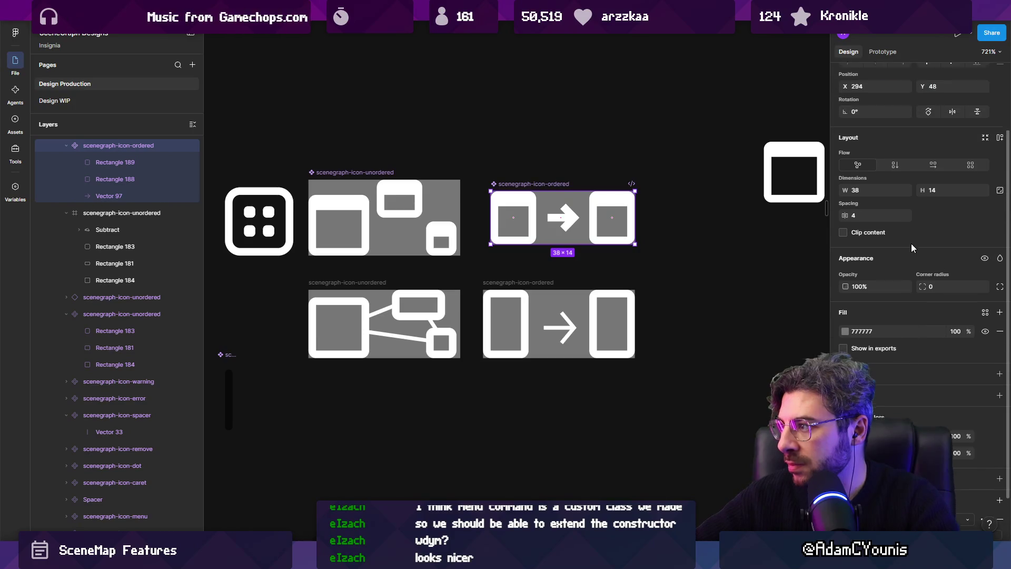
click(569, 218)
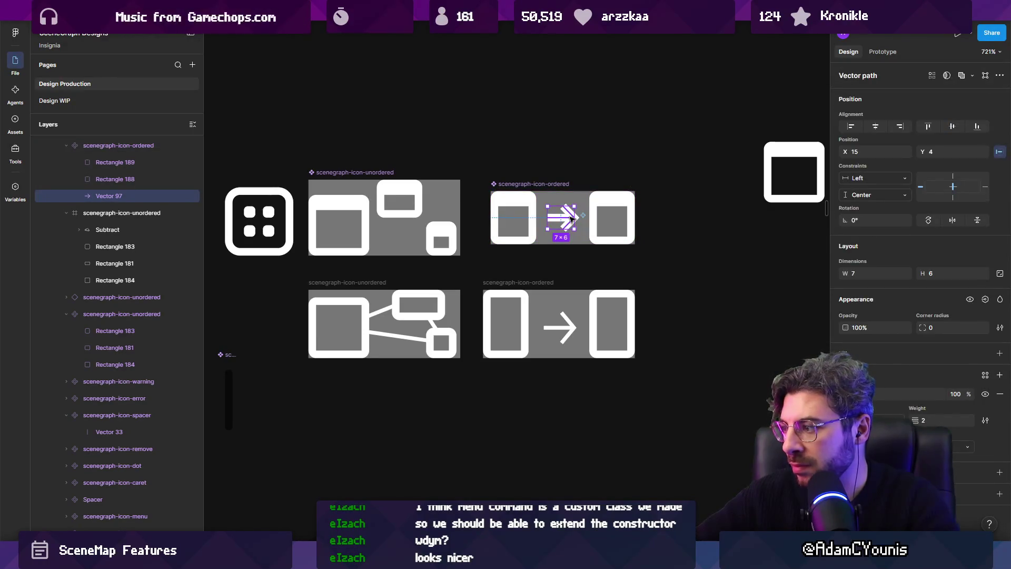
key(Escape)
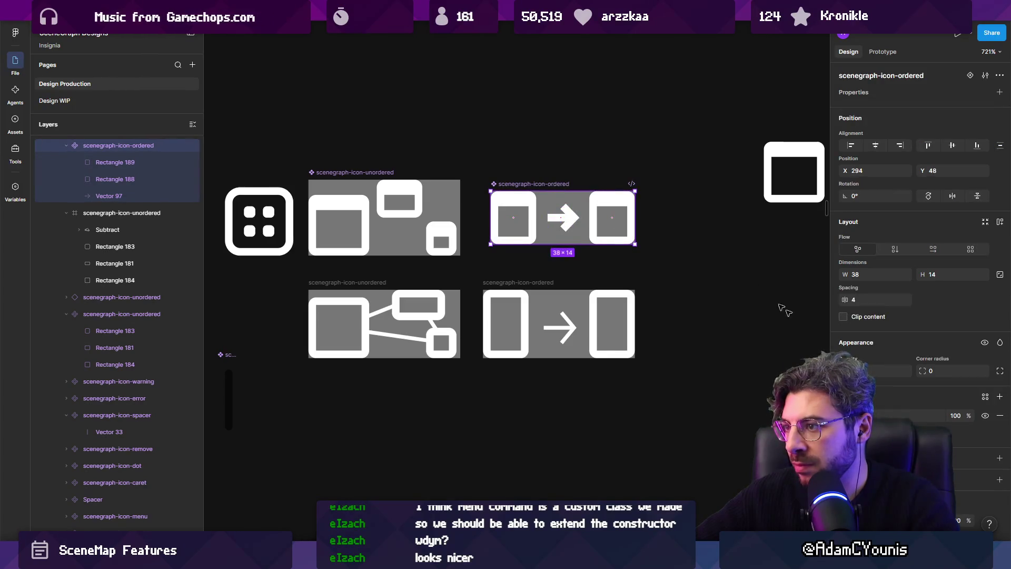
scroll(916, 264, down, 3)
click(919, 484)
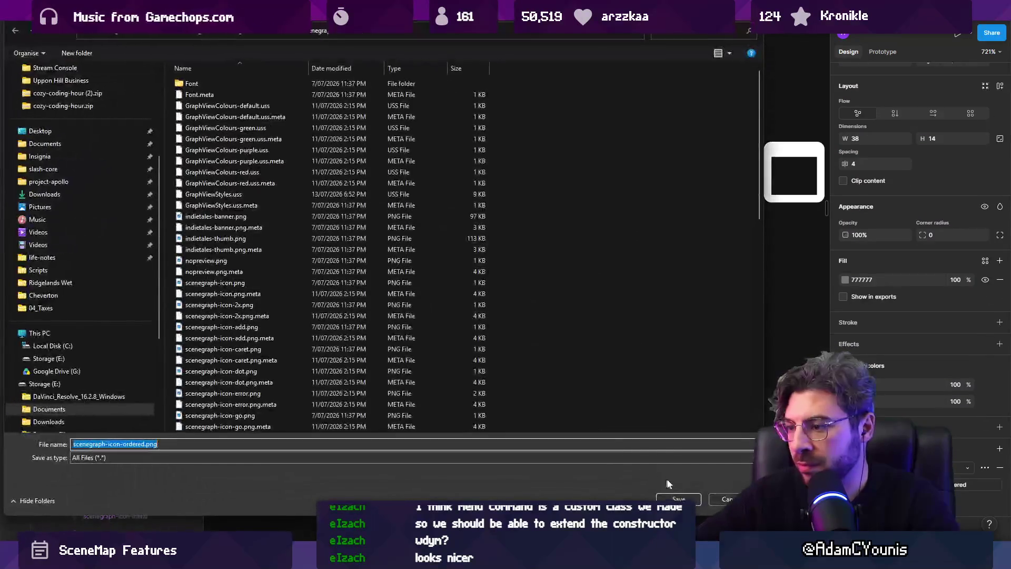
click(679, 499)
click(530, 277)
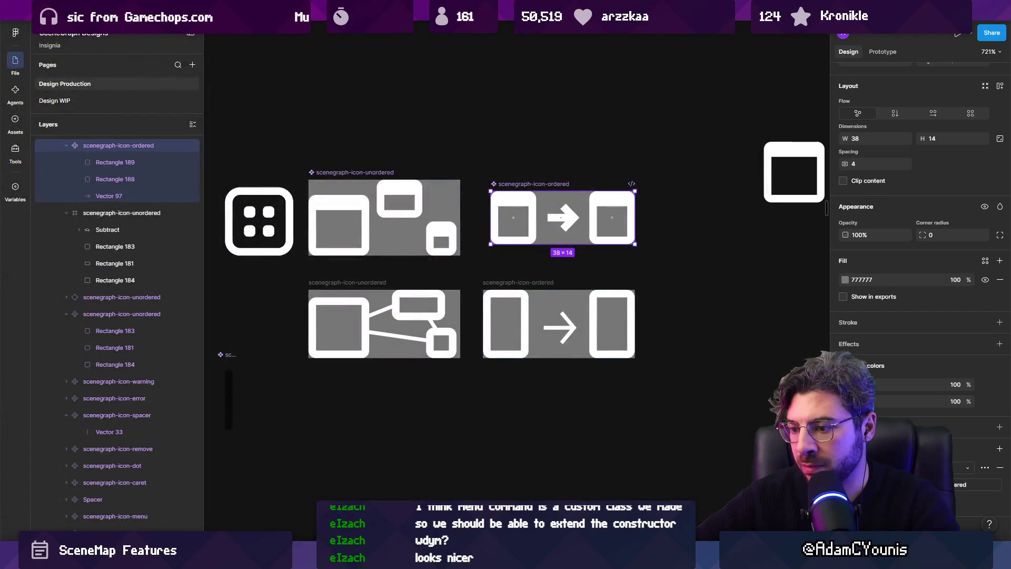
key(alt+Tab)
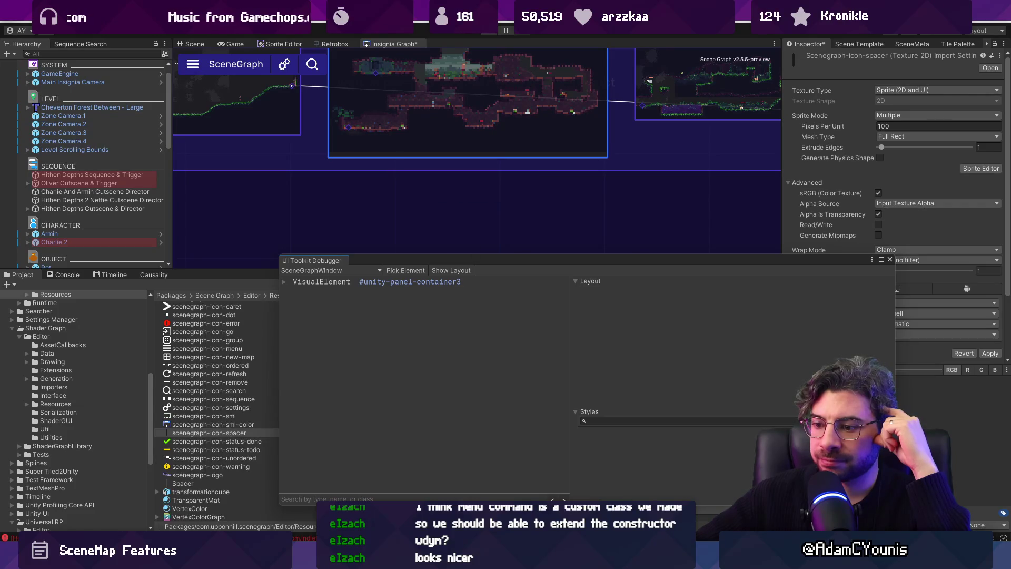
key(alt+Tab)
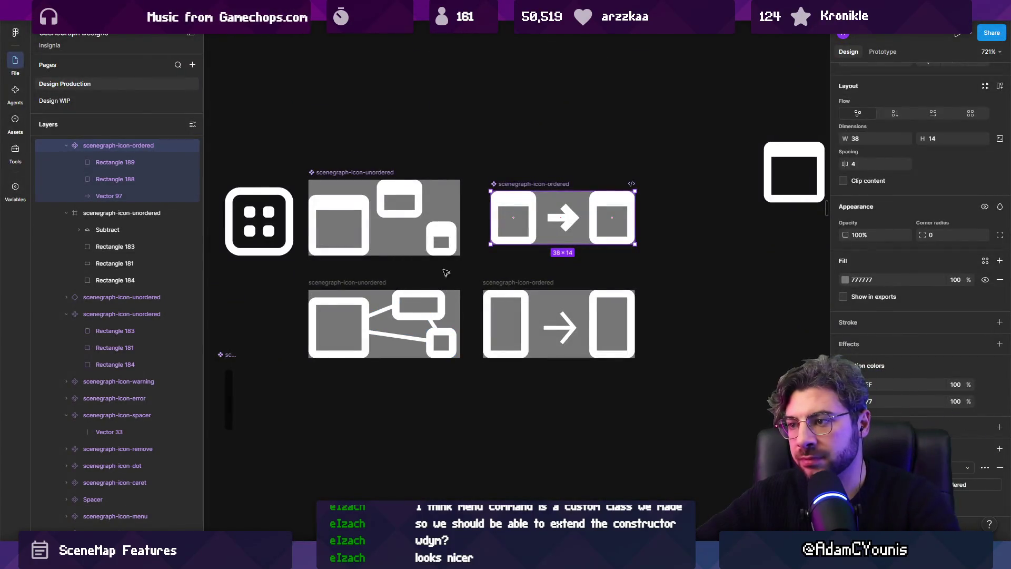
Resize the unordered icon's two small window rectangles to 10×10.
click(447, 232)
scroll(447, 234, up, 1)
drag(461, 245, 452, 240)
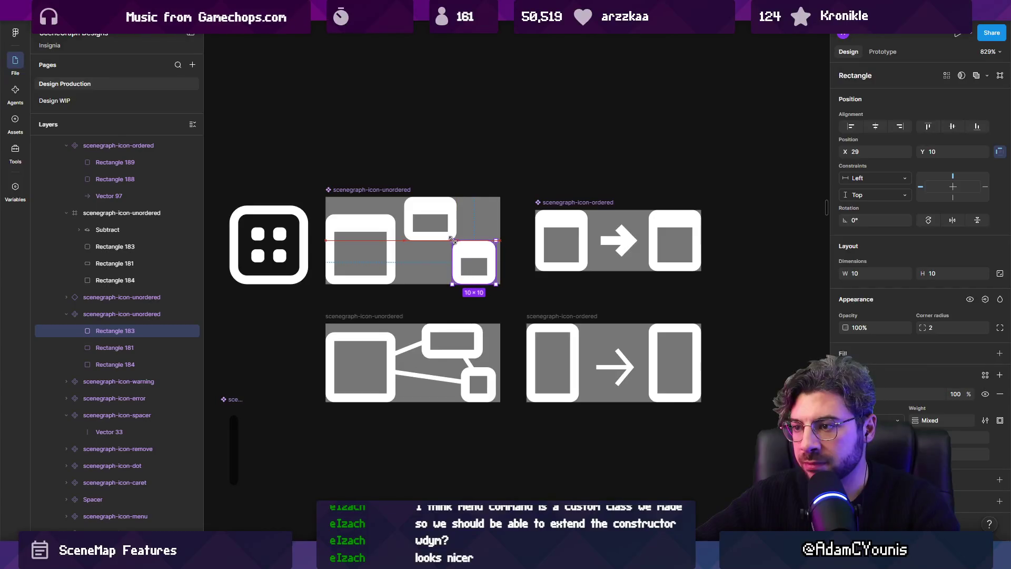
click(431, 210)
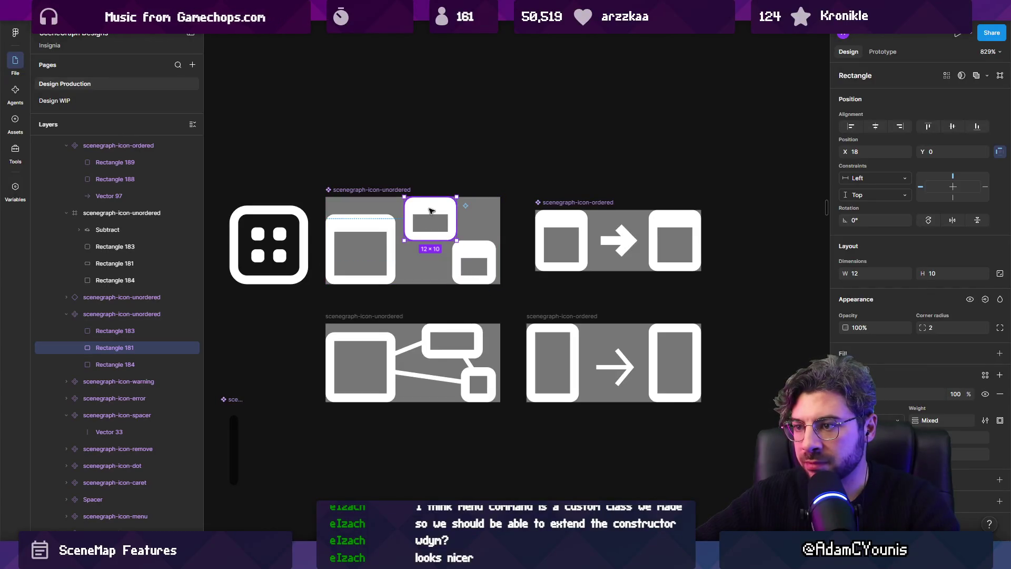
mouse_move(436, 212)
mouse_down()
mouse_move(432, 220)
mouse_move(444, 224)
mouse_up()
drag(474, 263, 474, 249)
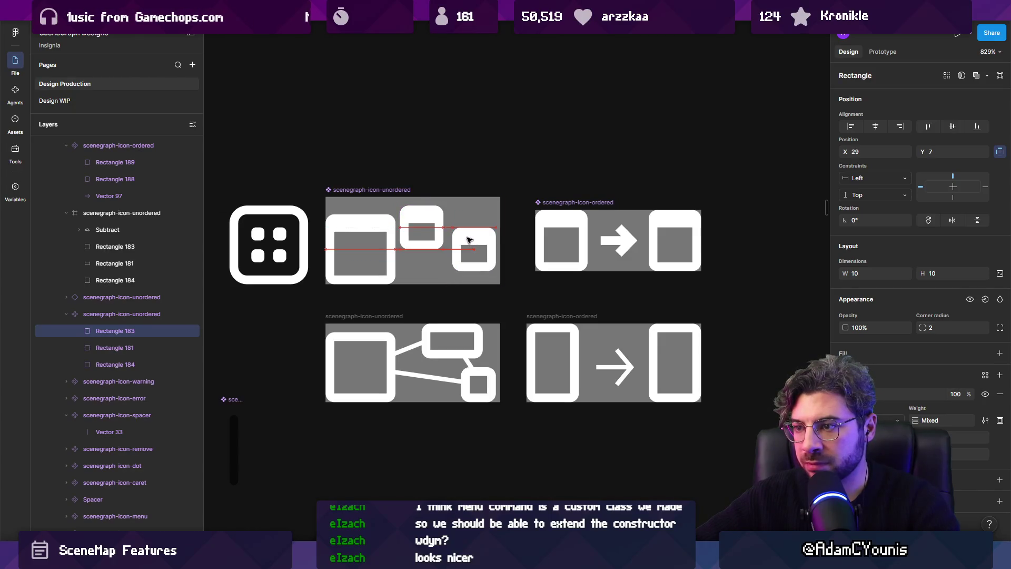
Reposition the bottom-right small window, undoing an unwanted height change.
click(429, 222)
drag(428, 222, 437, 213)
click(480, 240)
mouse_move(480, 240)
mouse_down()
mouse_move(445, 258)
mouse_move(474, 250)
mouse_move(476, 237)
mouse_move(476, 245)
mouse_up()
click(430, 219)
click(474, 251)
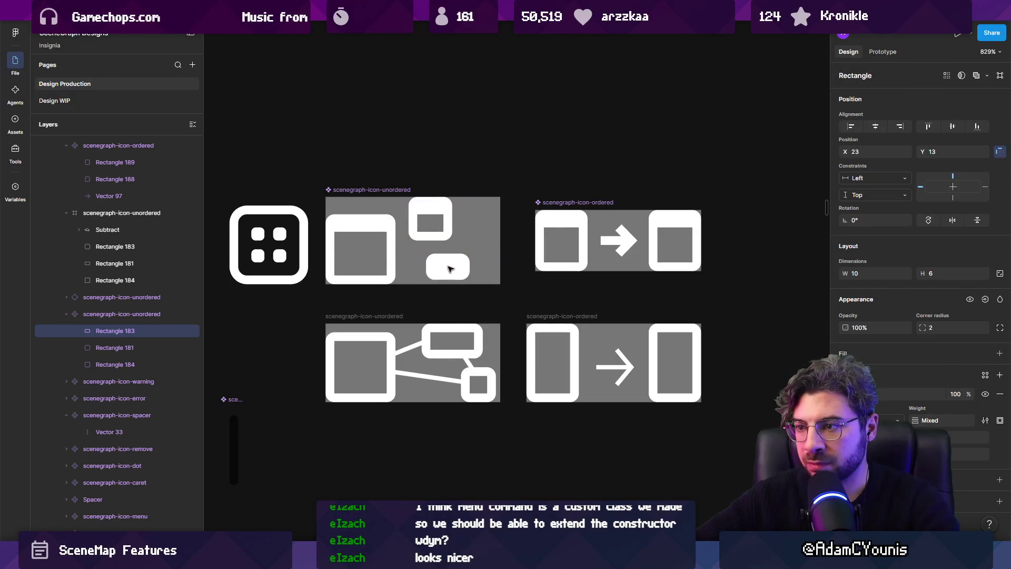
key(ctrl+z)
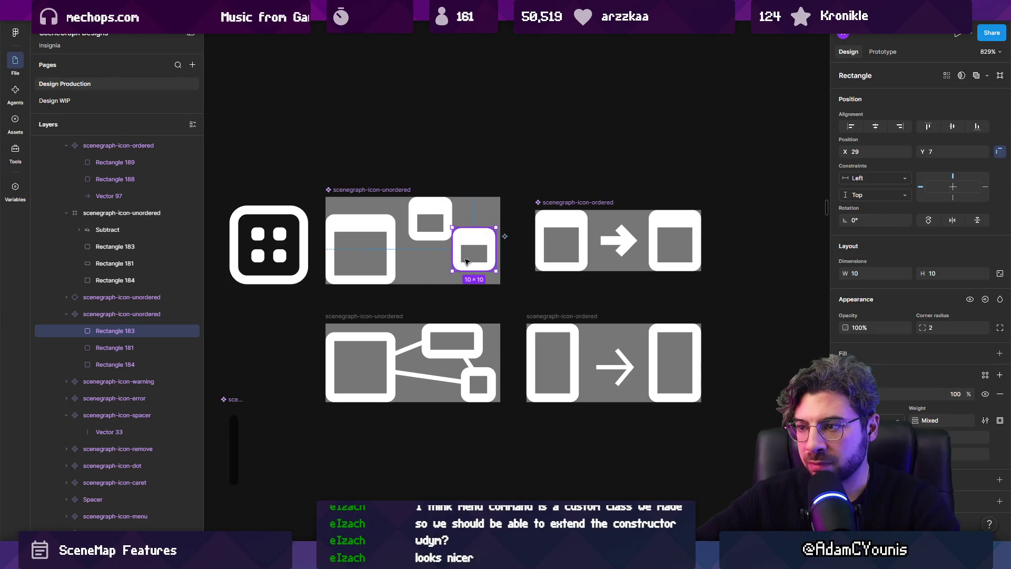
Select the unordered icon's window rectangles and reduce their stroke weight.
shift+click(437, 216)
shift+click(360, 247)
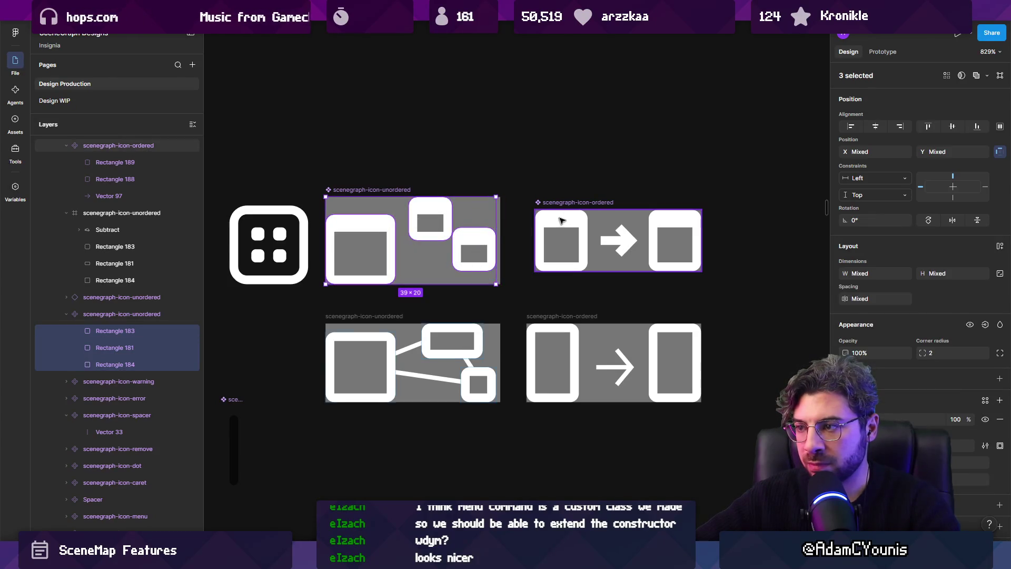
shift+click(681, 223)
shift+click(681, 223)
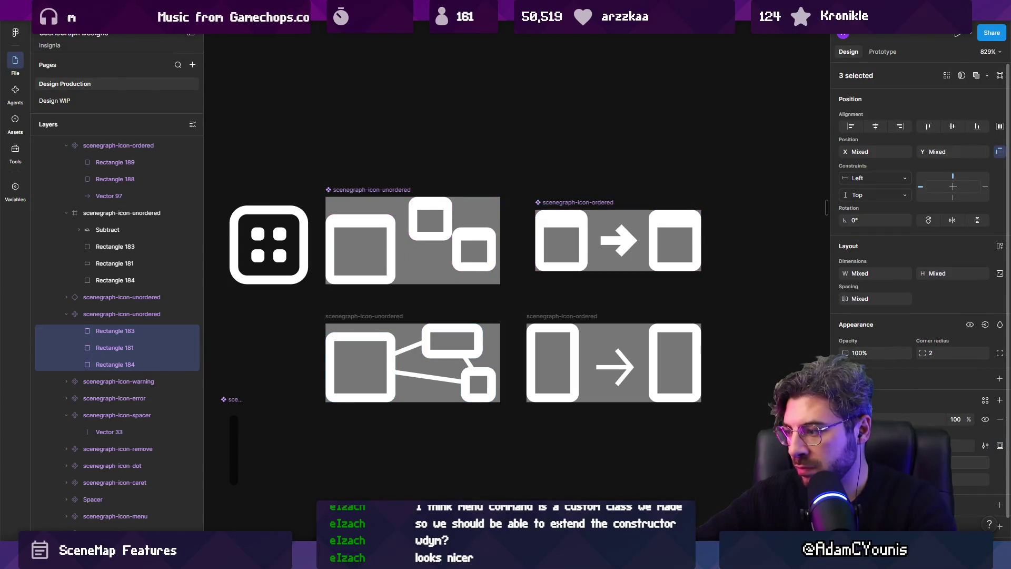
key(Down)
key(Down)
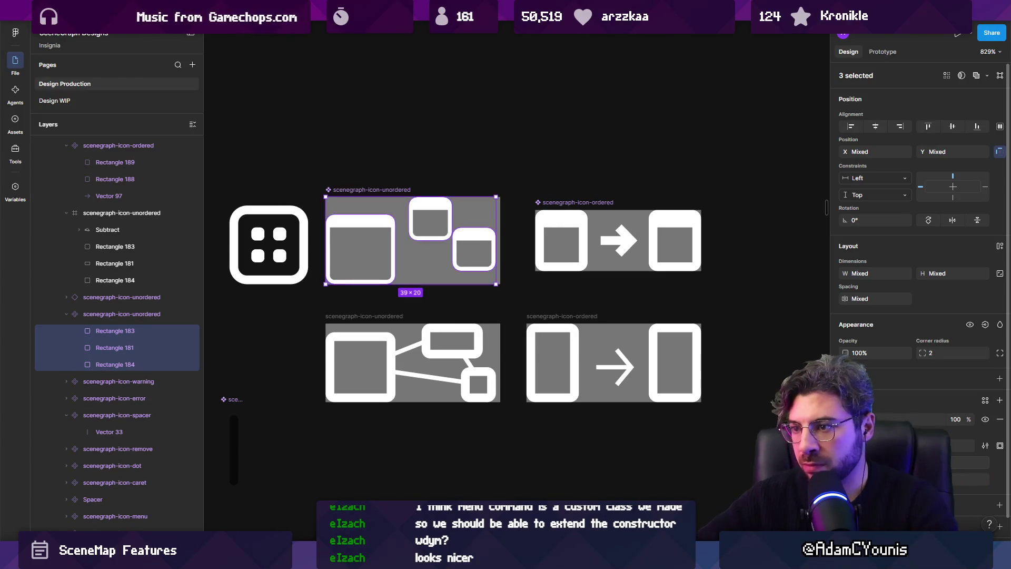
scroll(616, 234, down, 5)
click(585, 197)
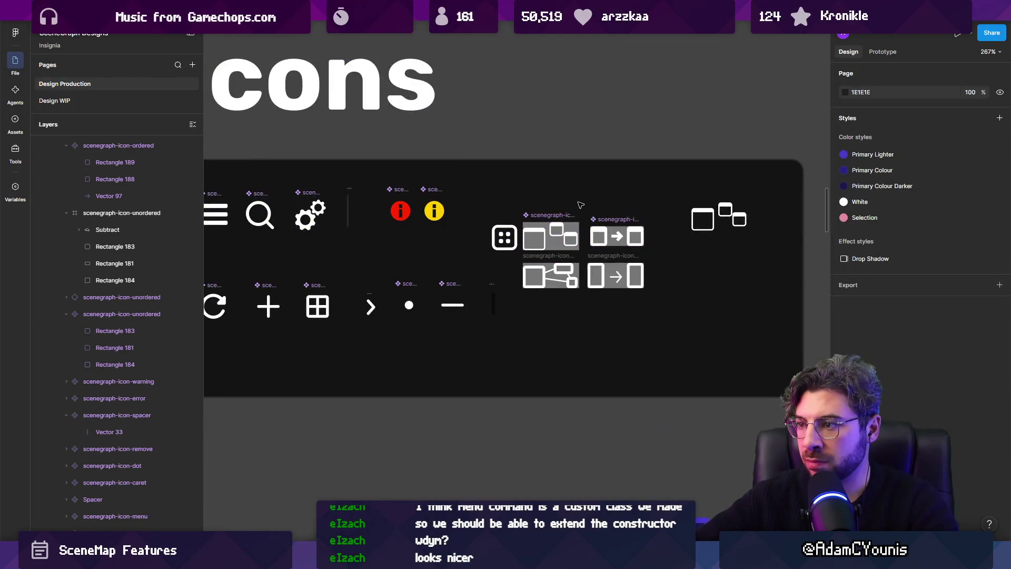
scroll(580, 204, up, 5)
key(ctrl+z)
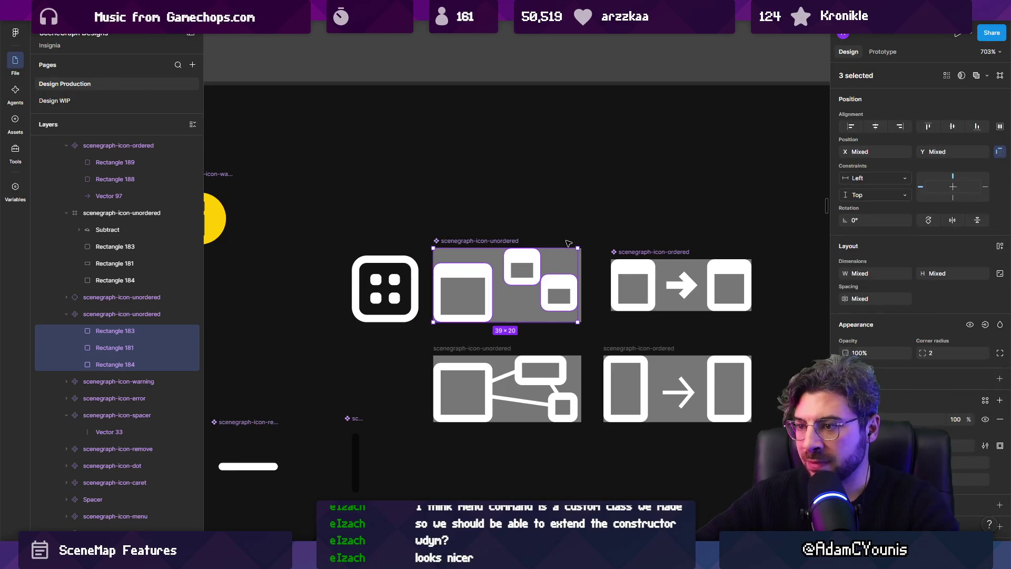
Inspect the upper small window and the neighbouring scenegraph-icon-group icon.
scroll(522, 240, up, 3)
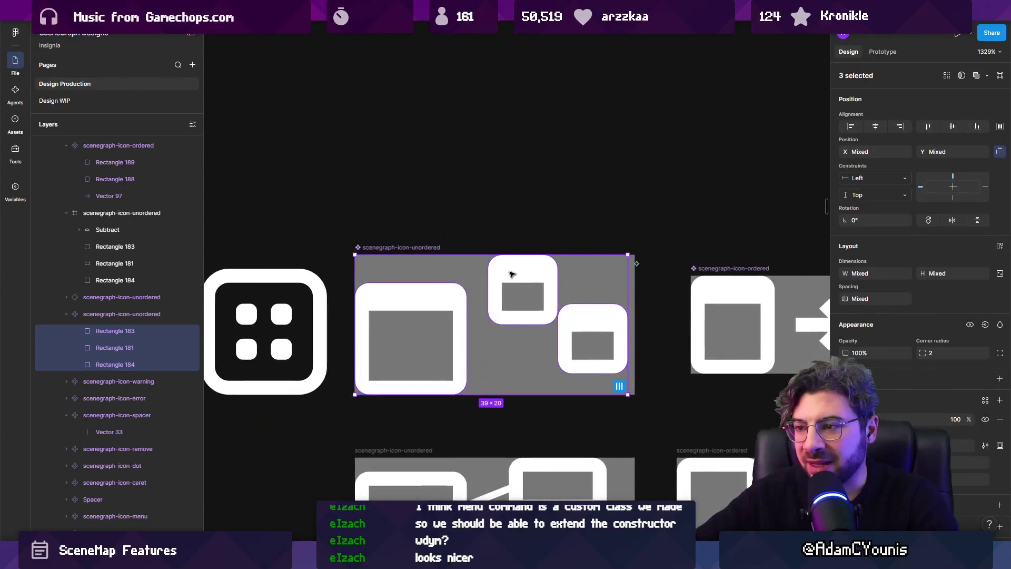
scroll(513, 275, down, 2)
click(512, 271)
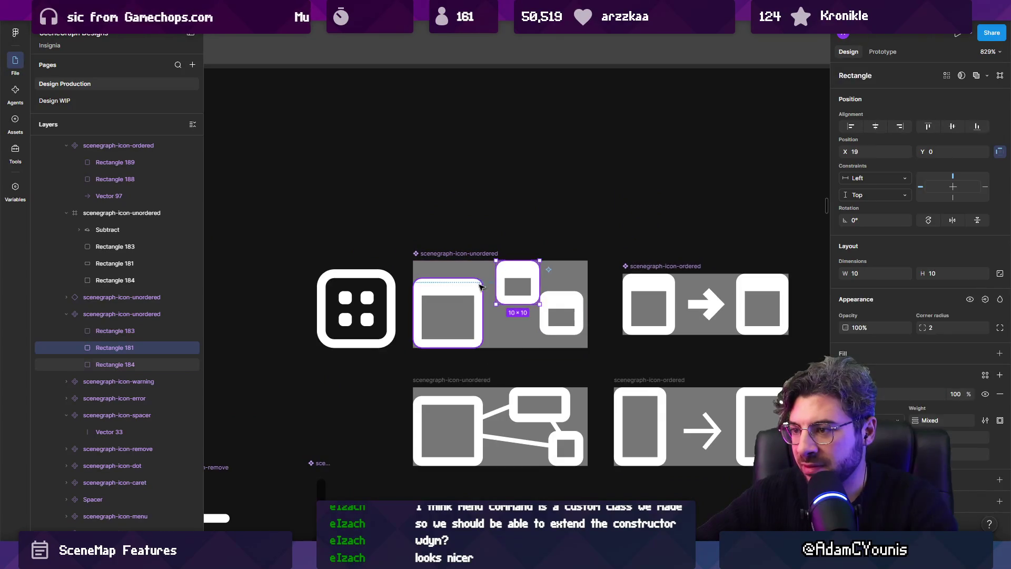
scroll(453, 284, down, 3)
click(383, 291)
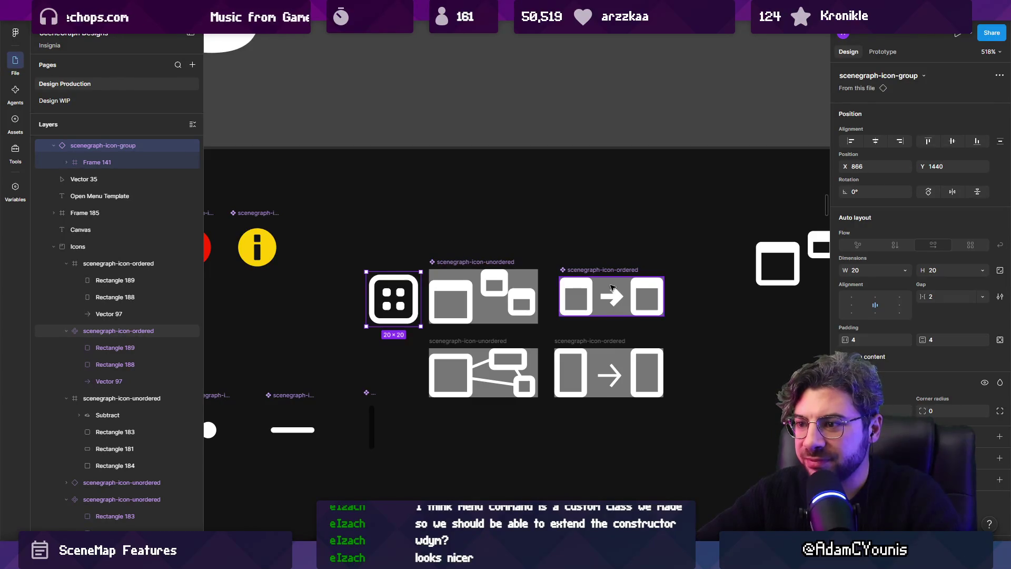
Select the scenegraph-icon-unordered component, undoing an accidental duplicate of the icons.
click(503, 276)
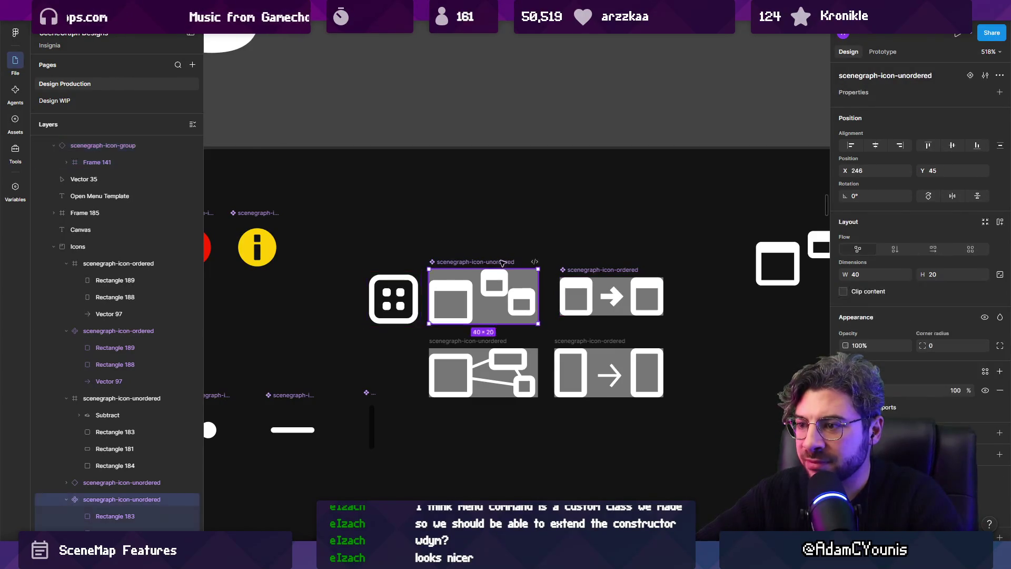
click(396, 296)
click(508, 262)
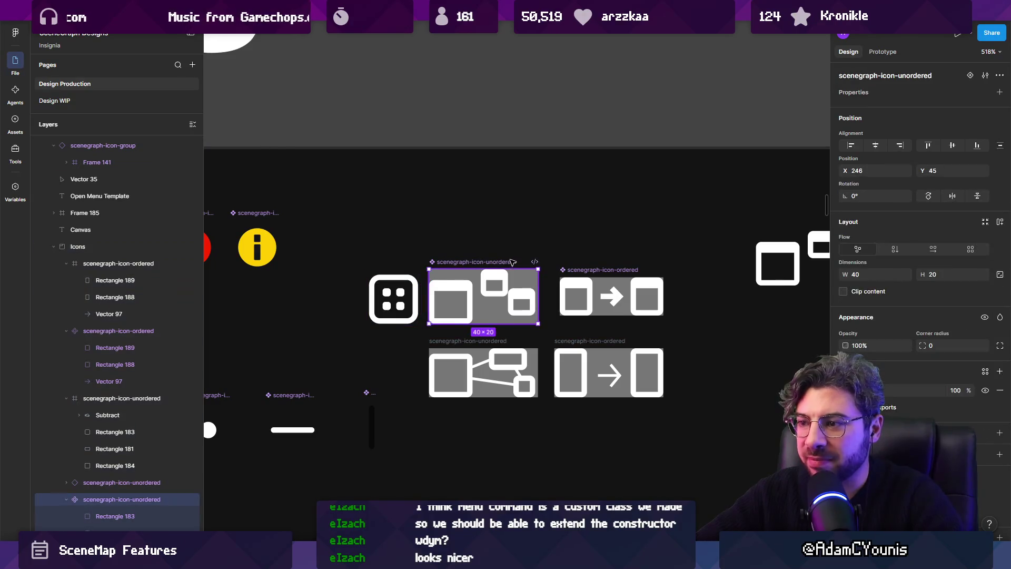
shift+click(575, 270)
drag(497, 262, 496, 190)
key(Escape)
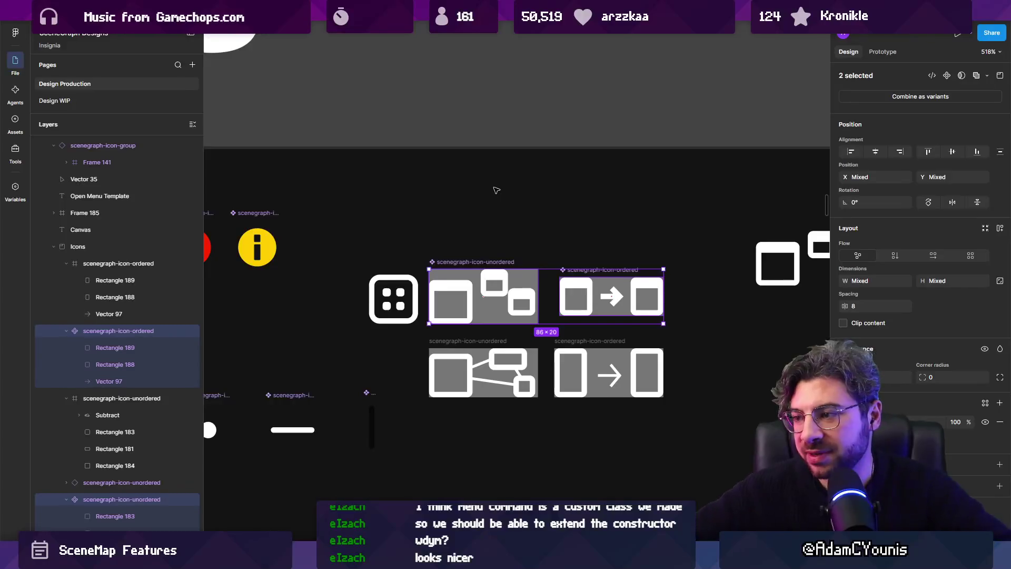
key(ctrl+z)
key(ctrl+z)
key(ctrl+z)
key(ctrl+z)
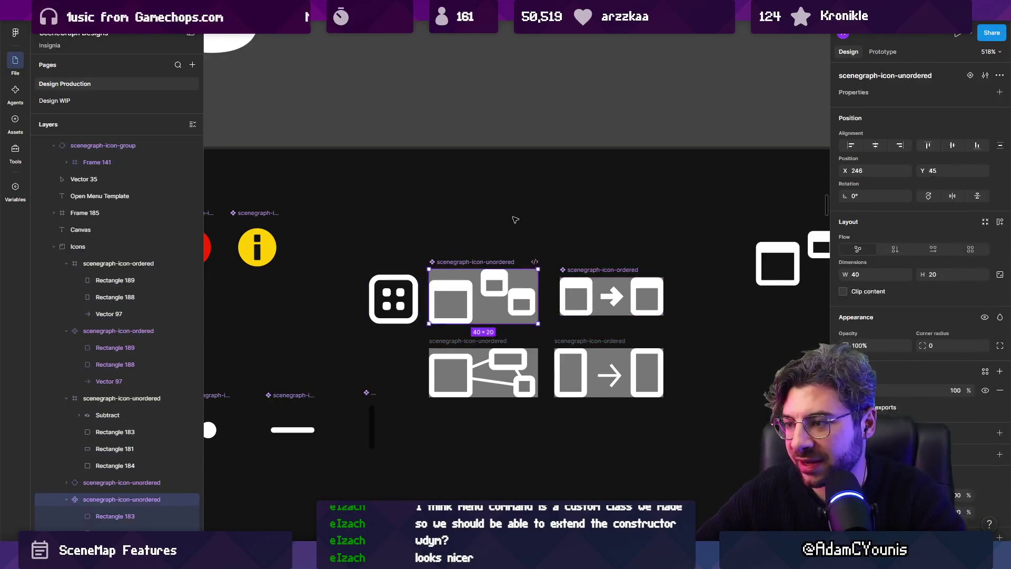
key(ctrl+z)
key(ctrl+z)
key(ctrl+z)
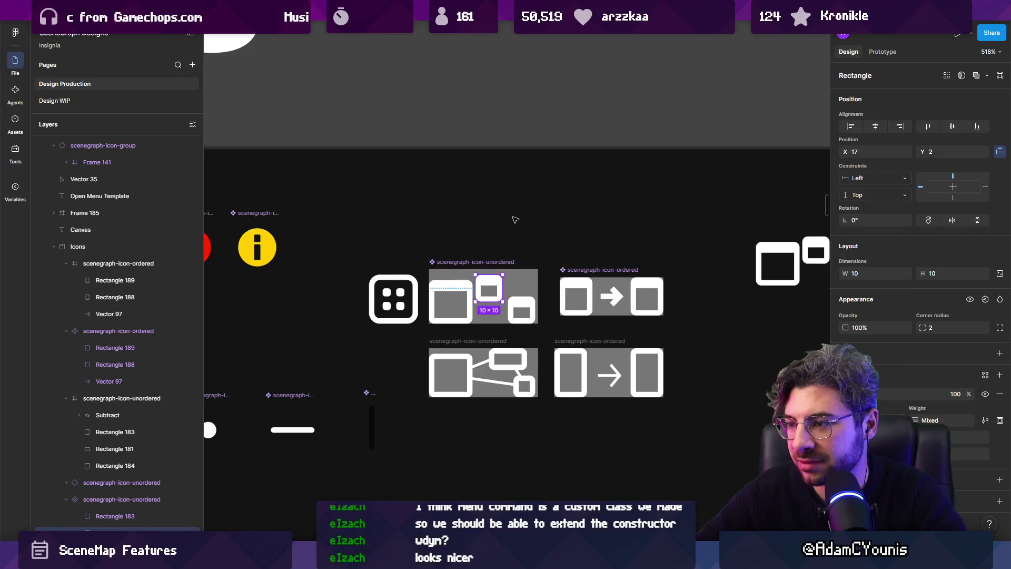
Shift the upper small window one pixel right and narrow the frame to 39 wide.
click(516, 220)
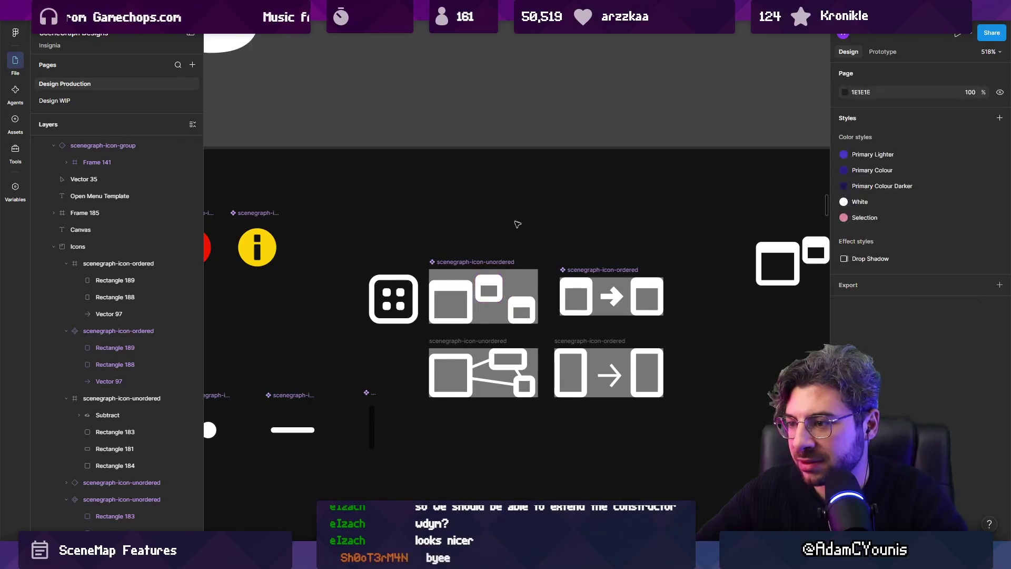
drag(493, 284, 497, 281)
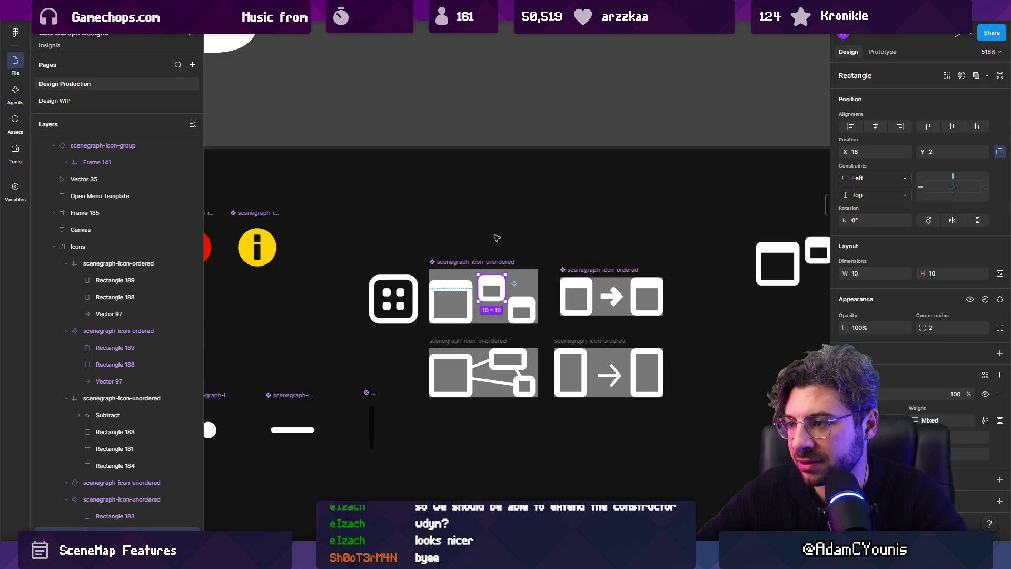
key(Escape)
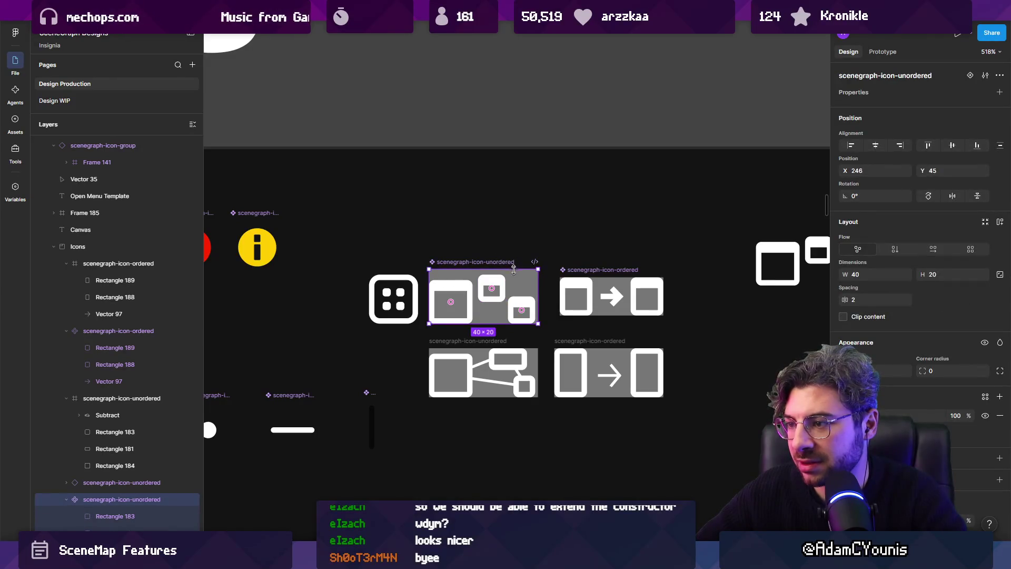
scroll(521, 298, up, 3)
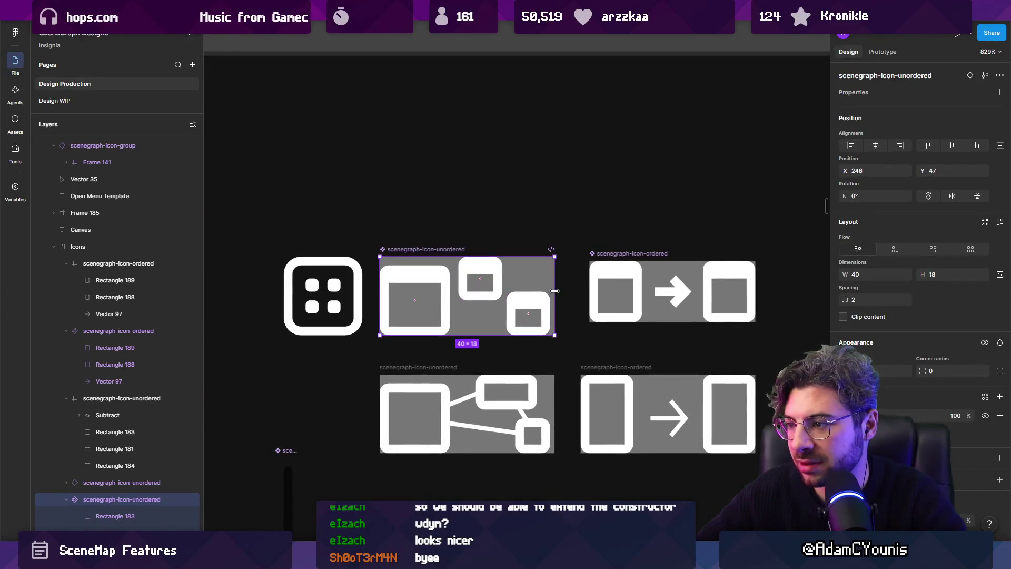
drag(554, 290, 549, 291)
Set the scenegraph-icon-unordered frame width to 38 in the Design panel.
click(527, 235)
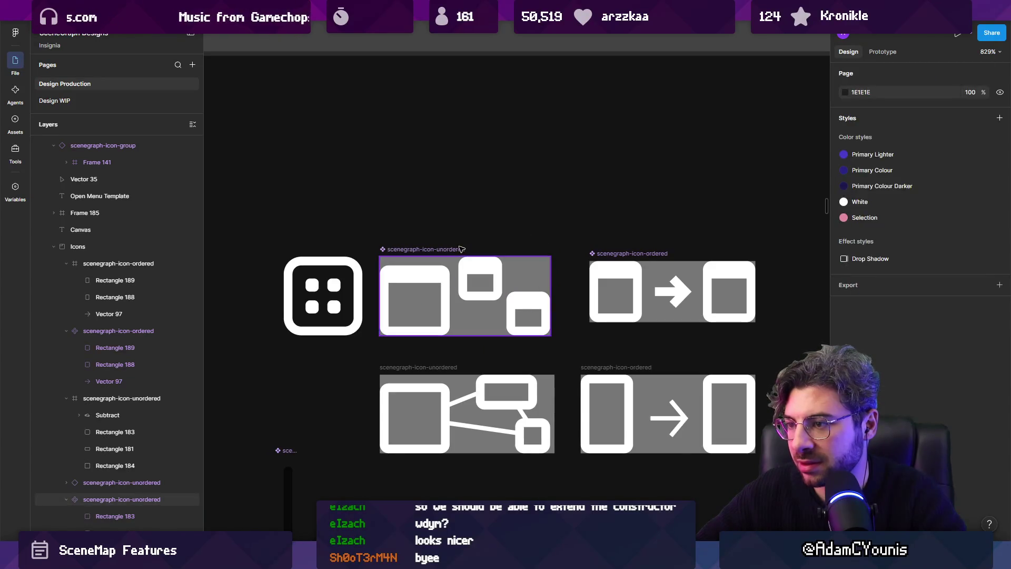
click(456, 249)
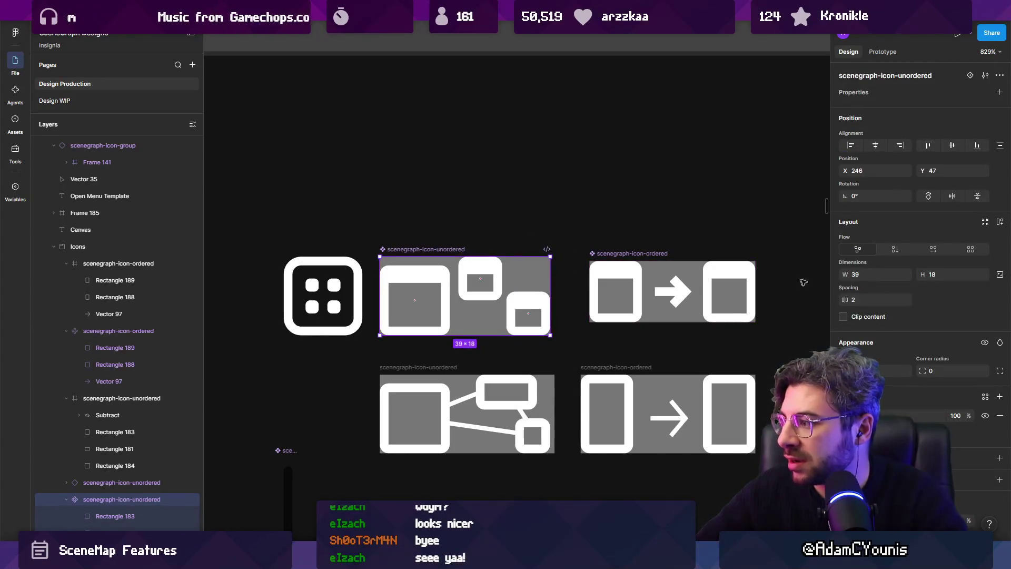
click(879, 274)
text(3)
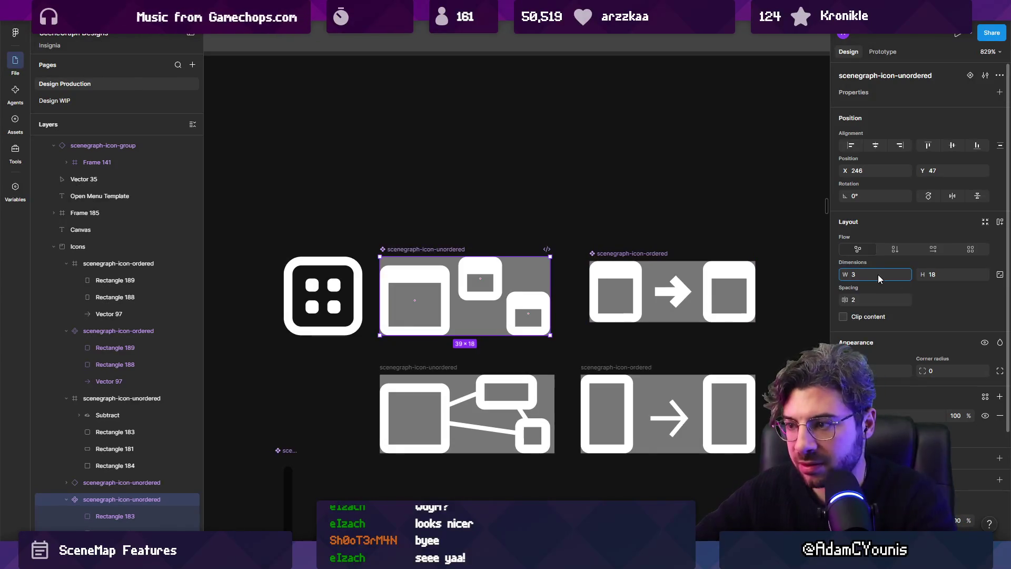
text(8)
key(Return)
Move the upper small window left to realign it, then reselect the whole icon.
double_click(445, 271)
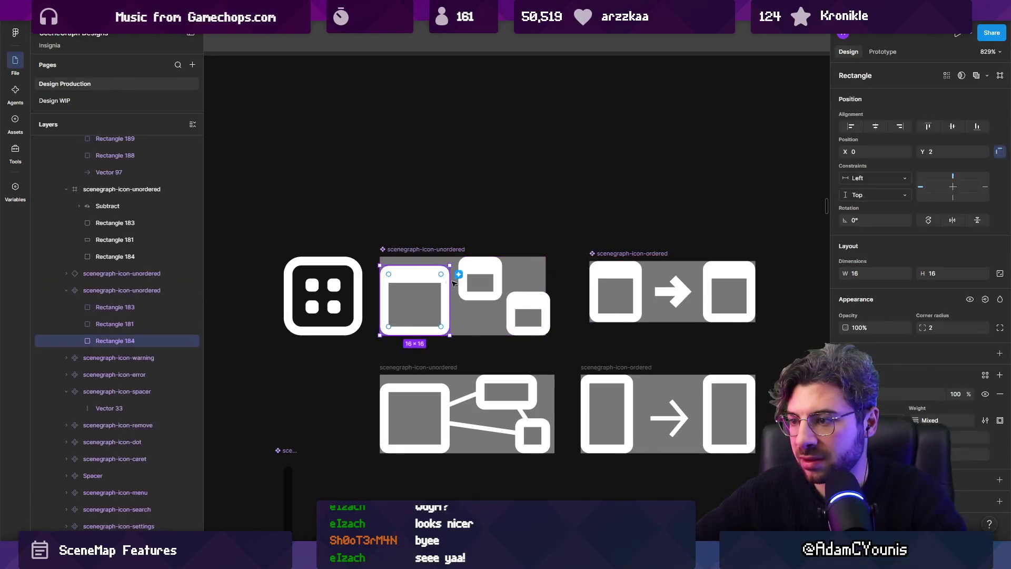
drag(480, 272, 475, 272)
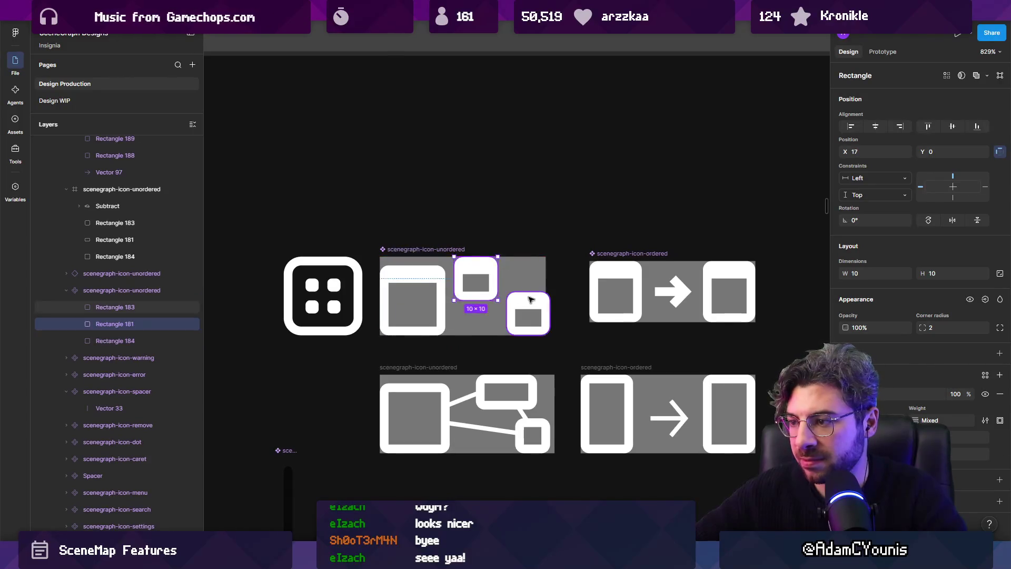
click(524, 316)
click(531, 237)
click(424, 249)
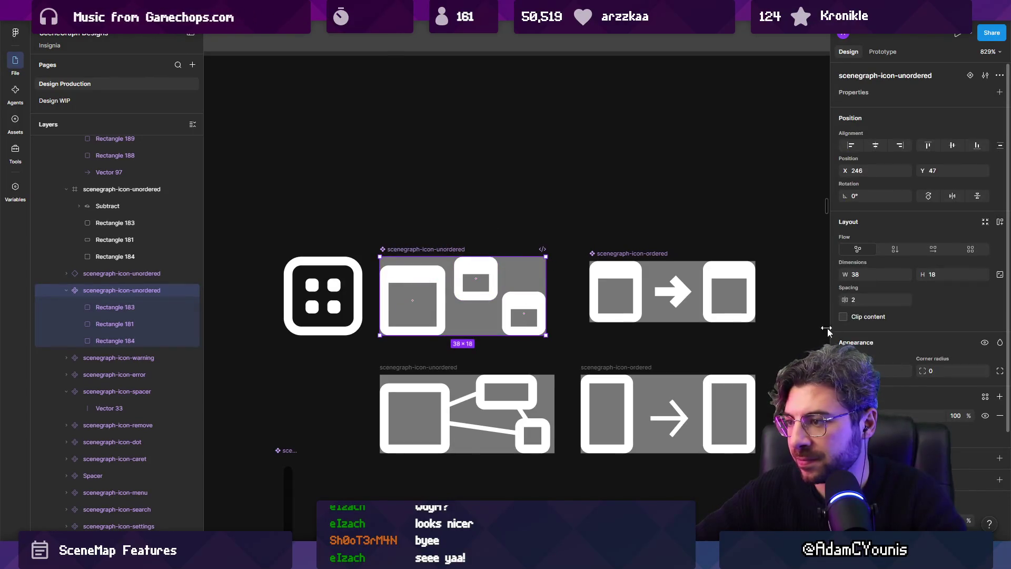
scroll(901, 393, down, 3)
Export the unordered icon with Ctrl+Shift+E, replacing scenegraph-icon-unordered.png, then check Unity.
key(ctrl+shift+e)
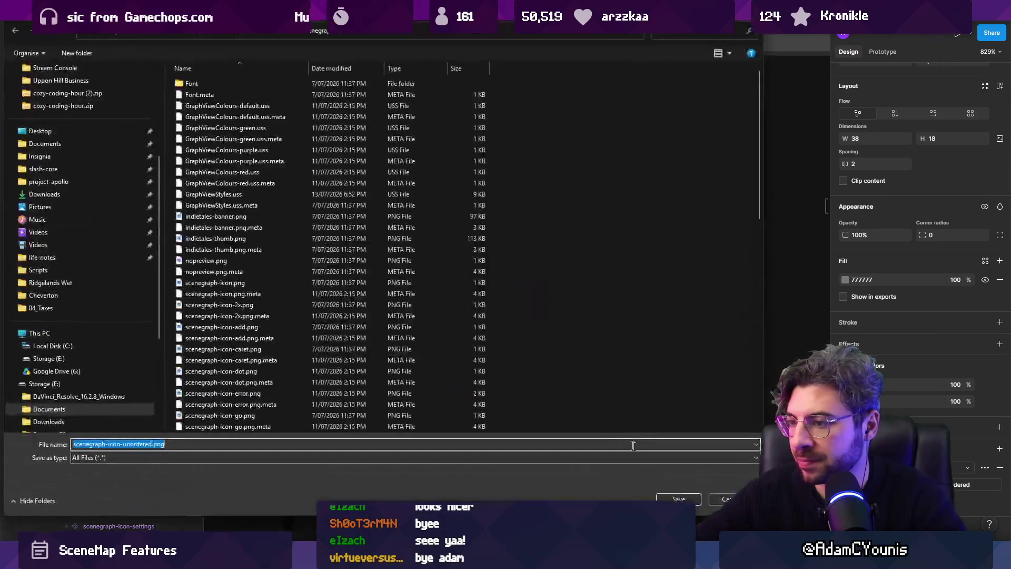
key(Return)
click(526, 275)
key(alt+Tab)
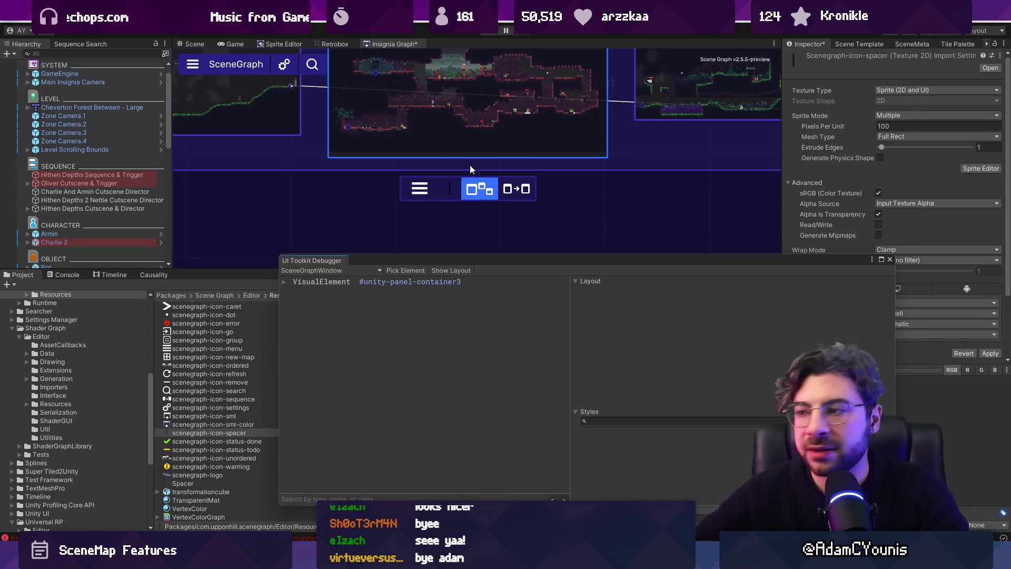
Close the UI Toolkit Debugger, select the top group of map nodes to view its toolbar, then go to VS Code.
click(890, 260)
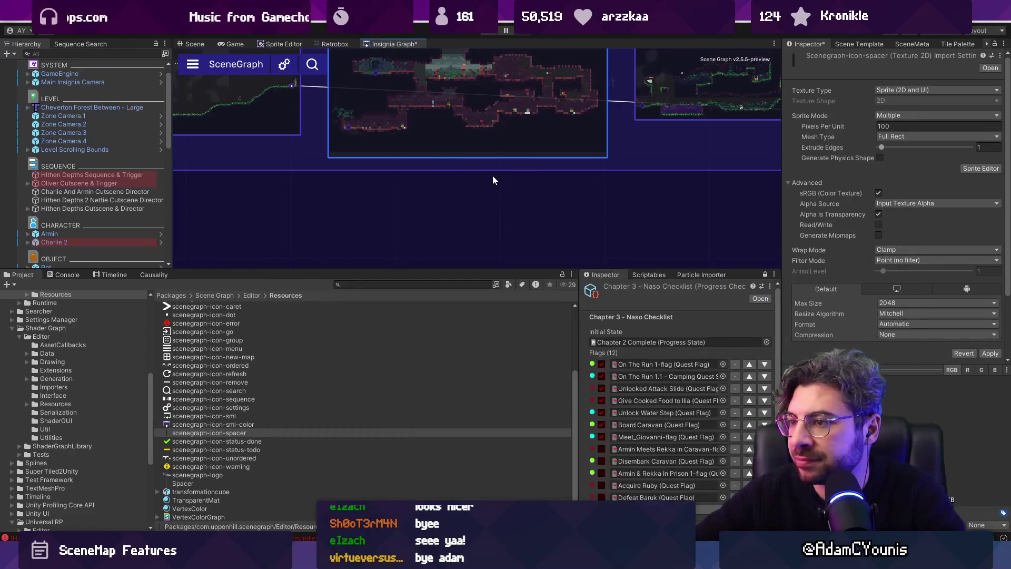
scroll(454, 221, down, 3)
scroll(454, 221, up, 3)
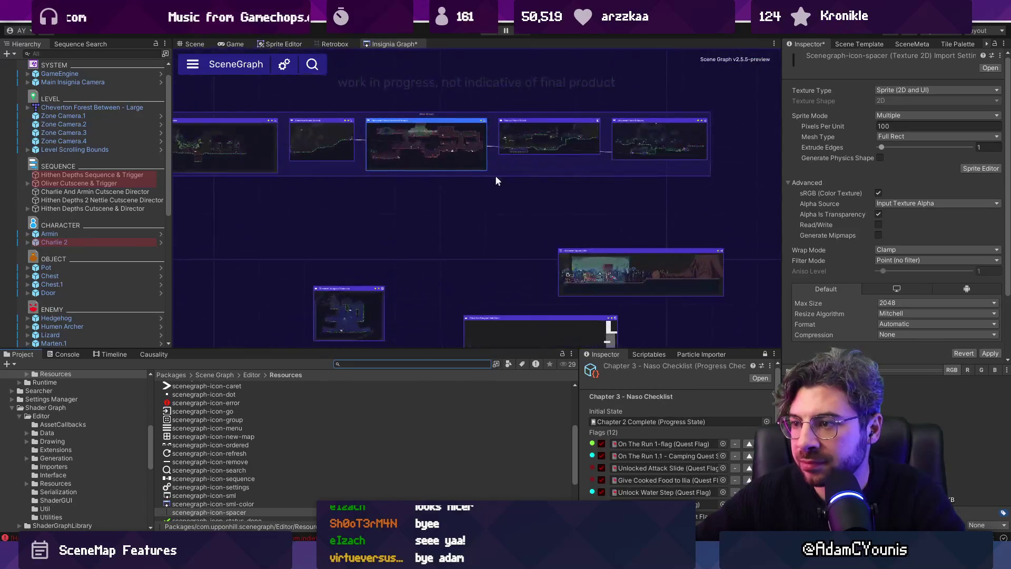
mouse_move(495, 169)
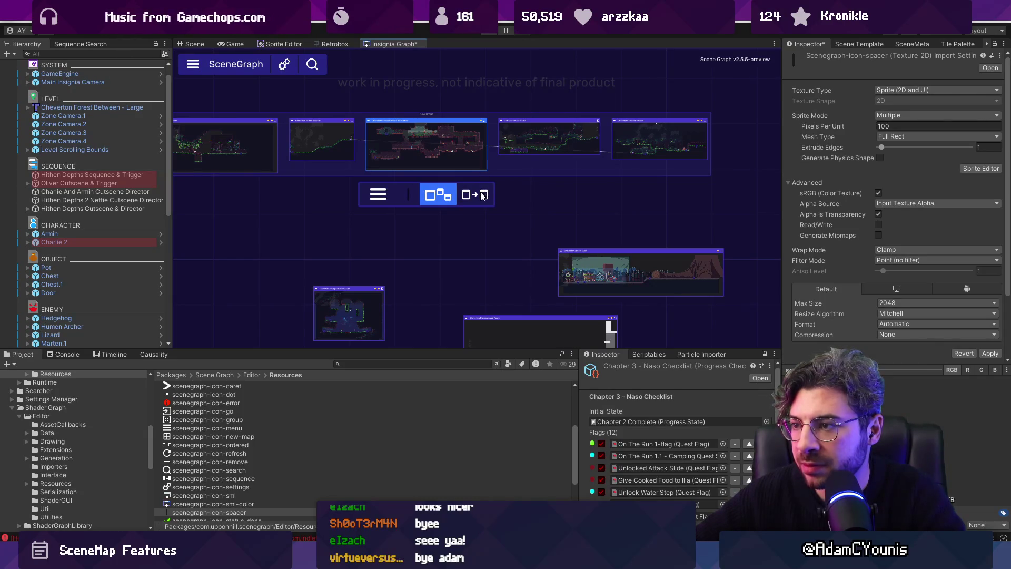
click(480, 195)
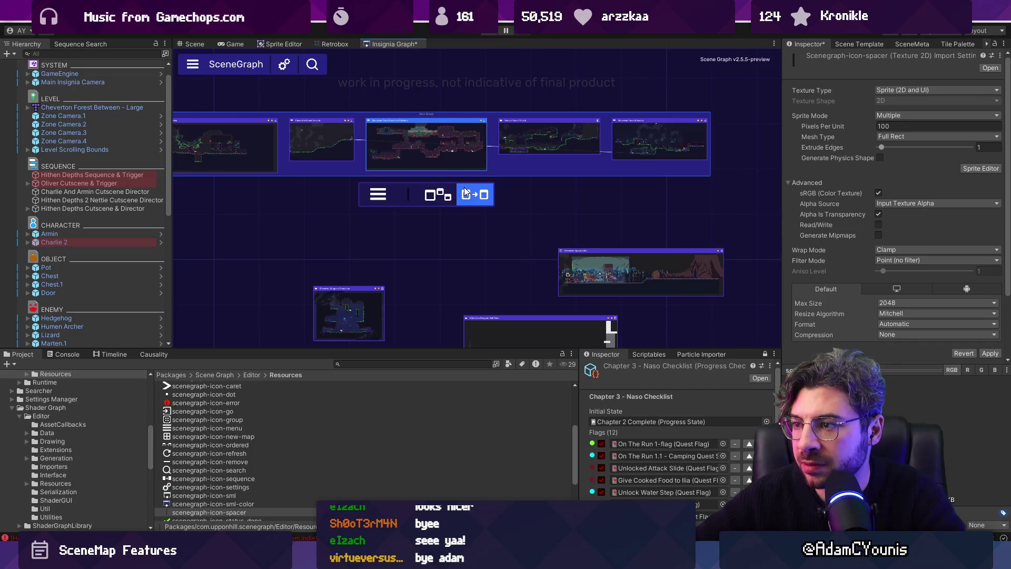
key(alt+Tab)
Inspect GetGroupToolbarCommands in SceneGraphViewToolbar.cs, highlighting 'group' uses, then return to Figma.
scroll(403, 400, up, 10)
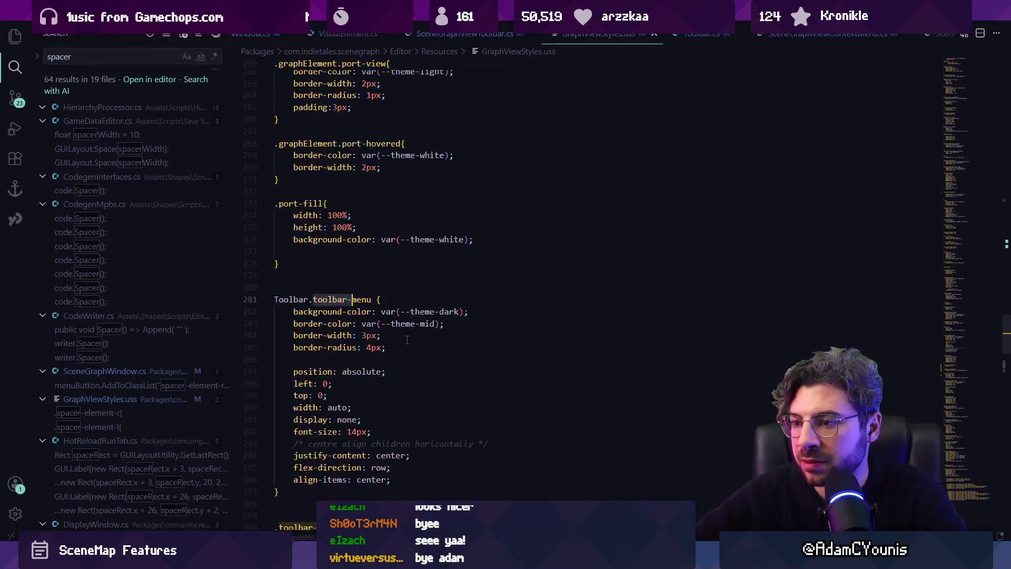
key(ctrl+Page_Up)
key(ctrl+z)
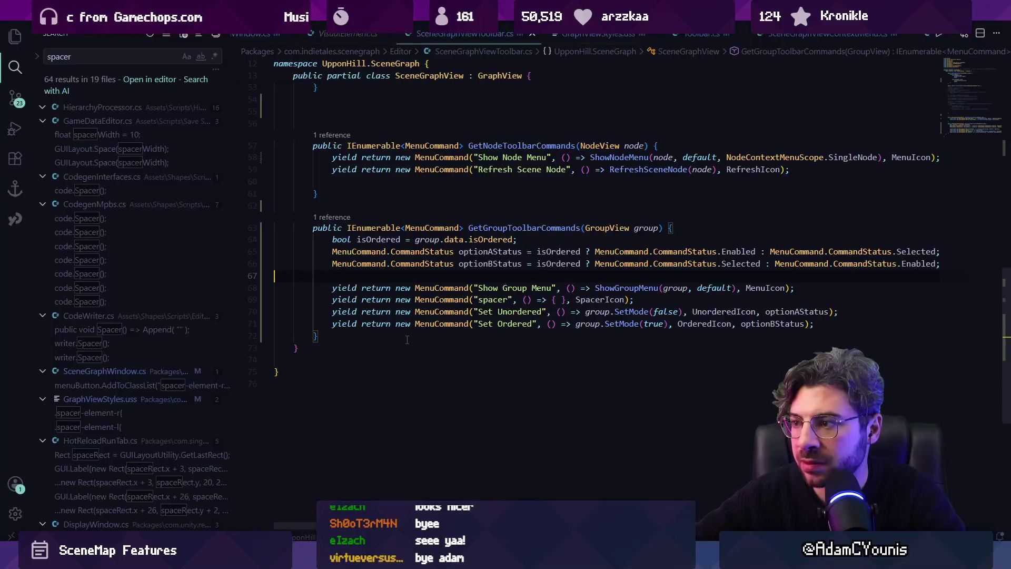
key(ctrl+z)
key(ctrl+shift+z)
key(ctrl+shift+z)
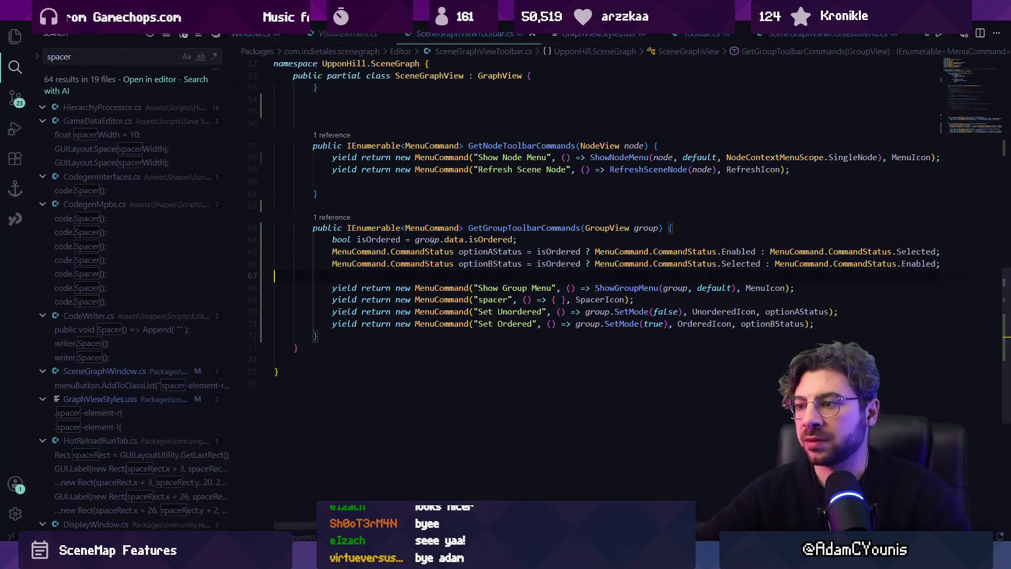
click(431, 240)
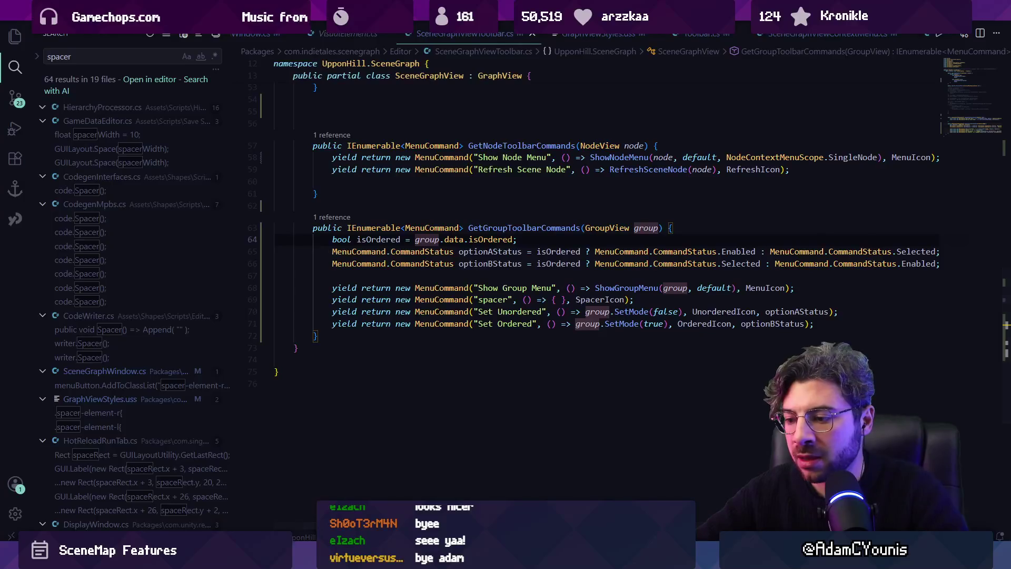
key(alt+Tab)
scroll(279, 424, down, 5)
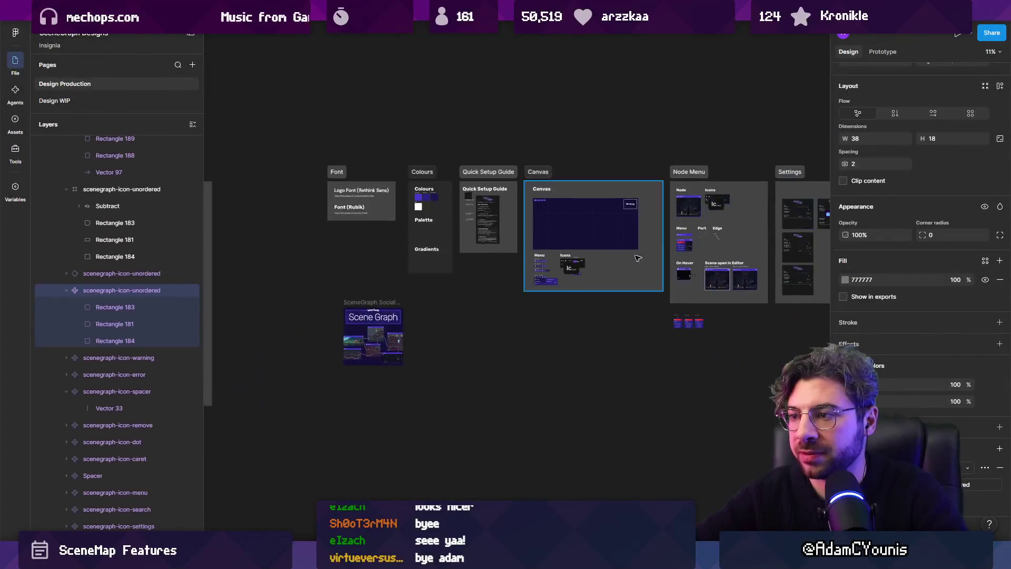
On the Design WIP page, duplicate the Collections To Do card beside the original and zoom to it.
click(55, 101)
scroll(561, 215, down, 5)
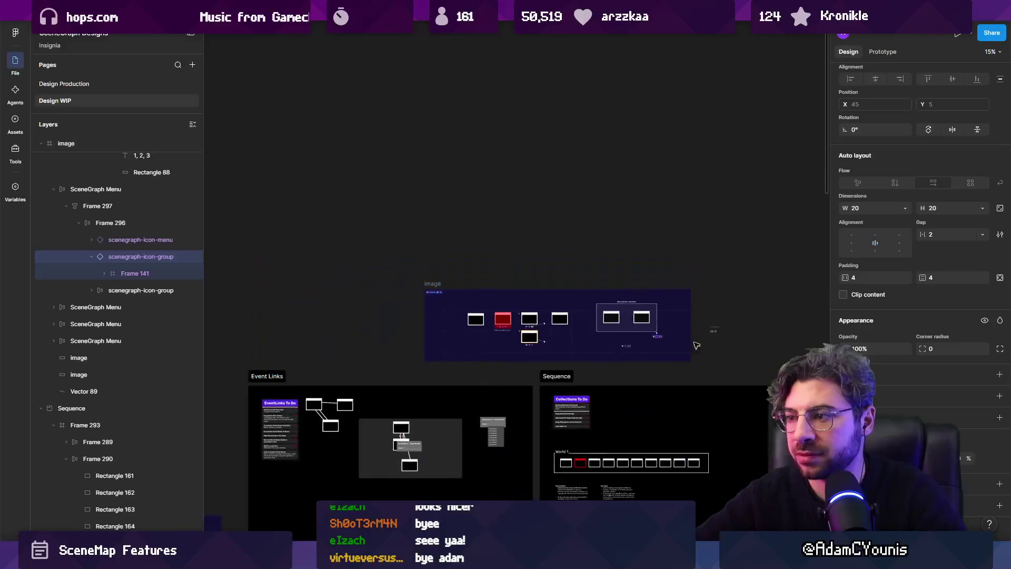
scroll(546, 288, up, 5)
scroll(546, 288, down, 5)
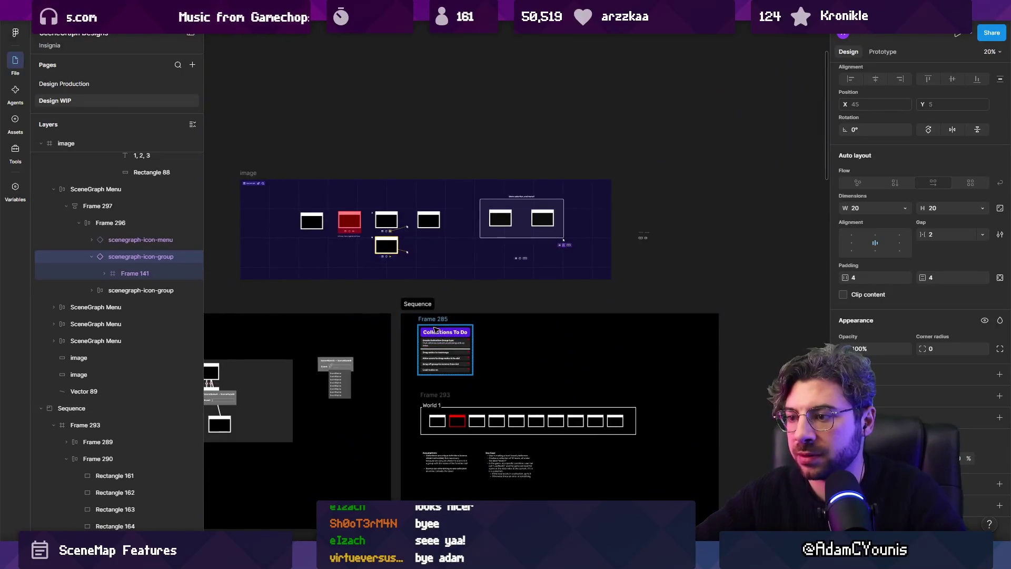
click(439, 327)
mouse_move(438, 319)
mouse_down()
mouse_move(556, 132)
mouse_move(740, 308)
mouse_up()
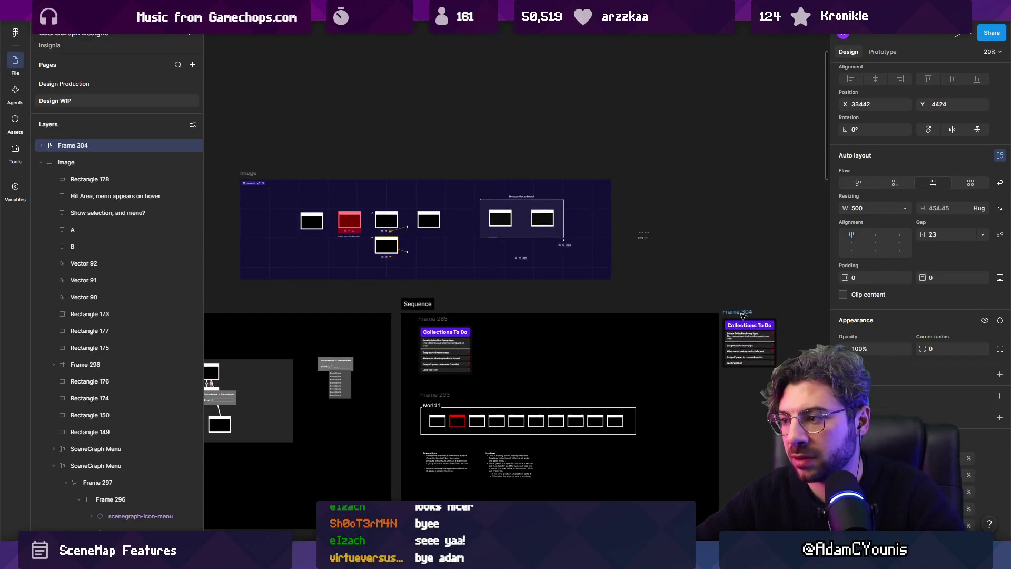
key(shift+2)
Retitle the copied card 'Toolbar To Do' and delete four of its old tasks.
double_click(491, 234)
text(Too)
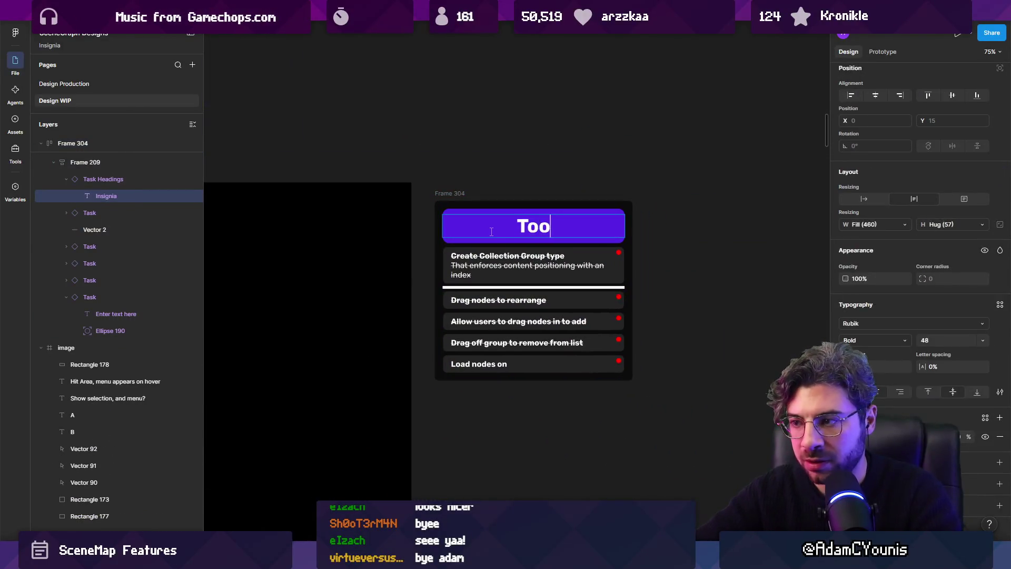
text(lbar To Do)
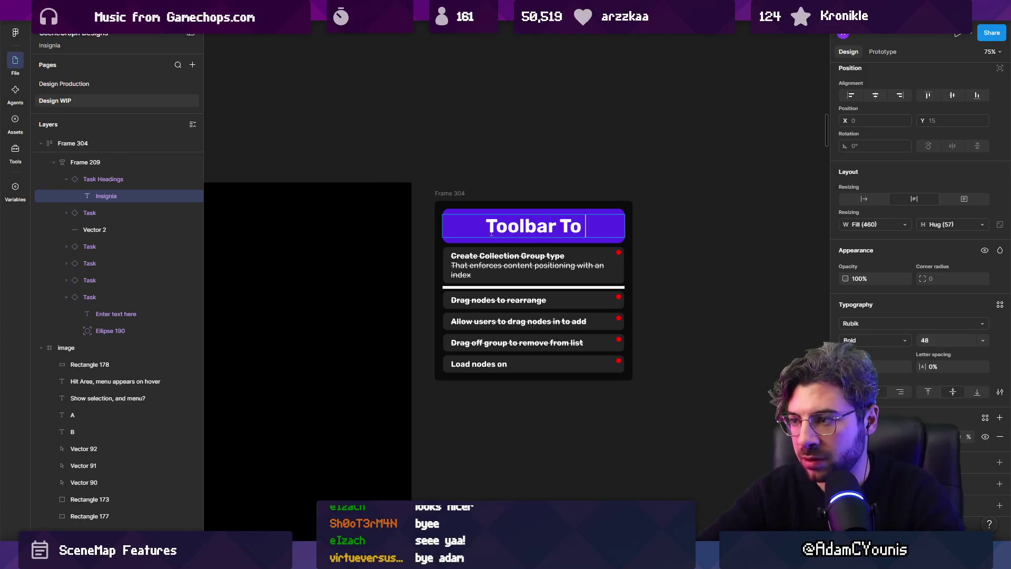
key(Escape)
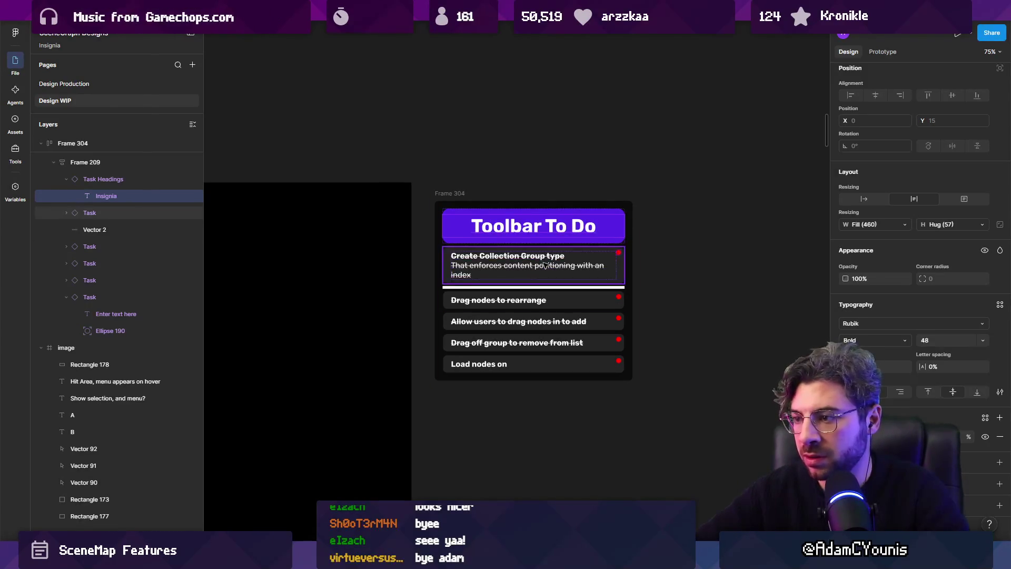
click(527, 266)
shift+click(532, 300)
shift+click(541, 321)
shift+click(541, 340)
key(Delete)
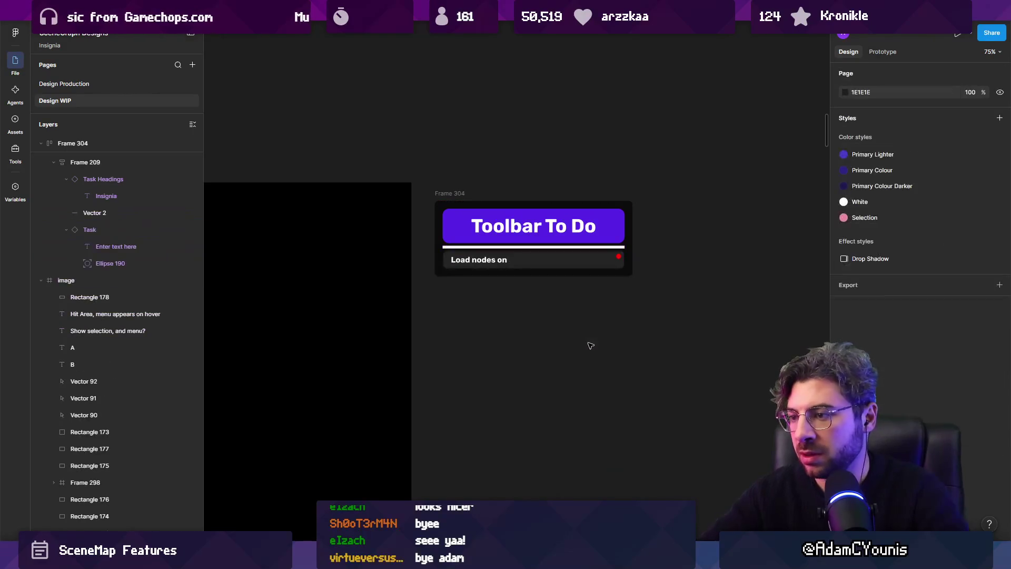
Start rewriting the remaining 'Load nodes on' task as the 'Fix small gap' task.
scroll(484, 266, up, 3)
double_click(484, 265)
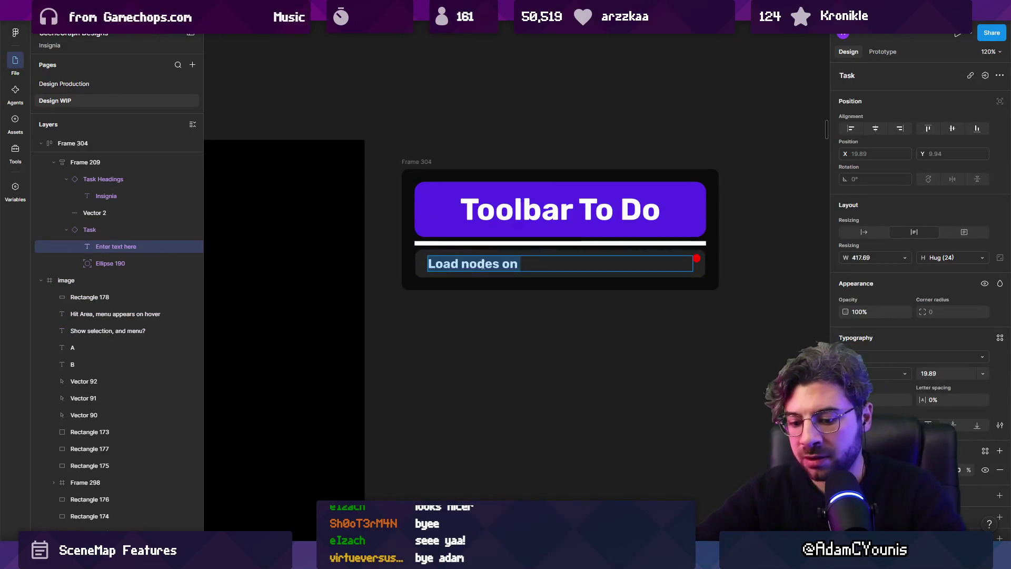
text(Fix small gap )
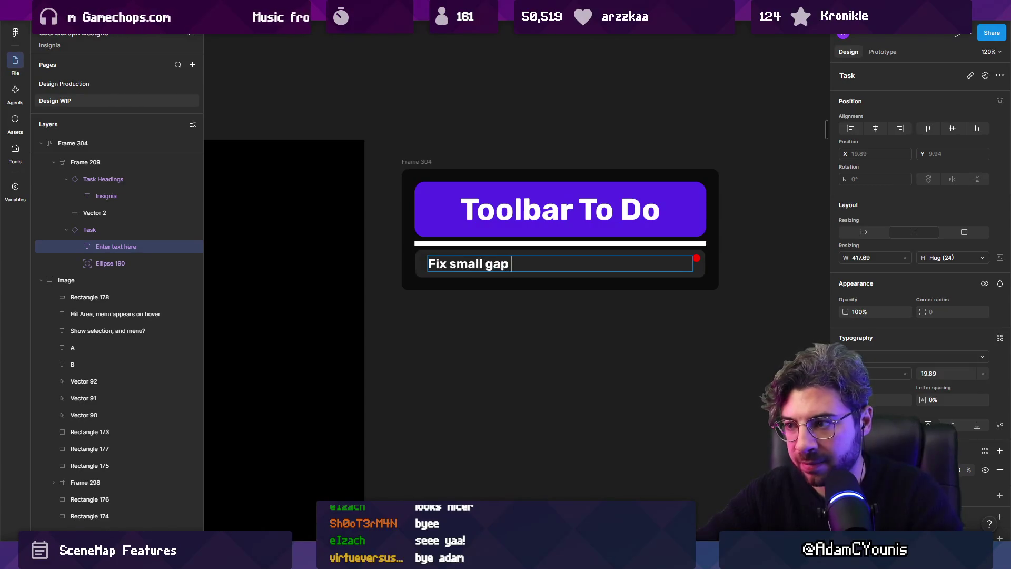
text(onHover bet)
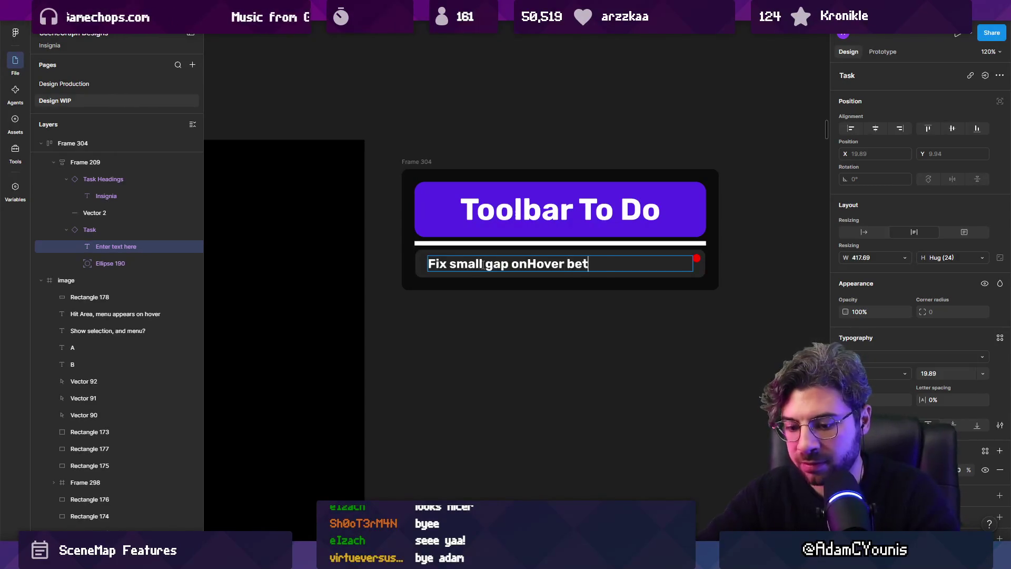
text( node)
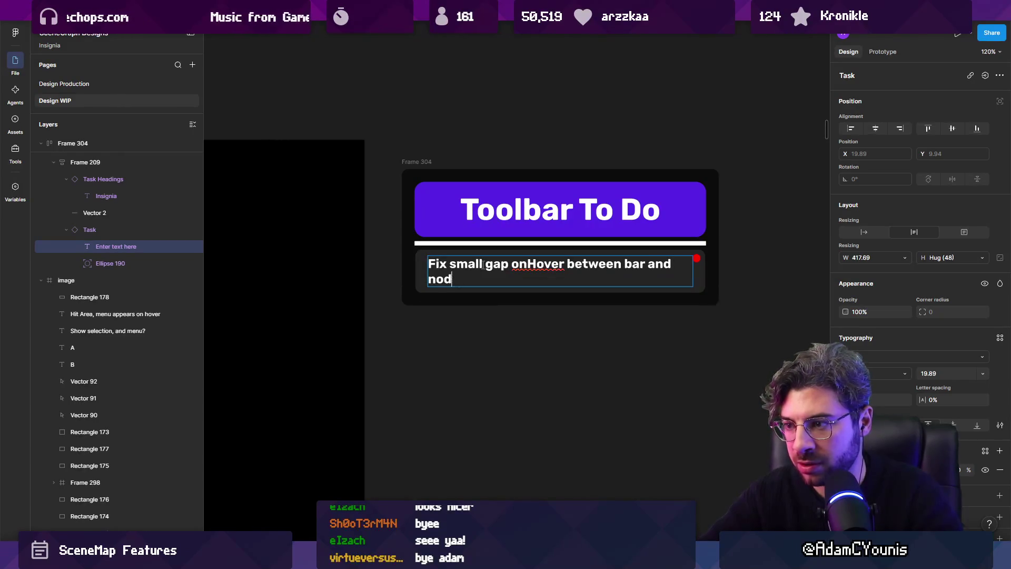
Finish the gap-fix task text and add a second task, 'Refresh on selection'.
key(BackSpace)
key(BackSpace)
key(BackSpace)
text(element)
key(Escape)
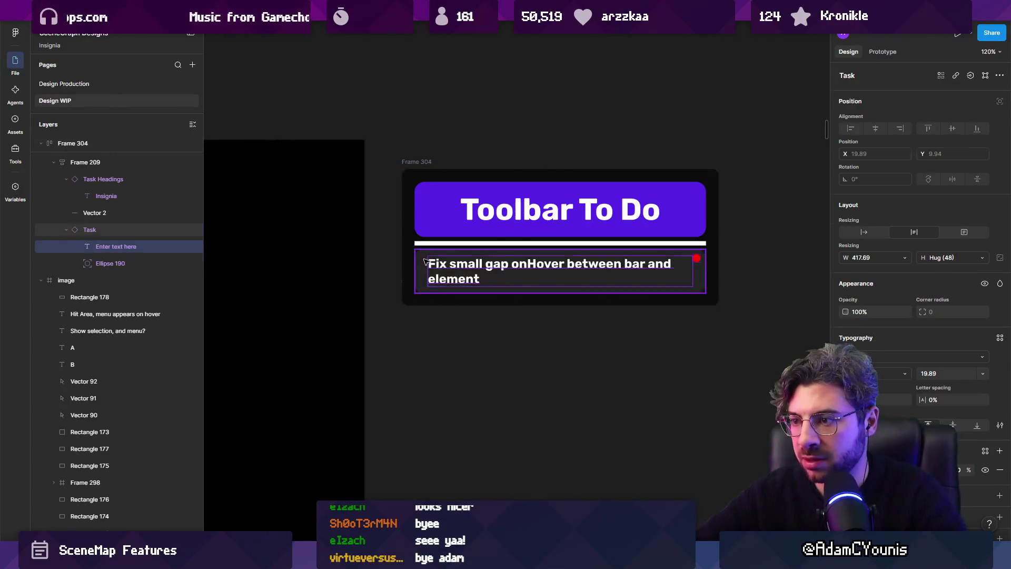
key(ctrl+d)
double_click(459, 315)
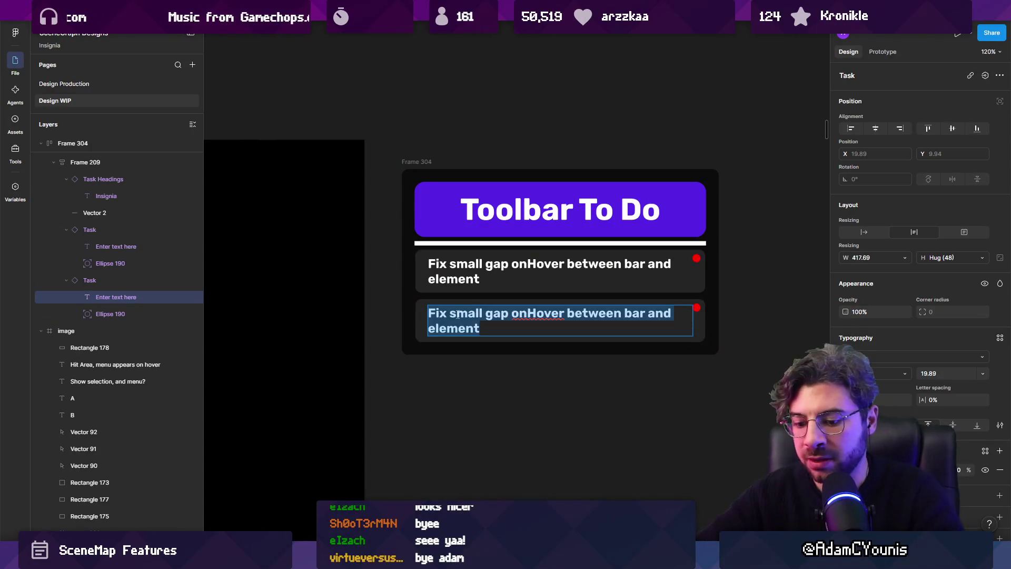
text(Refresh on)
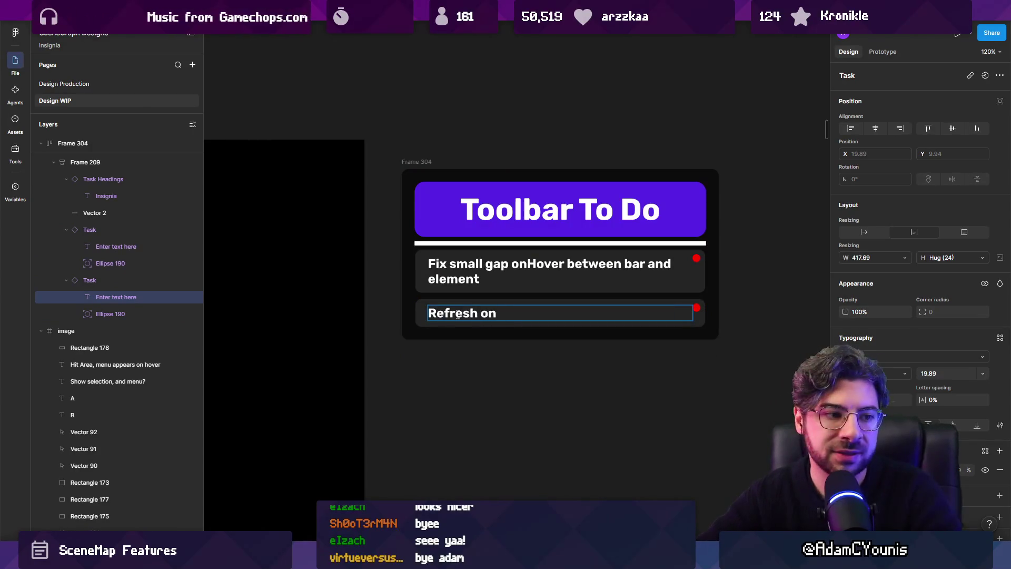
key(Escape)
key(Escape)
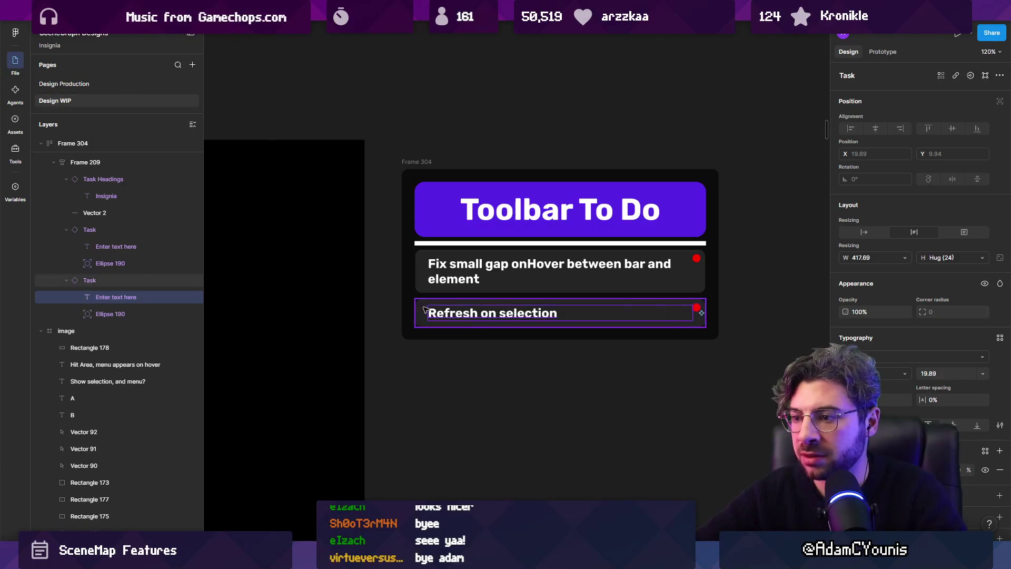
Add a third task, 'Don't dismiss on action unless specified', removing the word 'always'.
key(ctrl+d)
double_click(451, 346)
text(Don't)
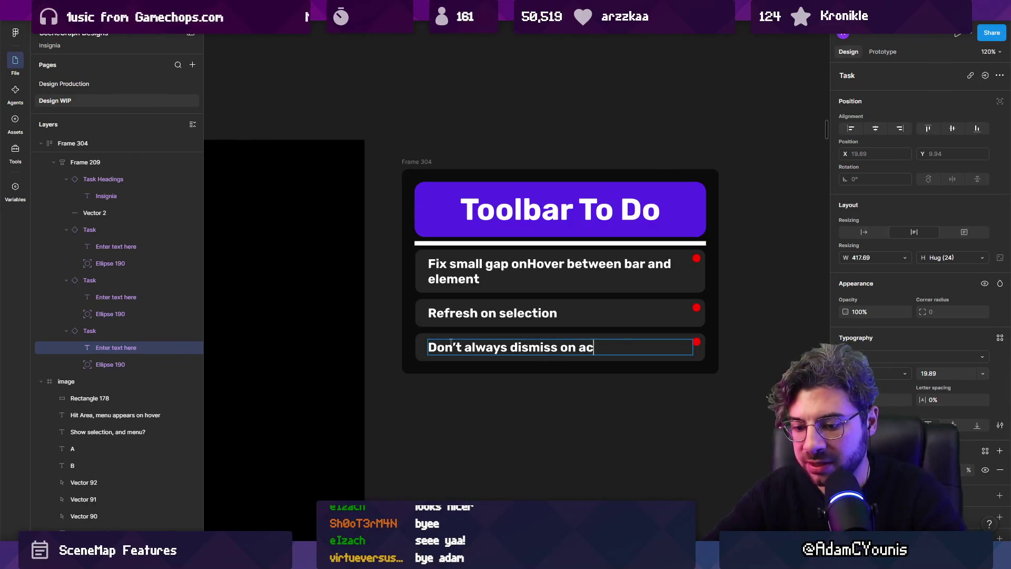
key(Escape)
key(Escape)
click(467, 351)
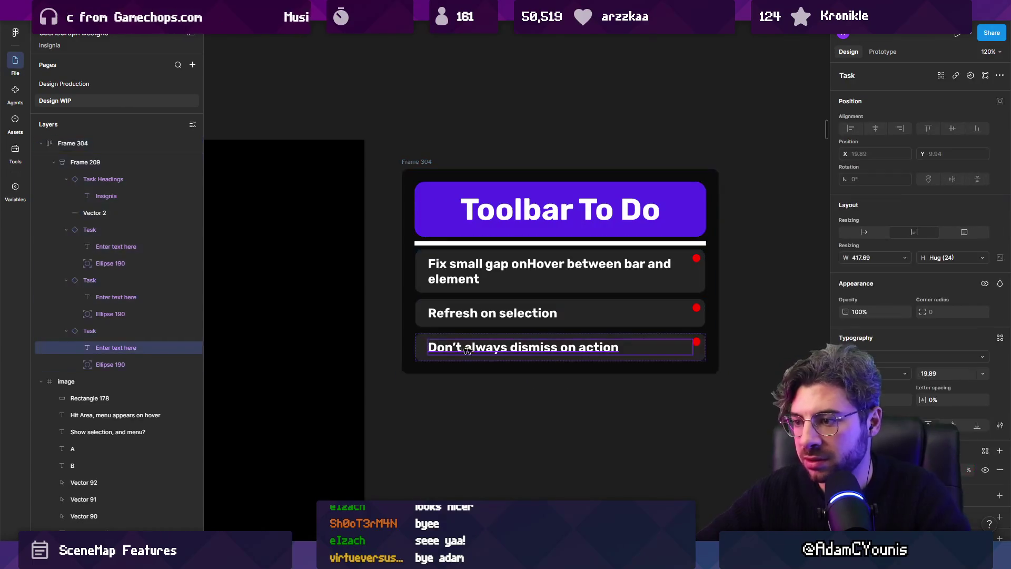
double_click(515, 354)
double_click(486, 348)
key(BackSpace)
key(BackSpace)
text(unless specified)
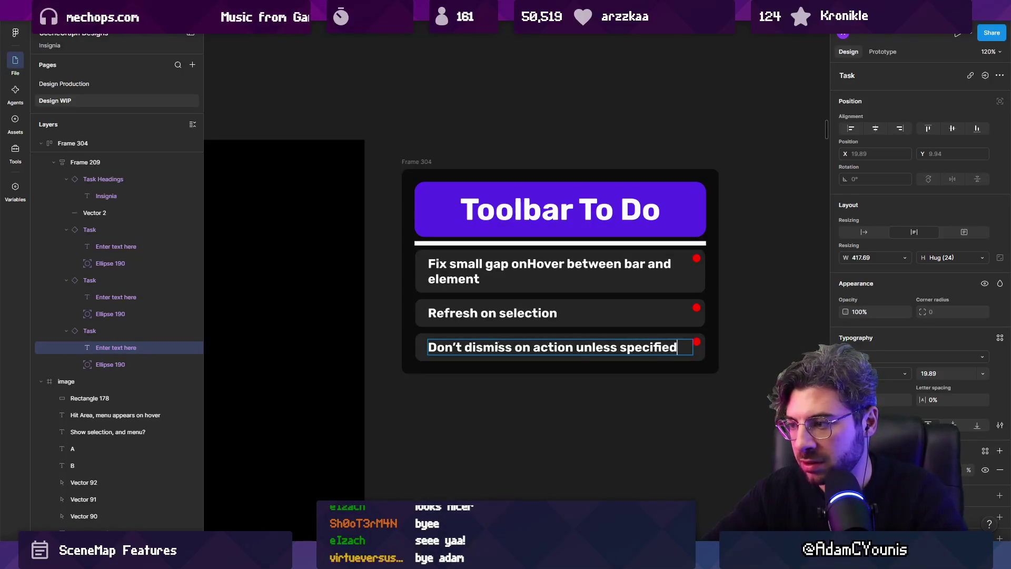
key(Escape)
key(Escape)
Add a fourth task about zoom-based sizing and move the divider below task three.
click(490, 335)
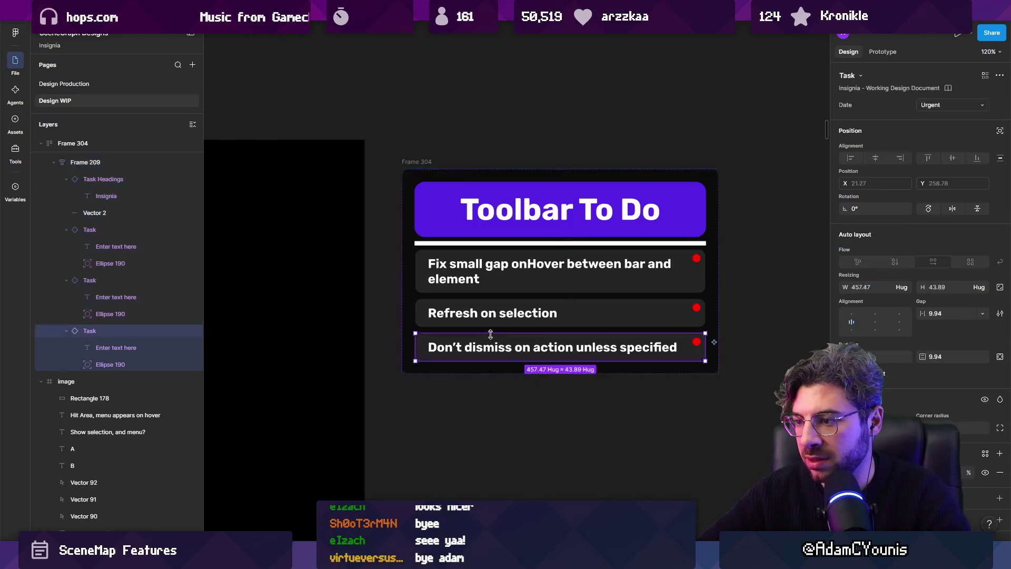
key(ctrl+d)
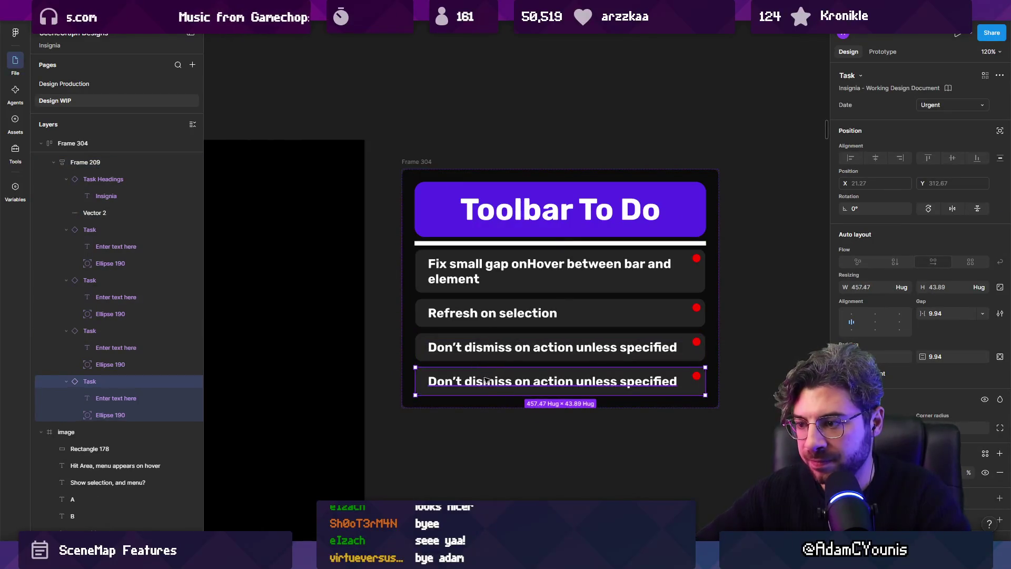
double_click(487, 380)
text(Dynamic sizing based on zoo)
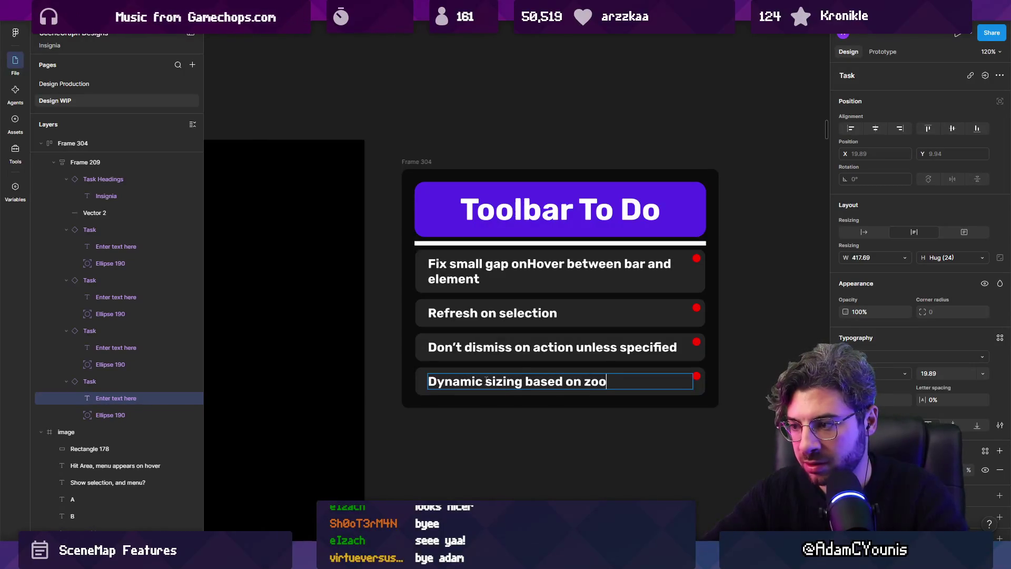
text(m?)
key(Escape)
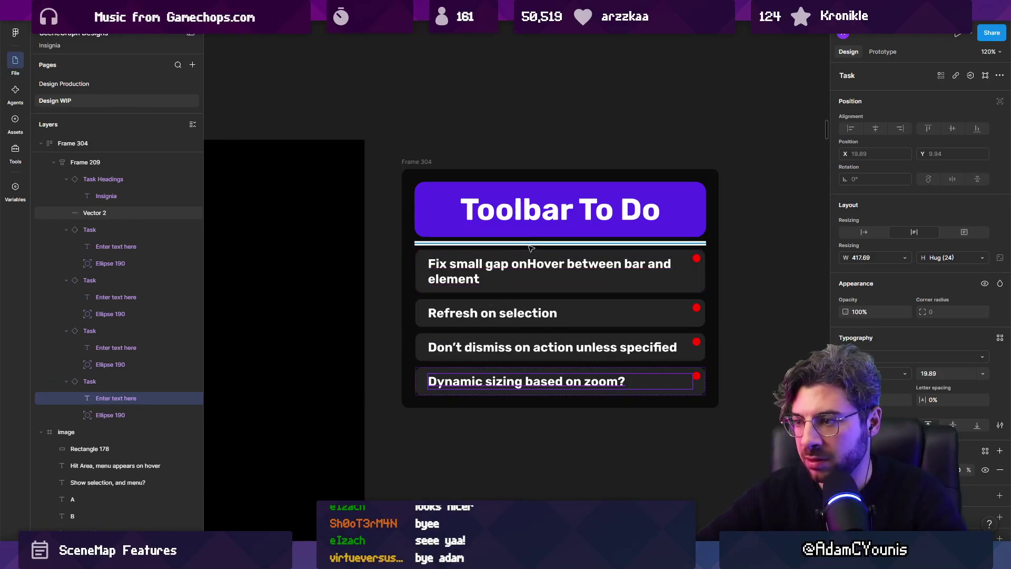
drag(527, 243, 531, 356)
Duplicate the third task and retitle the copy 'Fix icons for groups'.
click(530, 347)
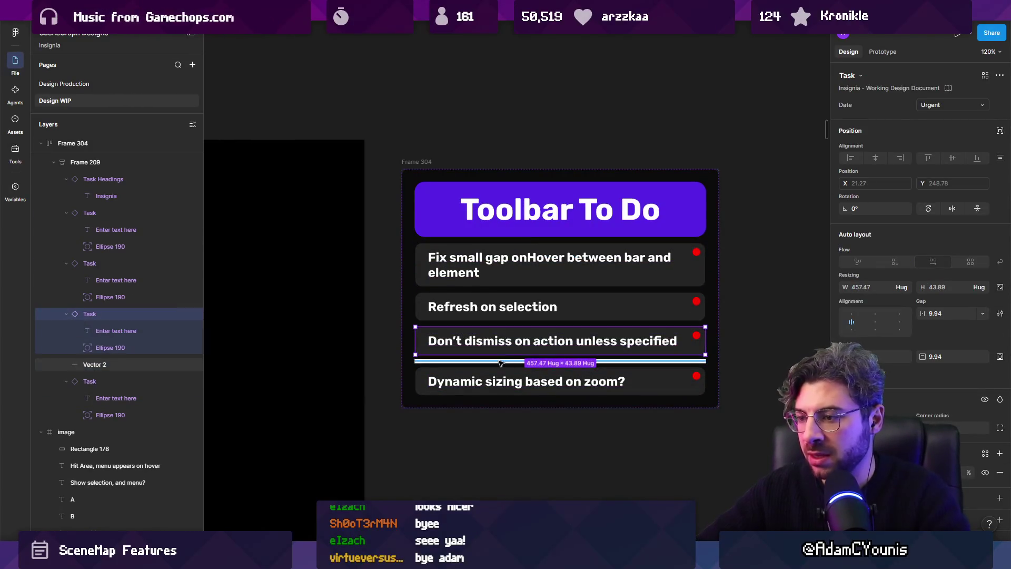
key(ctrl+d)
double_click(623, 375)
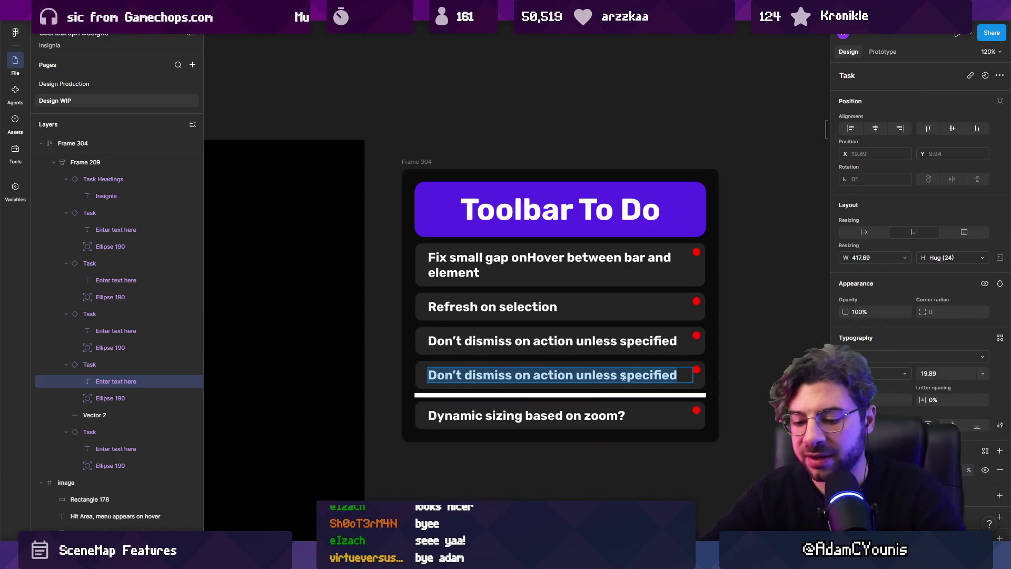
text(Fix icons for groups)
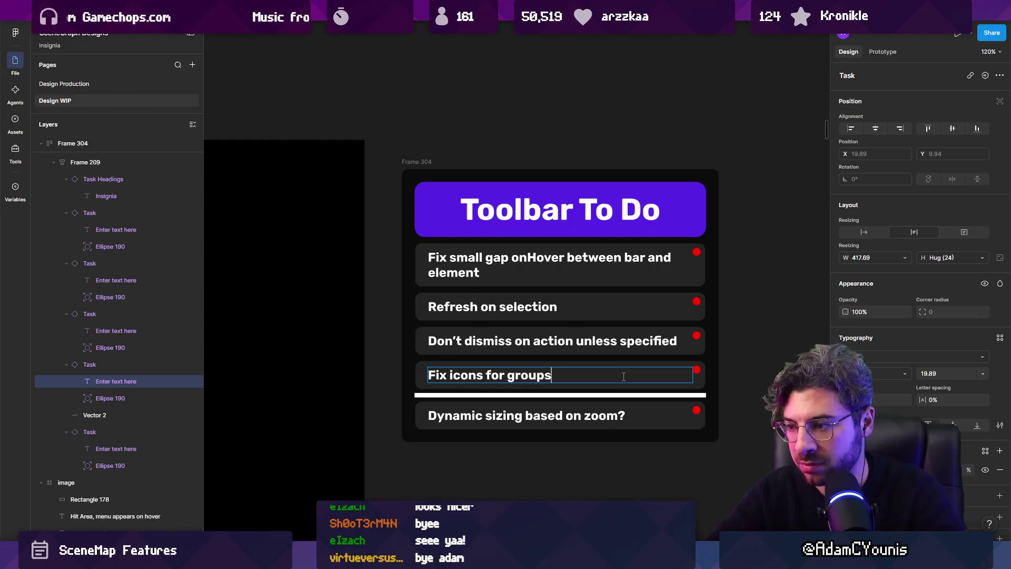
key(Escape)
key(Escape)
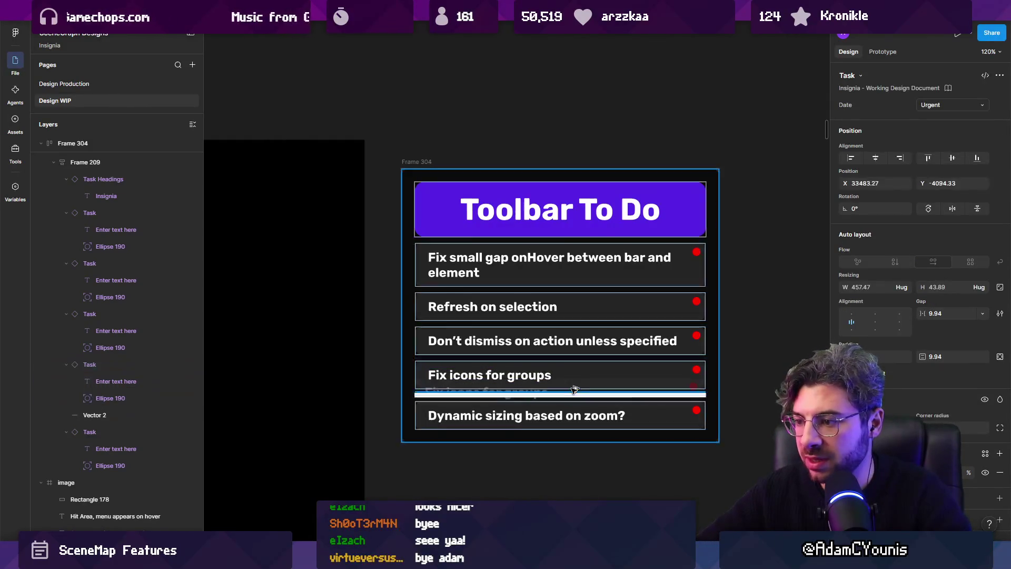
Add a 'Think about what to do r.e. right-click menu' task below it, then return to Unity.
key(ctrl+d)
double_click(537, 410)
key(Return)
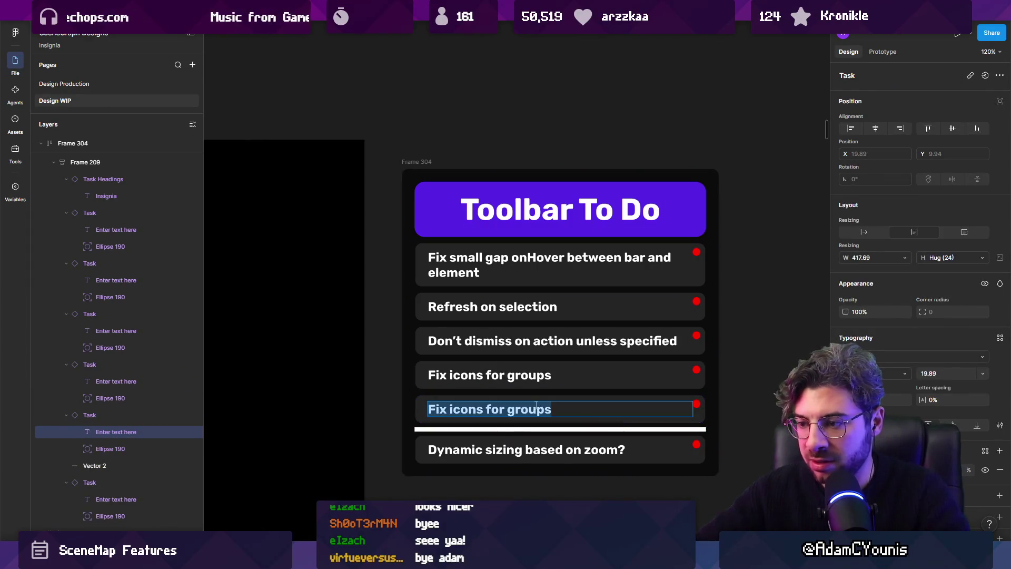
text(Think about what to do e)
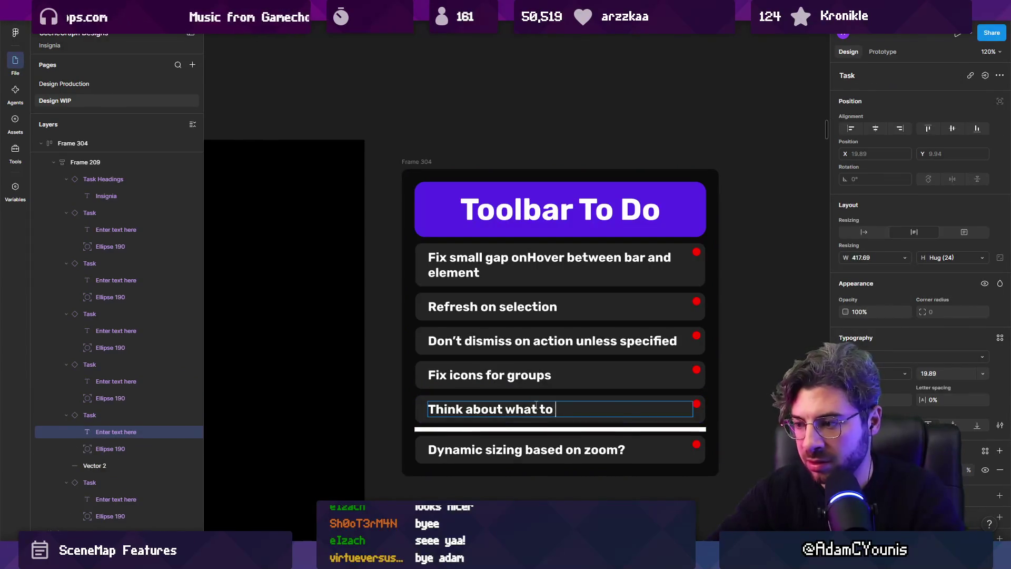
text(r.ew )
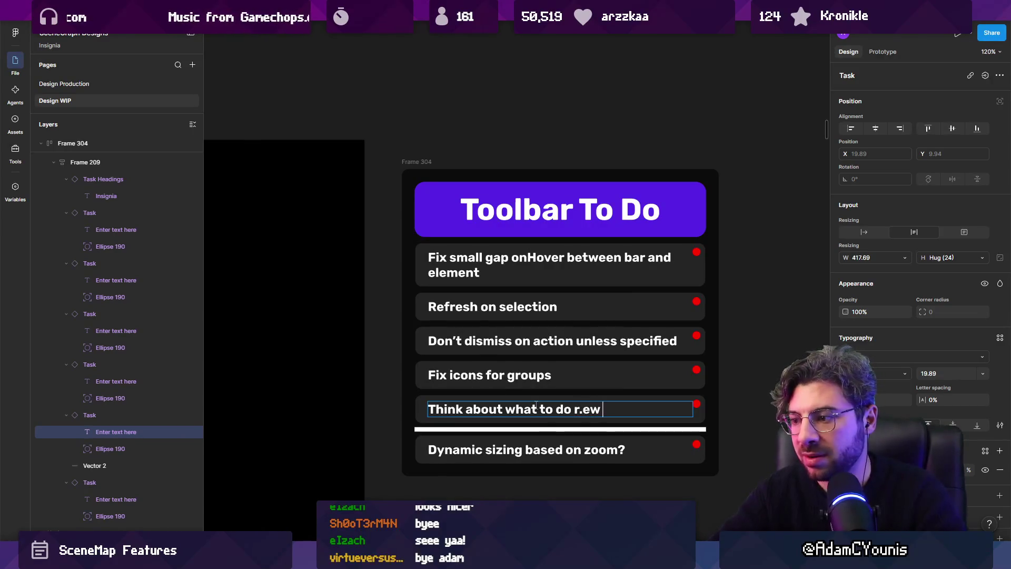
key(BackSpace)
key(BackSpace)
text(. )
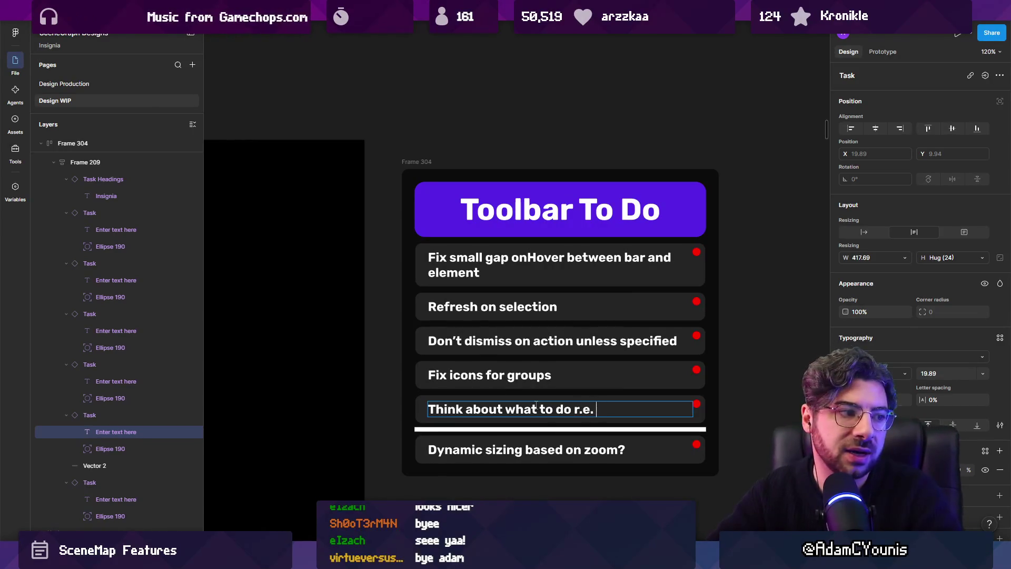
text(right-click menu)
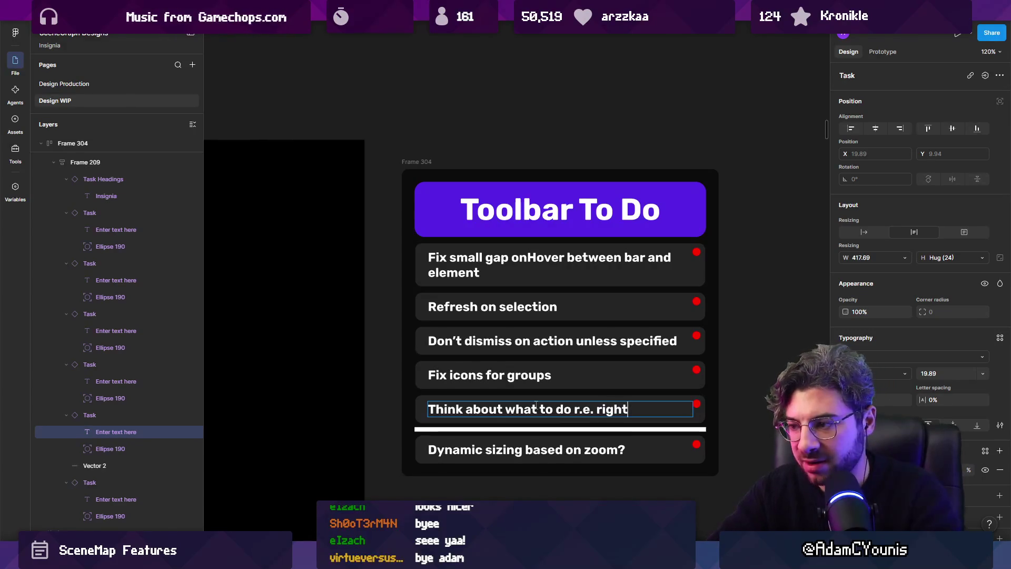
key(Escape)
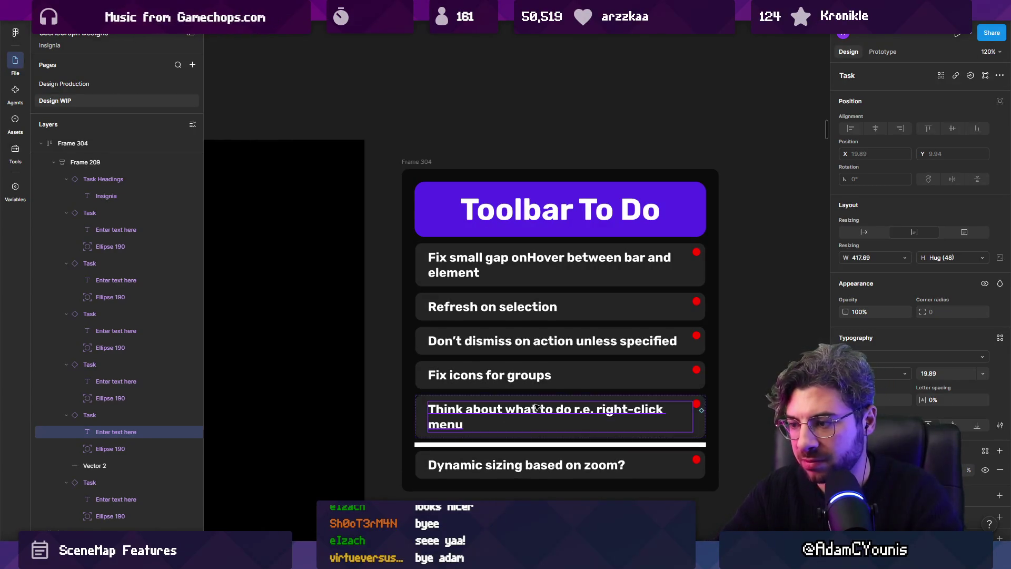
click(742, 357)
key(alt+Tab)
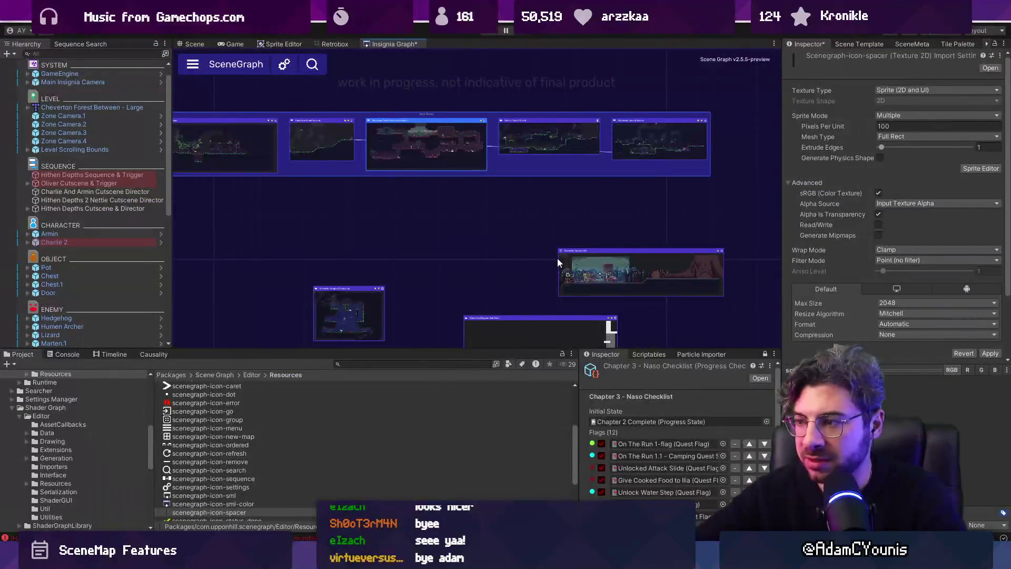
mouse_move(434, 141)
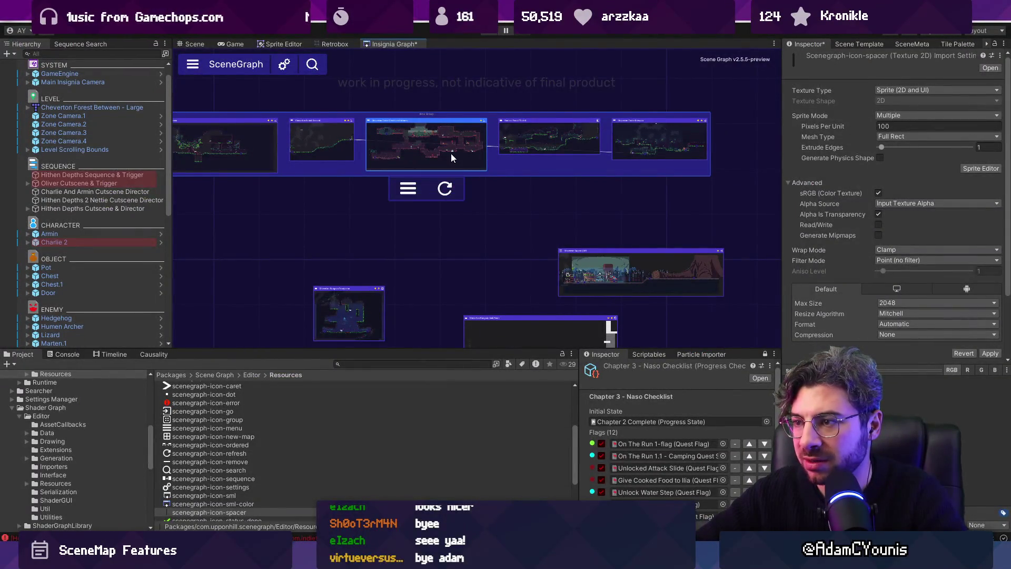
scroll(463, 163, up, 3)
scroll(467, 187, down, 3)
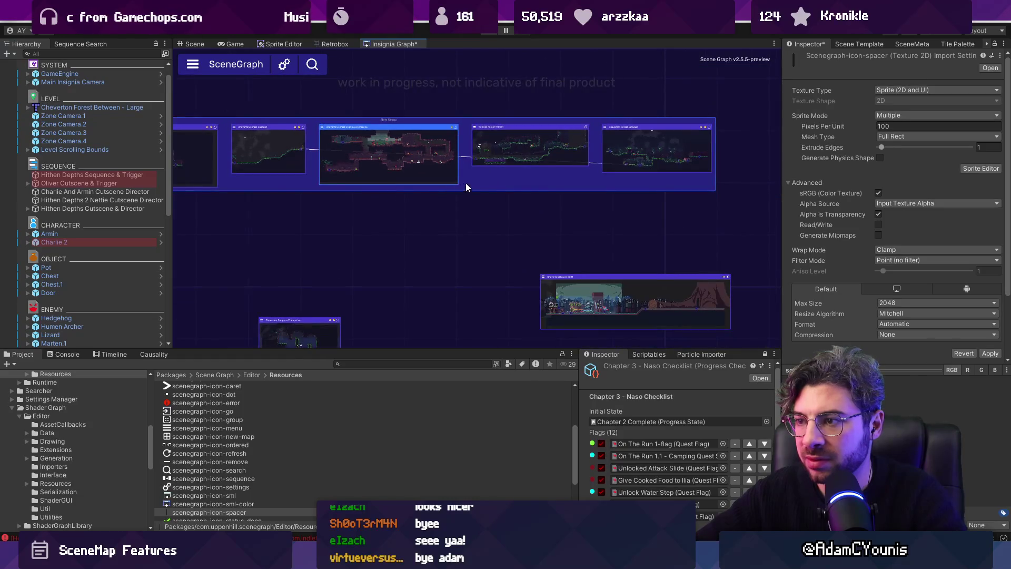
mouse_move(482, 179)
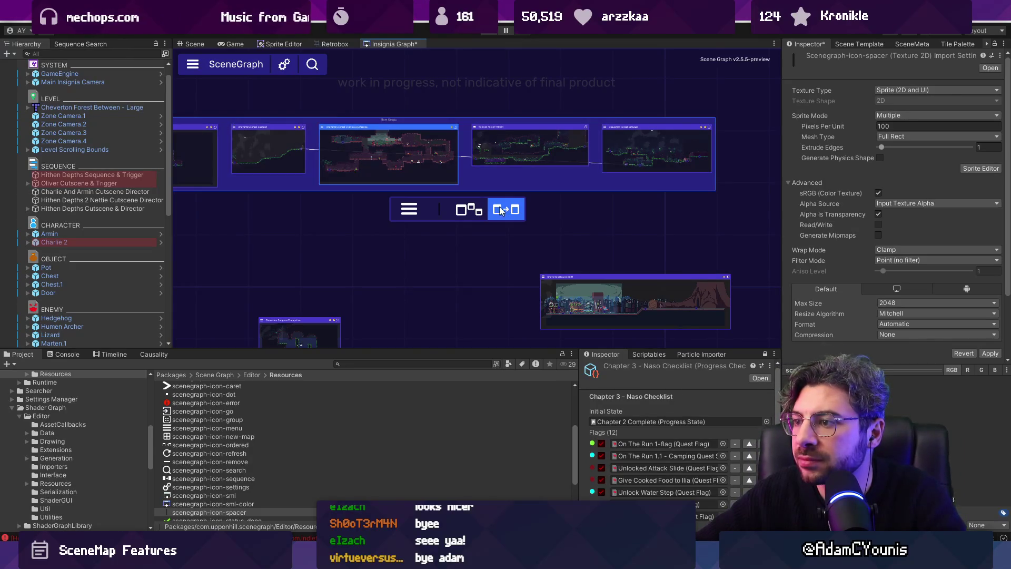
click(410, 209)
click(412, 213)
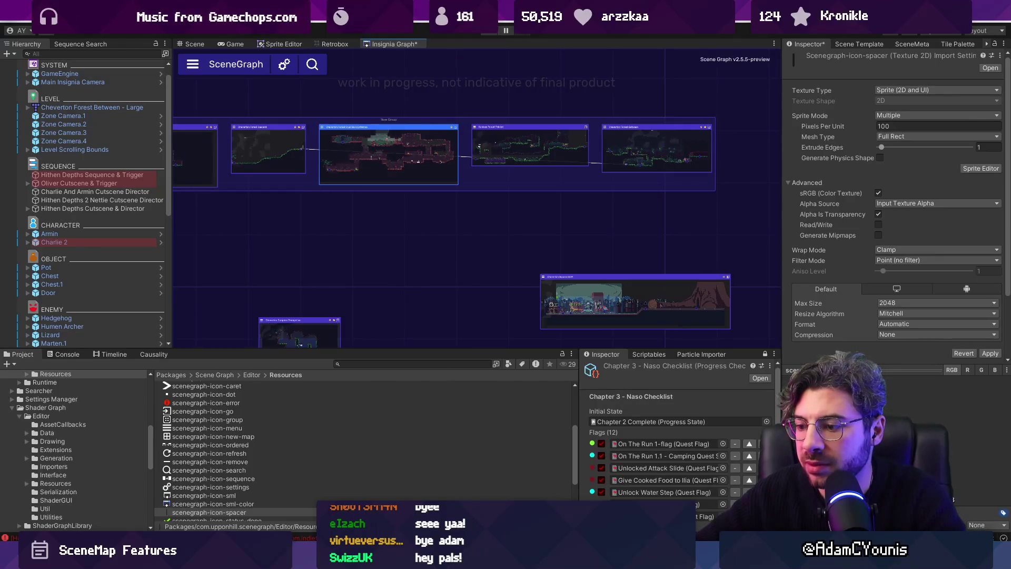
key(alt+Tab)
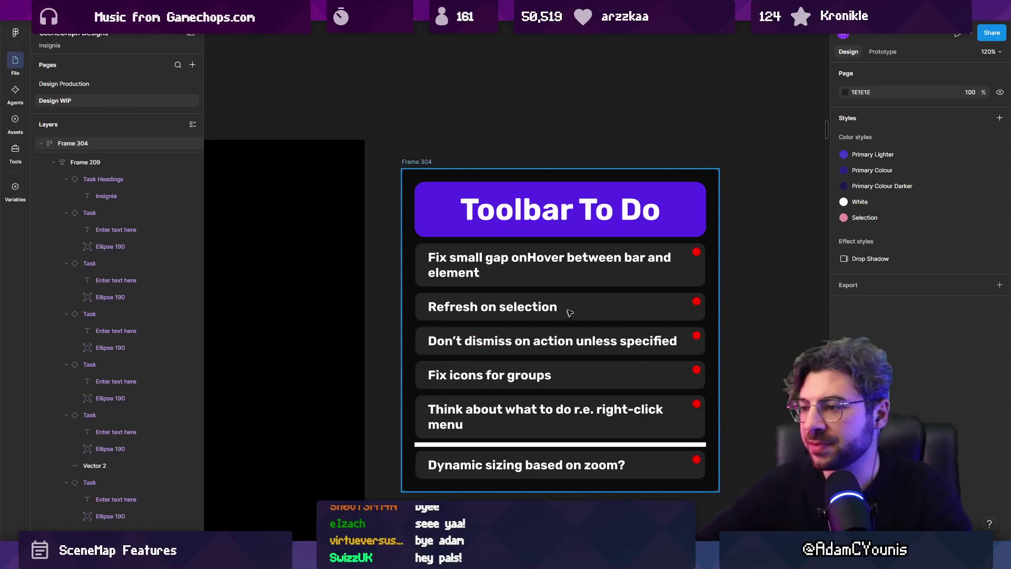
scroll(570, 313, down, 3)
key(alt+Tab)
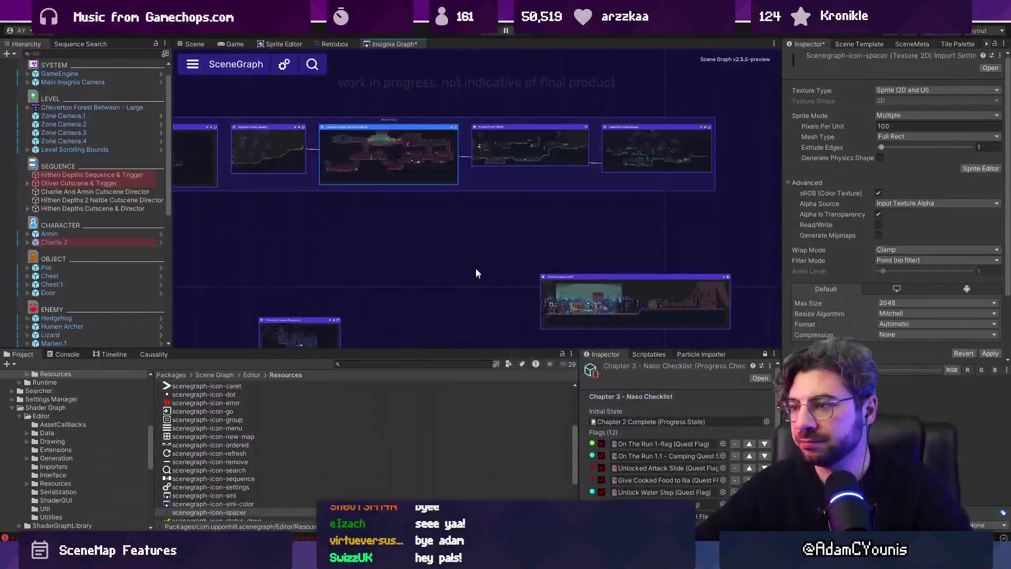
Pan to the SceneGraph group row and drag a map node into its fourth slot.
drag(476, 272, 653, 232)
click(672, 229)
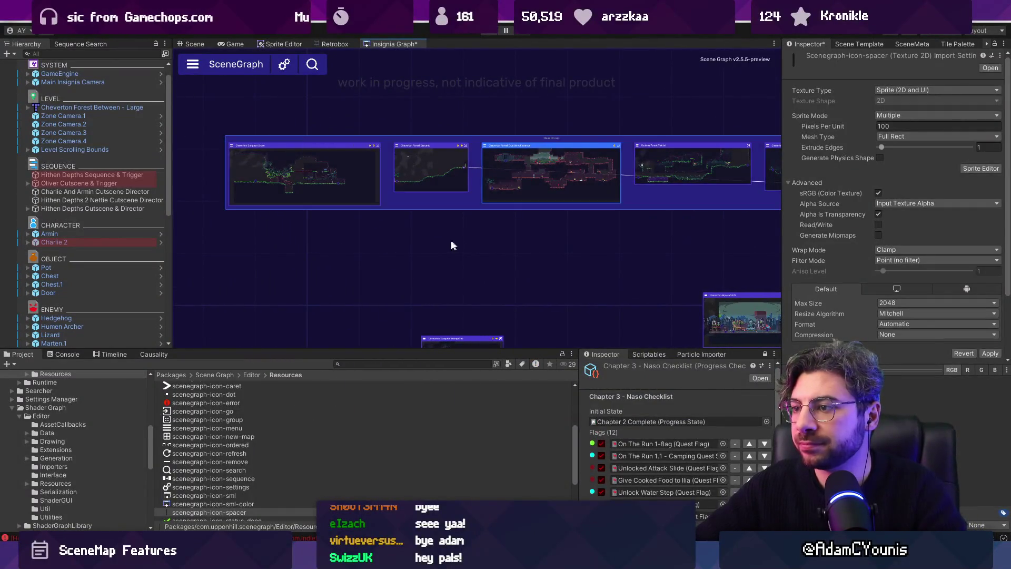
scroll(453, 242, down, 3)
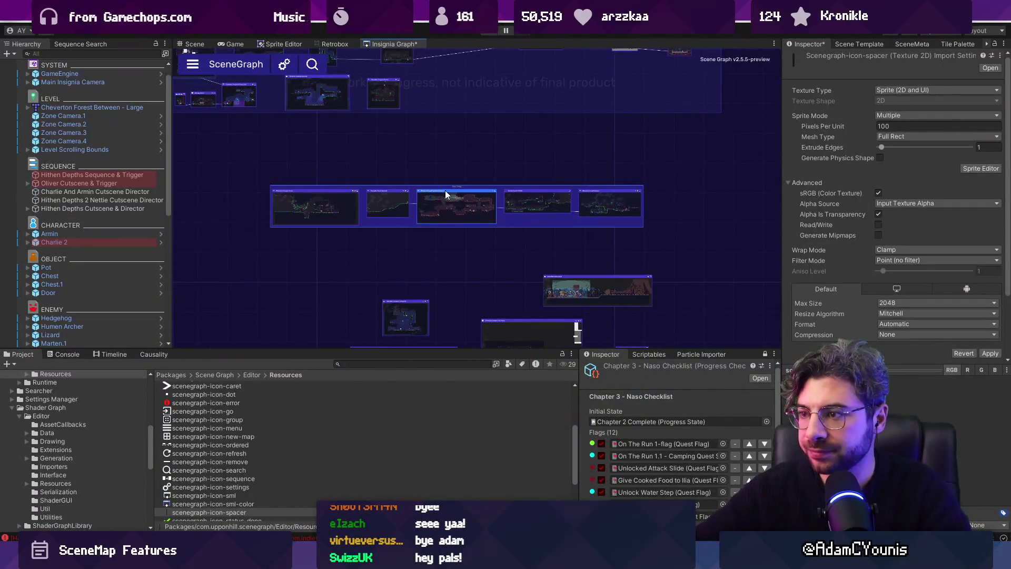
drag(444, 191, 550, 201)
mouse_move(471, 206)
mouse_down()
mouse_move(330, 207)
mouse_move(526, 205)
mouse_up()
mouse_move(516, 209)
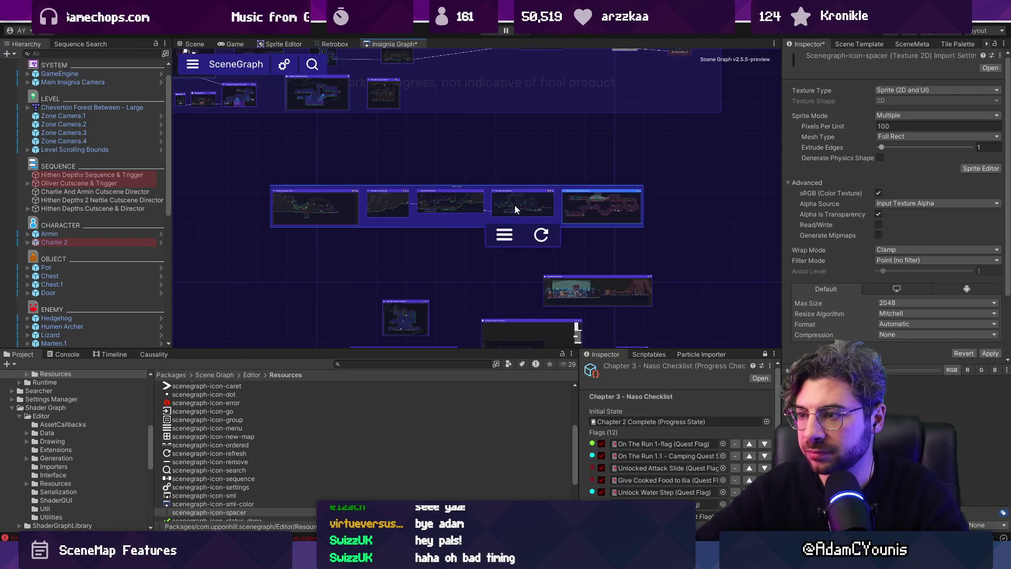
Zoom and pan around the SceneGraph to check the reordered group, then return to Figma.
scroll(514, 205, up, 3)
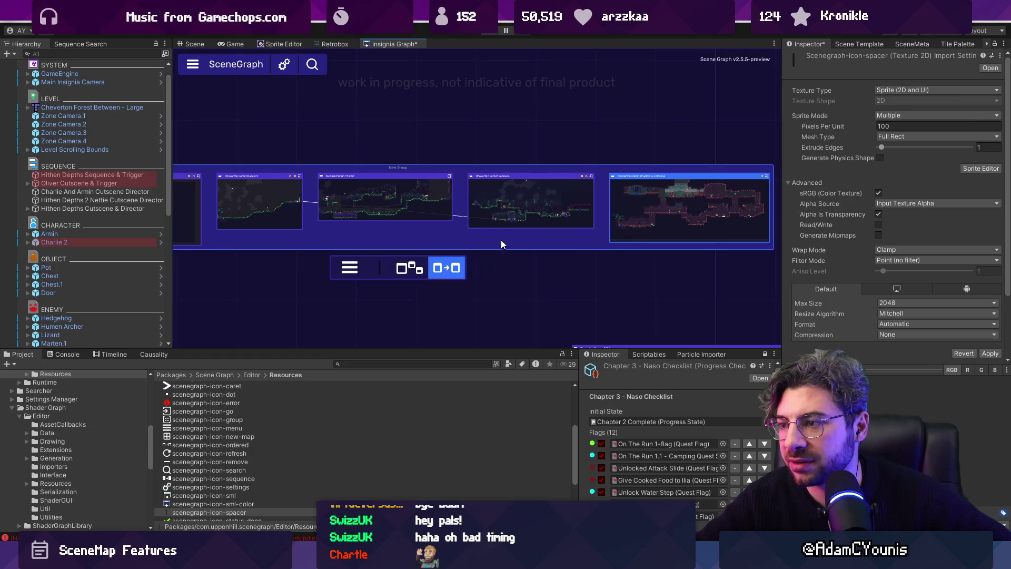
scroll(519, 232, up, 3)
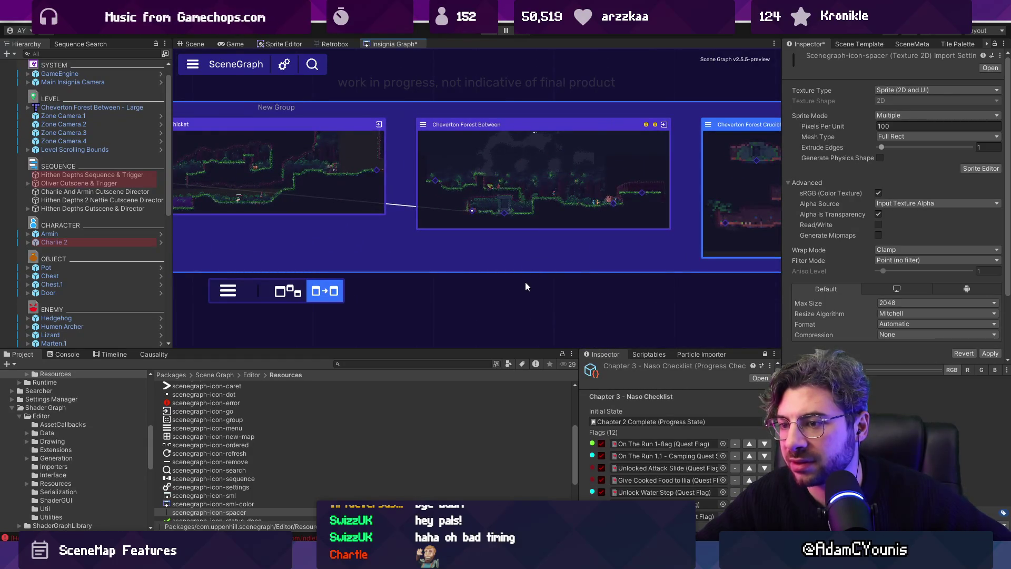
scroll(579, 264, down, 5)
scroll(579, 205, down, 2)
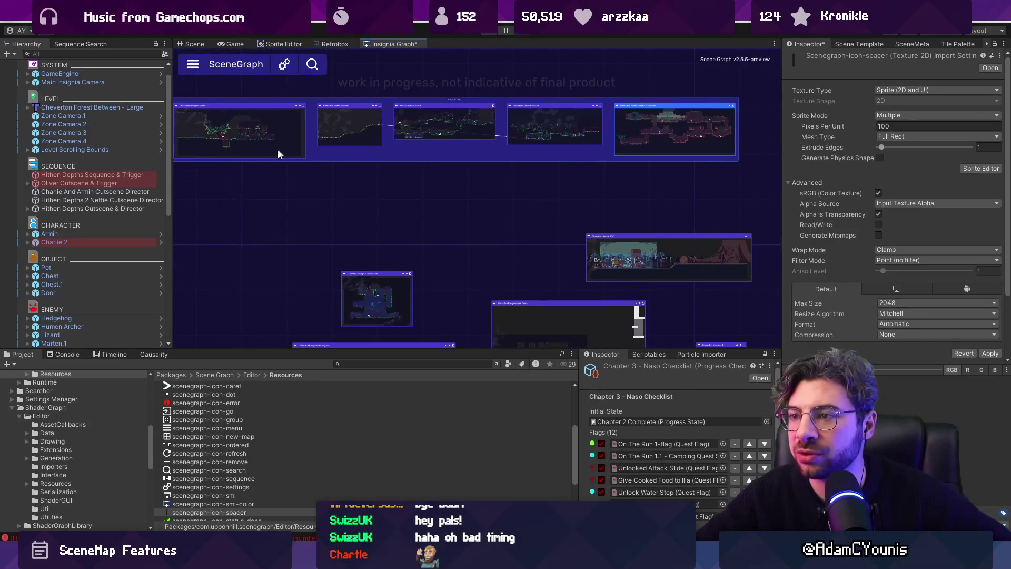
scroll(527, 205, down, 5)
scroll(369, 179, up, 6)
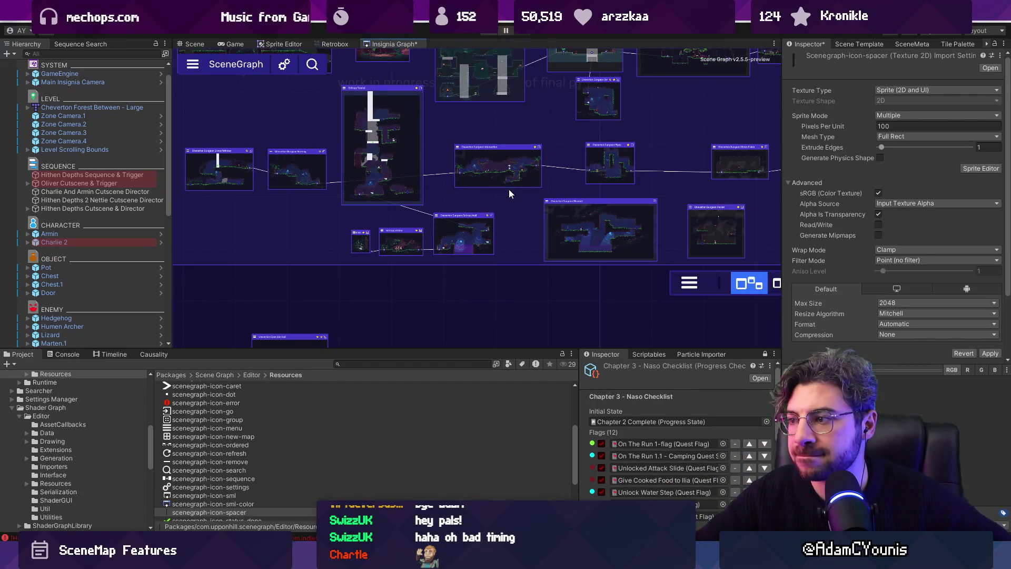
scroll(495, 159, down, 3)
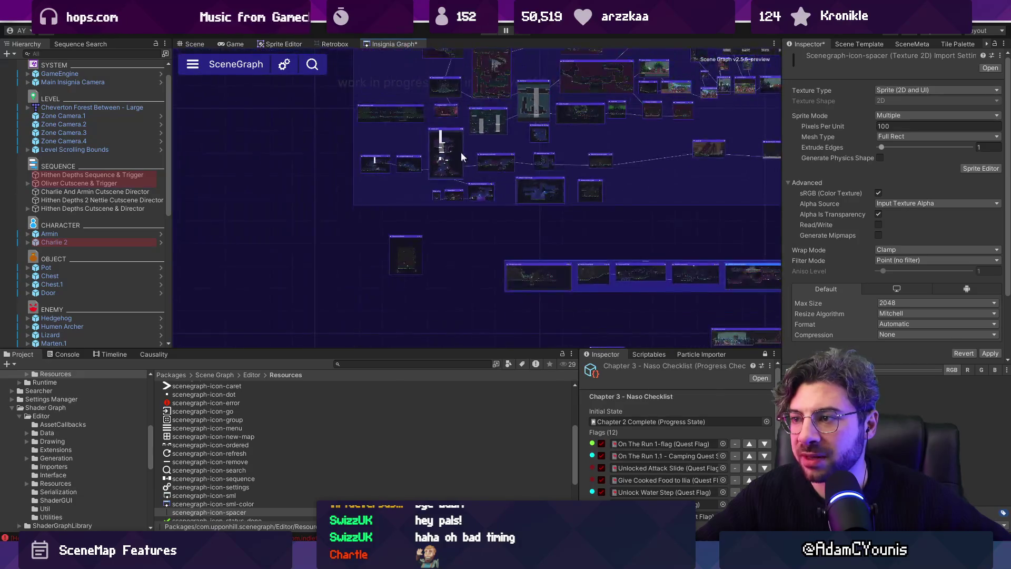
scroll(437, 205, up, 5)
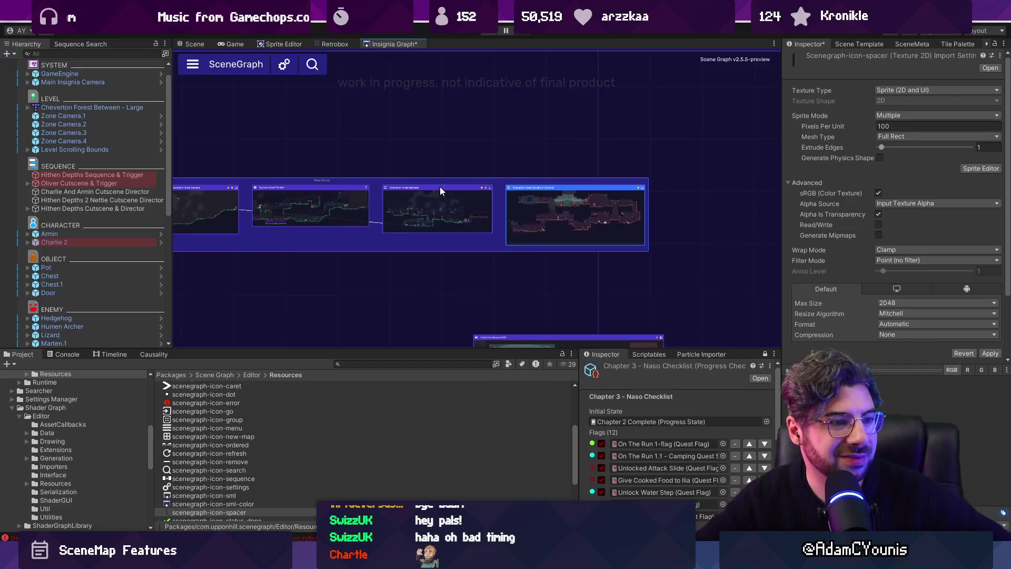
scroll(440, 188, up, 2)
scroll(433, 231, down, 2)
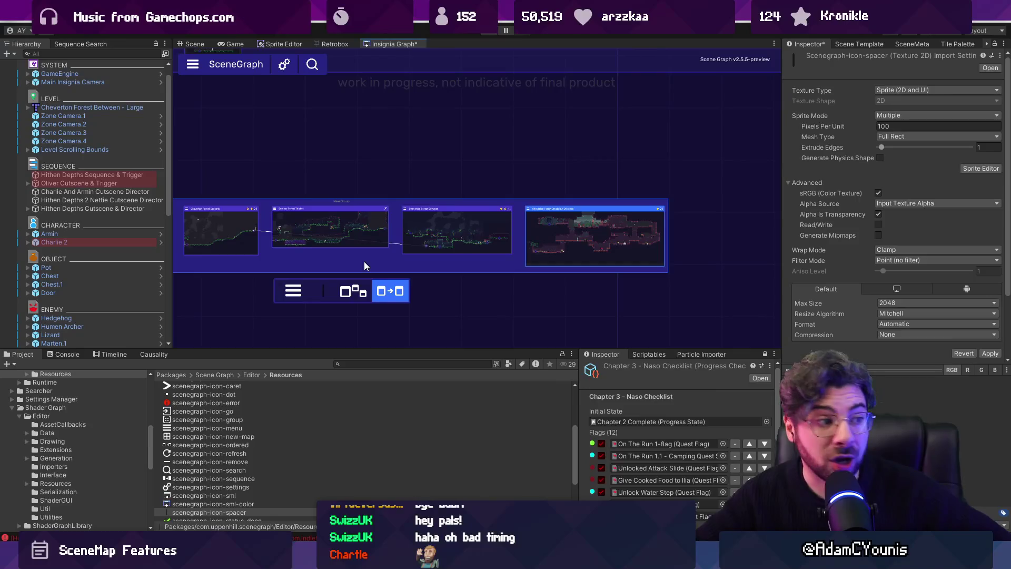
mouse_move(364, 261)
mouse_down()
mouse_move(473, 242)
mouse_move(445, 245)
mouse_up()
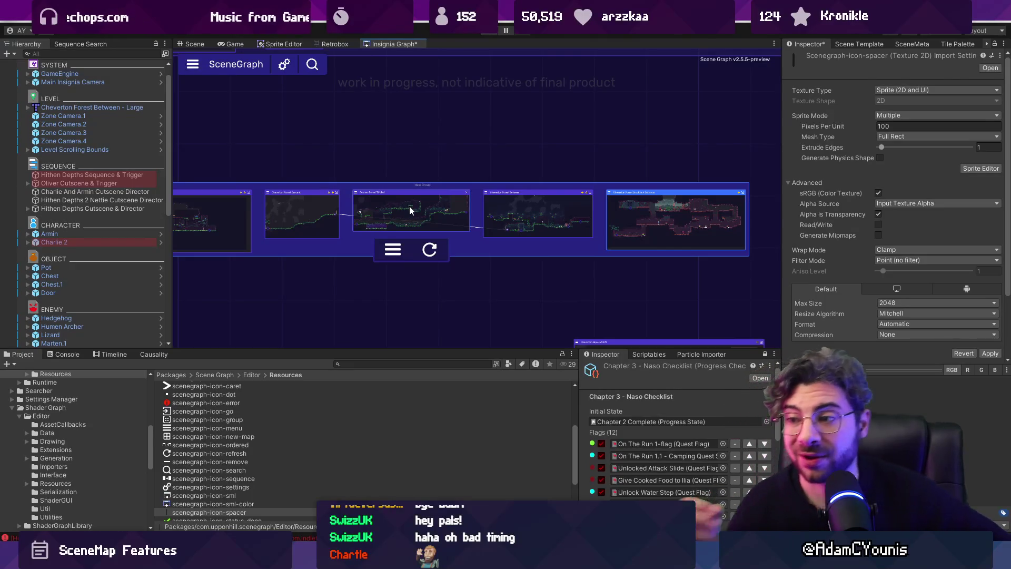
scroll(380, 201, down, 5)
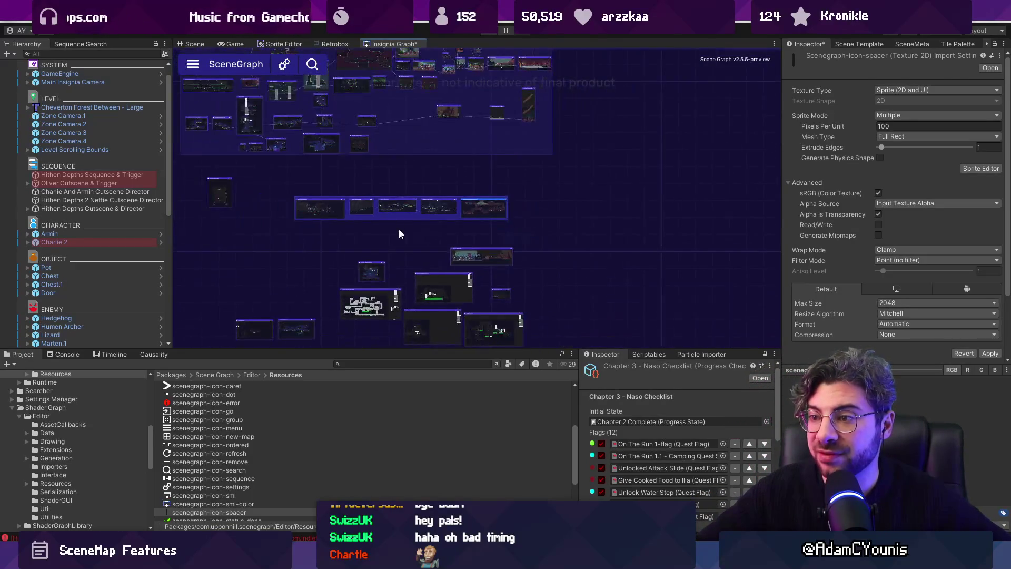
scroll(396, 204, up, 2)
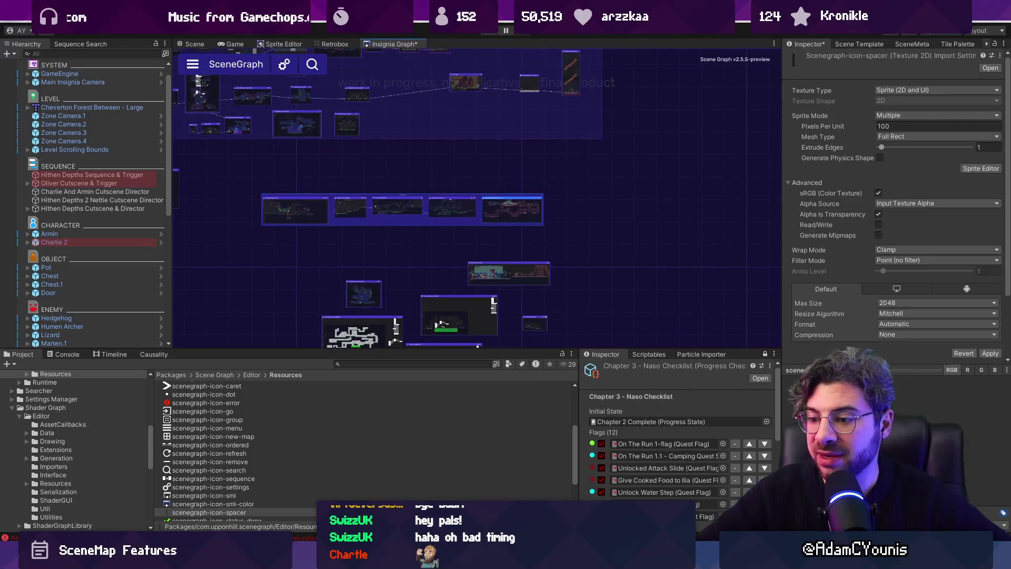
key(alt+Tab)
Duplicate the right-click menu task, retitle it 'Don't disappear on scroll', then switch to Fork's GroupView.cs diff.
scroll(610, 287, up, 5)
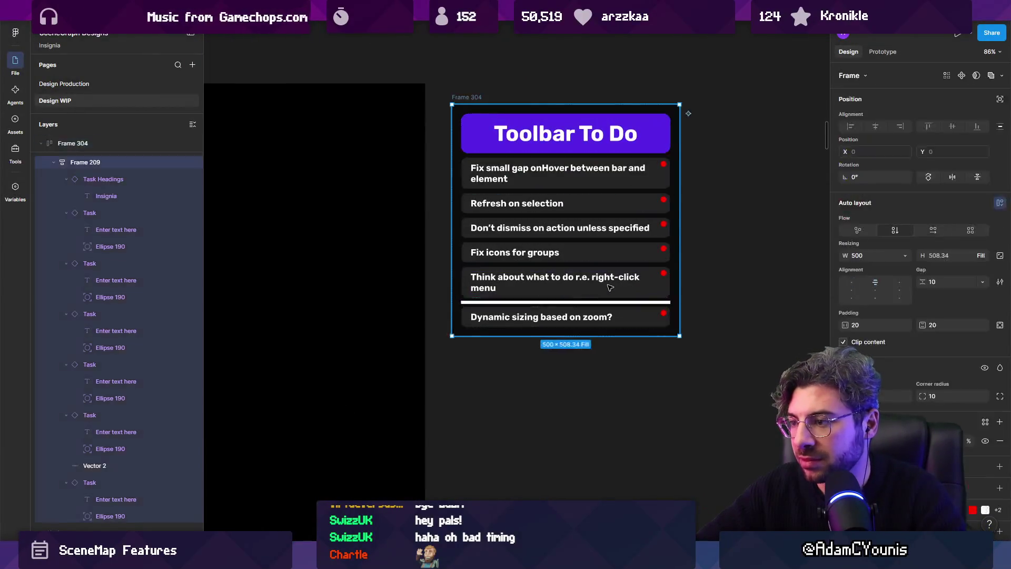
key(ctrl+d)
double_click(546, 314)
text(Don't disappear on scroll)
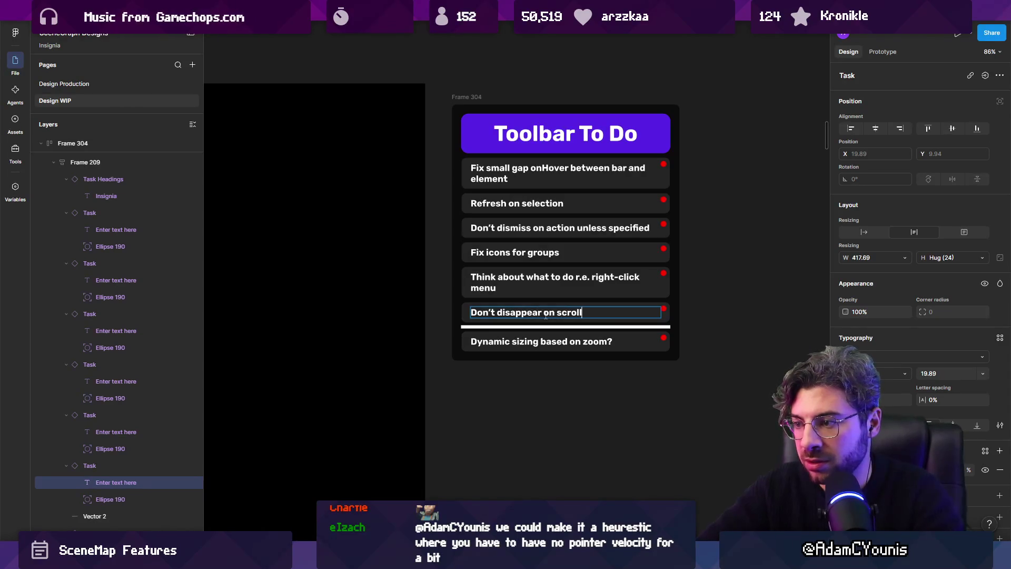
key(Escape)
key(Escape)
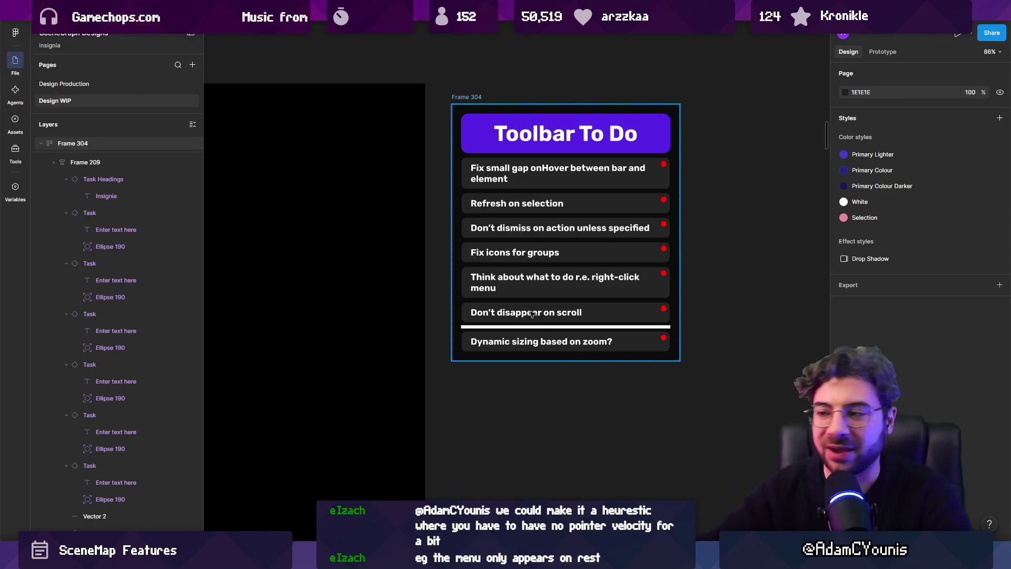
click(519, 380)
key(alt+Tab)
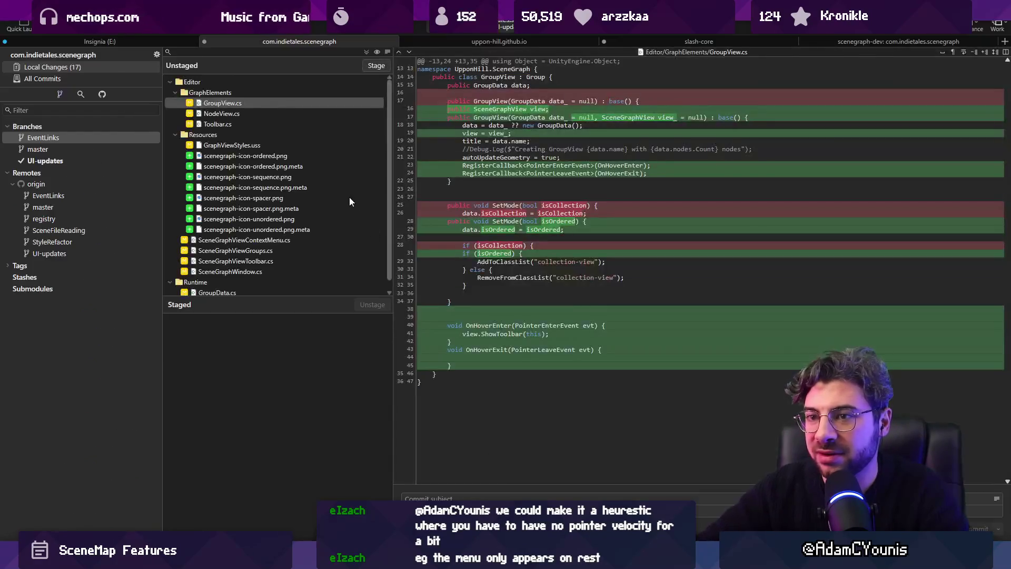